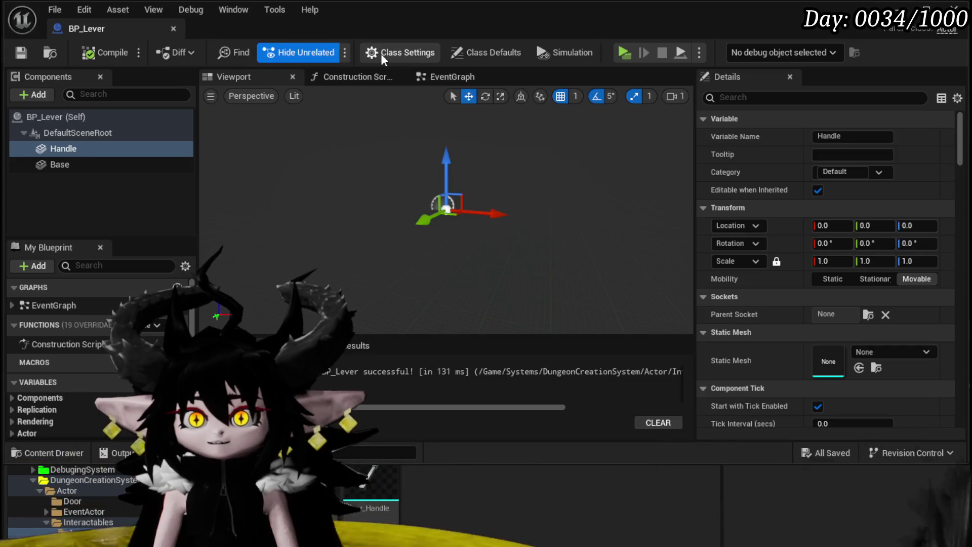
Add BPI_Interactable to BP_Lever's implemented interfaces.
scroll(825, 372, "down", 3)
left_click(828, 400)
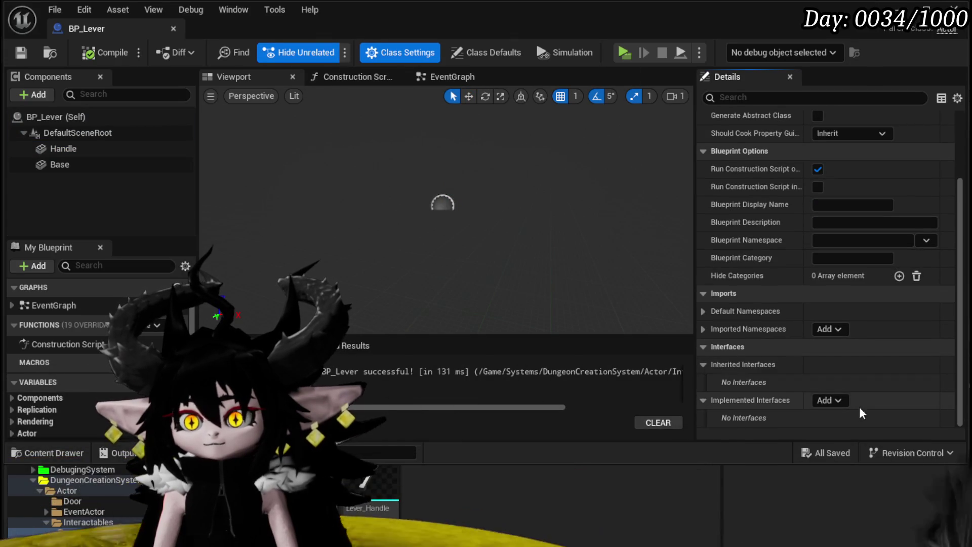
type("Interact")
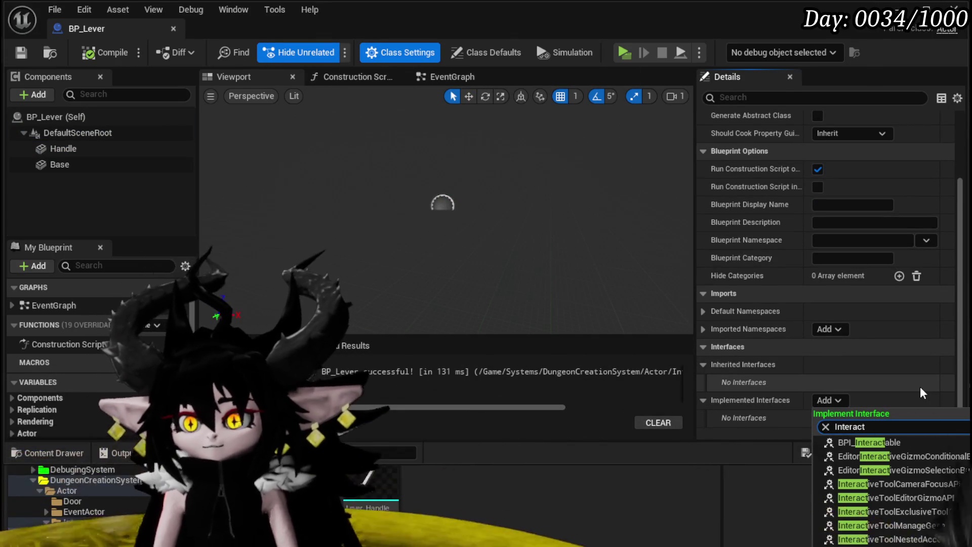
left_click(875, 443)
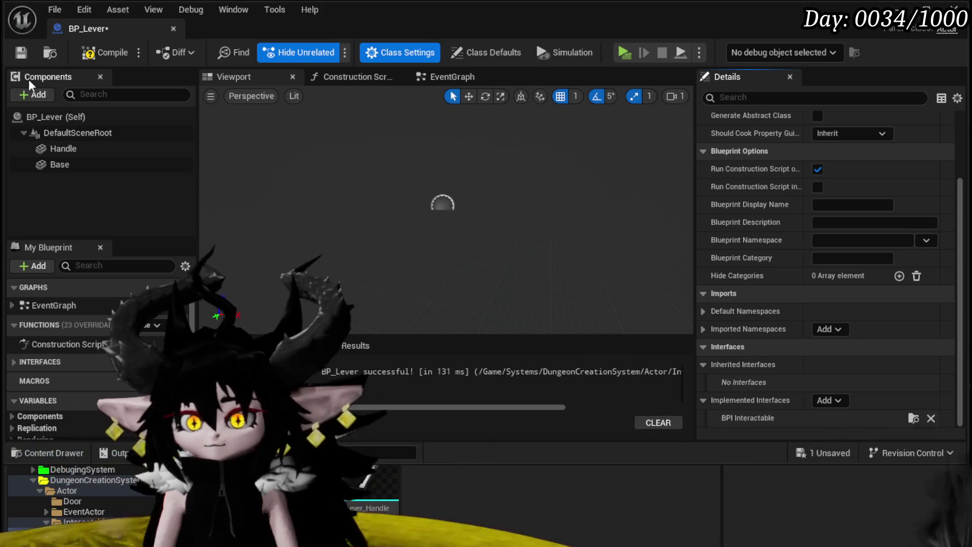
left_click(56, 152)
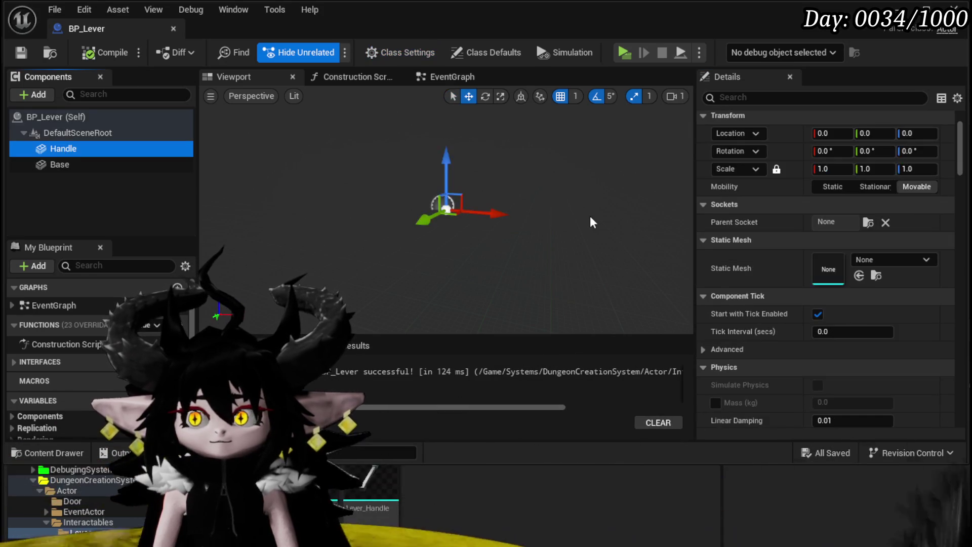
Assign Lever_Handle to the Handle and Lever_Base to the Base, then compile and save.
mouse_move(370, 486)
left_mouse_down()
mouse_move(861, 324)
mouse_move(828, 268)
left_mouse_up()
left_click(61, 164)
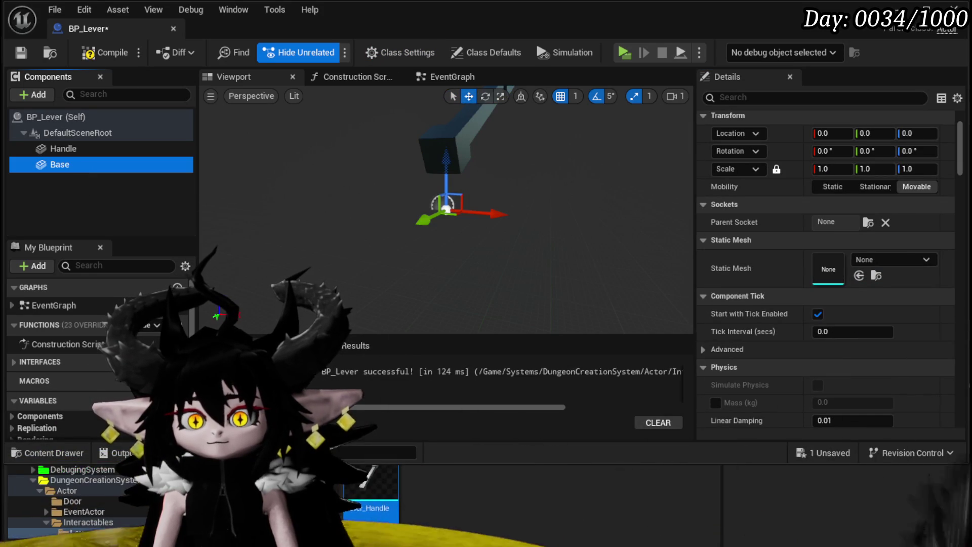
mouse_move(374, 498)
left_mouse_down()
mouse_move(607, 354)
mouse_move(860, 271)
mouse_move(828, 268)
left_mouse_up()
left_click(81, 53)
left_click(21, 52)
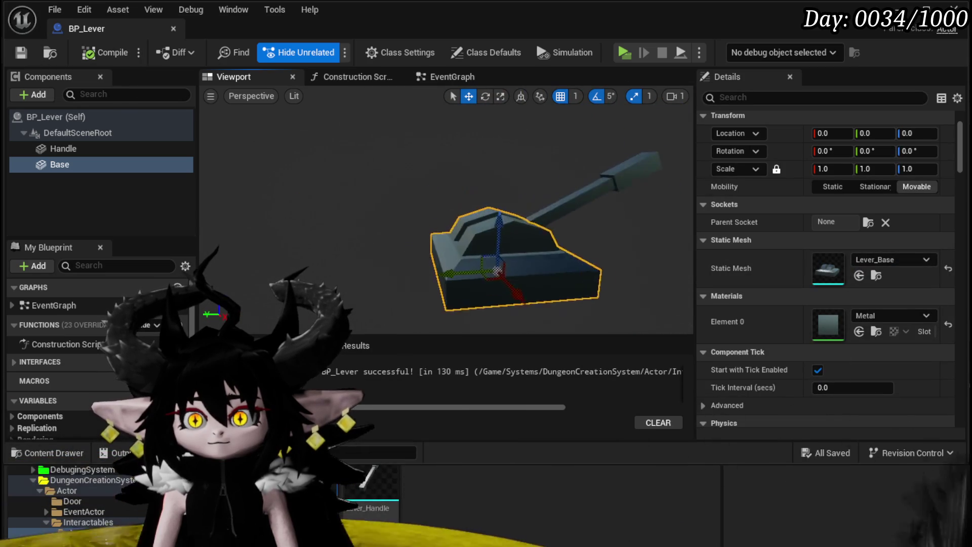
Tilt the Handle in the preview to test its pivot, then reset its rotation to 0.
left_click(504, 187)
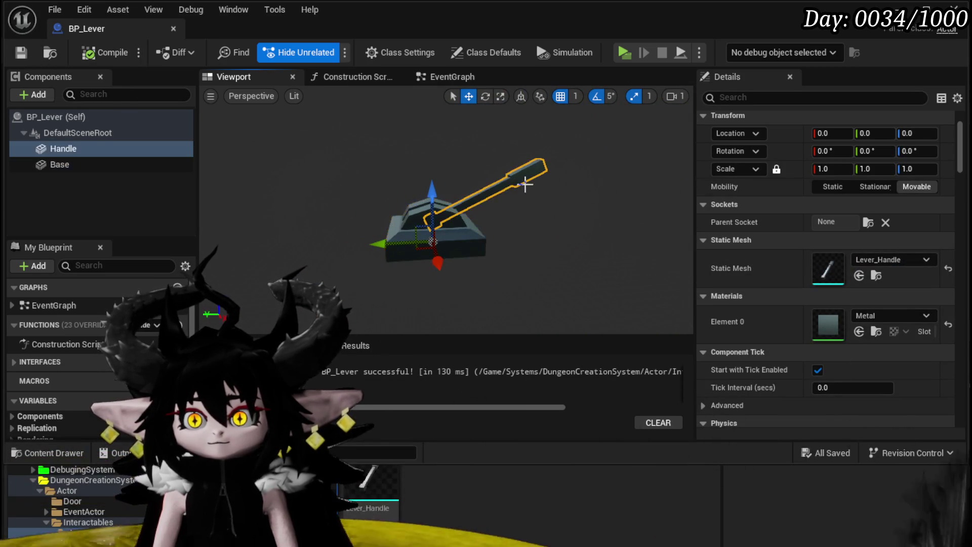
key("e")
mouse_move(402, 189)
left_mouse_down()
mouse_move(412, 149)
mouse_move(355, 177)
mouse_move(330, 260)
mouse_move(352, 267)
mouse_move(364, 195)
mouse_move(473, 167)
mouse_move(375, 181)
mouse_move(332, 253)
mouse_move(355, 174)
mouse_move(391, 187)
mouse_move(348, 172)
left_mouse_up()
left_click(106, 52)
Save BP_Lever, then in Blender view the handle from the right and select all its geometry in Edit Mode.
left_click(21, 53)
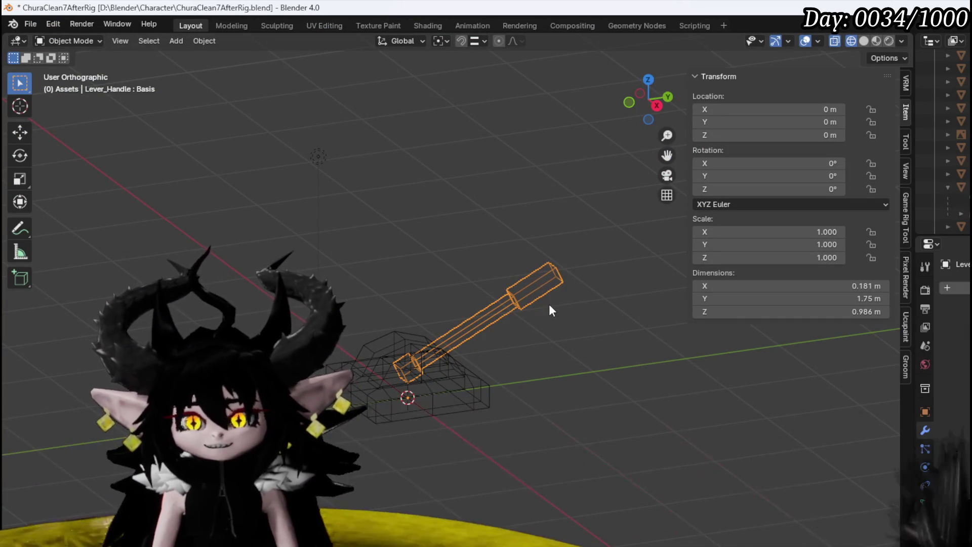
key("KP_3")
left_click(76, 41)
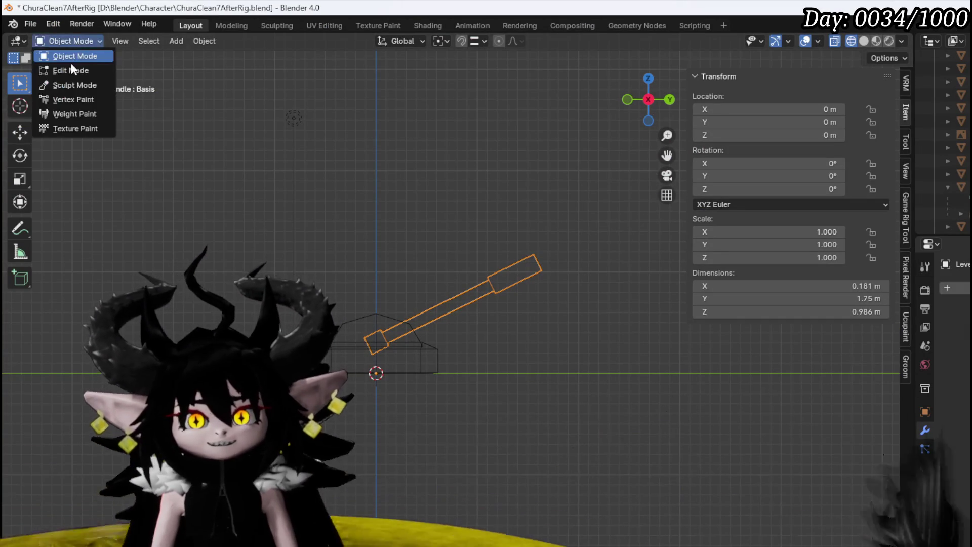
left_click(61, 54)
key("a")
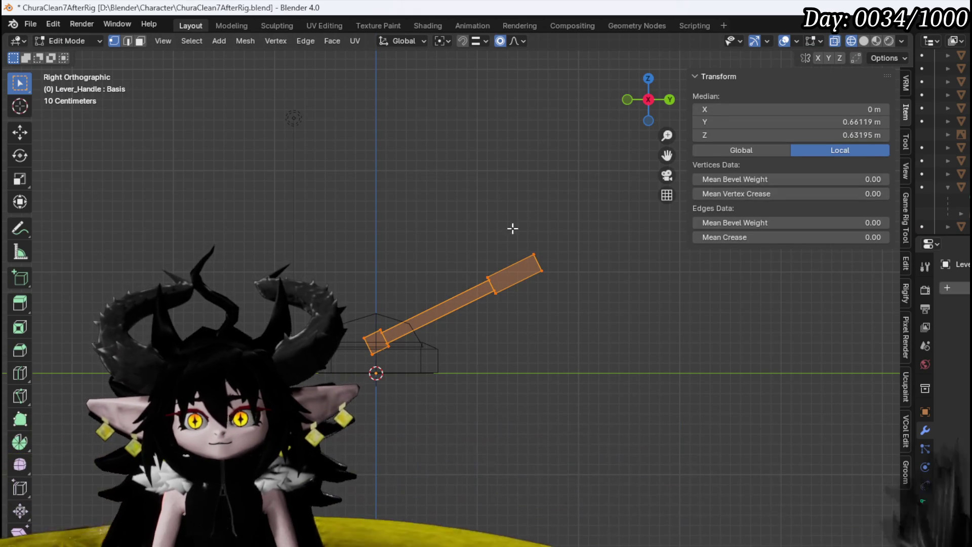
key("r")
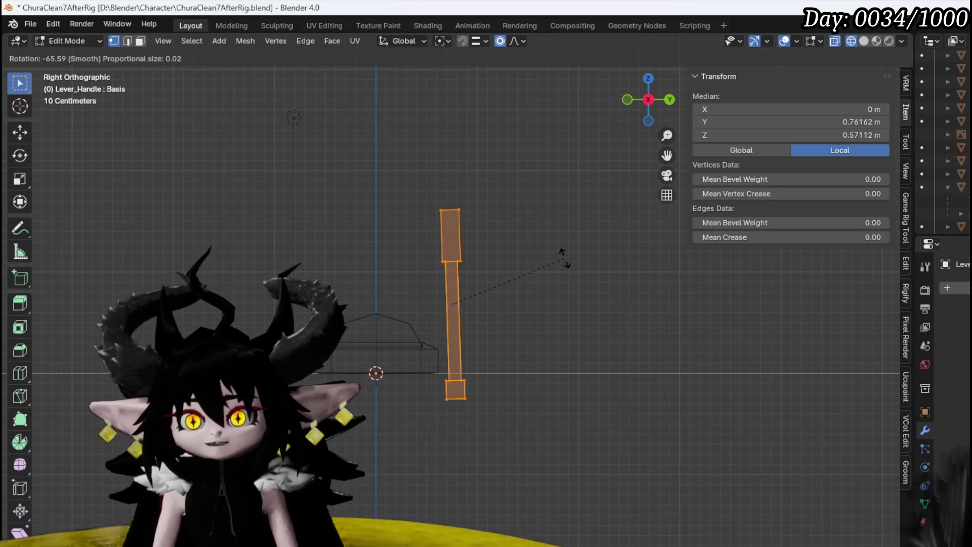
key("Escape")
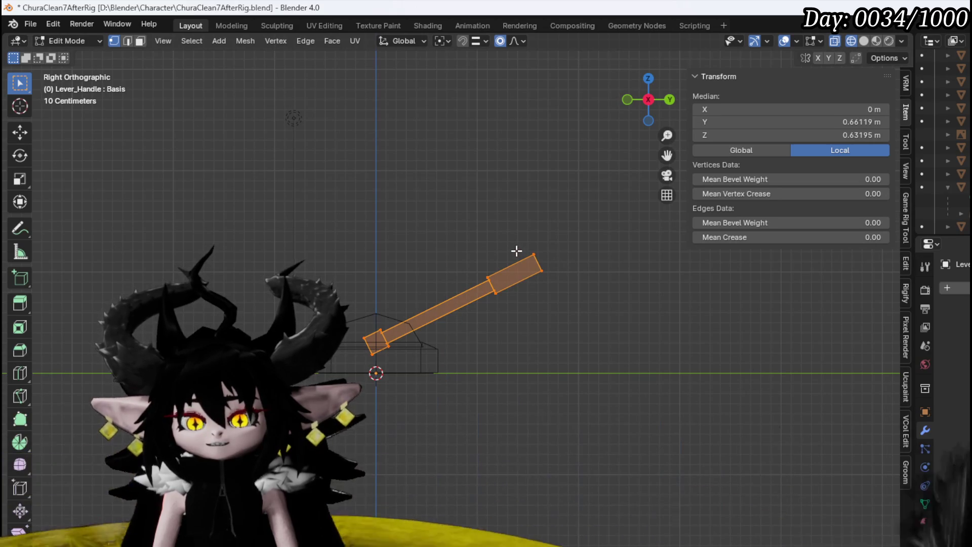
Move the handle geometry down along Z onto the origin and return to Object Mode.
key("g")
key("z")
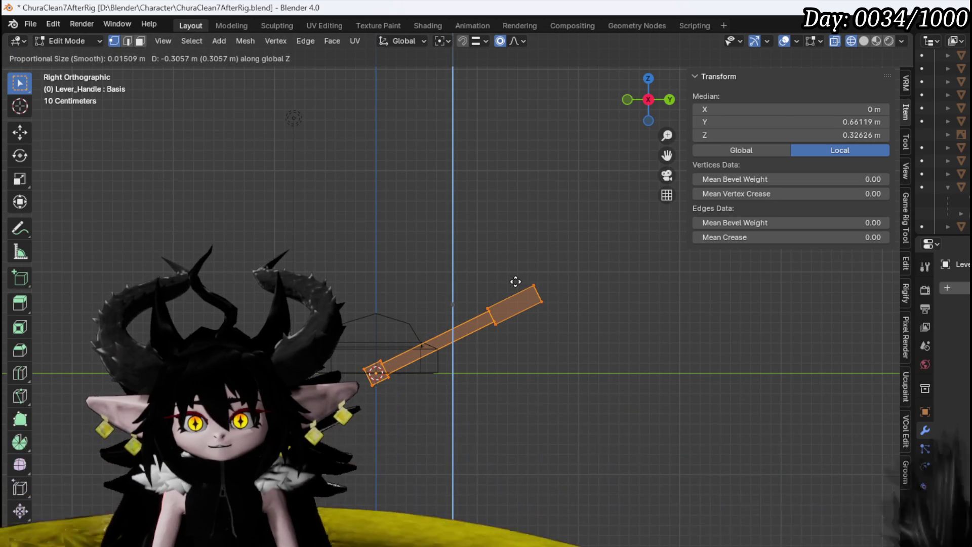
left_click(516, 282)
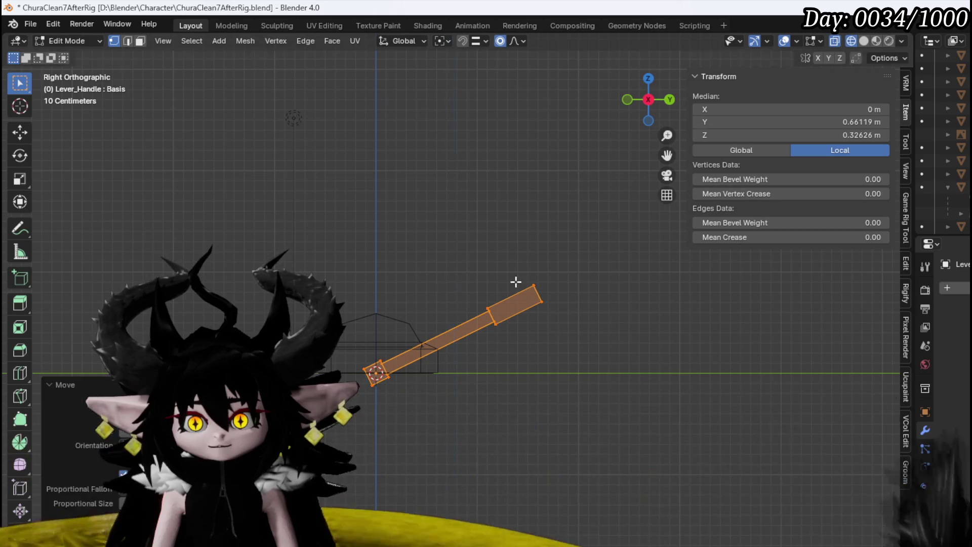
left_click(66, 40)
left_click(65, 54)
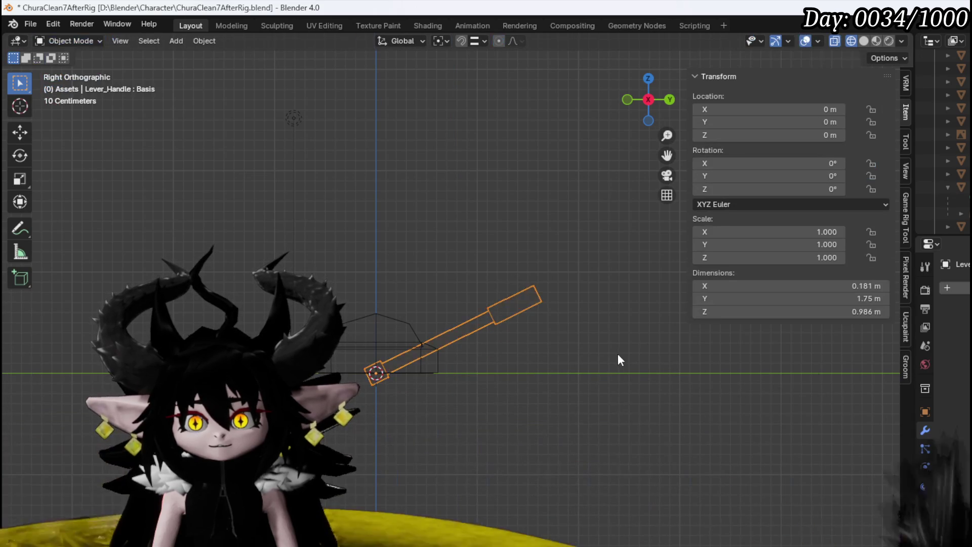
key("r")
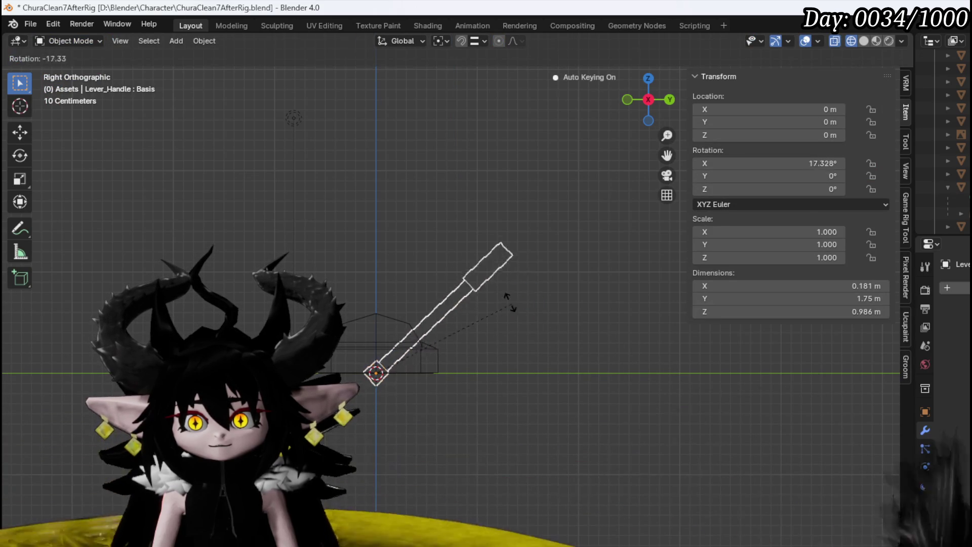
key("Escape")
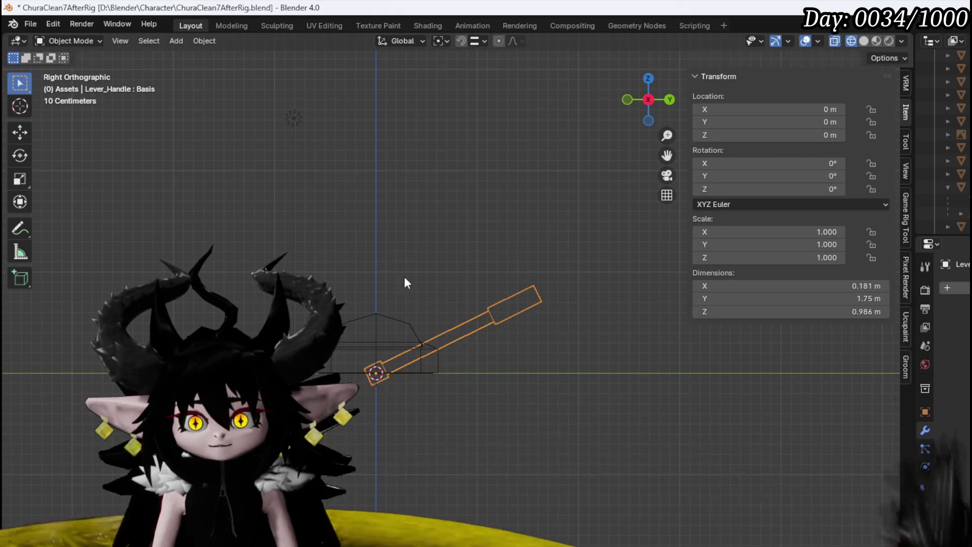
left_click(34, 27)
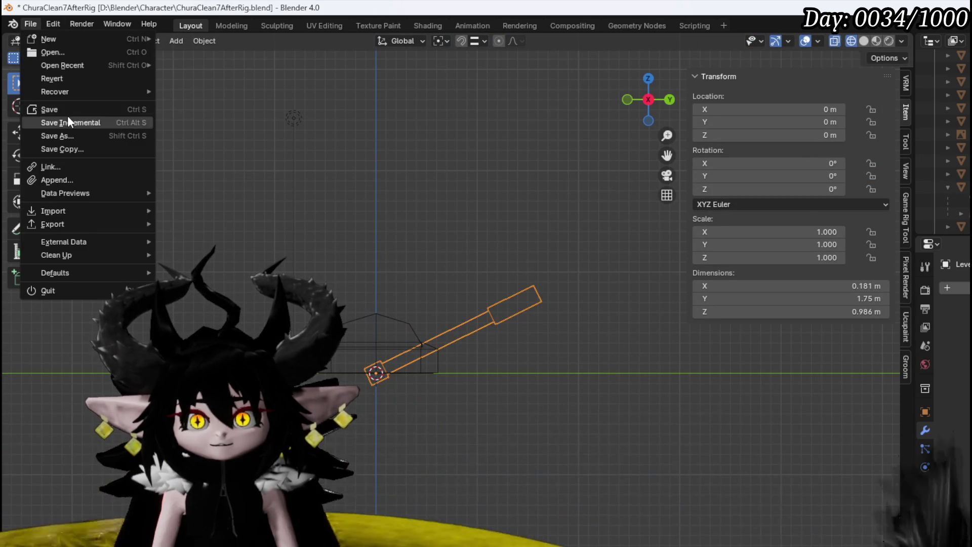
Save the Blender file and export the handle as Lever_Handle.fbx.
left_click(67, 108)
left_click(35, 28)
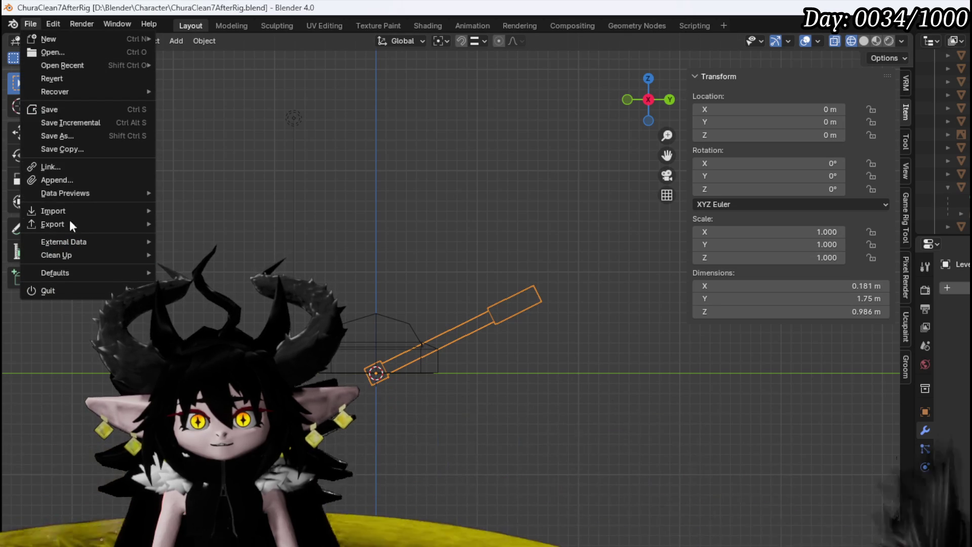
mouse_move(81, 224)
left_click(192, 341)
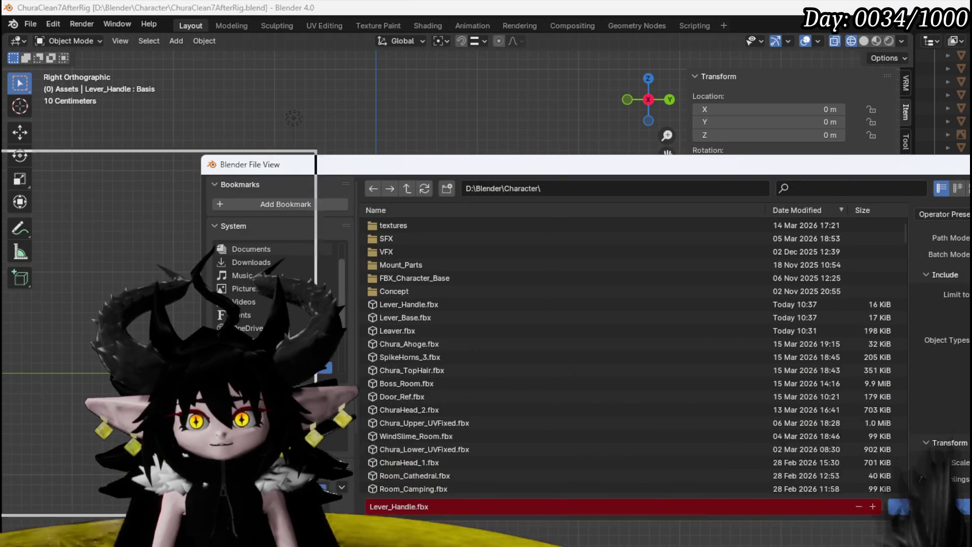
left_click(926, 501)
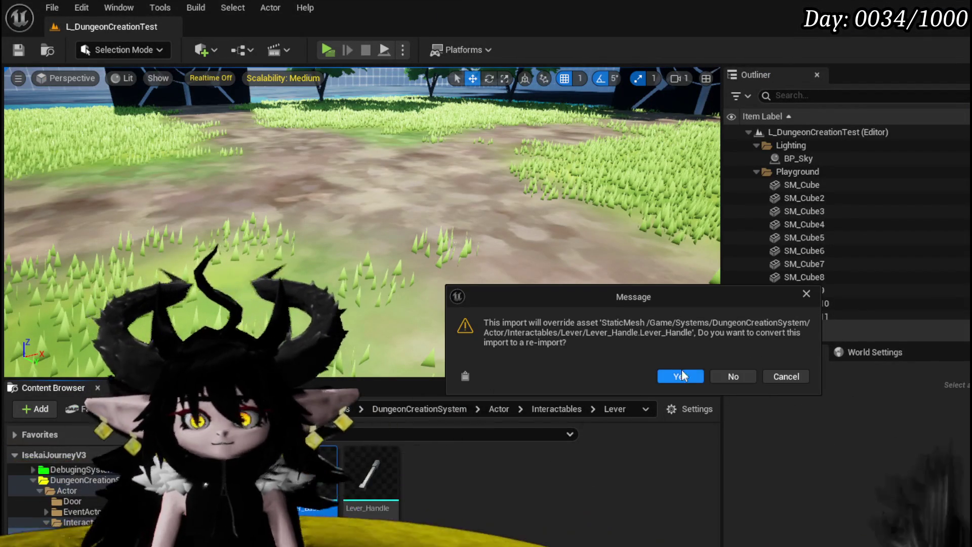
Accept the reimport over Lever_Handle in Unreal, save the content, and open BP_Lever.
left_click(681, 377)
key("ctrl+shift+s")
left_click(734, 494)
double_click(319, 486)
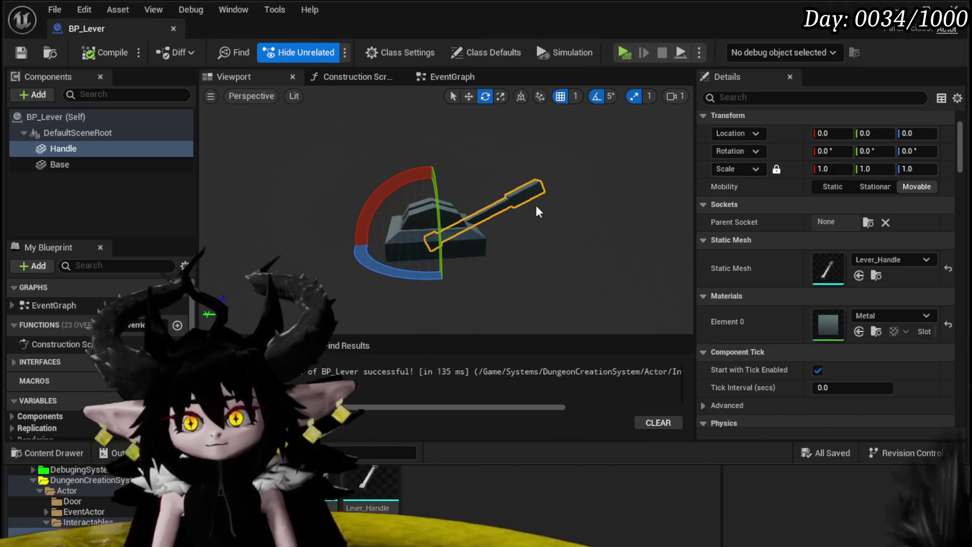
Seat the Handle on the base at Z 21.06, tilted -5° on X, and save BP_Lever.
scroll(506, 207, "up", 4)
left_click_drag(556, 204, 524, 237)
key("w")
left_click_drag(424, 131, 420, 110)
mouse_move(464, 163)
left_mouse_down()
mouse_move(456, 161)
mouse_move(490, 181)
left_mouse_up()
scroll(455, 161, "down", 5)
key("e")
scroll(451, 160, "up", 5)
scroll(428, 151, "down", 3)
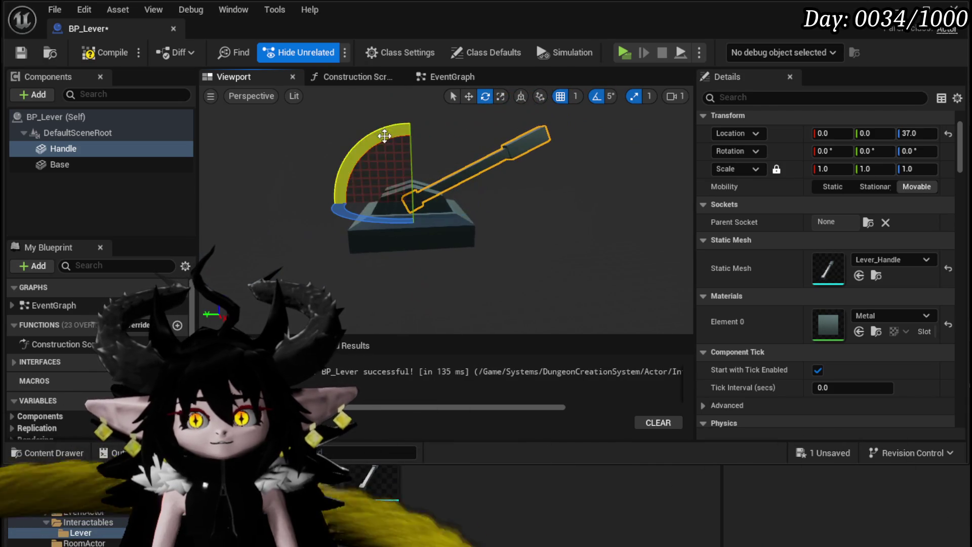
mouse_move(385, 136)
left_mouse_down()
mouse_move(451, 89)
mouse_move(405, 102)
mouse_move(430, 107)
mouse_move(446, 124)
mouse_move(316, 152)
mouse_move(336, 253)
mouse_move(390, 99)
mouse_move(551, 154)
mouse_move(553, 144)
left_mouse_up()
key("w")
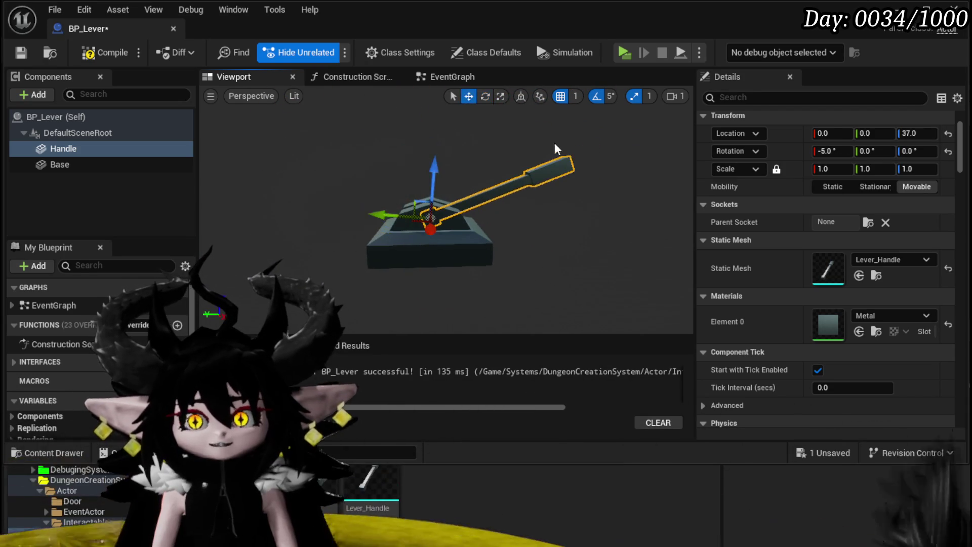
left_click_drag(439, 169, 439, 183)
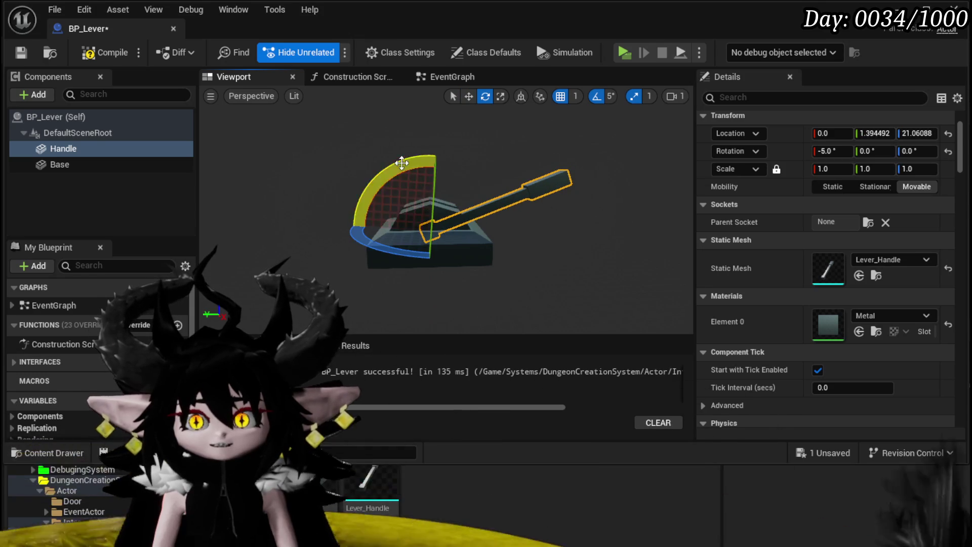
left_click(22, 52)
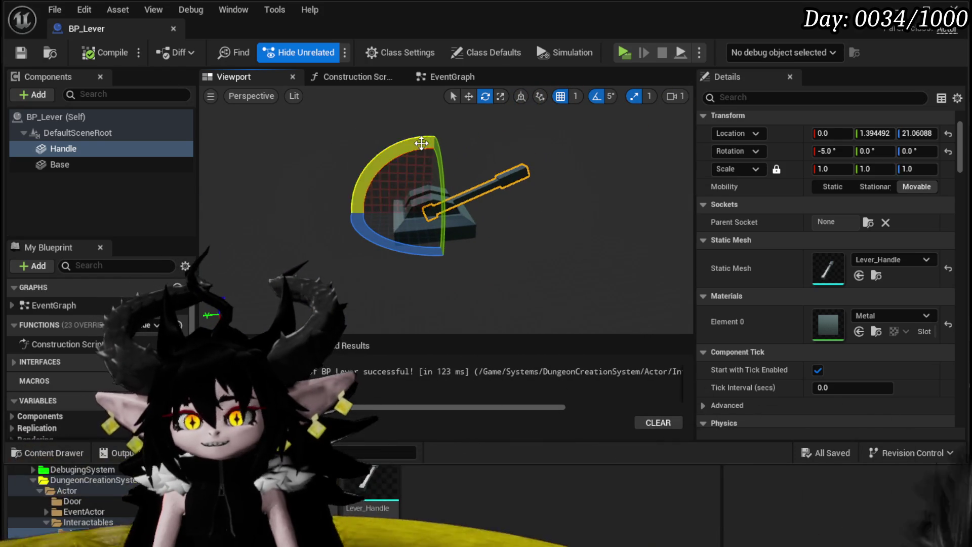
Test-swing the Handle, undo the swing, save, and open the EventGraph.
mouse_move(420, 142)
left_mouse_down()
mouse_move(374, 177)
mouse_move(427, 214)
left_mouse_up()
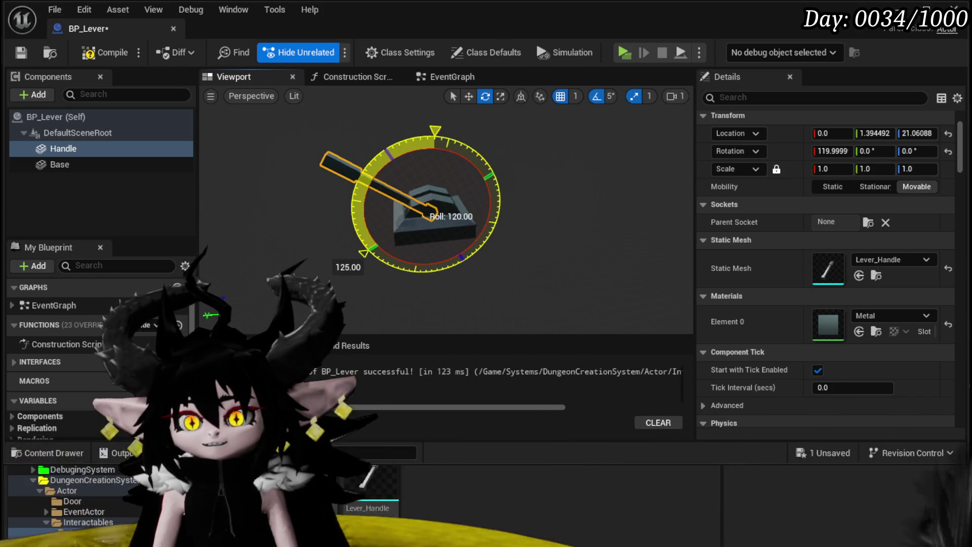
left_click_drag(427, 214, 425, 217)
key("ctrl+z")
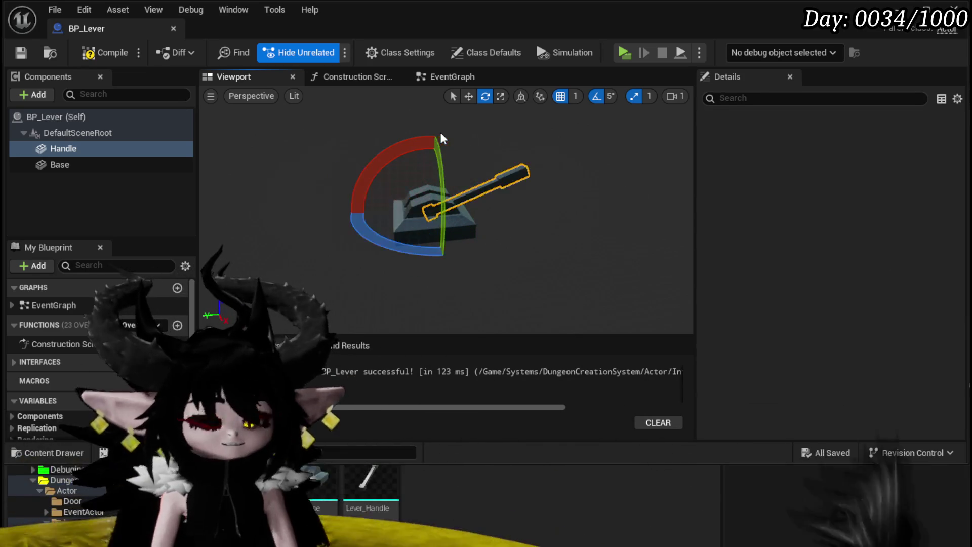
left_click(20, 52)
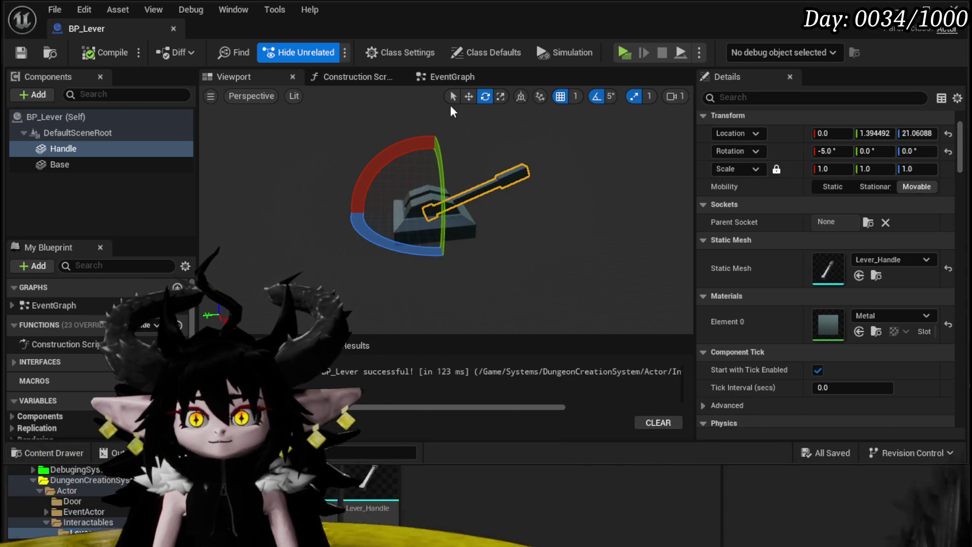
left_click(448, 76)
scroll(287, 204, "down", 4)
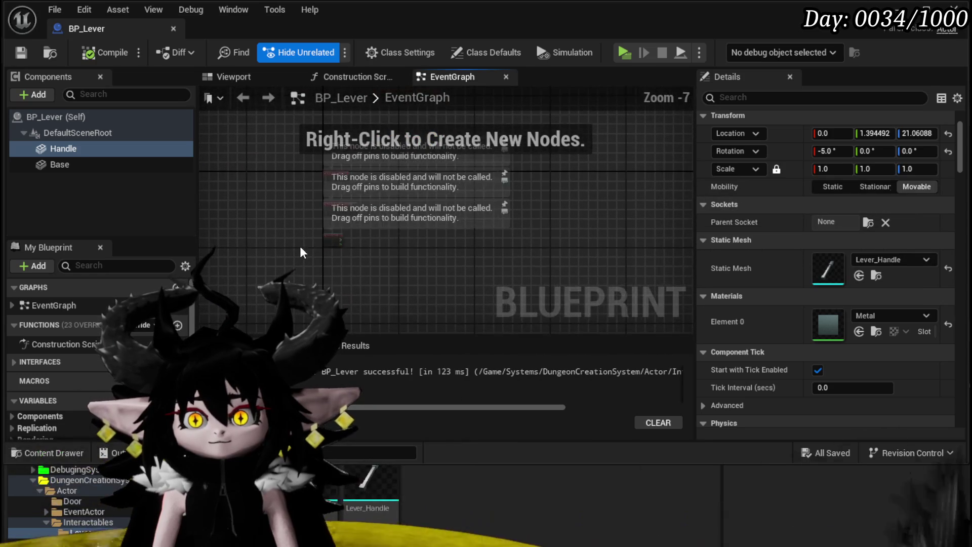
Delete the disabled default event nodes and save BP_Lever.
key("ctrl+a")
key("Delete")
left_click(26, 58)
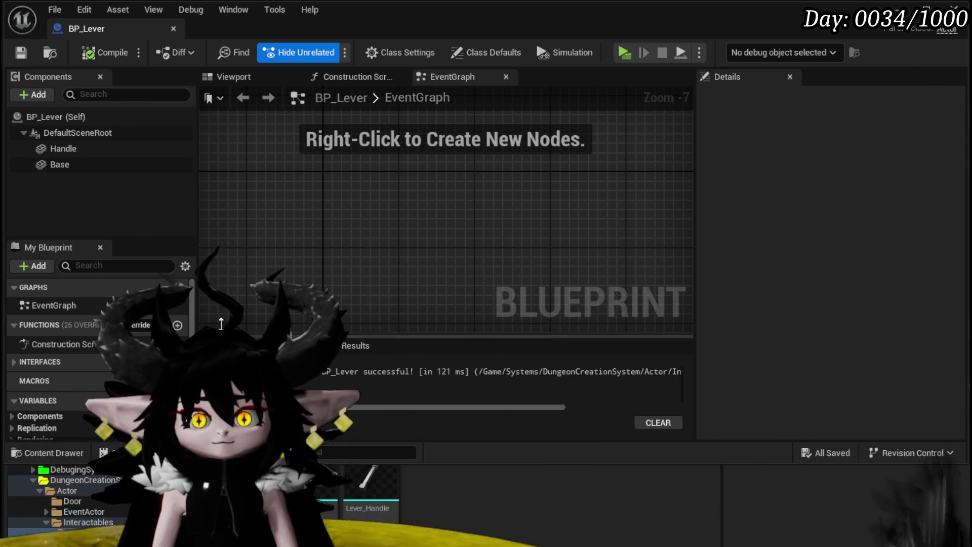
Add an Event StartInteract node from the Interfaces list.
left_click(32, 361)
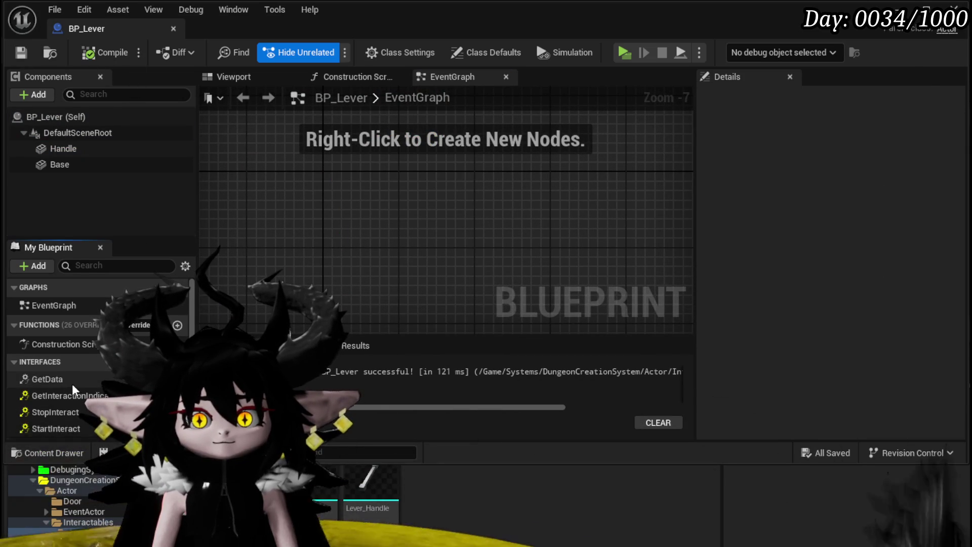
scroll(76, 381, "down", 1)
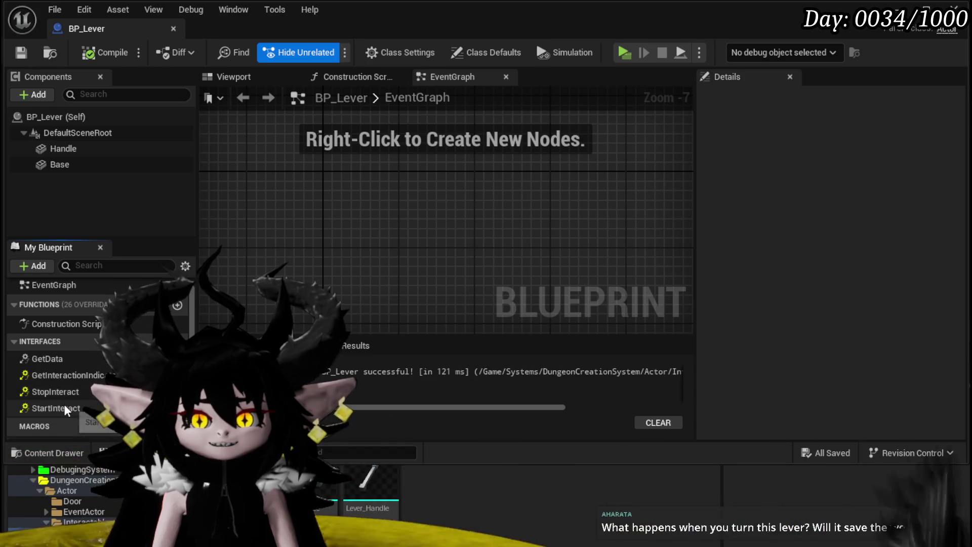
double_click(63, 406)
scroll(490, 214, "up", 4)
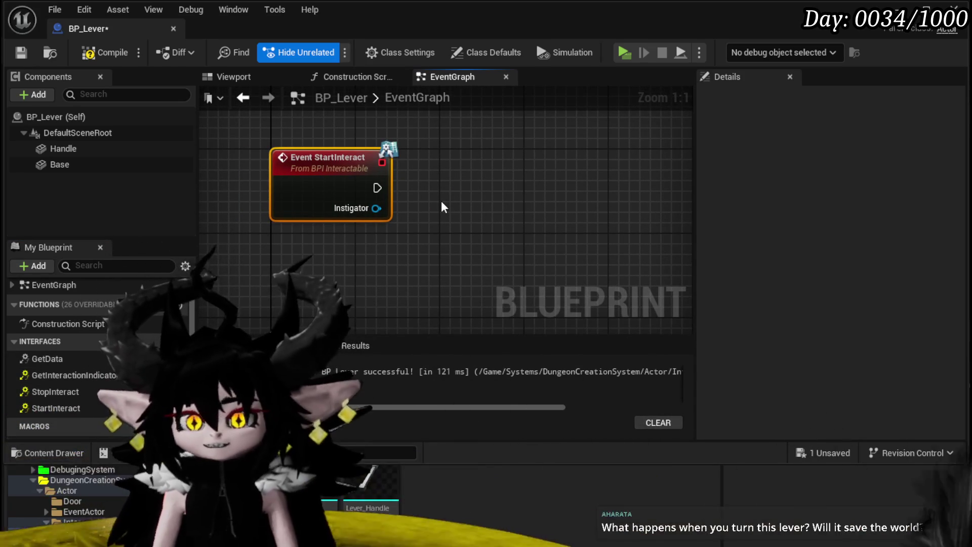
left_click_drag(431, 189, 382, 211)
left_click(47, 359)
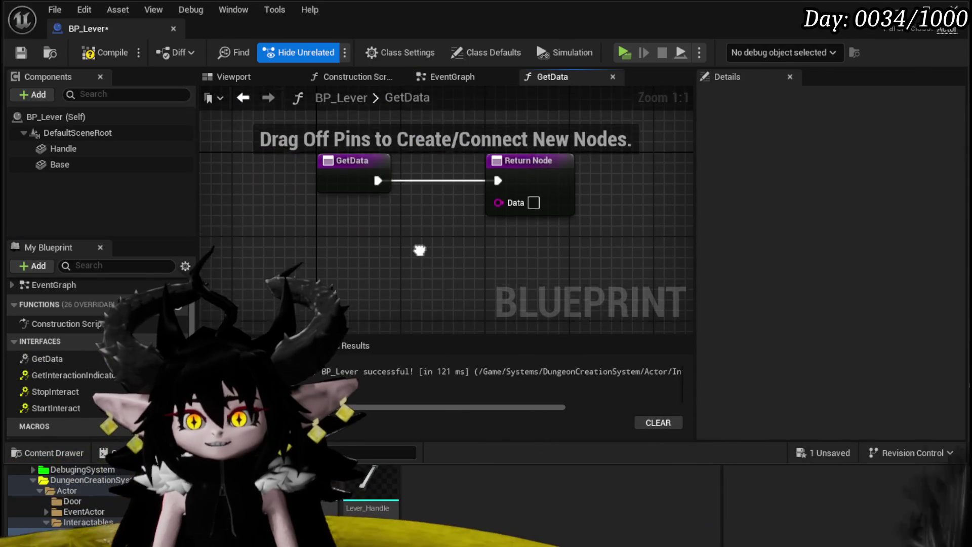
Add an Event GetInteractionIndicator node to the EventGraph and save BP_Lever.
left_click(95, 375)
double_click(95, 373)
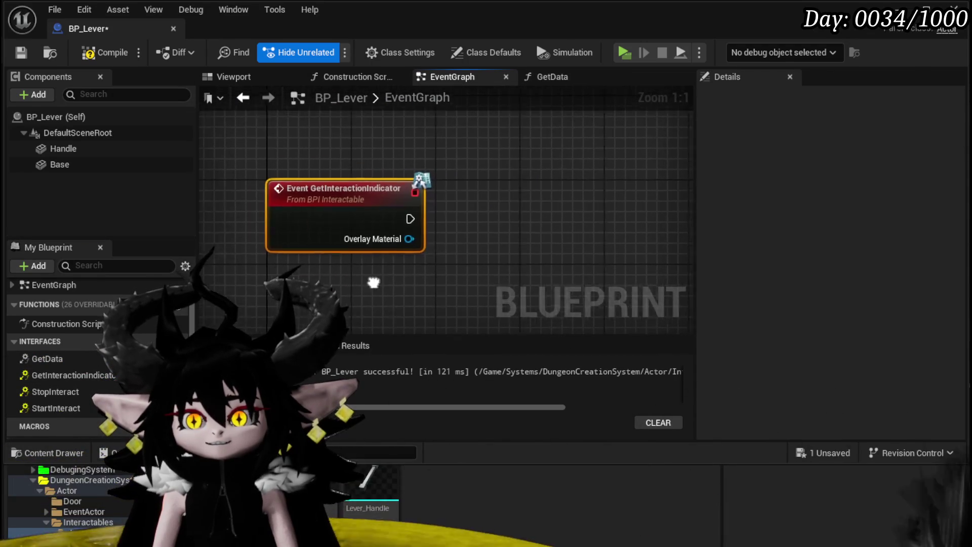
left_click(361, 287)
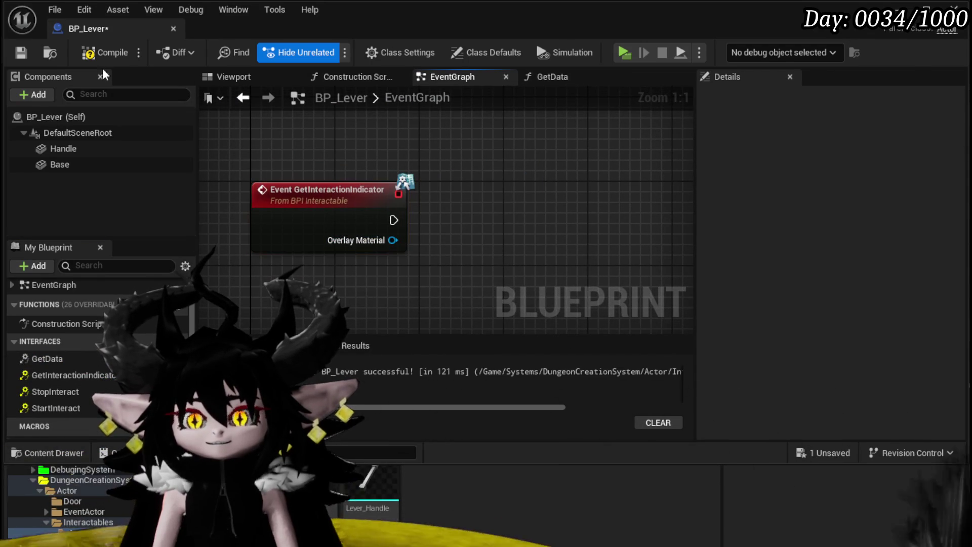
left_click(21, 52)
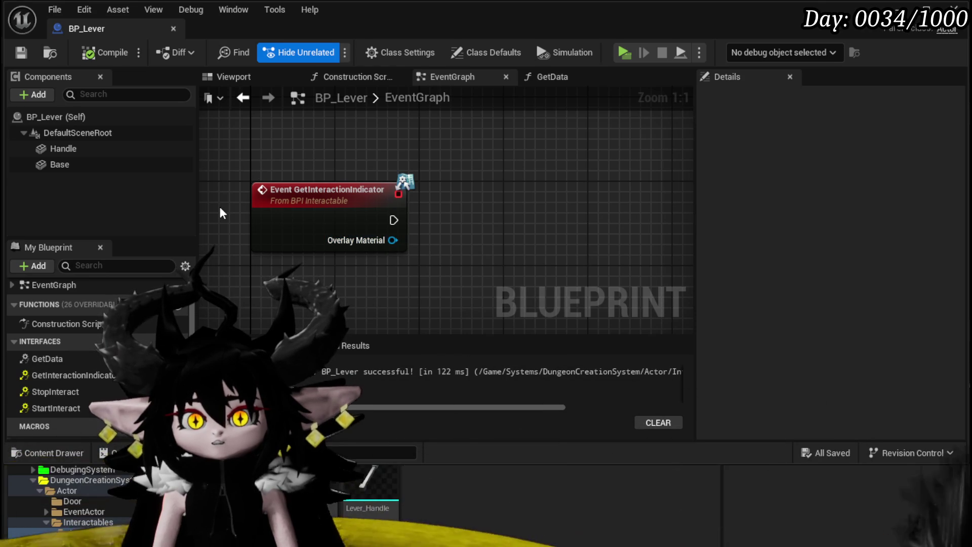
left_click(88, 147)
Wire Handle and Base into Set Overlay Material, fed by the event's Overlay Material, and compile.
left_click_drag(360, 128, 360, 128)
left_click_drag(60, 165, 338, 159)
left_click_drag(425, 130, 487, 212)
type("Set Overla")
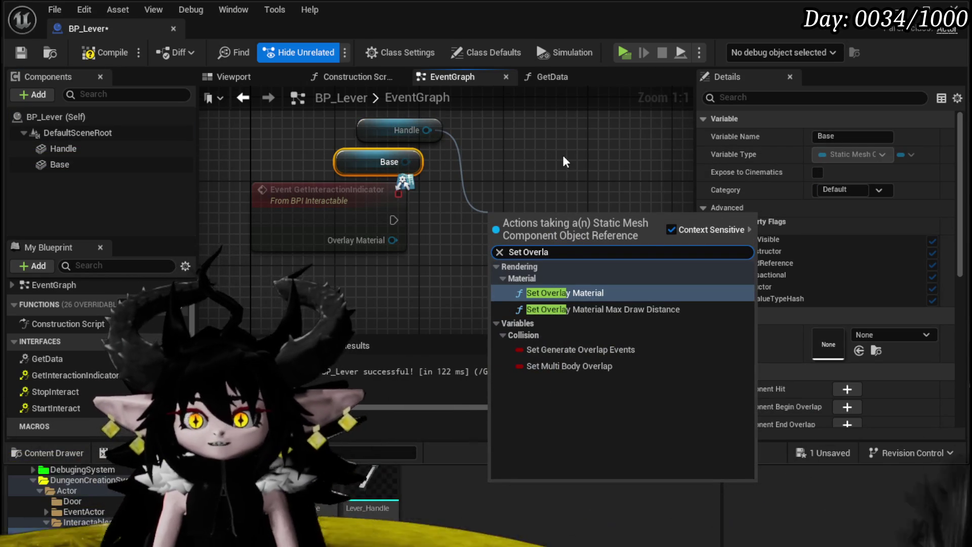
left_click(596, 292)
mouse_move(405, 162)
left_mouse_down()
mouse_move(504, 263)
mouse_move(496, 241)
left_mouse_up()
left_click_drag(324, 194, 314, 216)
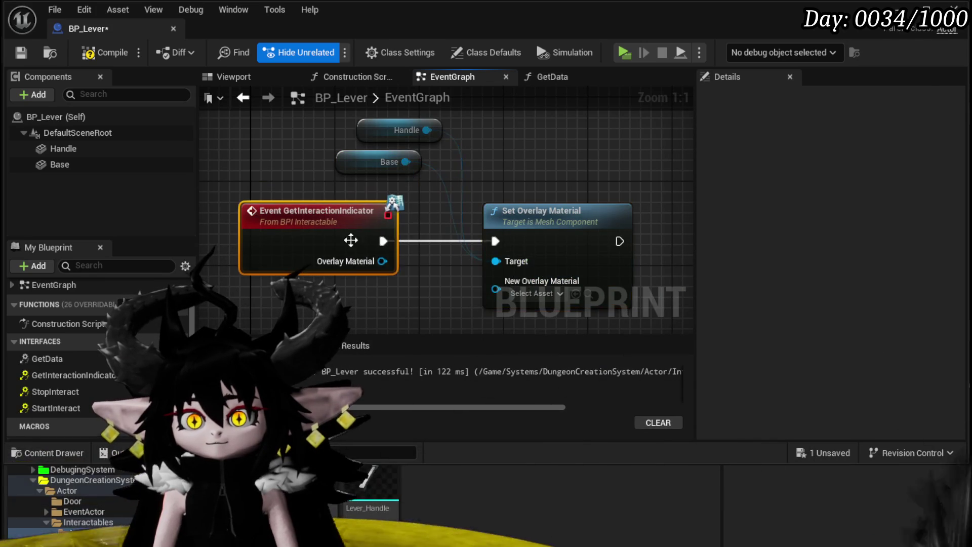
left_click_drag(382, 261, 496, 280)
left_click(107, 53)
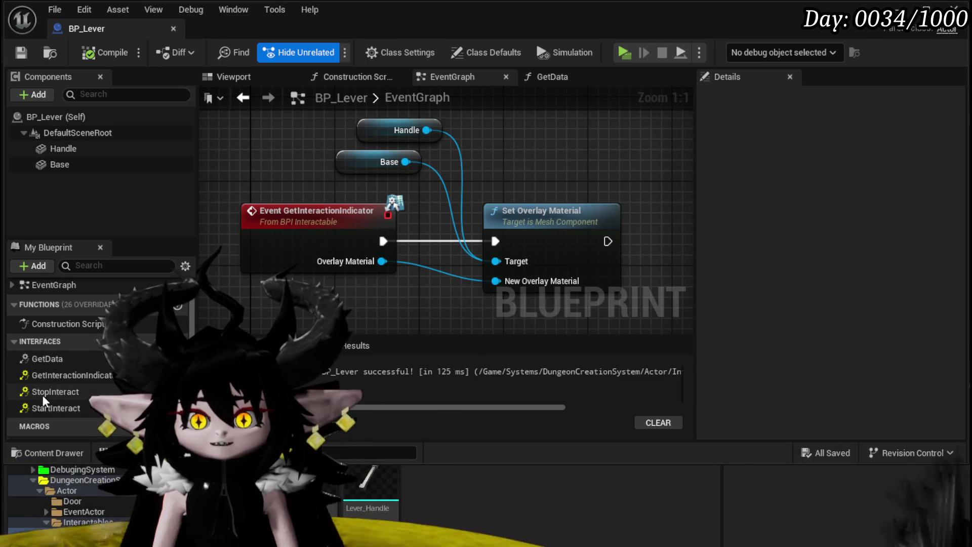
double_click(75, 407)
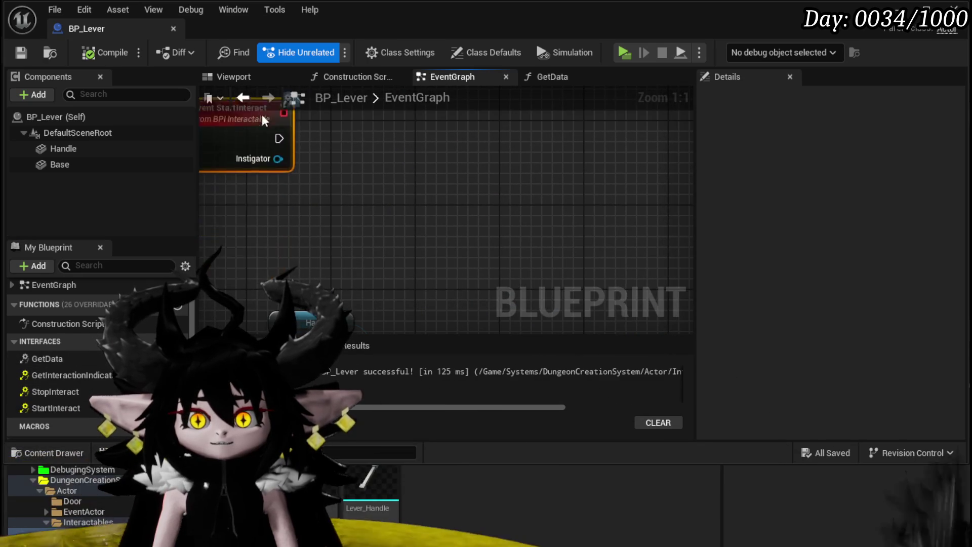
Pan the EventGraph toward Event StartInteract and save BP_Lever.
double_click(71, 374)
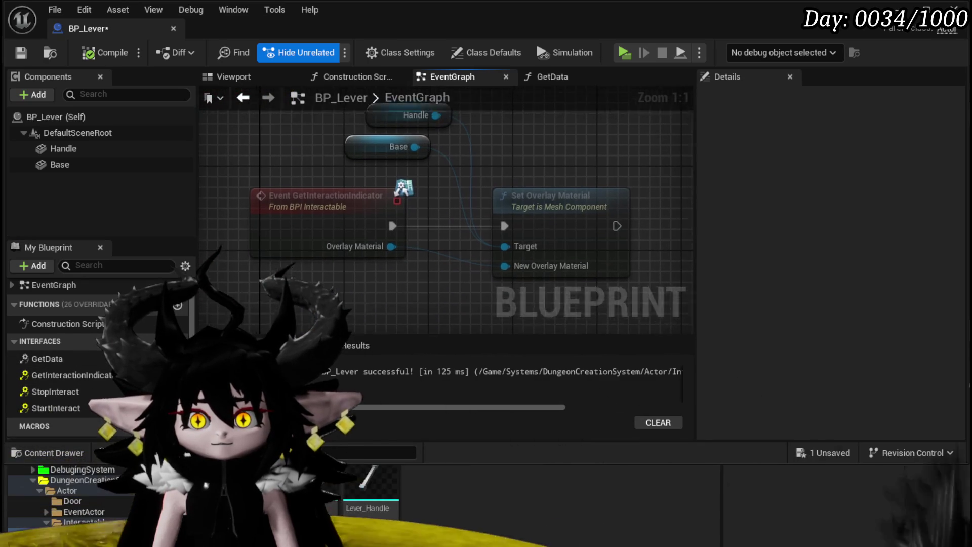
scroll(280, 126, "down", 5)
left_click_drag(304, 264, 281, 180)
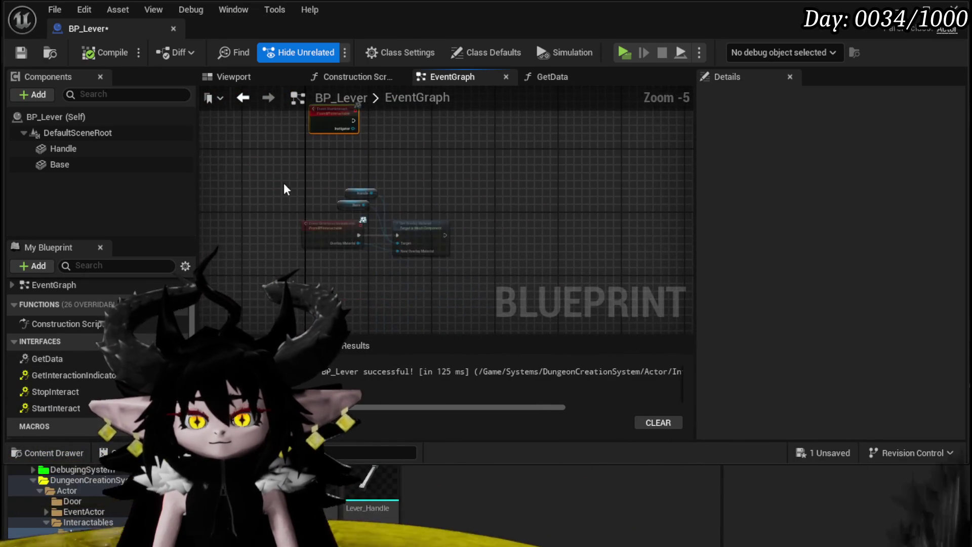
scroll(369, 202, "up", 4)
left_click_drag(360, 292, 335, 387)
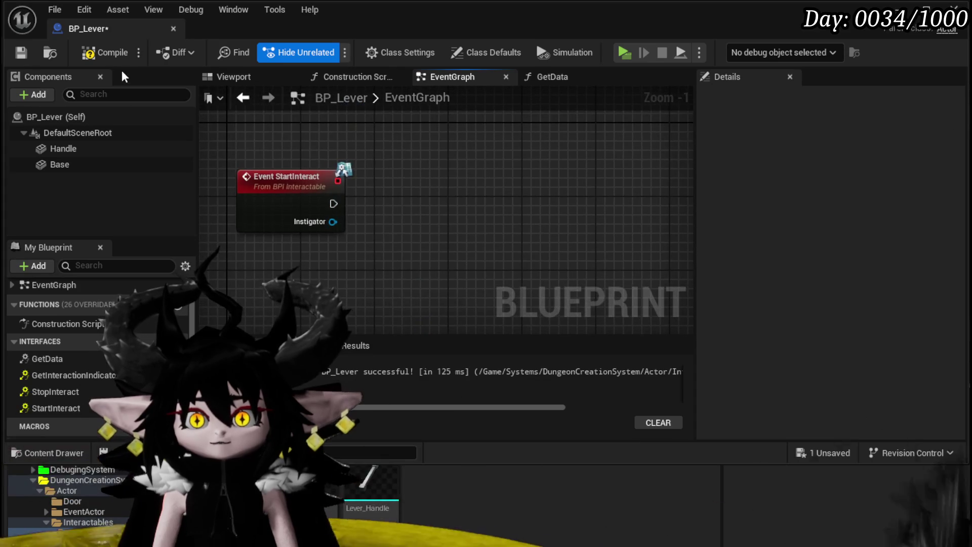
left_click(21, 53)
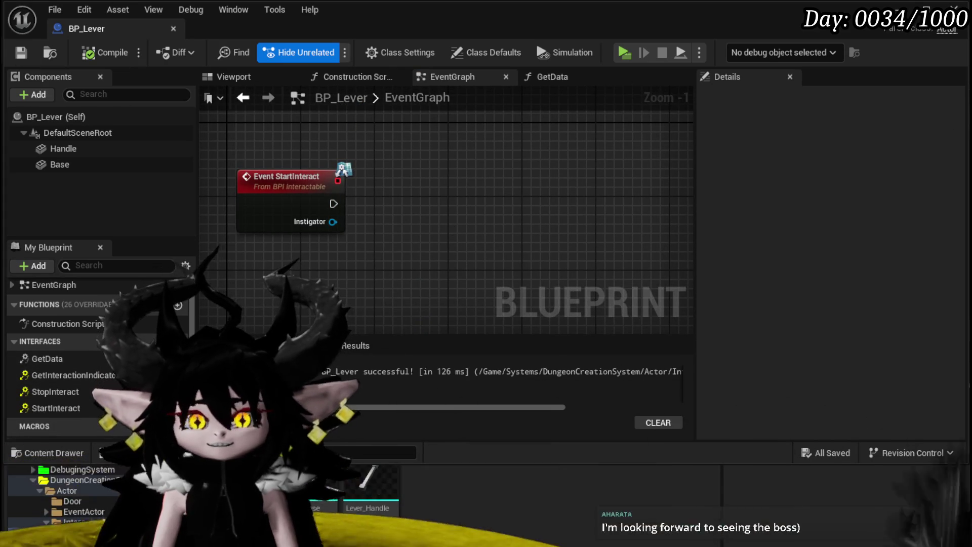
Remove the stray GetInteractionIndicator node, restore the Handle and Base references, then compile and save.
double_click(66, 375)
scroll(428, 250, "down", 1)
scroll(370, 266, "up", 3)
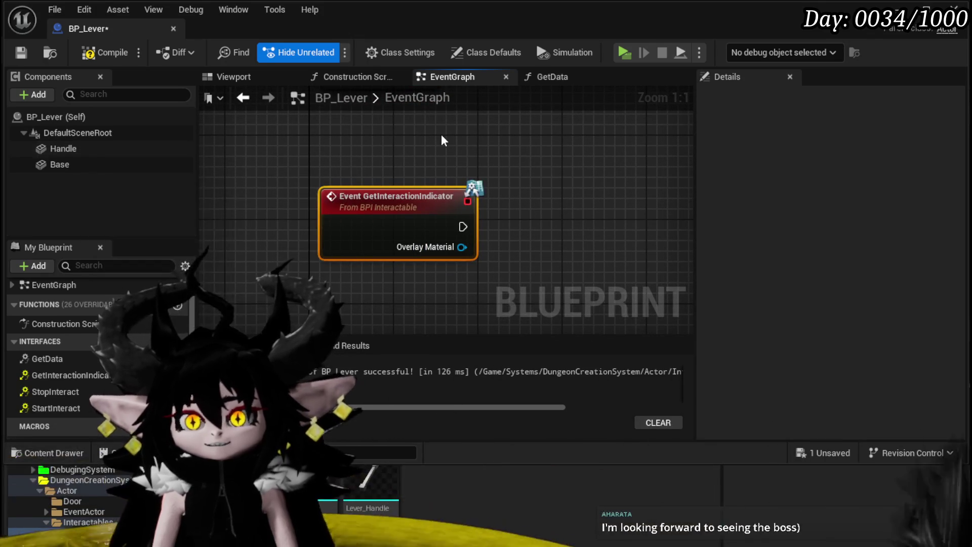
scroll(440, 135, "down", 2)
key("Delete")
key("ctrl+s")
key("ctrl+z")
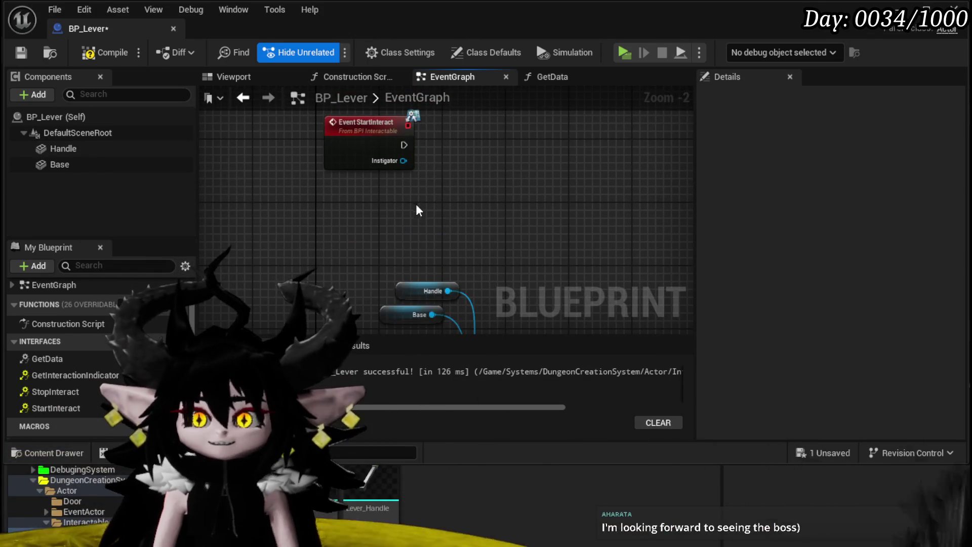
key("F7")
left_click_drag(560, 271, 539, 170)
left_click(13, 54)
Place a Handle reference node beside Event StartInteract.
left_click_drag(277, 132, 304, 258)
left_click_drag(306, 190, 321, 256)
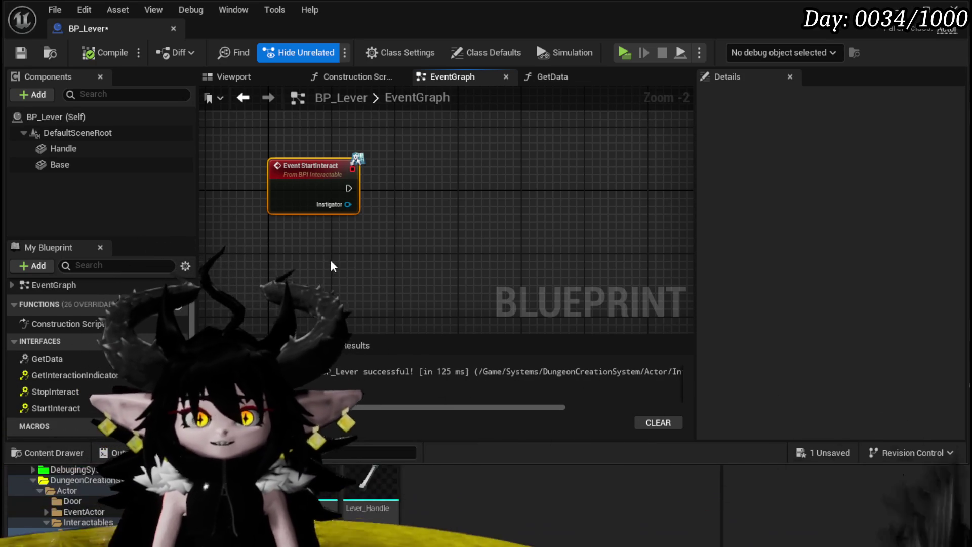
scroll(330, 260, "up", 2)
scroll(364, 292, "down", 2)
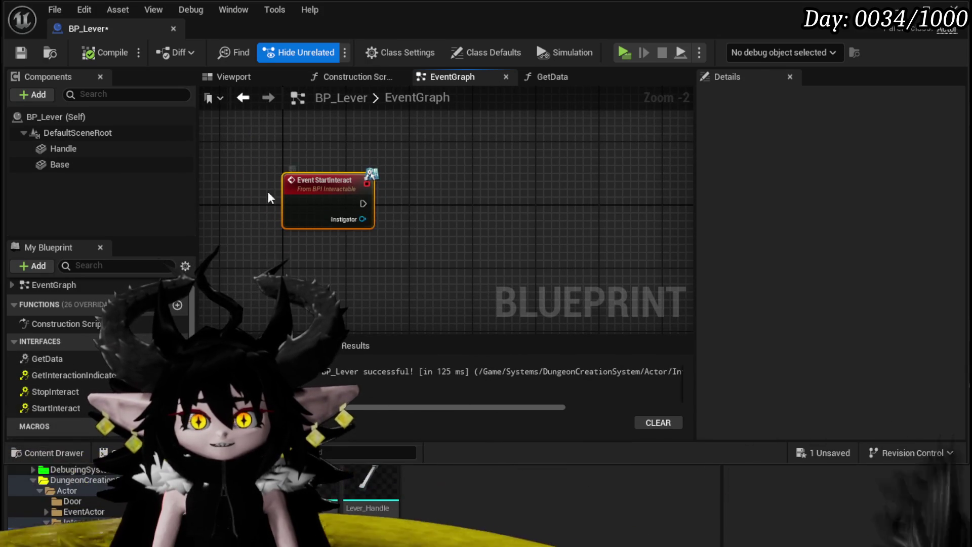
left_click_drag(111, 152, 379, 128)
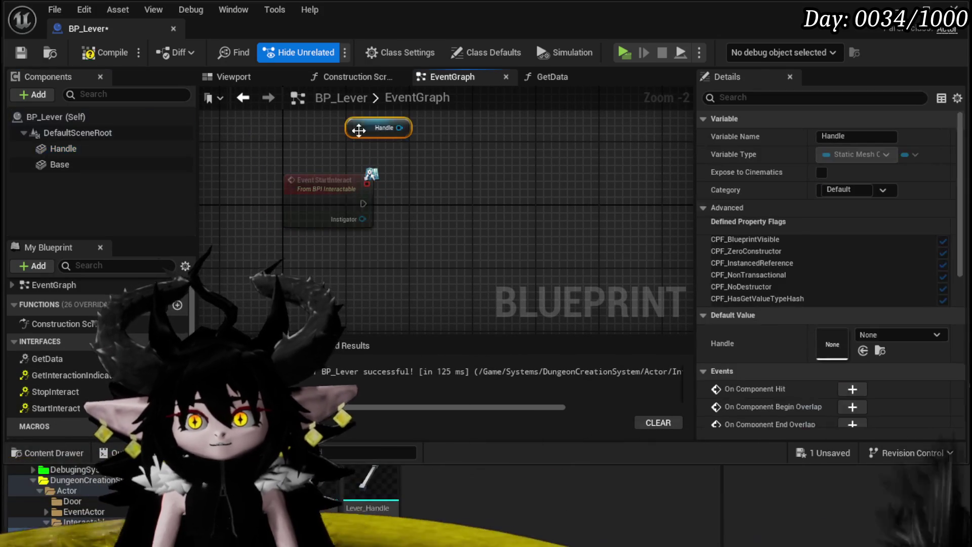
Add a Set World Rotation node from the Handle reference and reposition the Handle above it.
left_click_drag(419, 159, 577, 211)
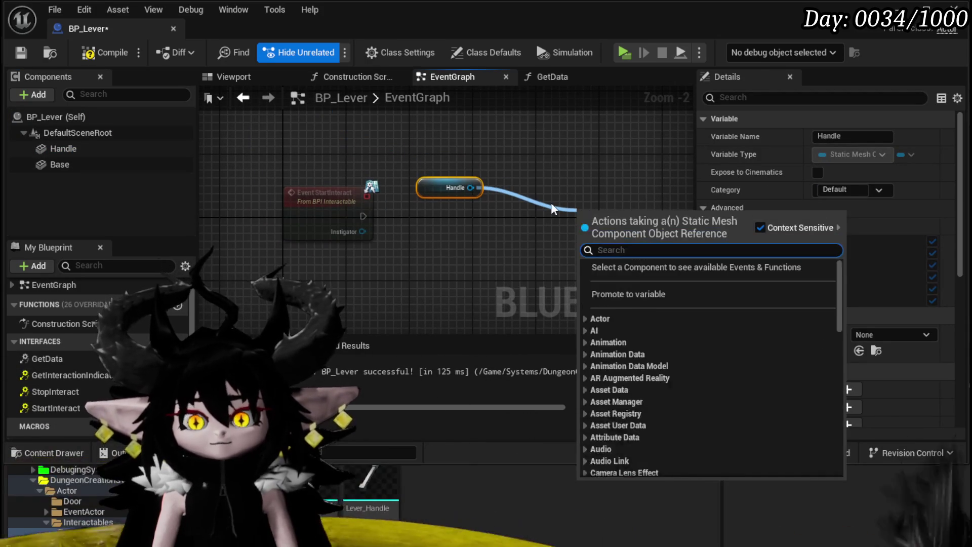
type("Set w")
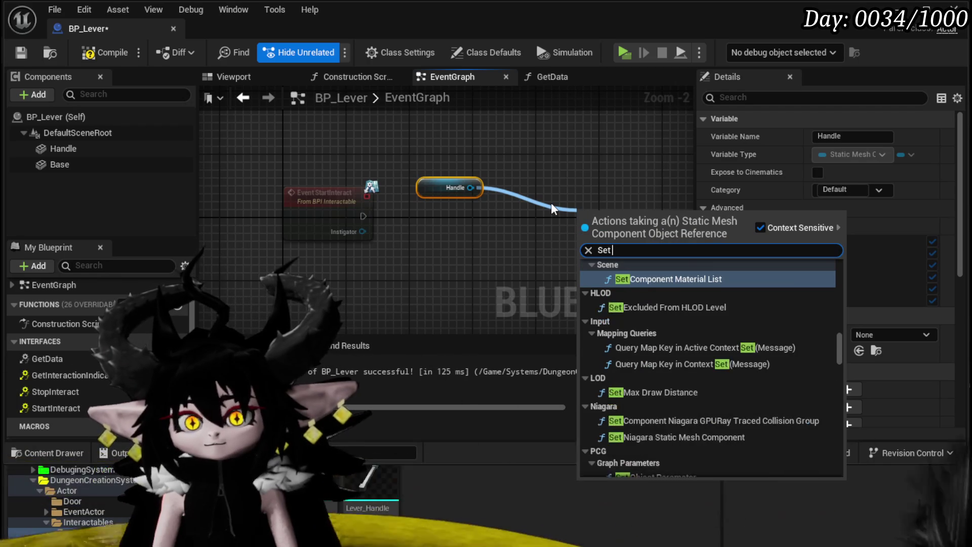
type("orld ")
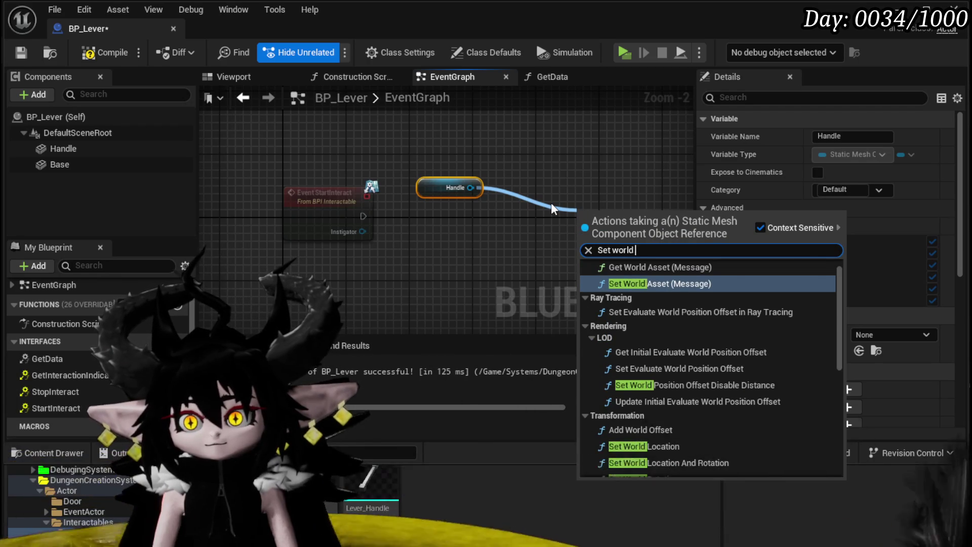
type("rotation")
key("Return")
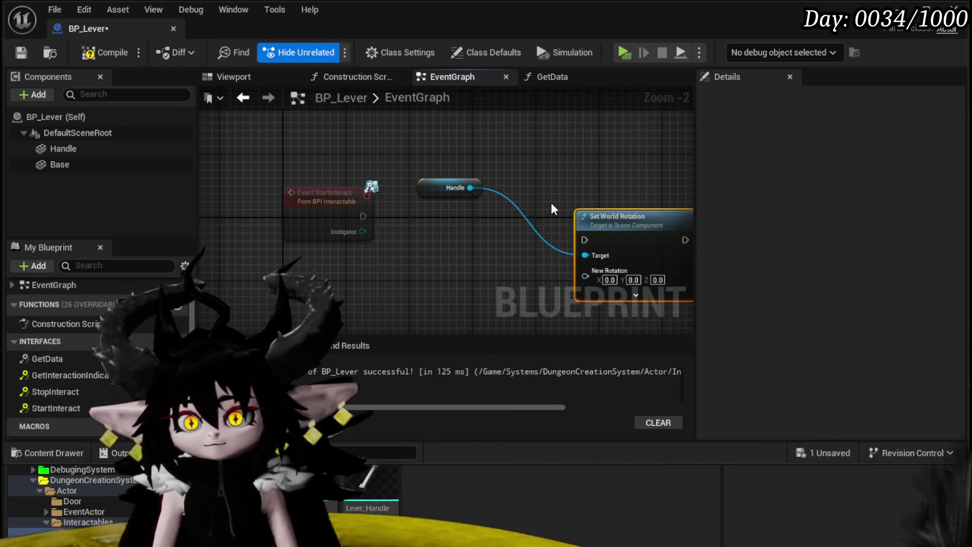
left_click_drag(551, 202, 386, 191)
left_click_drag(293, 180, 384, 133)
mouse_move(458, 271)
left_mouse_down()
mouse_move(428, 210)
mouse_move(368, 243)
mouse_move(449, 232)
mouse_move(459, 250)
left_mouse_up()
type("brea")
key("Escape")
left_click(457, 258)
Replace it with a Set Relative Rotation node targeting the Handle.
left_click_drag(584, 141, 630, 167)
left_click(597, 202)
key("Delete")
left_click_drag(525, 127, 524, 189)
type("relative")
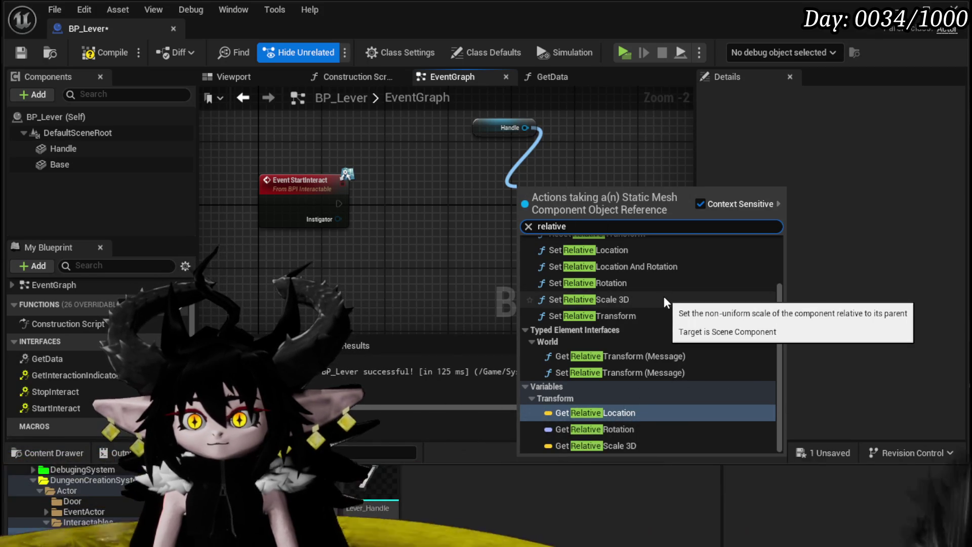
scroll(631, 313, "up", 1)
left_click(615, 306)
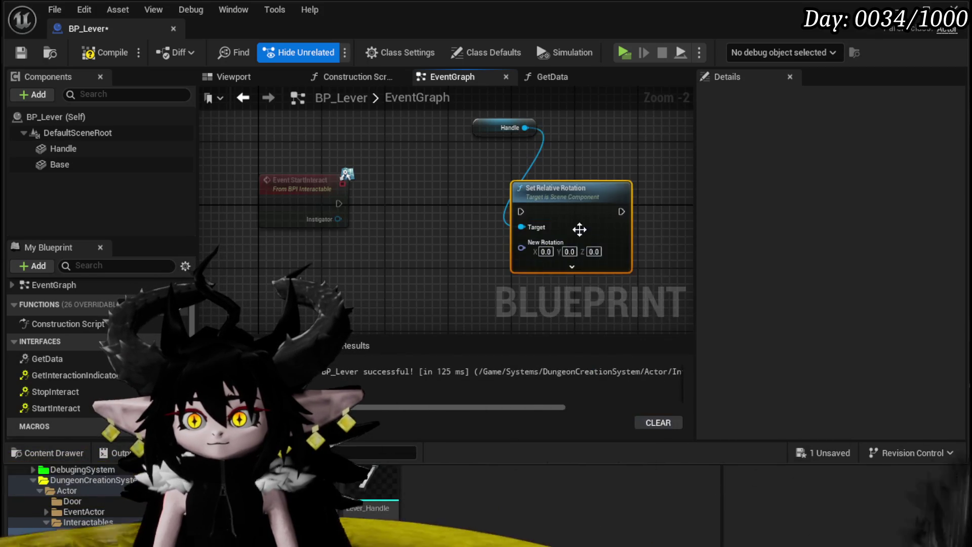
Add a Get Relative Rotation node for Handle and break its output with a Break Rotator.
mouse_move(488, 162)
left_mouse_down()
mouse_move(323, 123)
mouse_move(311, 171)
left_mouse_up()
type("get relative")
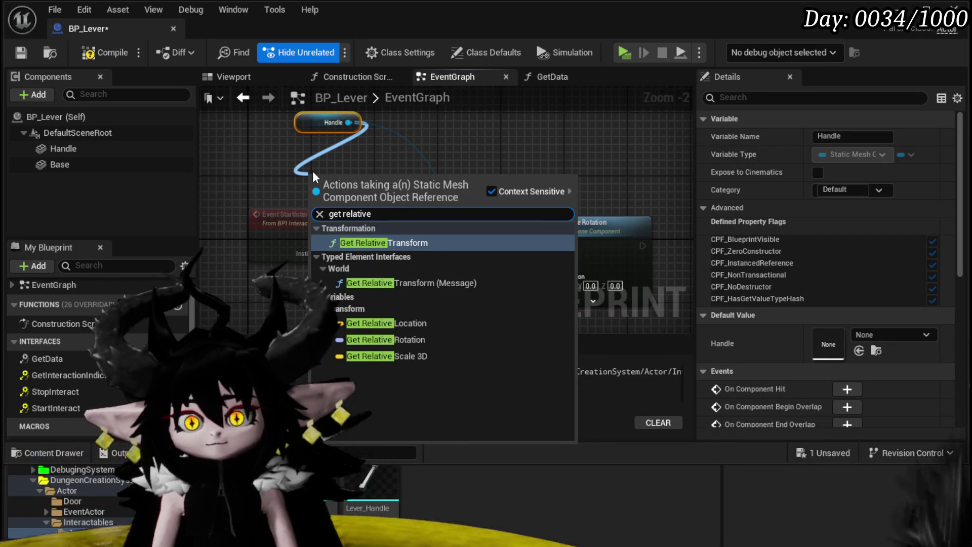
left_click(385, 339)
mouse_move(408, 178)
left_mouse_down()
mouse_move(324, 263)
mouse_move(283, 278)
left_mouse_up()
type("break")
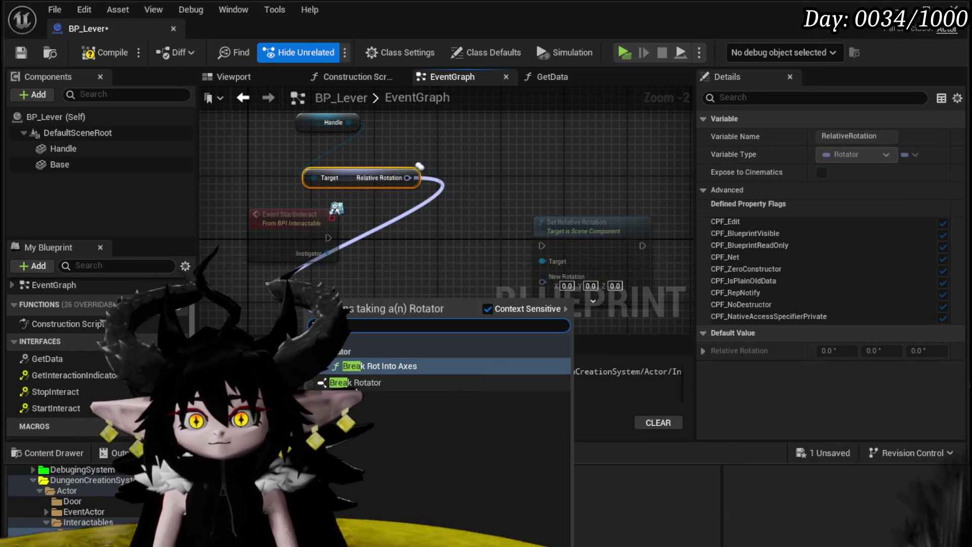
left_click(354, 382)
Add a Make Rotator that feeds Set Relative Rotation's New Rotation.
left_click_drag(515, 150, 583, 150)
mouse_move(535, 187)
left_mouse_down()
mouse_move(439, 234)
mouse_move(465, 238)
mouse_move(432, 220)
mouse_move(490, 255)
left_mouse_up()
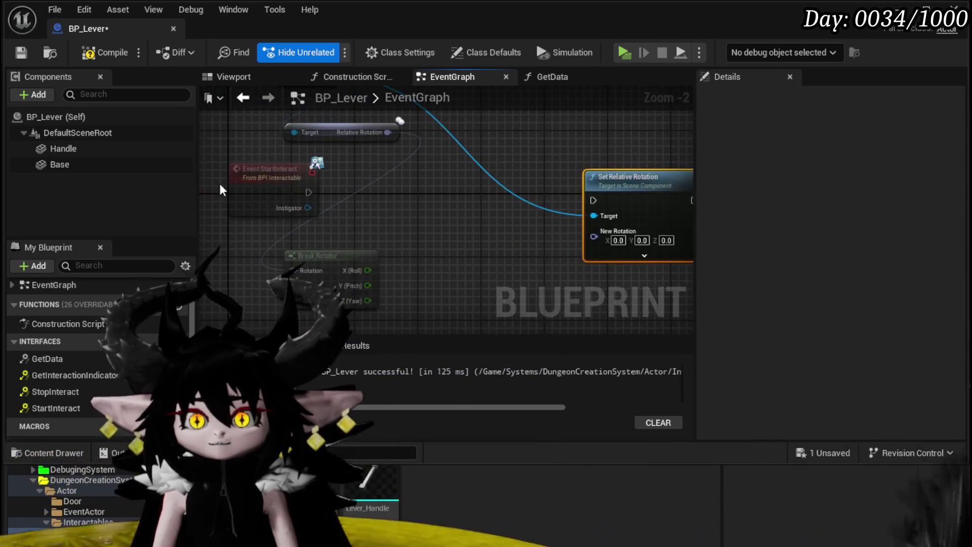
left_click_drag(531, 284, 480, 219)
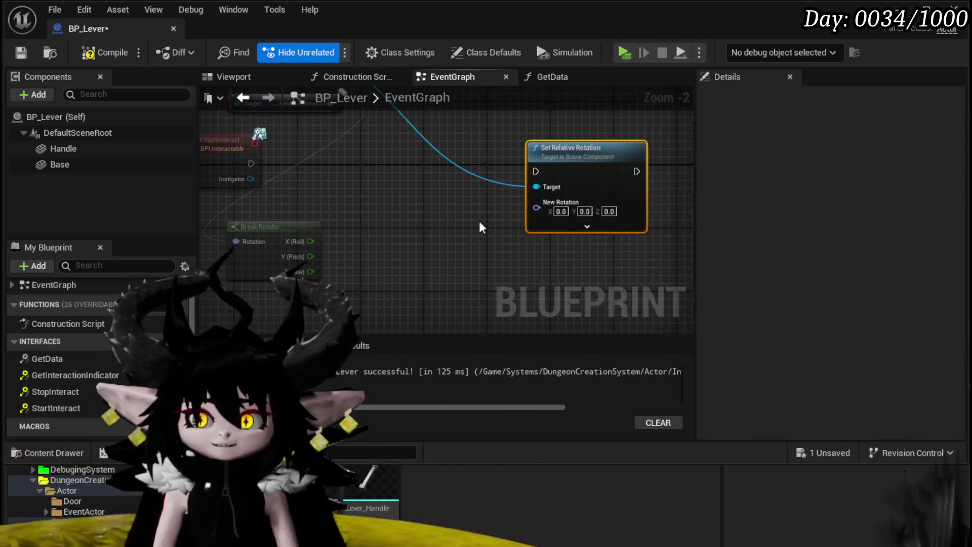
left_click(288, 49)
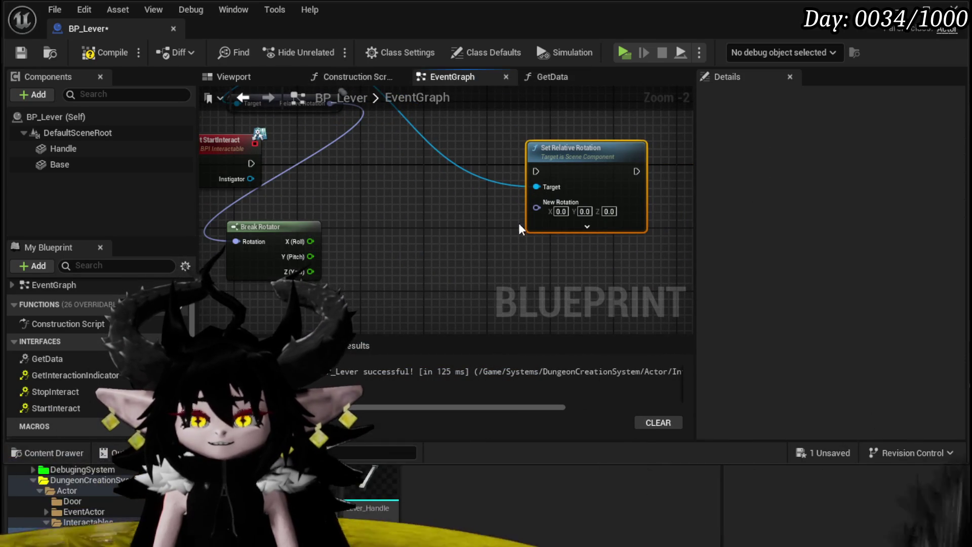
left_click_drag(536, 207, 437, 287)
type("make")
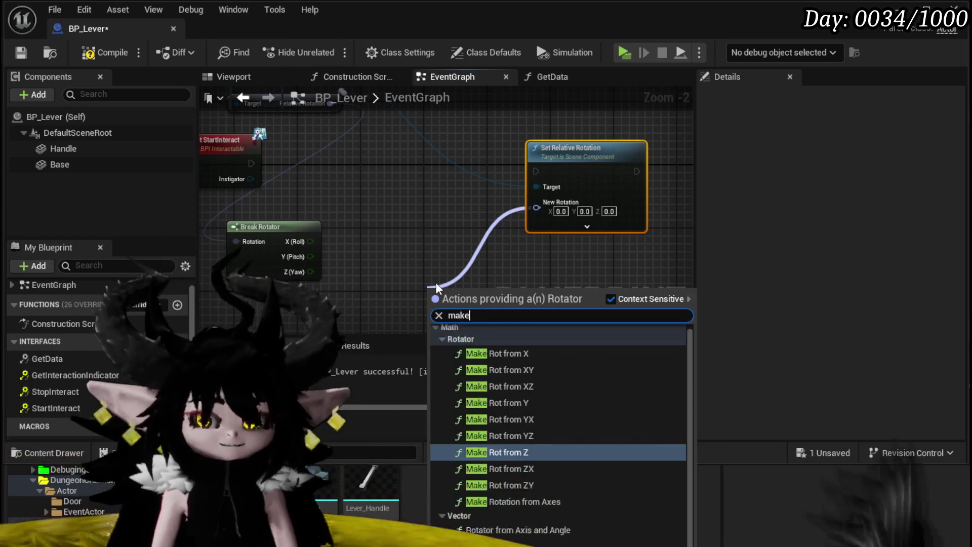
left_click(490, 519)
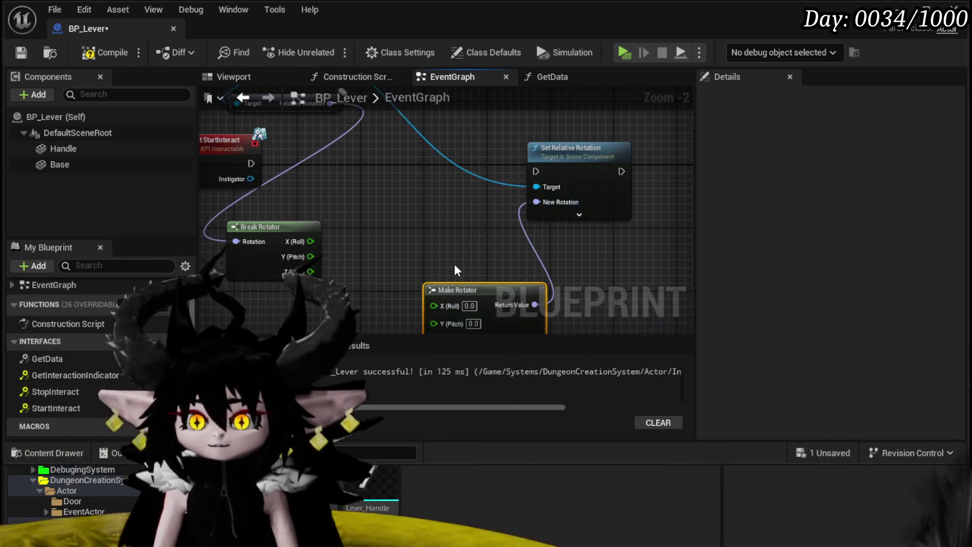
Add 125 to X (Roll) with an Add node and wire it and Y (Pitch) into Make Rotator.
mouse_move(300, 227)
left_mouse_down()
mouse_move(181, 229)
mouse_move(364, 235)
mouse_move(345, 220)
mouse_move(440, 239)
left_mouse_up()
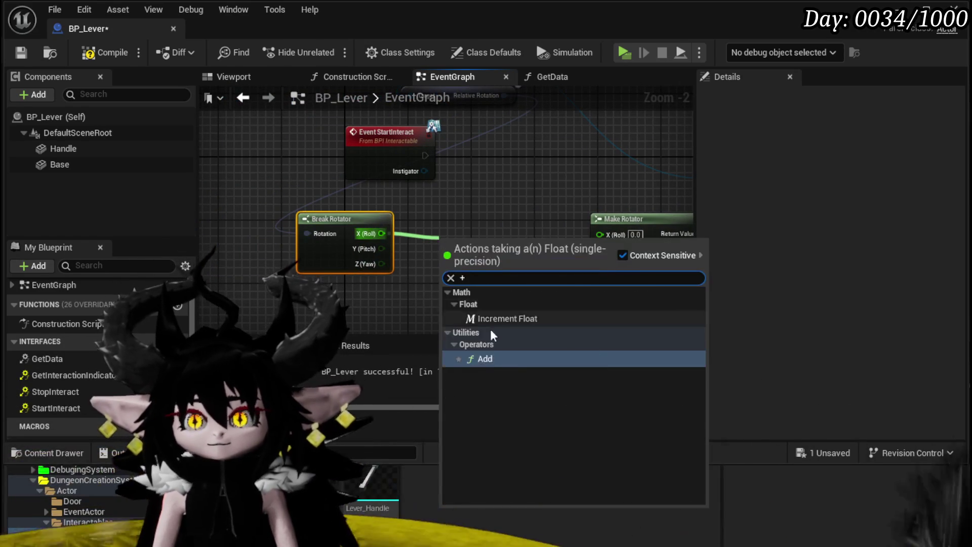
left_click(480, 357)
type("12")
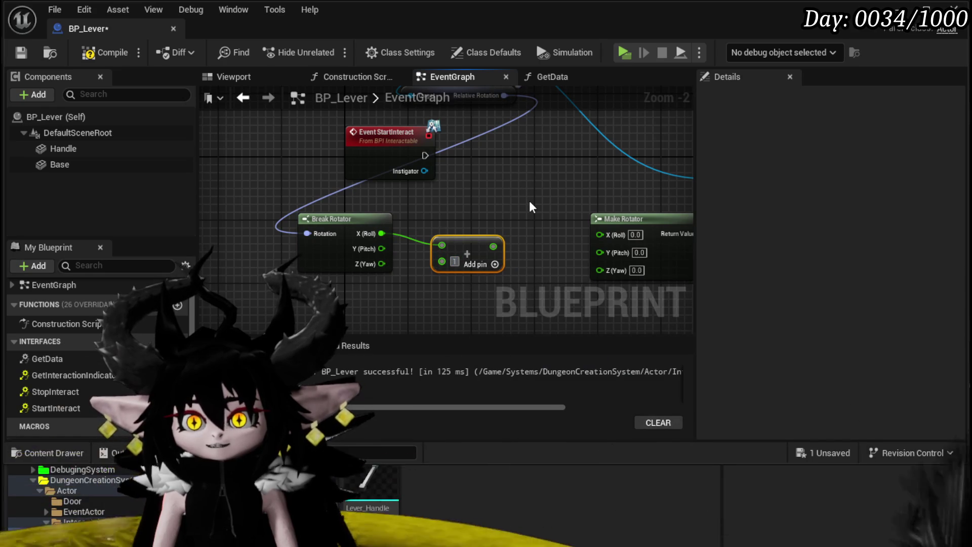
key("Return")
type("5")
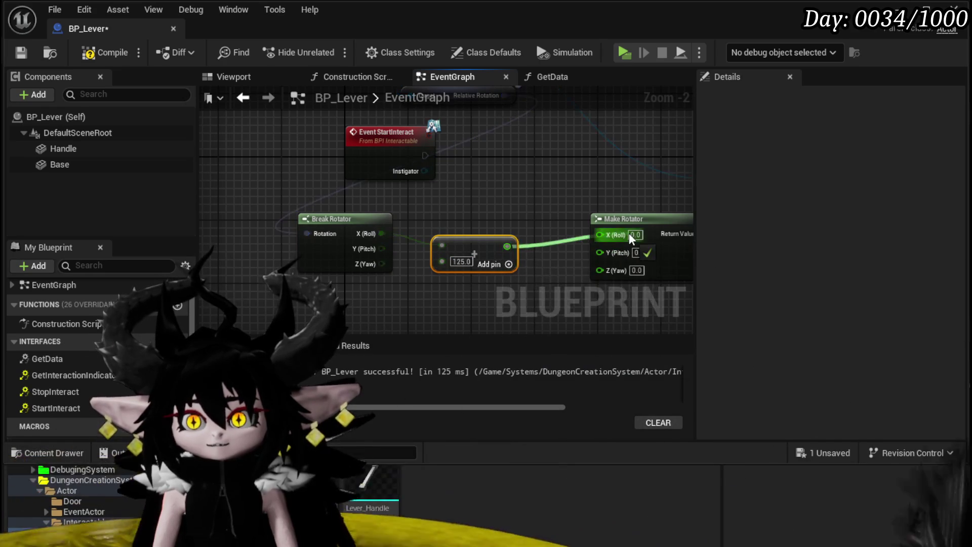
left_click_drag(599, 233, 512, 245)
mouse_move(382, 248)
left_mouse_down()
mouse_move(640, 258)
mouse_move(378, 264)
mouse_move(631, 265)
left_mouse_up()
Connect Event StartInteract to Set Relative Rotation, save BP_Lever, and place Handle beside Target.
mouse_move(297, 185)
left_mouse_down()
mouse_move(608, 178)
mouse_move(582, 191)
mouse_move(637, 176)
left_mouse_up()
left_click(424, 144)
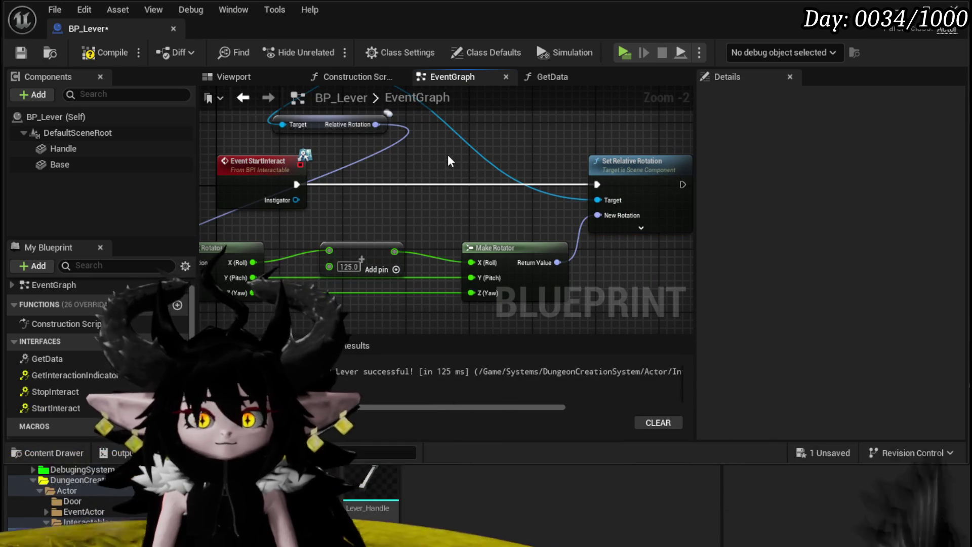
left_click(19, 55)
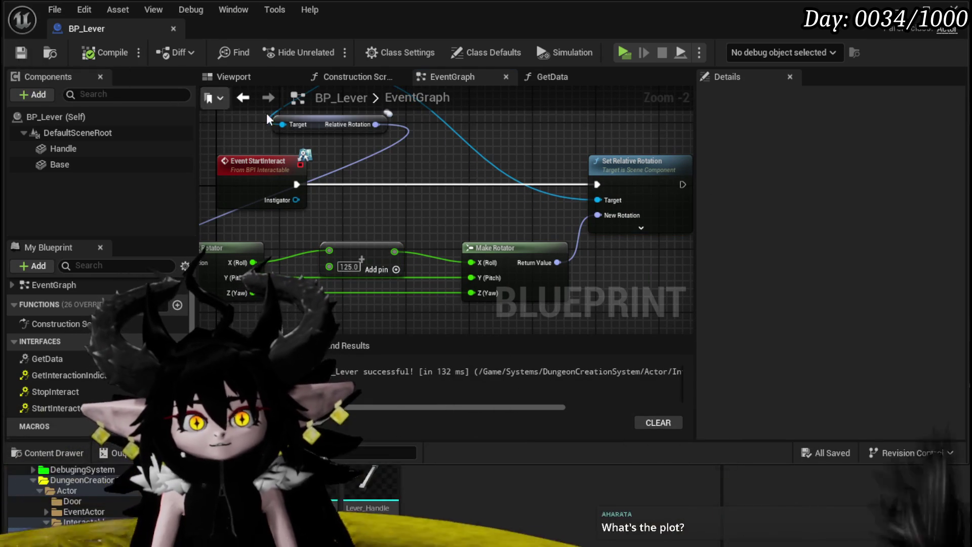
mouse_move(424, 161)
left_mouse_down()
mouse_move(453, 196)
mouse_move(239, 186)
left_mouse_up()
left_click_drag(383, 178, 444, 176)
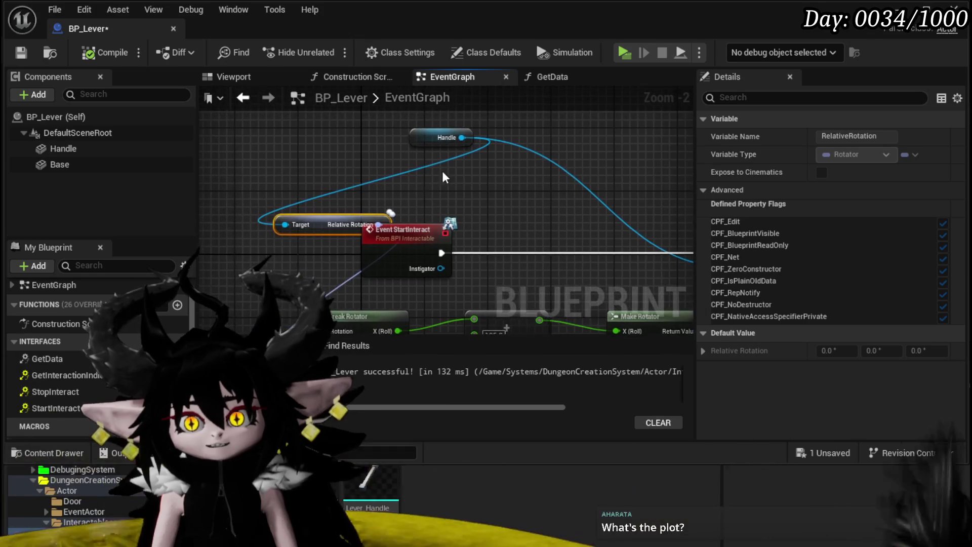
left_click_drag(418, 144, 209, 128)
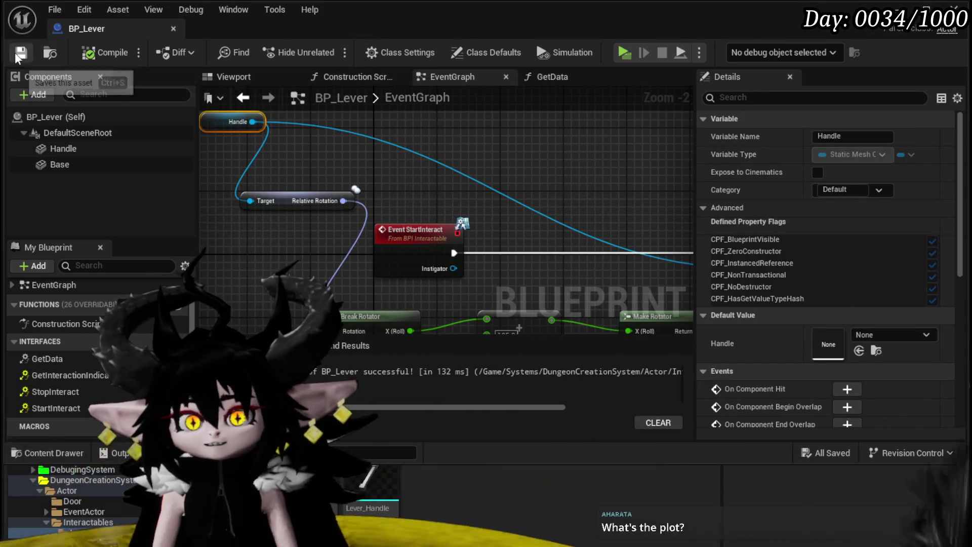
Play the level in a preview window, walk toward the slime arena, stop, and save the map.
left_click(173, 29)
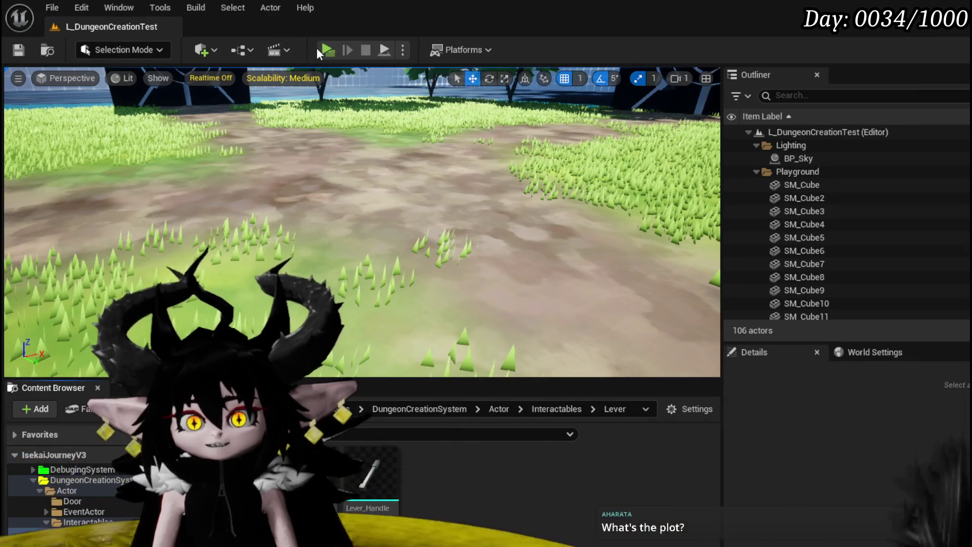
left_click(330, 49)
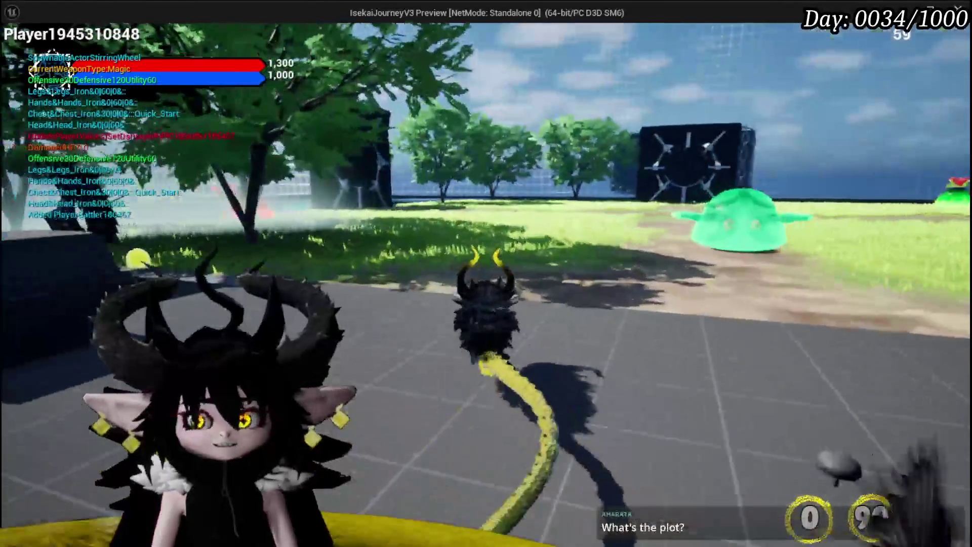
key("w")
key("w")
key("w")
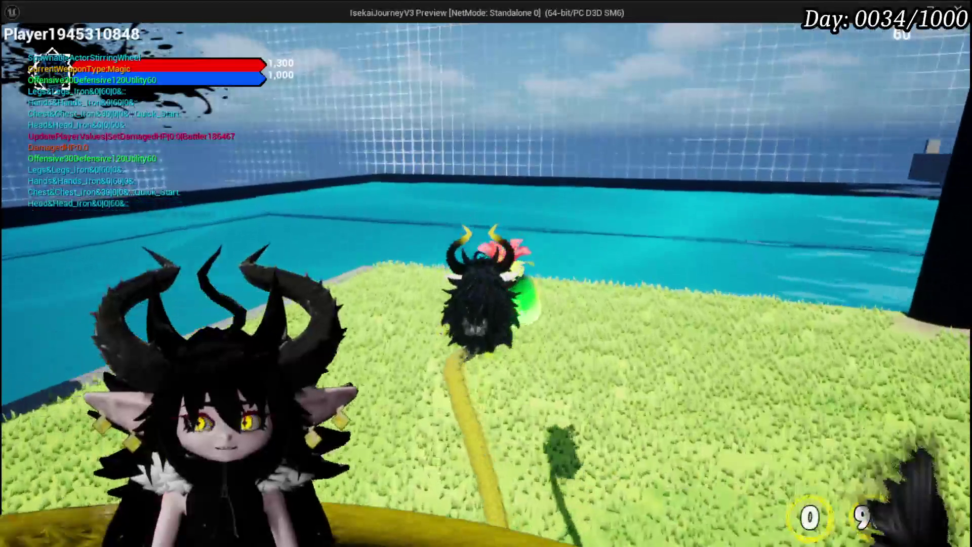
key("w")
key("w")
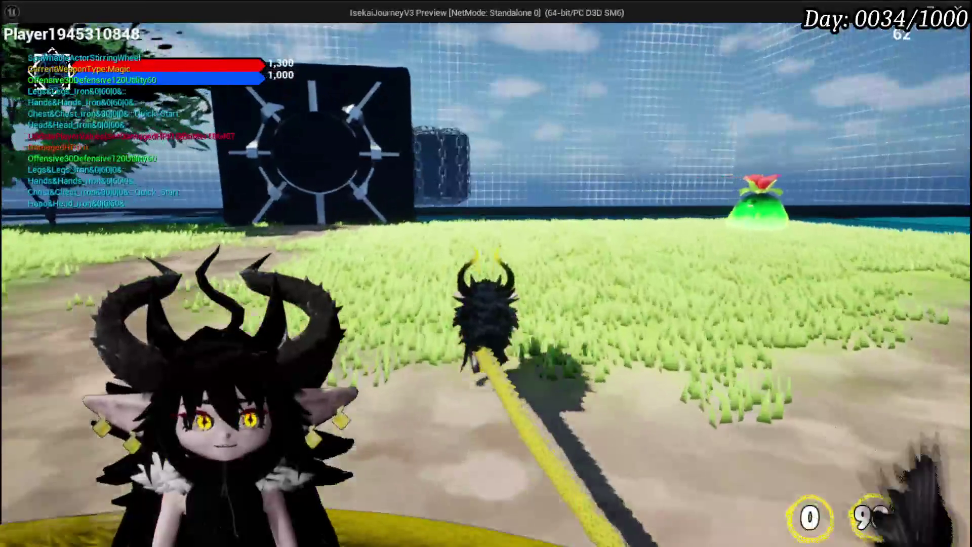
key("w")
key("w")
key("w")
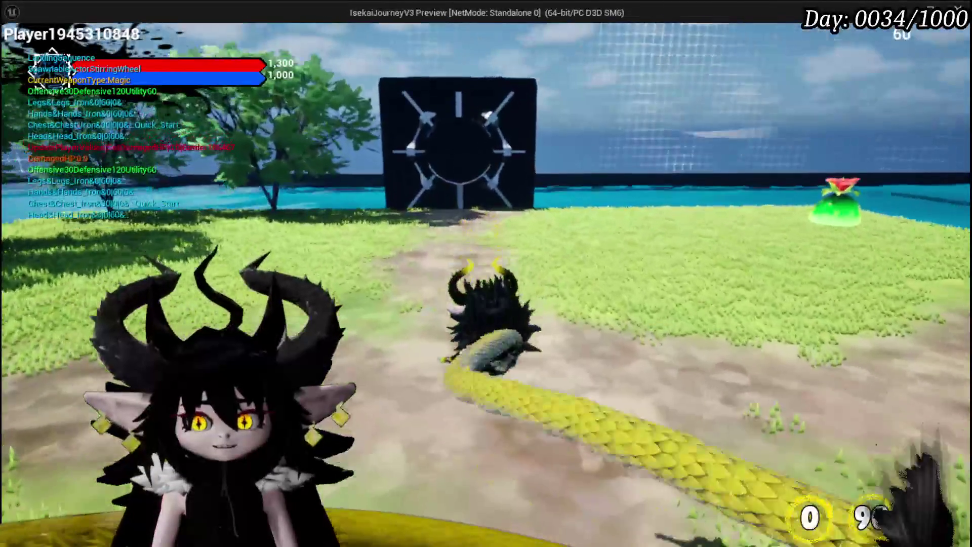
key("Escape")
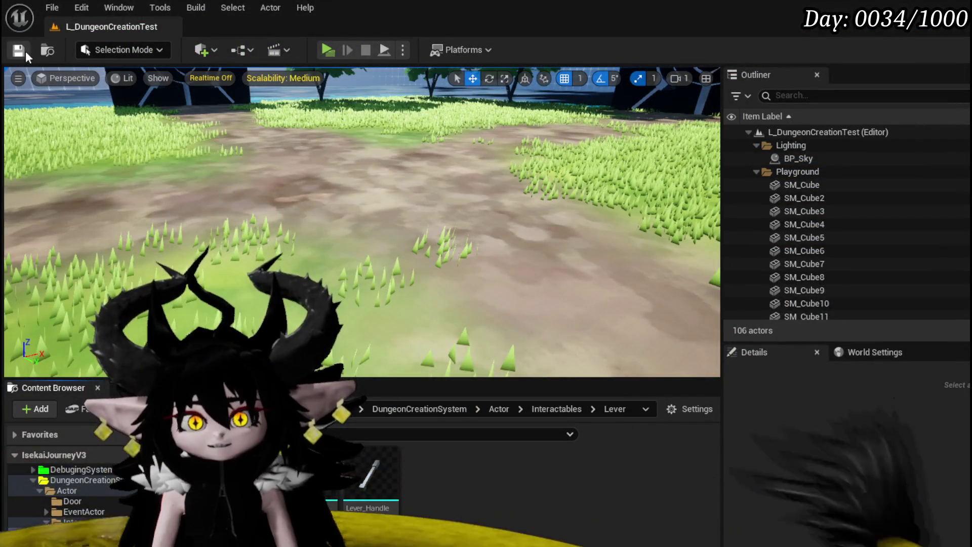
left_click(25, 50)
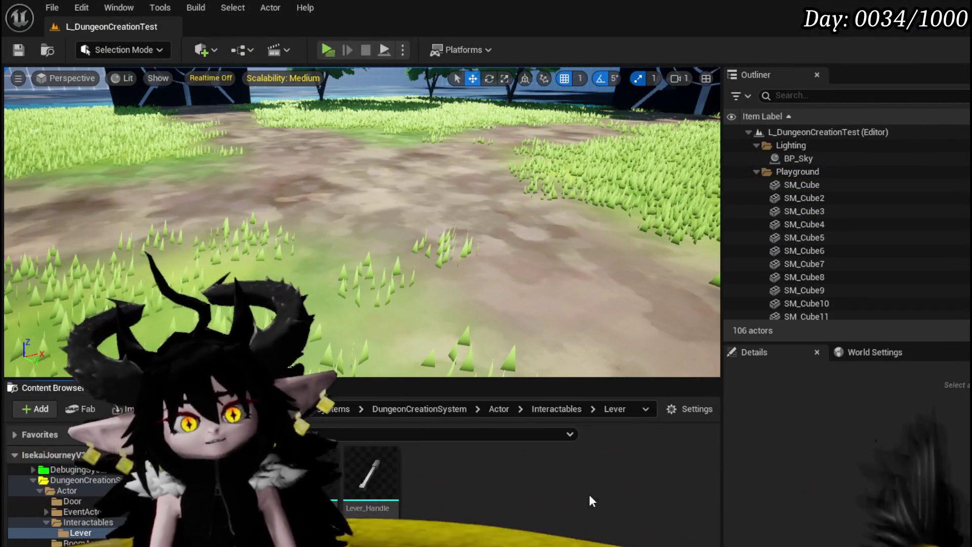
Fly the viewport camera over the arena and save all modified assets.
mouse_move(442, 165)
left_mouse_down()
mouse_move(442, 207)
mouse_move(440, 175)
left_mouse_up()
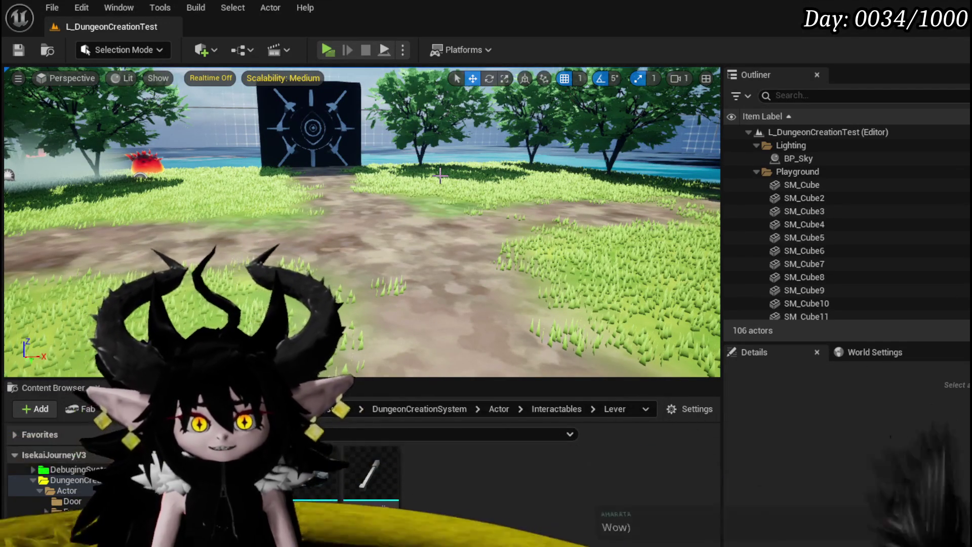
mouse_move(440, 176)
left_mouse_down()
mouse_move(256, 160)
mouse_move(392, 170)
mouse_move(365, 182)
mouse_move(349, 167)
left_mouse_up()
key("ctrl+s")
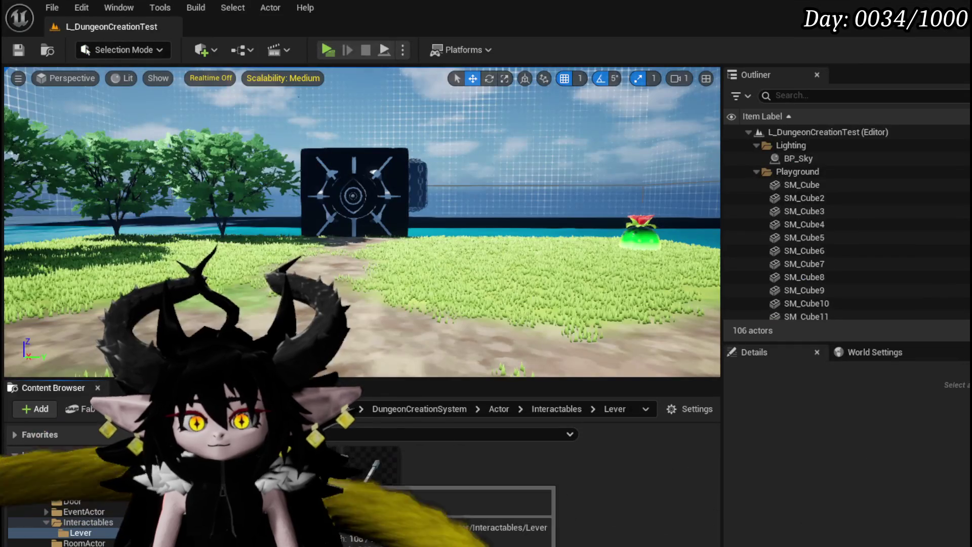
Drop a BP_Lever actor into the level, walk toward the tank in play, and save the map.
left_click_drag(362, 466, 321, 304)
left_click(18, 50)
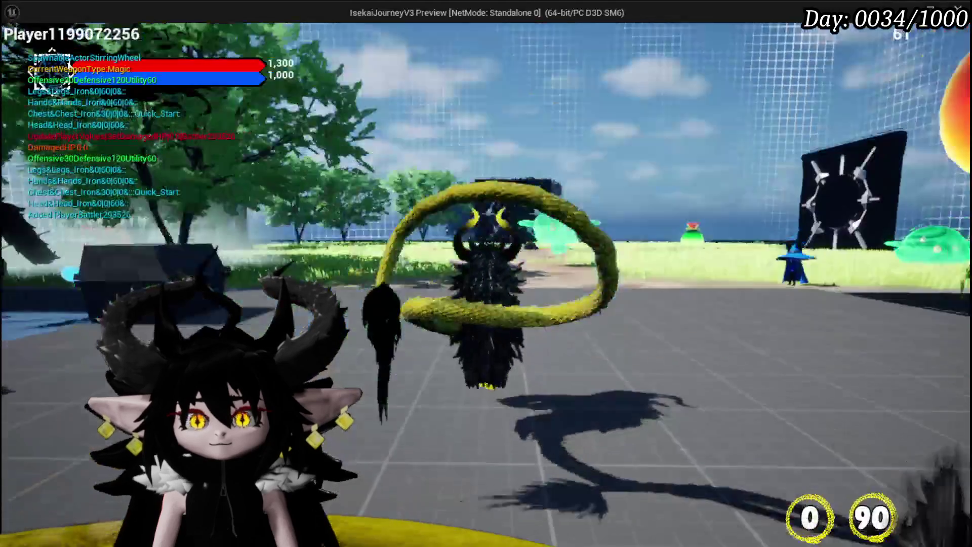
key("w")
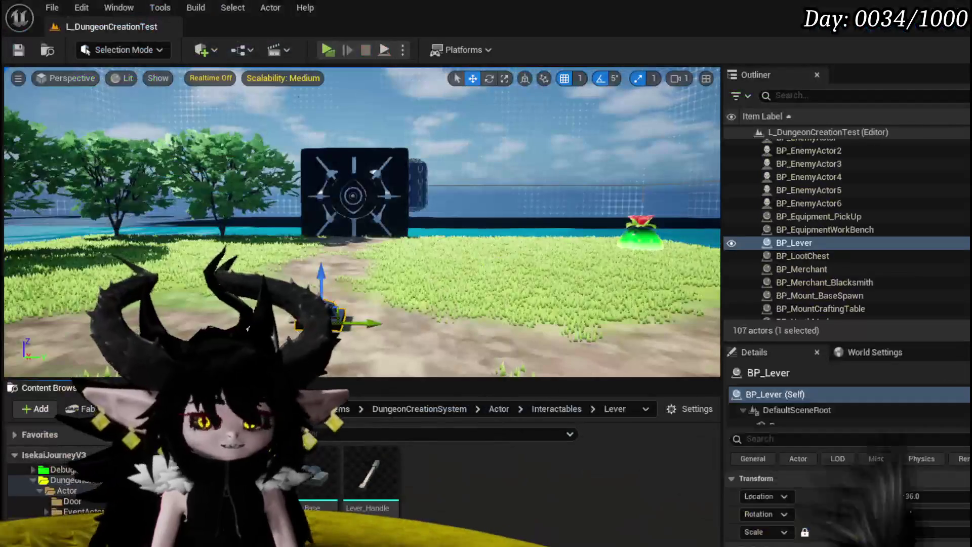
left_click(20, 51)
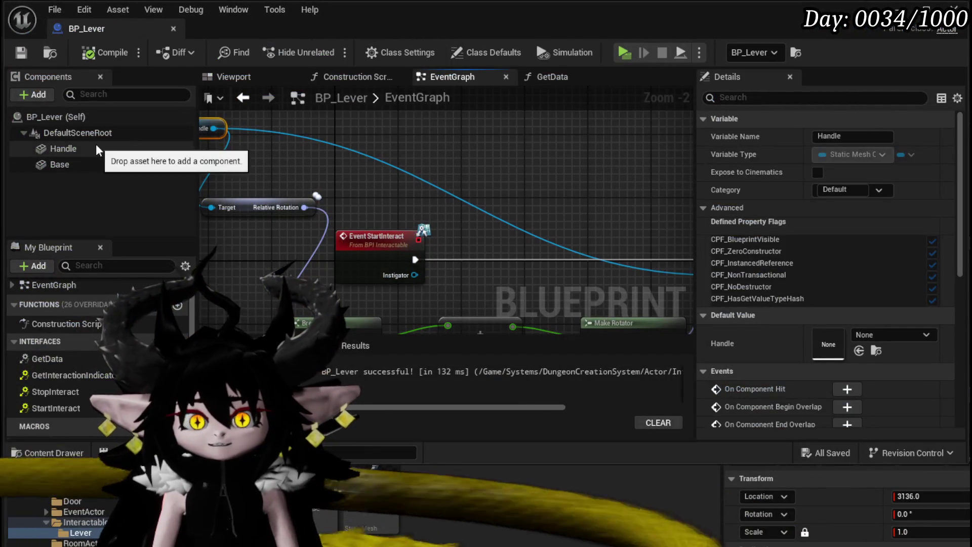
left_click(96, 147)
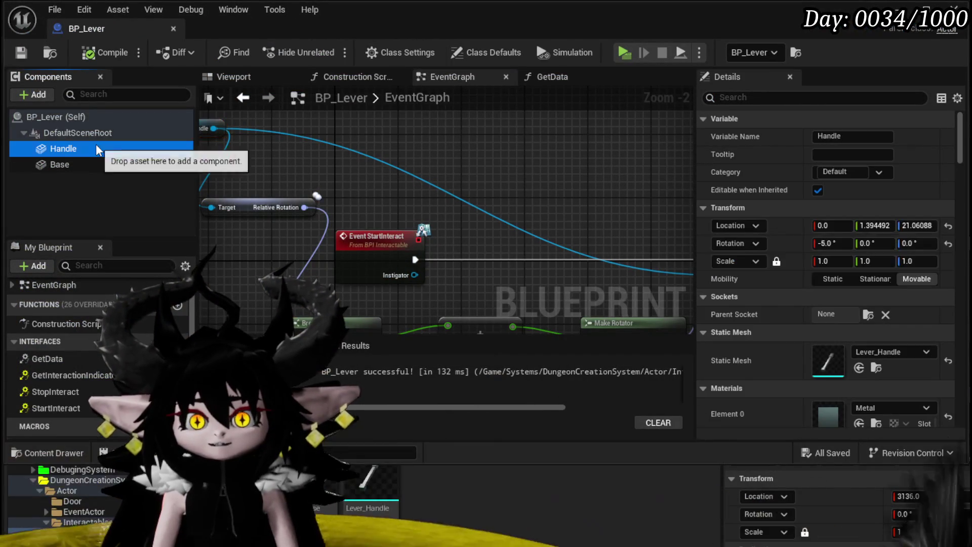
Give Base Custom collision, object type Interactable, ignoring everything but overlapping Interactable.
left_click(78, 165)
scroll(760, 213, "down", 5)
scroll(761, 214, "down", 10)
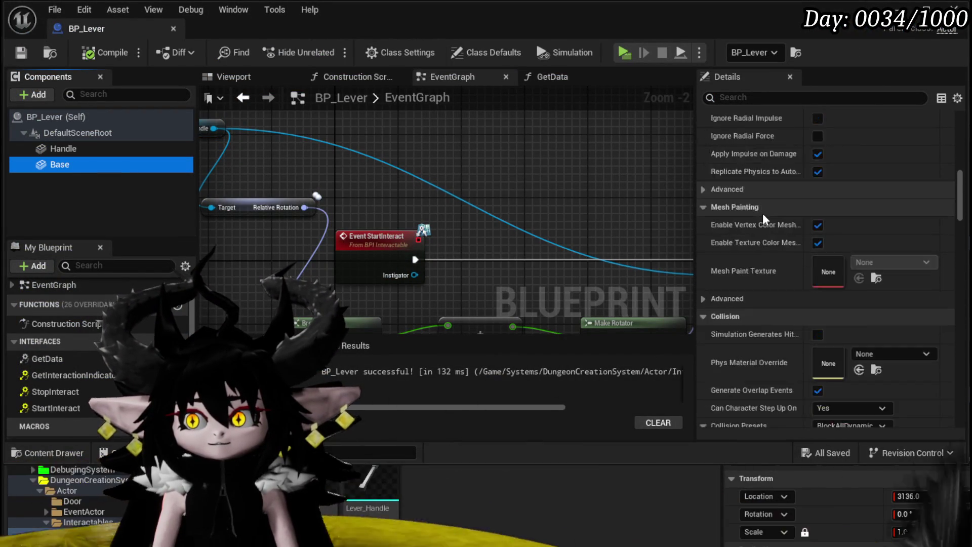
left_click(855, 215)
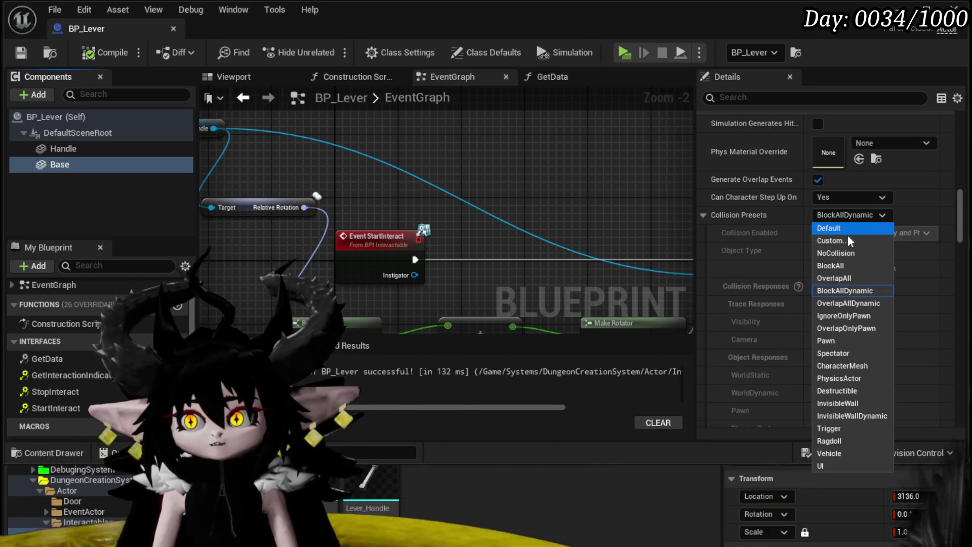
left_click(841, 239)
left_click(849, 249)
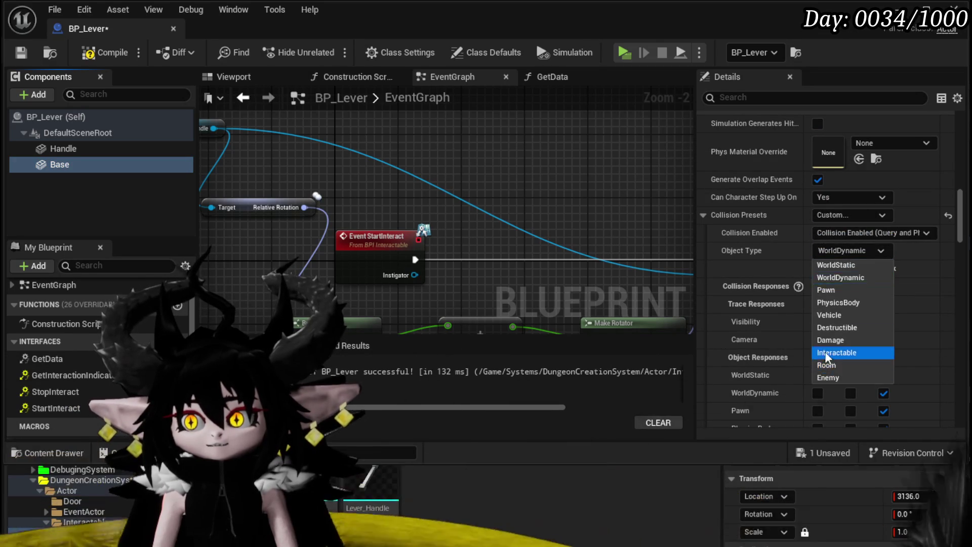
left_click(827, 352)
scroll(760, 281, "down", 3)
left_click(817, 202)
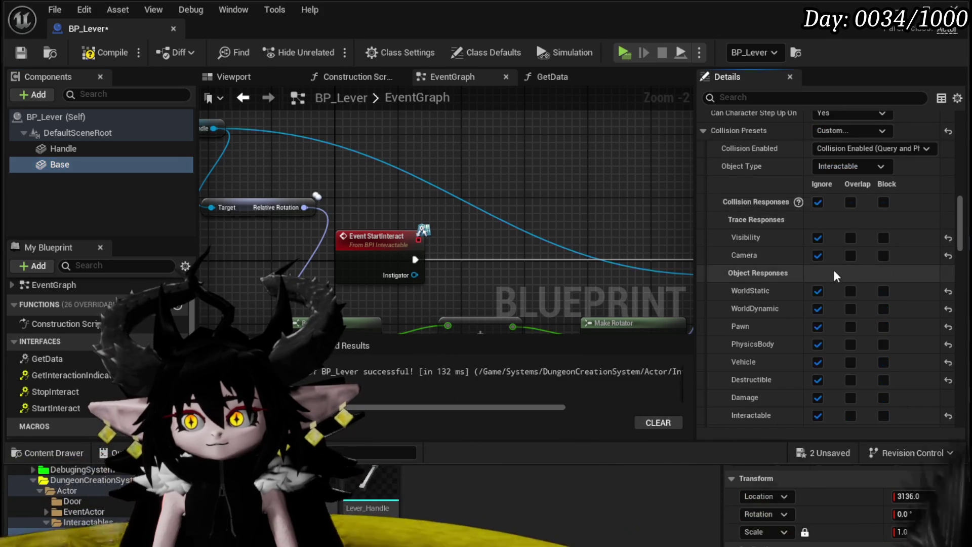
scroll(797, 299, "down", 2)
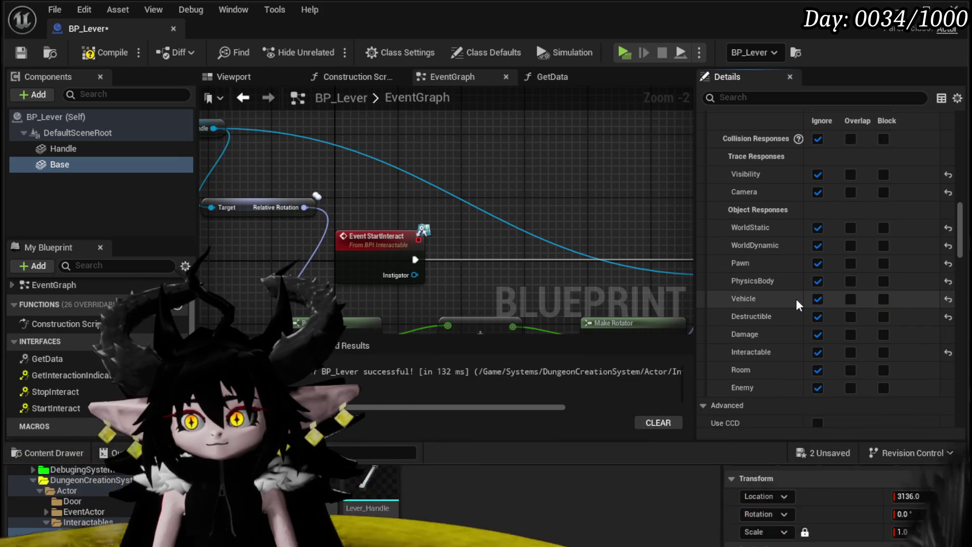
left_click(851, 353)
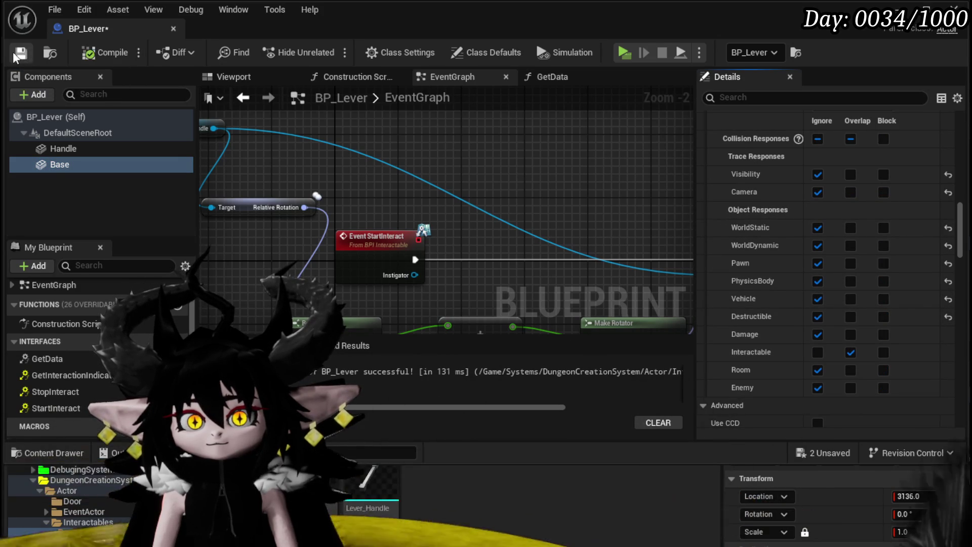
left_click(909, 9)
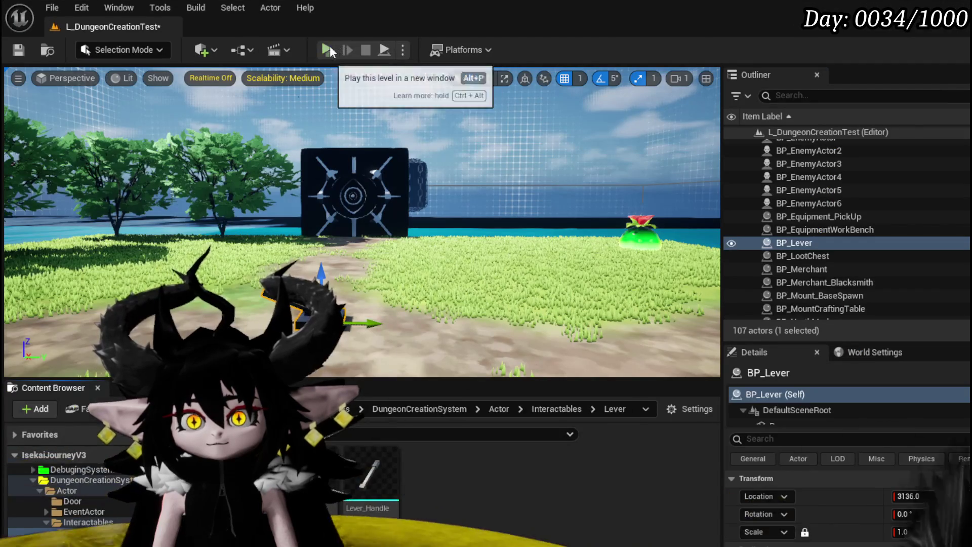
Play-test the level, walking the character up to the tank and turret, then stop with Esc.
left_click(340, 48)
key("w")
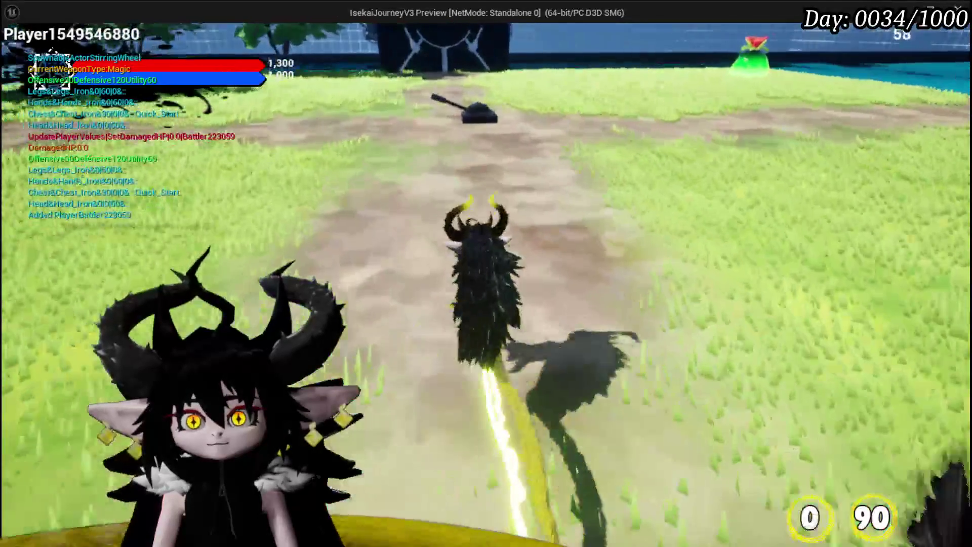
key("w")
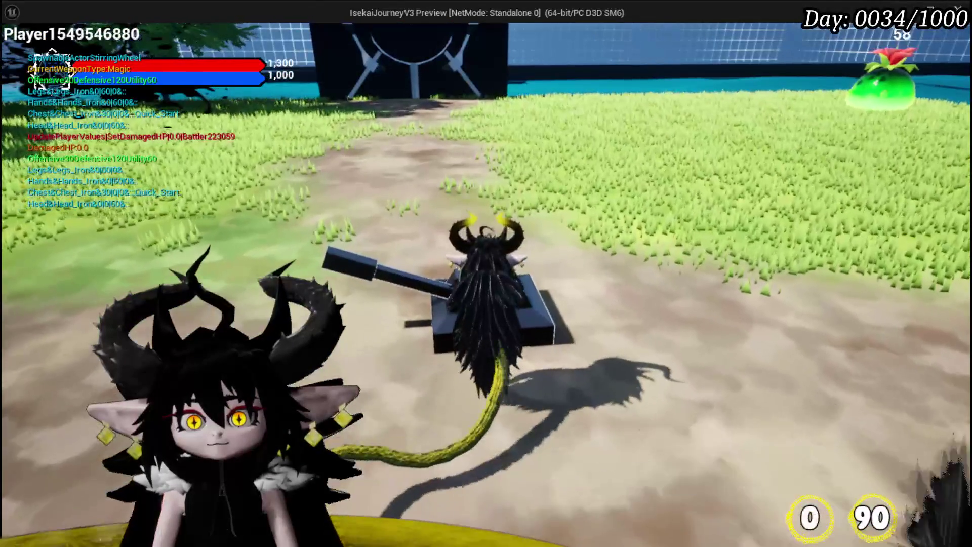
key("w")
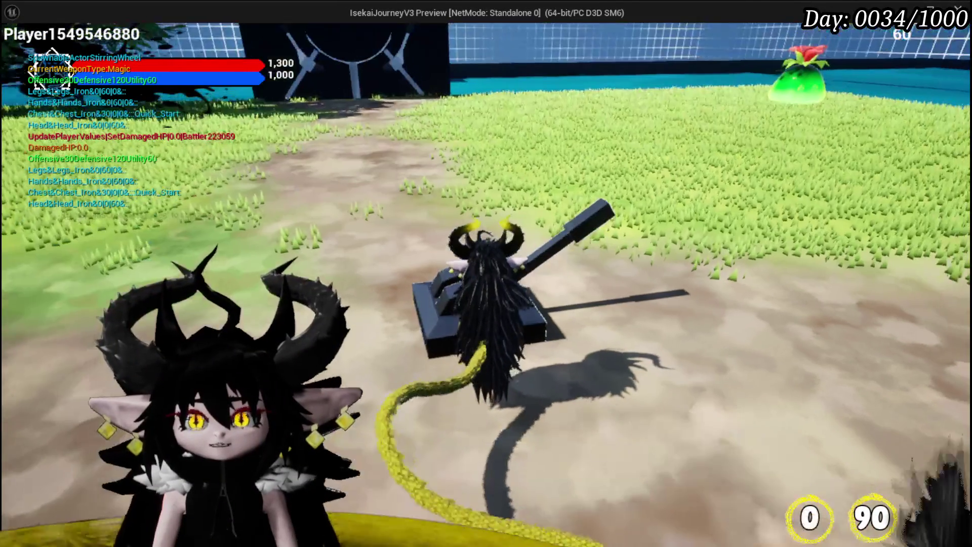
key("e")
key("w")
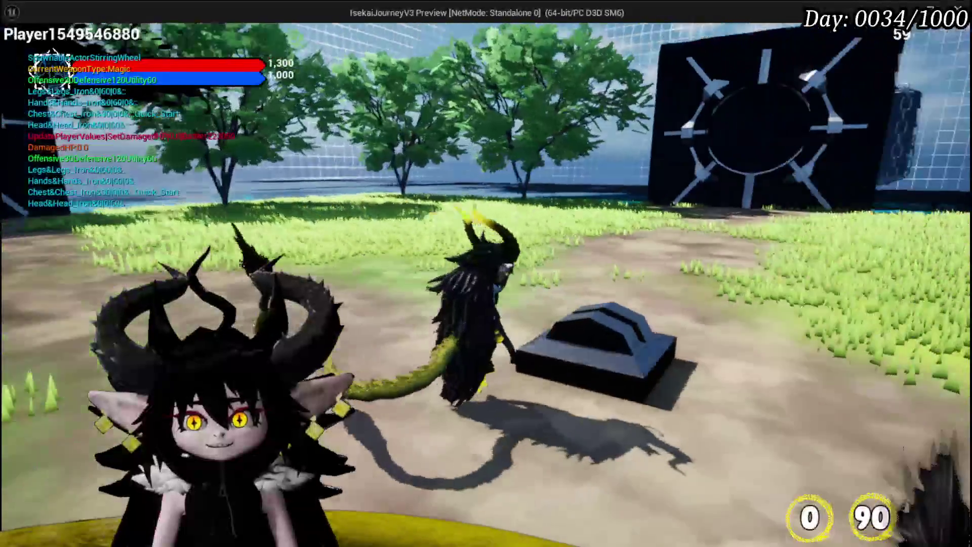
key("Escape")
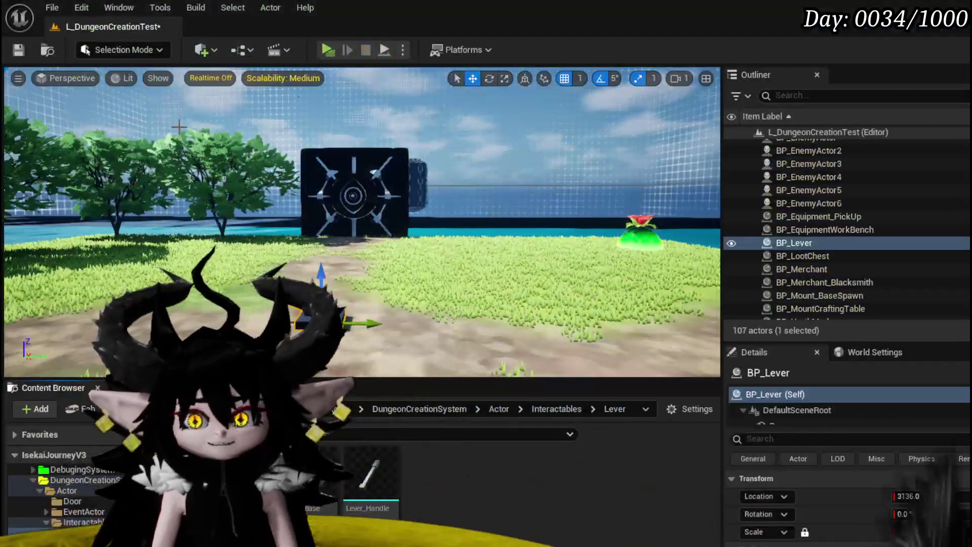
Save the level, switch to BP_Lever, and add a Timeline node to its EventGraph.
left_click(18, 51)
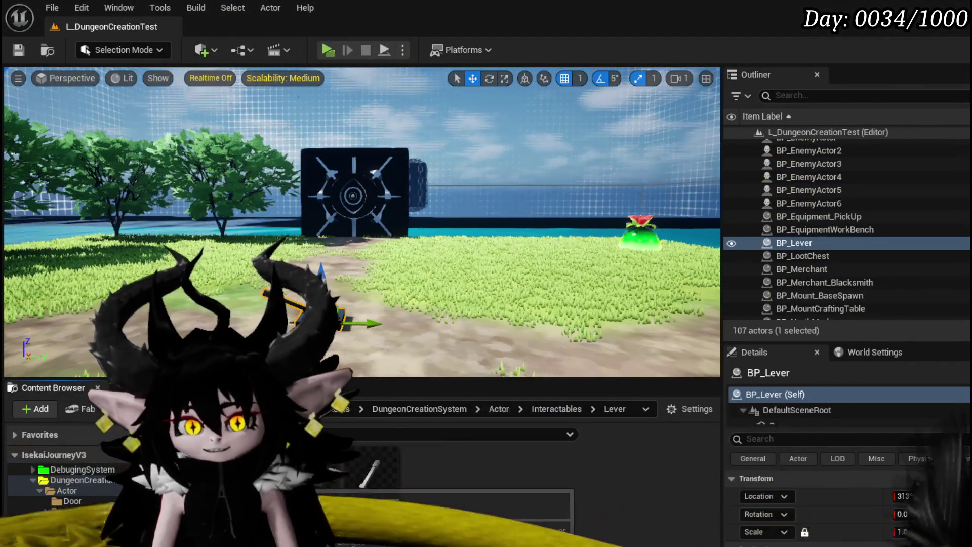
key("alt+Tab")
scroll(515, 194, "up", 3)
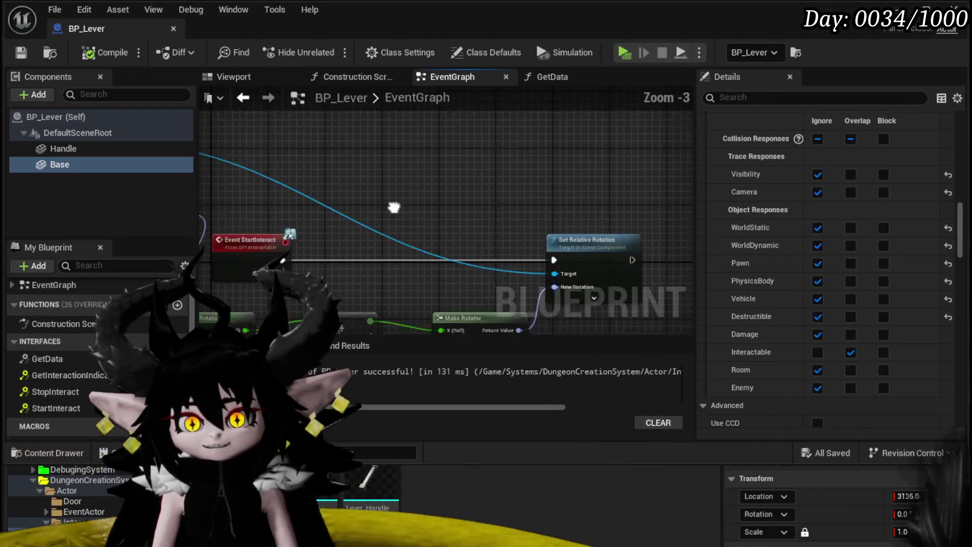
right_click(360, 188)
type("Time")
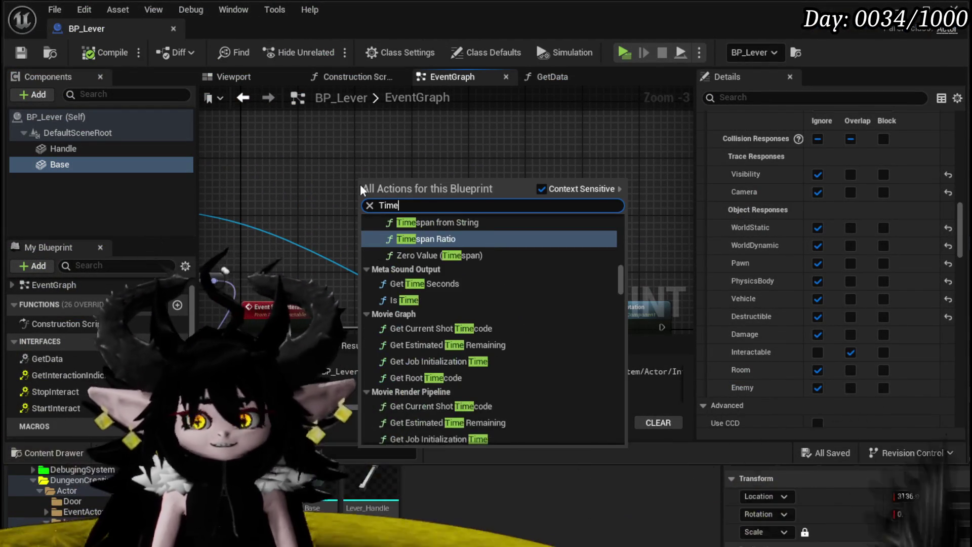
type("line")
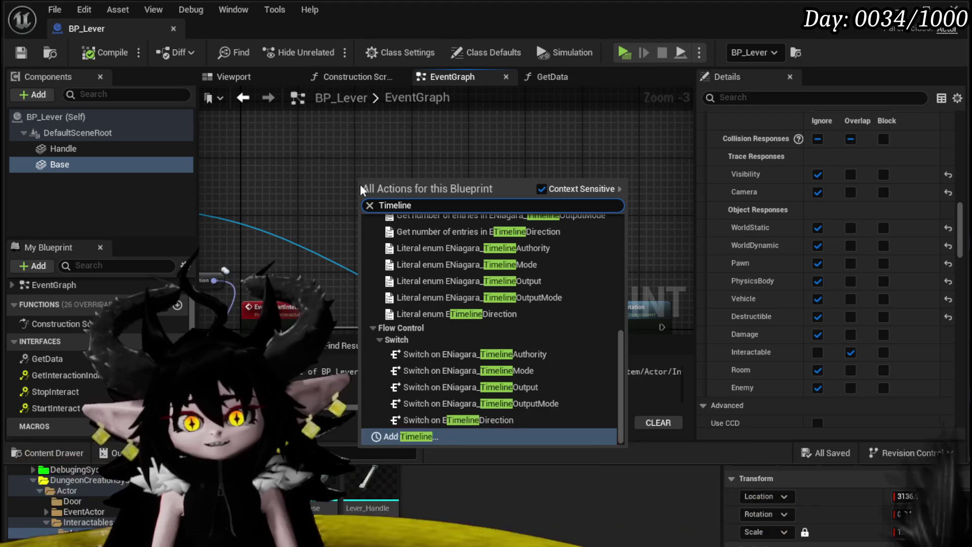
left_click(429, 437)
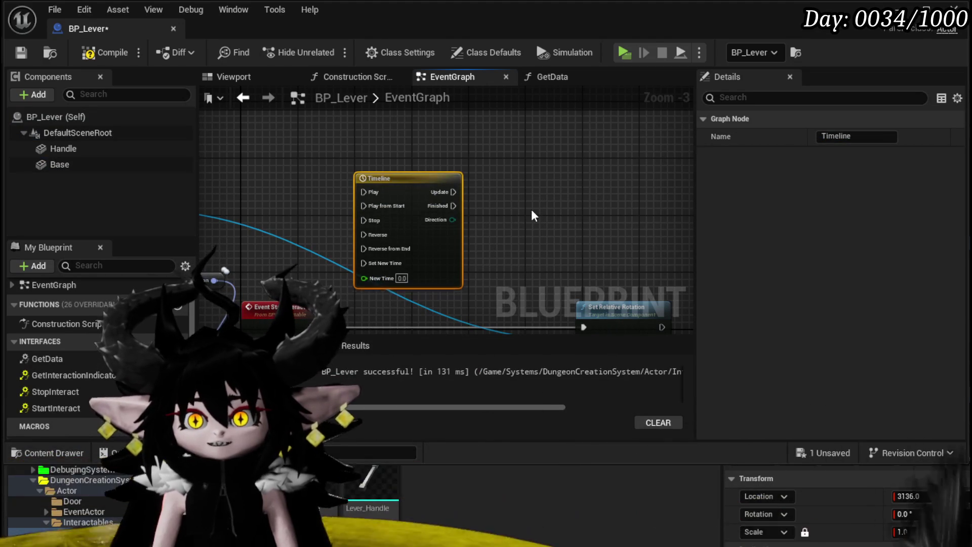
Move the Timeline up and left and shift the rotation node group higher in the graph.
left_click_drag(440, 265, 413, 176)
left_click_drag(501, 203, 561, 137)
scroll(561, 137, "down", 1)
mouse_move(540, 218)
left_mouse_down()
mouse_move(393, 193)
mouse_move(434, 164)
mouse_move(403, 251)
mouse_move(423, 216)
mouse_move(489, 260)
mouse_move(542, 220)
left_mouse_up()
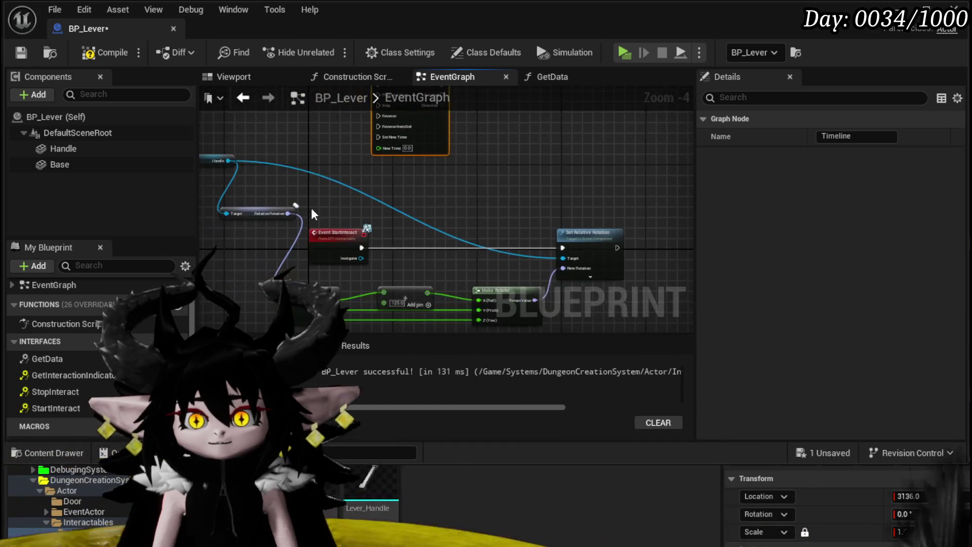
left_click_drag(324, 188, 348, 170)
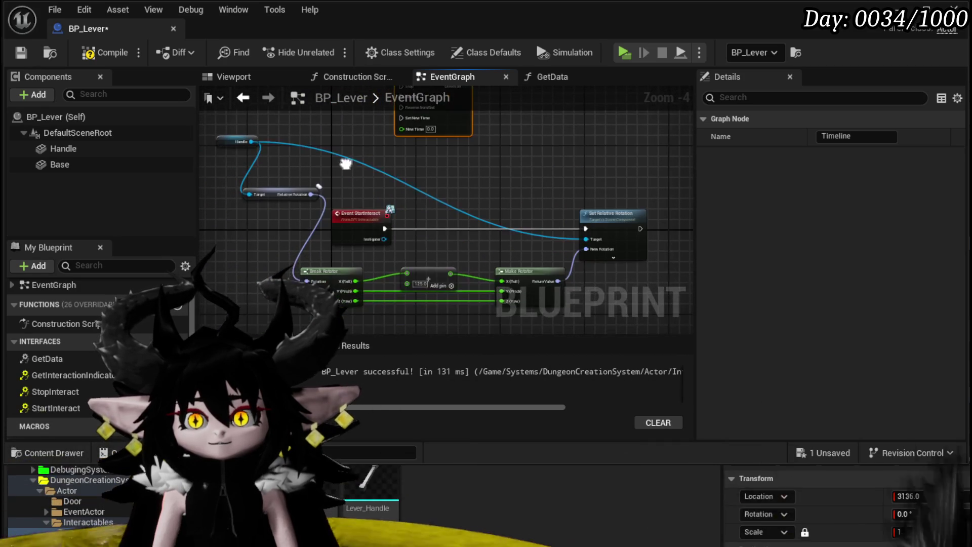
left_click_drag(287, 190, 291, 203)
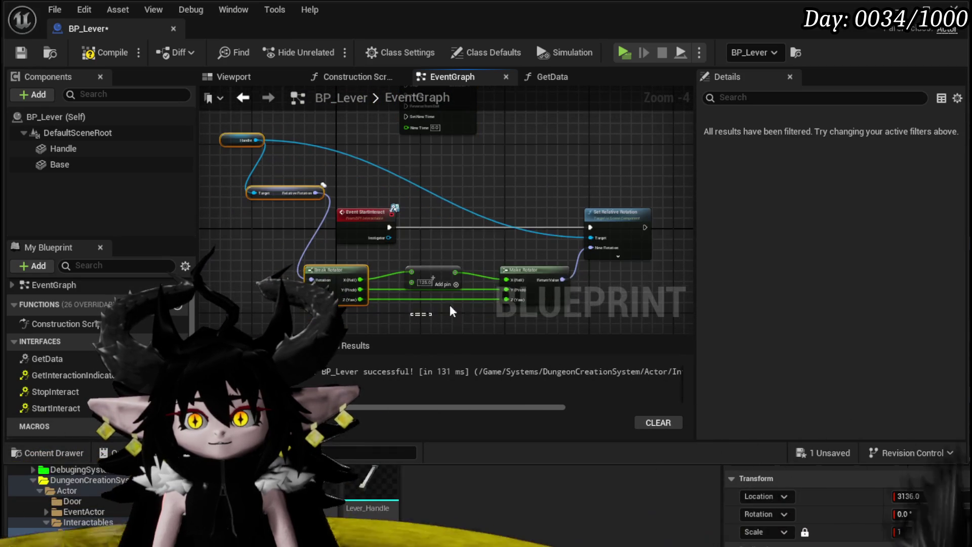
mouse_move(598, 223)
left_mouse_down()
mouse_move(634, 80)
mouse_move(636, 137)
left_mouse_up()
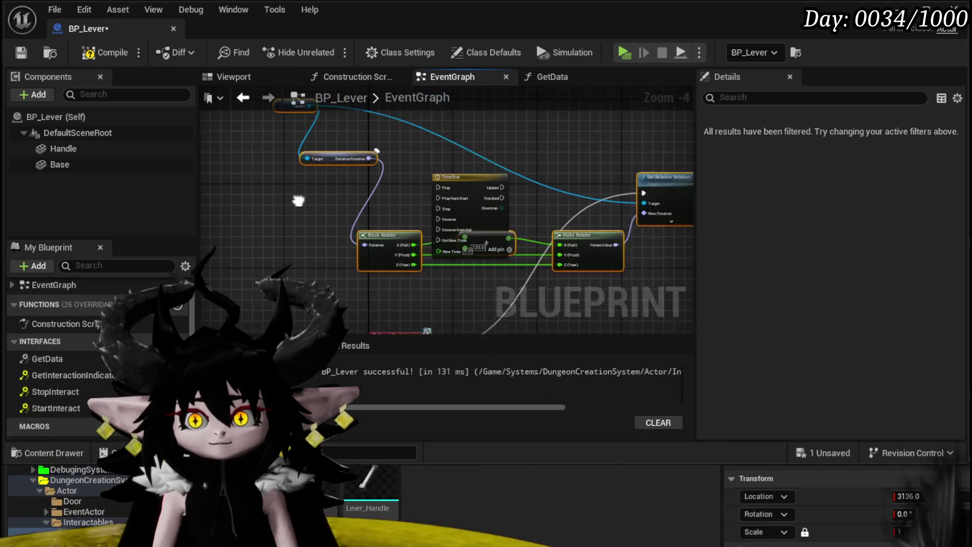
right_click(287, 187)
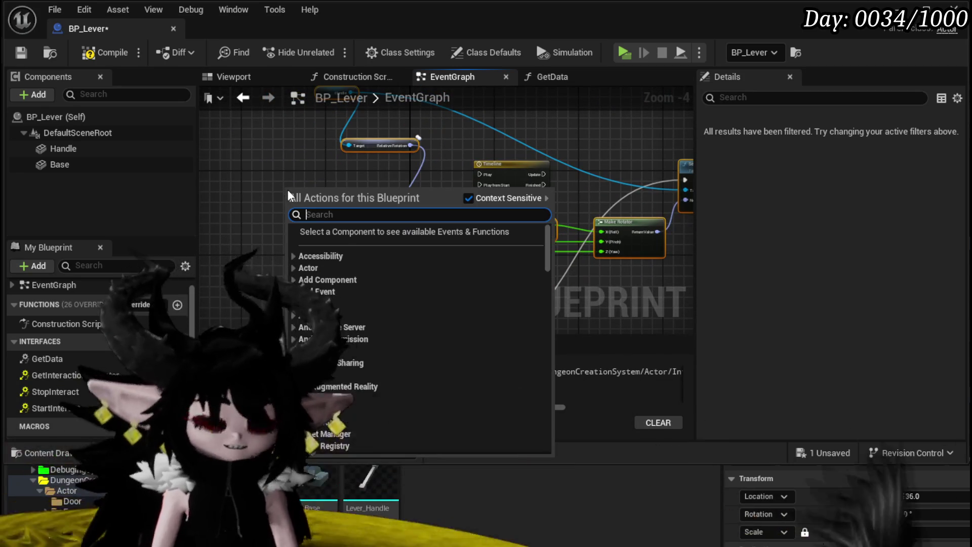
Add a PullLever custom event wired to the Timeline's Play from Start, then compile and save.
type("custom event")
key("Return")
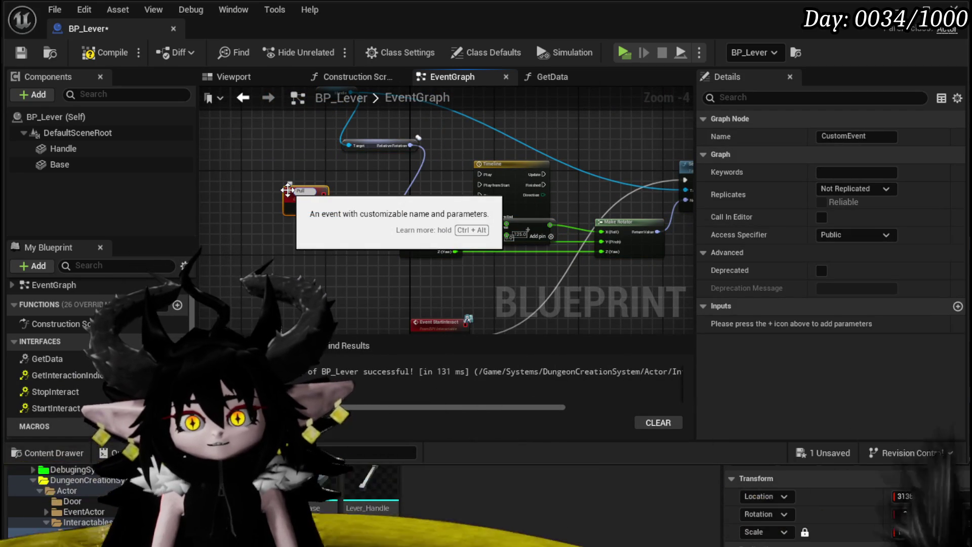
type("Lever")
key("Return")
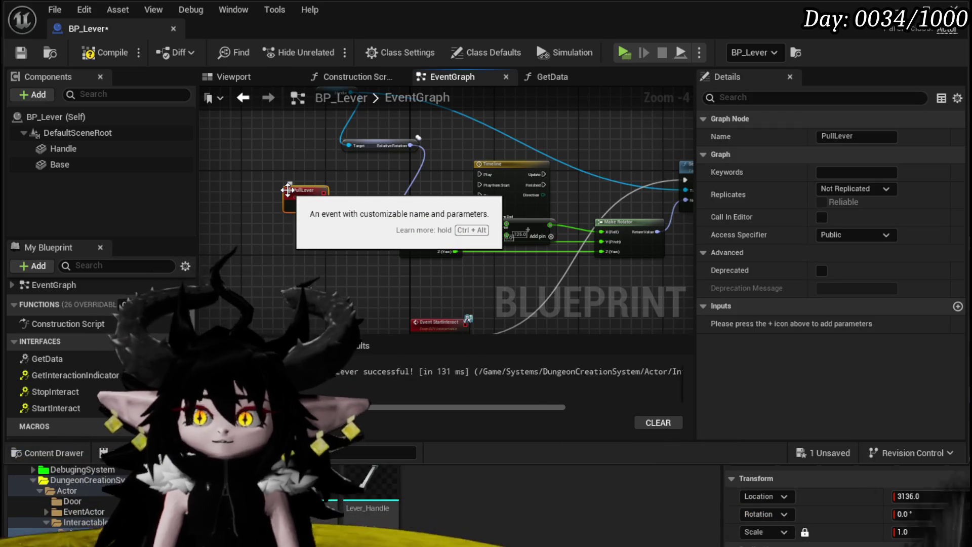
left_click_drag(501, 182, 487, 187)
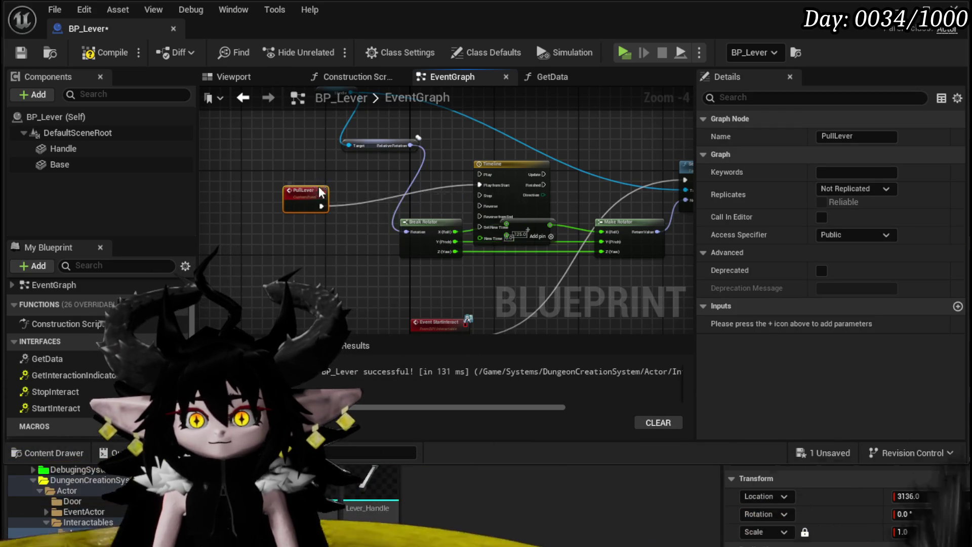
left_click_drag(313, 188, 303, 167)
scroll(395, 205, "up", 1)
mouse_move(415, 202)
left_mouse_down()
mouse_move(245, 162)
mouse_move(282, 212)
left_mouse_up()
left_click(108, 53)
left_click(21, 52)
Open the Timeline editor and change its length from 5.00 to 1.00.
scroll(283, 211, "down", 3)
scroll(354, 200, "up", 4)
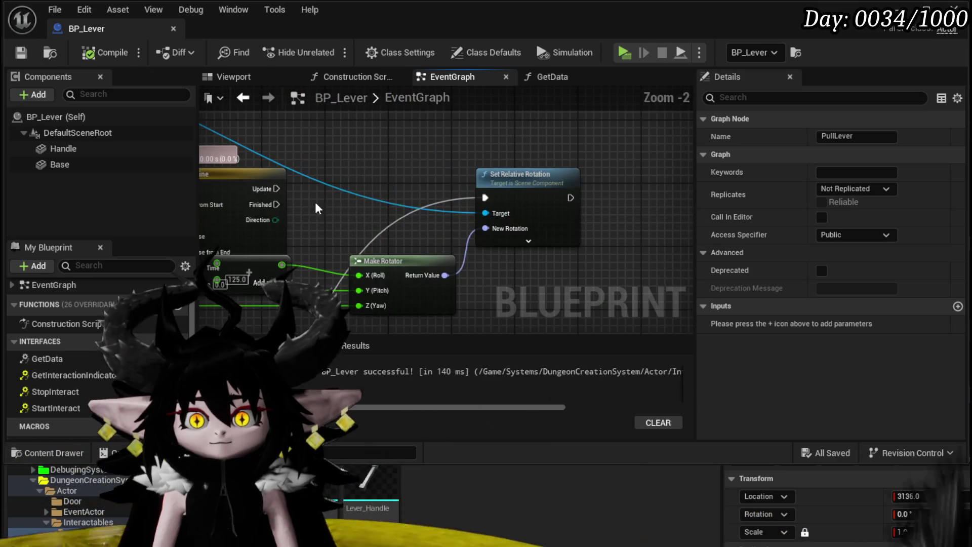
double_click(236, 180)
left_click(320, 113)
type("1")
key("Return")
left_click(236, 113)
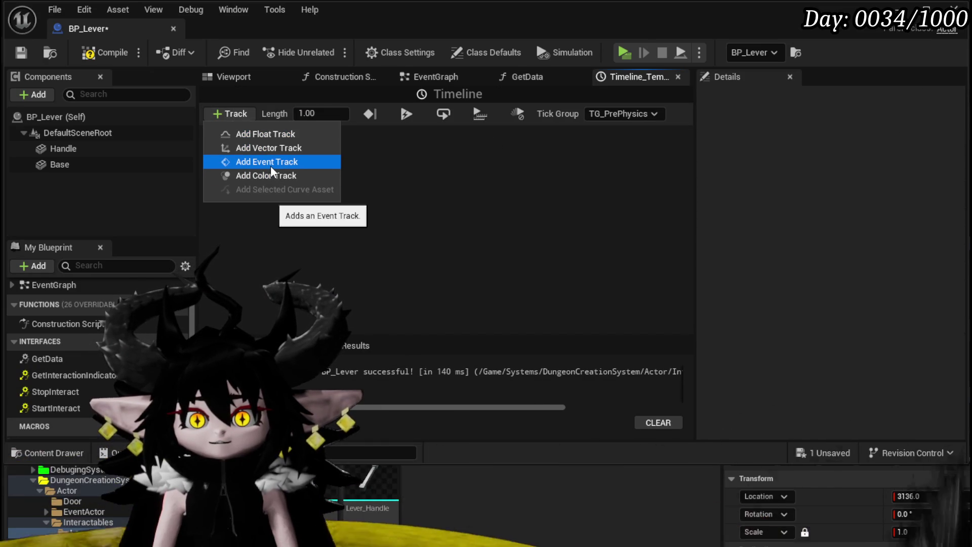
Add a float track named Time and place a key at time 0, value 0.
left_click(268, 136)
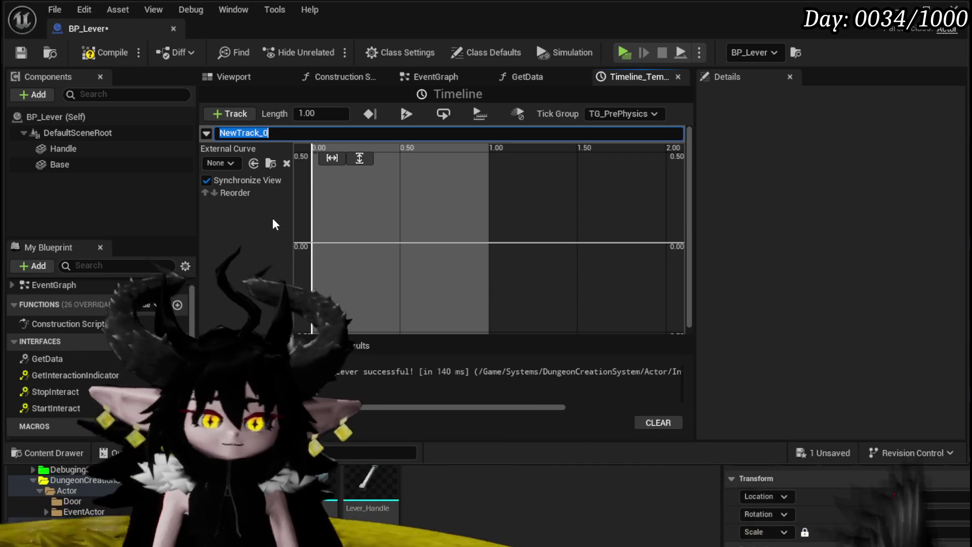
type("Time")
key("Return")
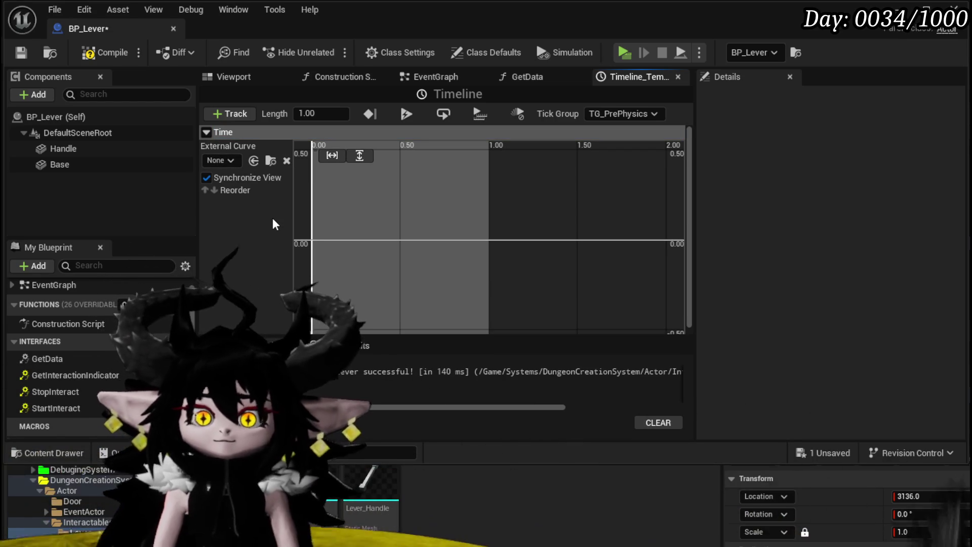
right_click(314, 239)
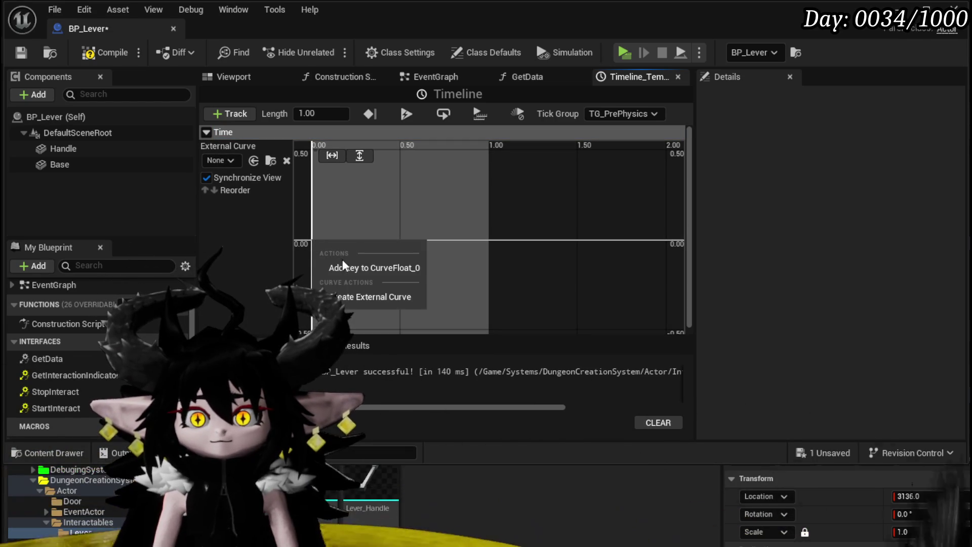
left_click(342, 259)
type("0")
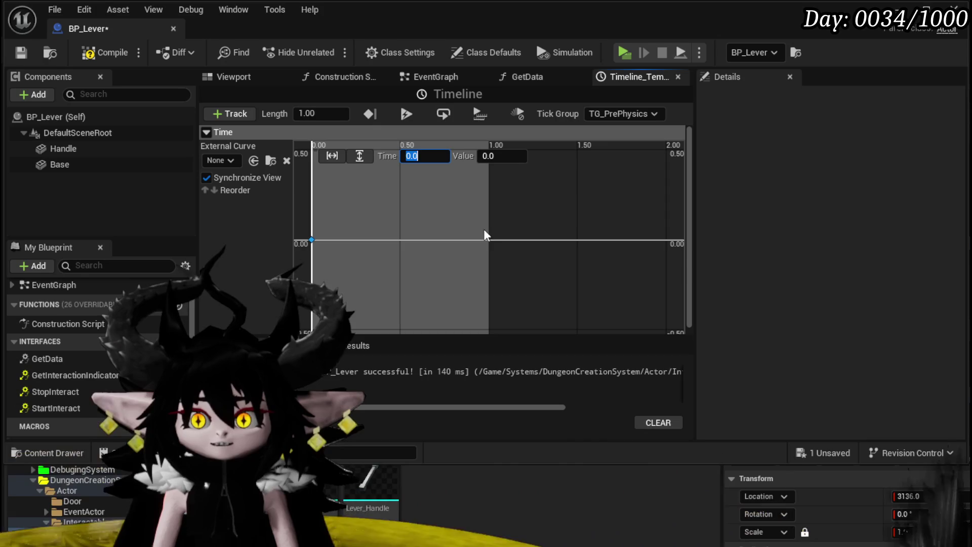
Add a second key at time 1.0 with value 1, then compile the Blueprint.
right_click(486, 239)
left_click(508, 268)
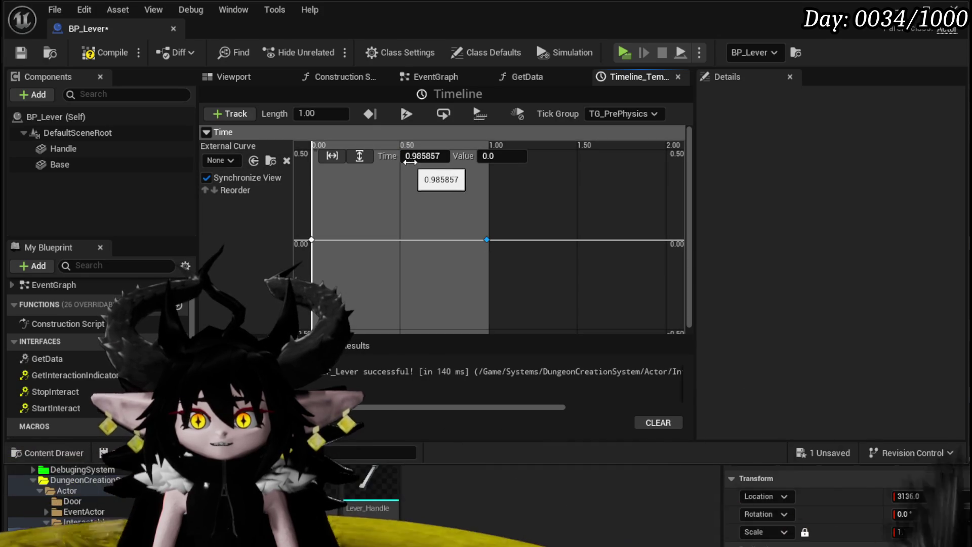
left_click(430, 156)
type("1")
key("Tab")
type("1")
key("Return")
left_click(94, 59)
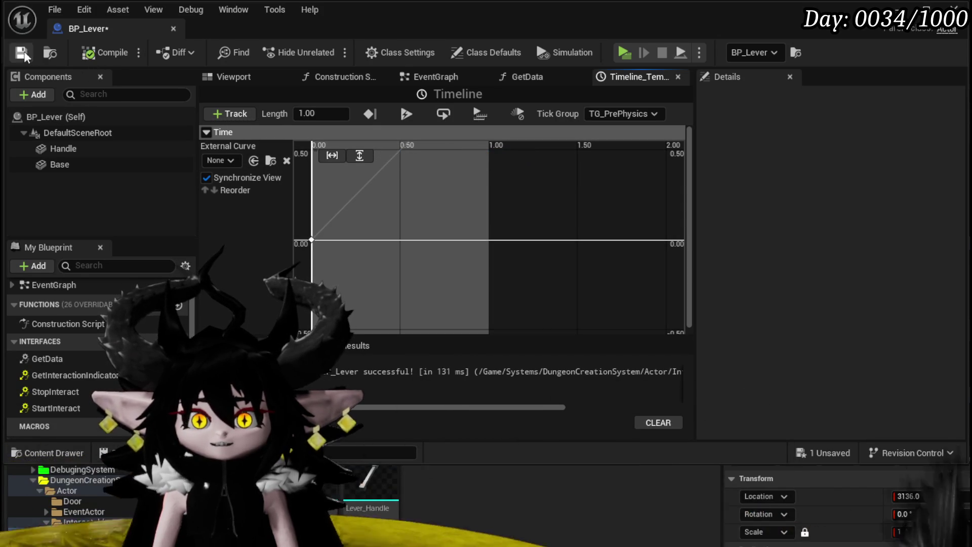
In the EventGraph, box-select the Handle, Target and Break Rotator nodes and move them upward.
left_click(429, 80)
scroll(375, 199, "down", 3)
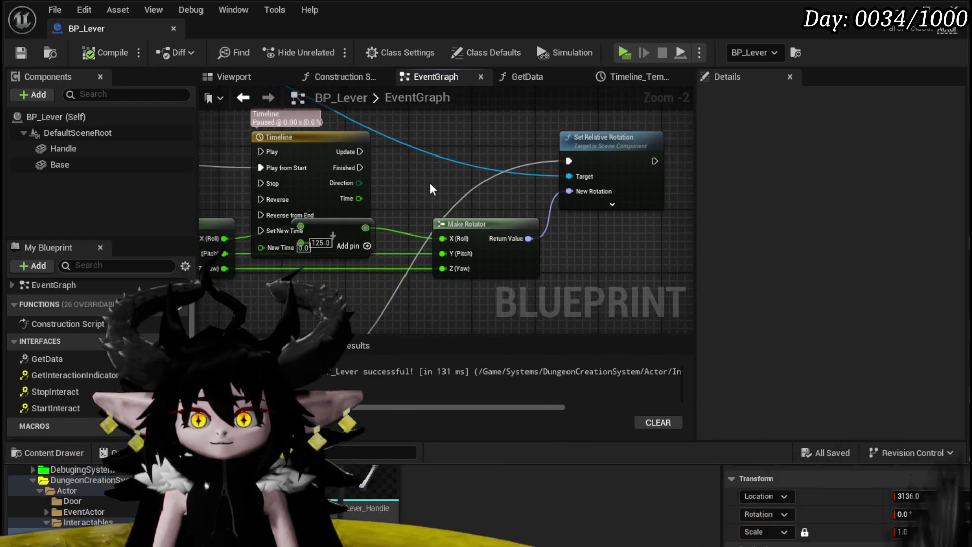
left_click_drag(270, 139, 357, 273)
left_click_drag(561, 231, 631, 124)
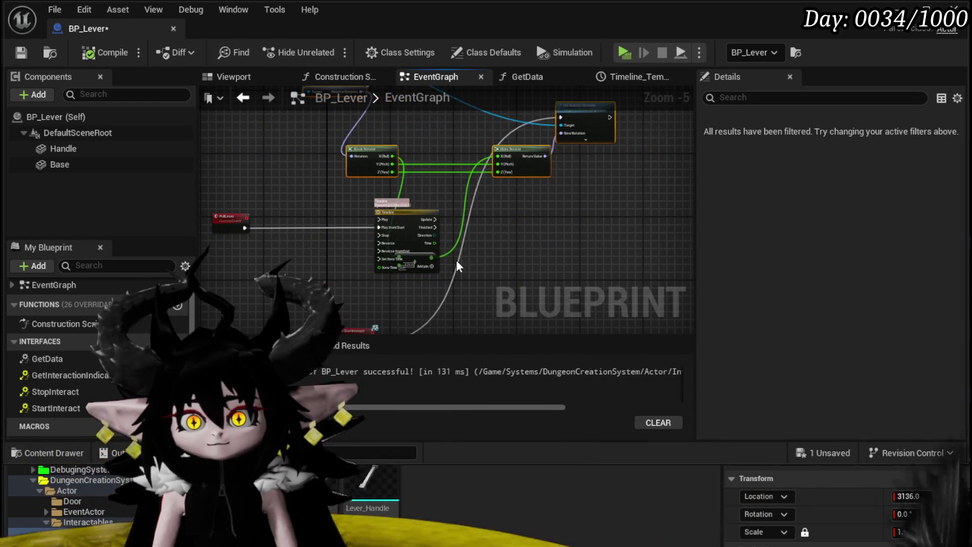
scroll(487, 133, "up", 1)
Make Event StartInteract call Pull Lever, move the Add node aside, and drag from Timeline's Time output.
mouse_move(357, 229)
left_mouse_down()
mouse_move(302, 221)
mouse_move(379, 260)
mouse_move(442, 276)
left_mouse_up()
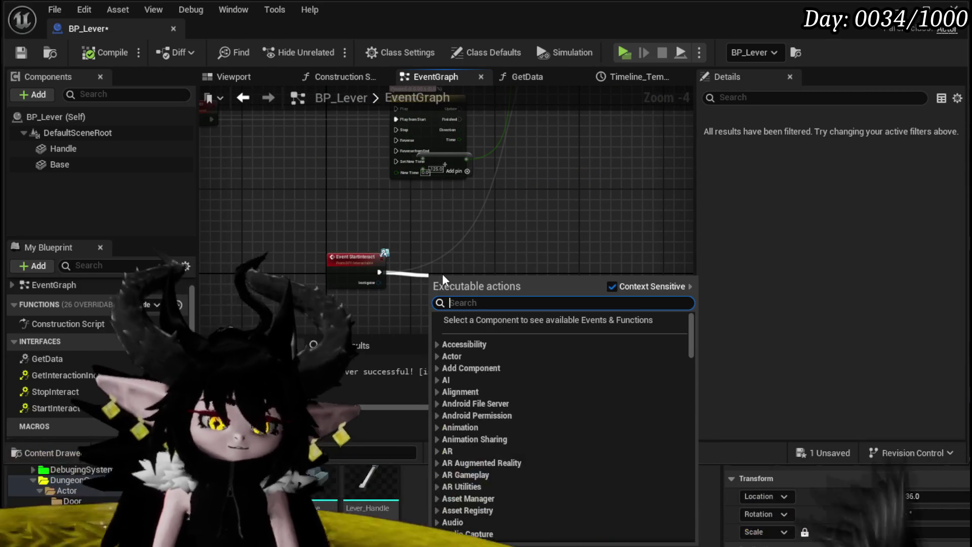
type("Pull")
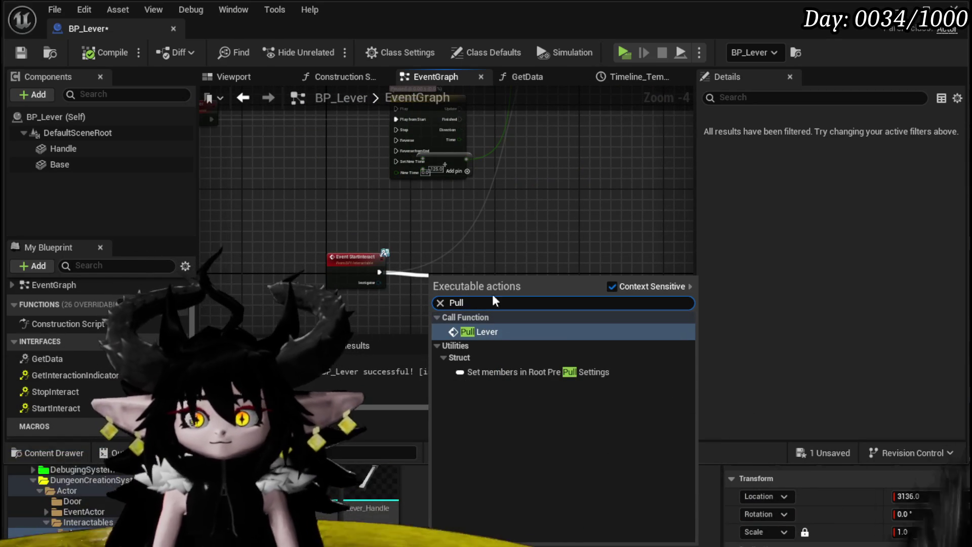
left_click(497, 334)
left_click_drag(450, 250, 448, 260)
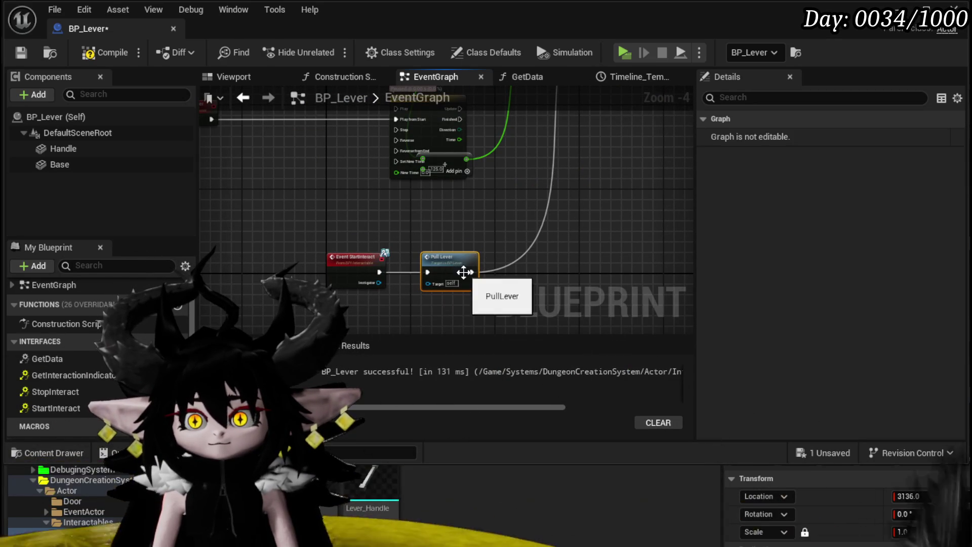
left_click(488, 267)
scroll(509, 209, "up", 3)
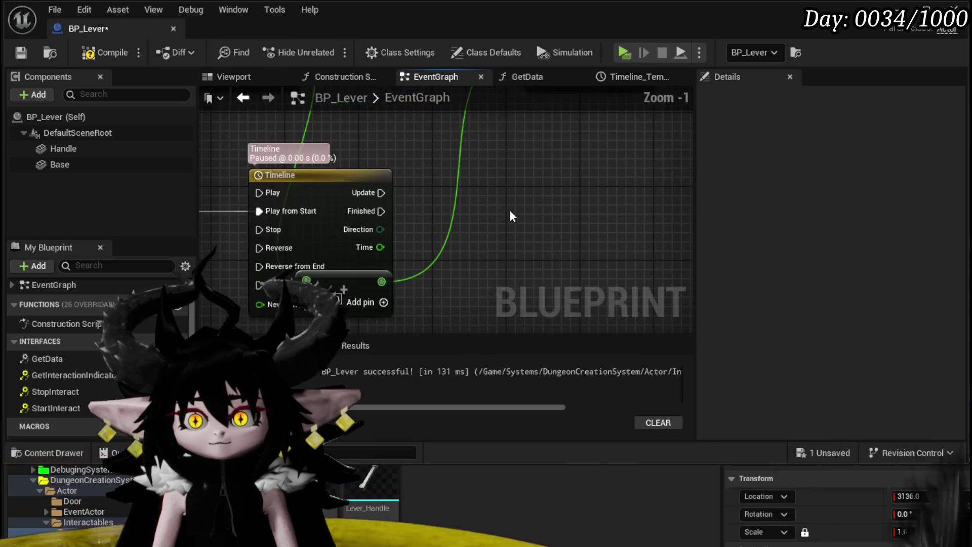
mouse_move(387, 144)
left_mouse_down()
mouse_move(492, 246)
mouse_move(484, 226)
left_mouse_up()
left_click_drag(356, 230, 487, 227)
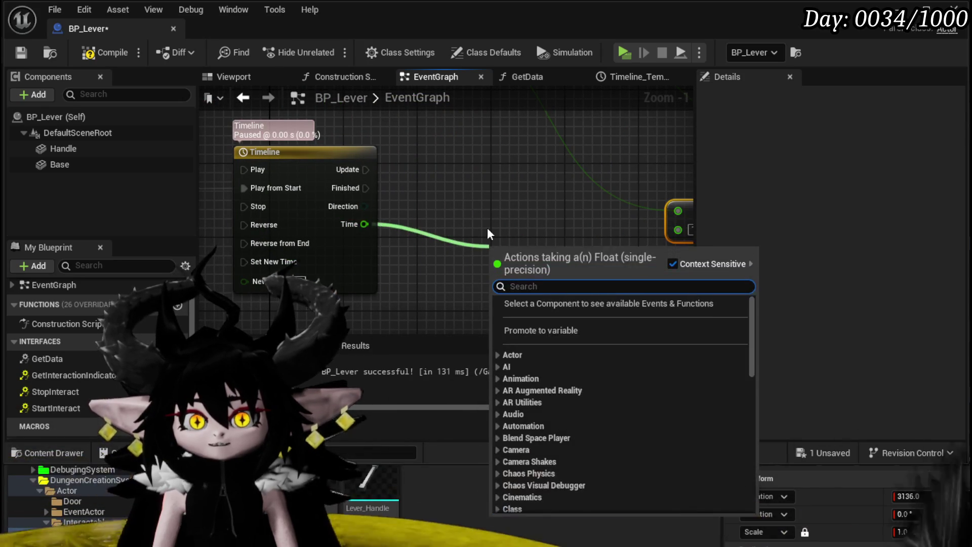
Add a Lerp node driven by Timeline Time on Alpha, unhooking Time from Lerp A.
type("lerp")
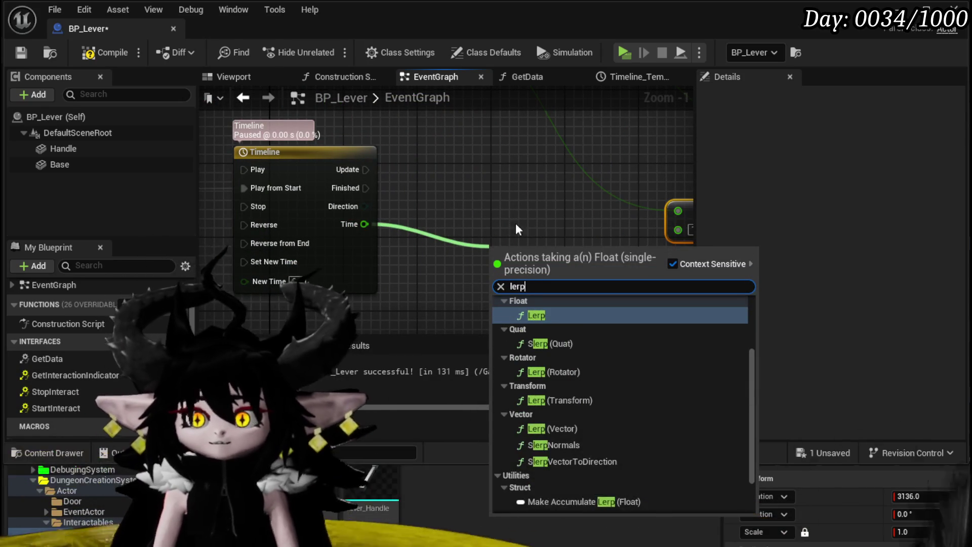
key("Return")
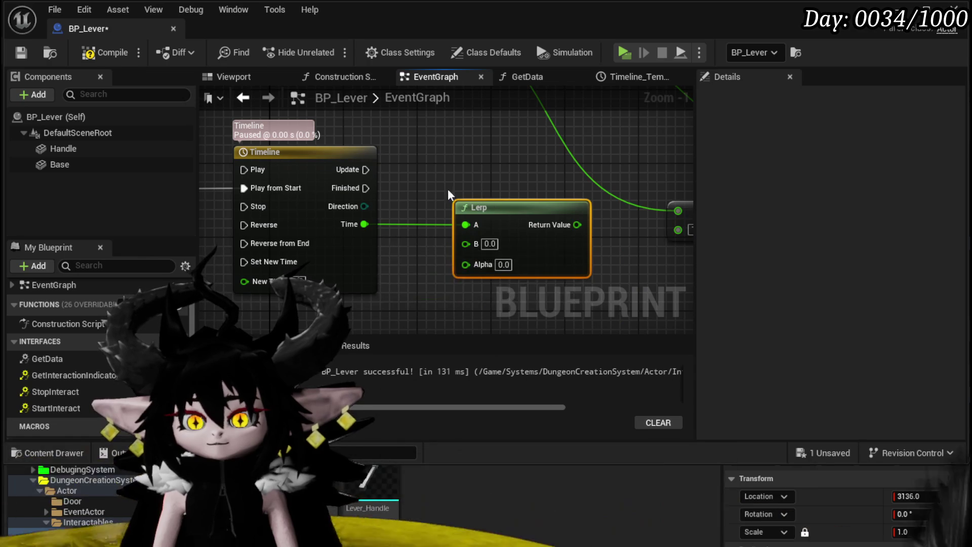
left_click_drag(332, 217, 311, 208)
left_click(423, 200, "alt")
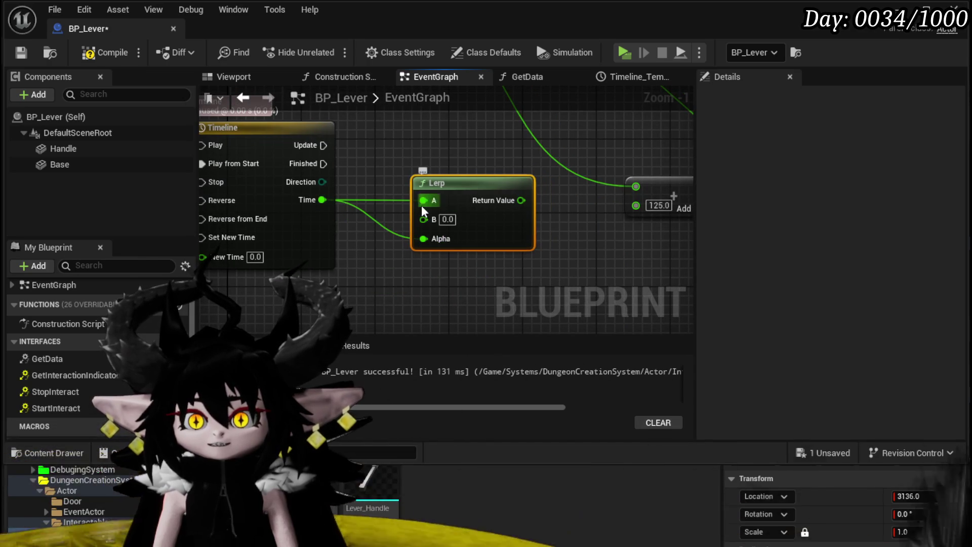
scroll(421, 205, "down", 1)
left_click_drag(416, 164, 374, 229)
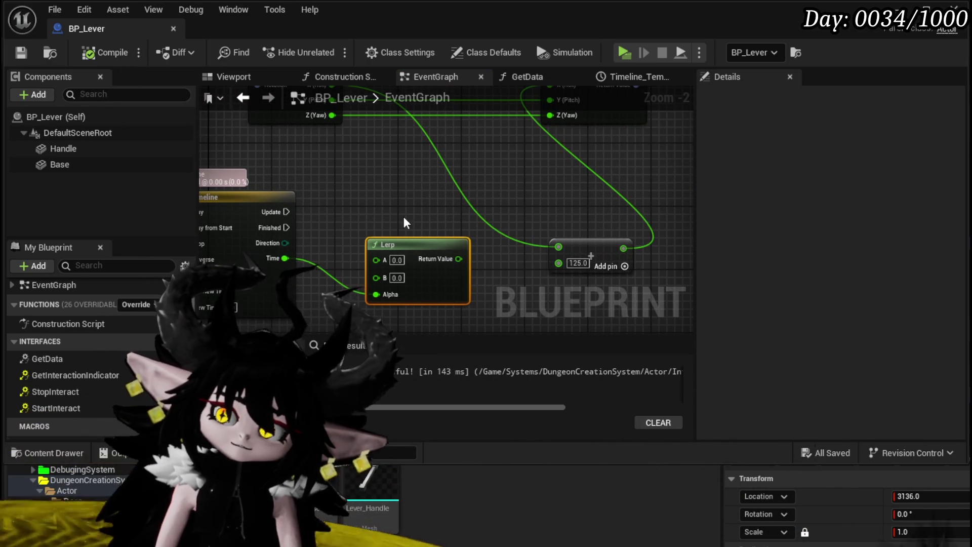
Wire the Lerp result into the Add node and run Set Relative Rotation on Timeline Update.
scroll(371, 191, "down", 1)
mouse_move(370, 191)
left_mouse_down()
mouse_move(393, 238)
mouse_move(354, 202)
mouse_move(370, 188)
mouse_move(328, 236)
mouse_move(331, 215)
left_mouse_up()
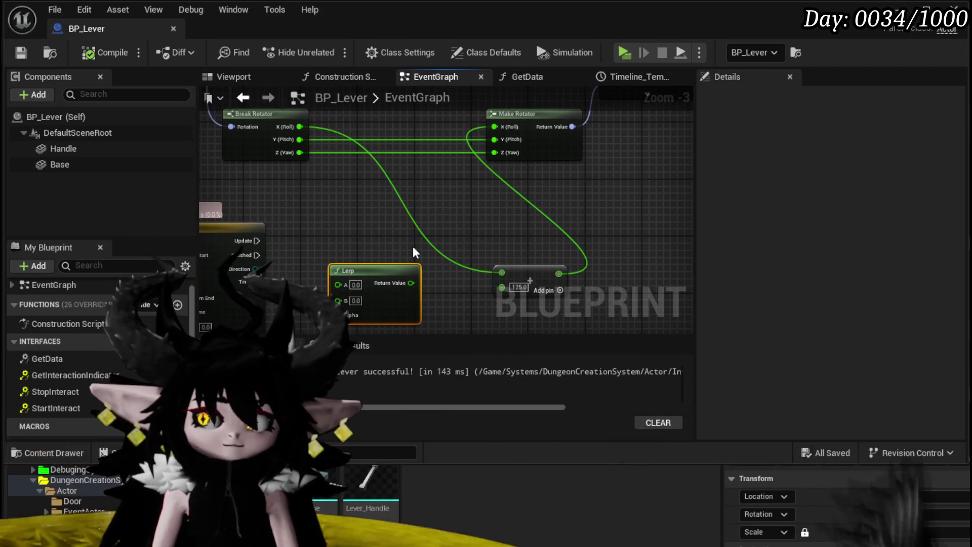
left_click_drag(411, 248, 411, 212)
mouse_move(421, 247)
left_mouse_down()
mouse_move(502, 251)
mouse_move(480, 186)
left_mouse_up()
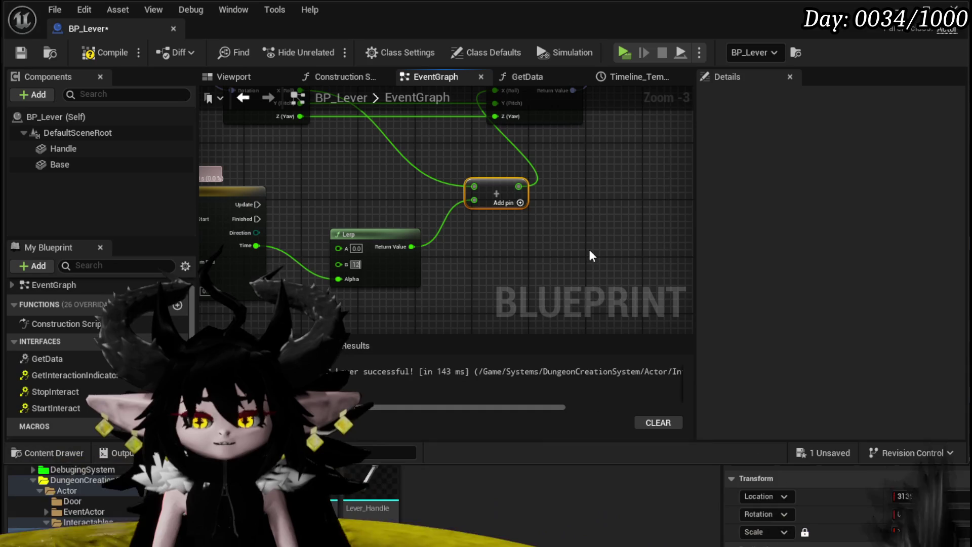
mouse_move(343, 163)
left_mouse_down()
mouse_move(351, 191)
mouse_move(458, 219)
left_mouse_up()
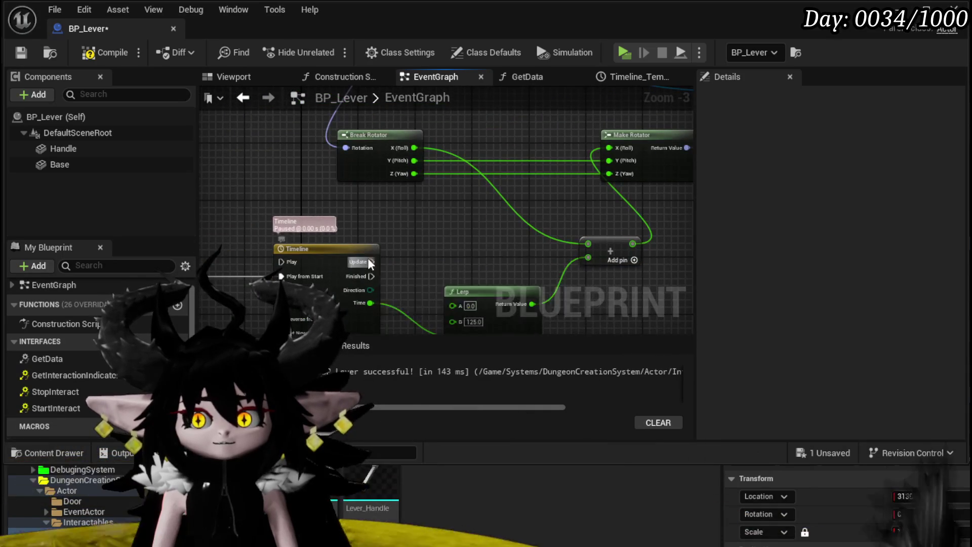
left_click_drag(371, 262, 522, 160)
mouse_move(523, 203)
left_mouse_down()
mouse_move(567, 163)
mouse_move(590, 263)
mouse_move(607, 218)
mouse_move(598, 230)
left_mouse_up()
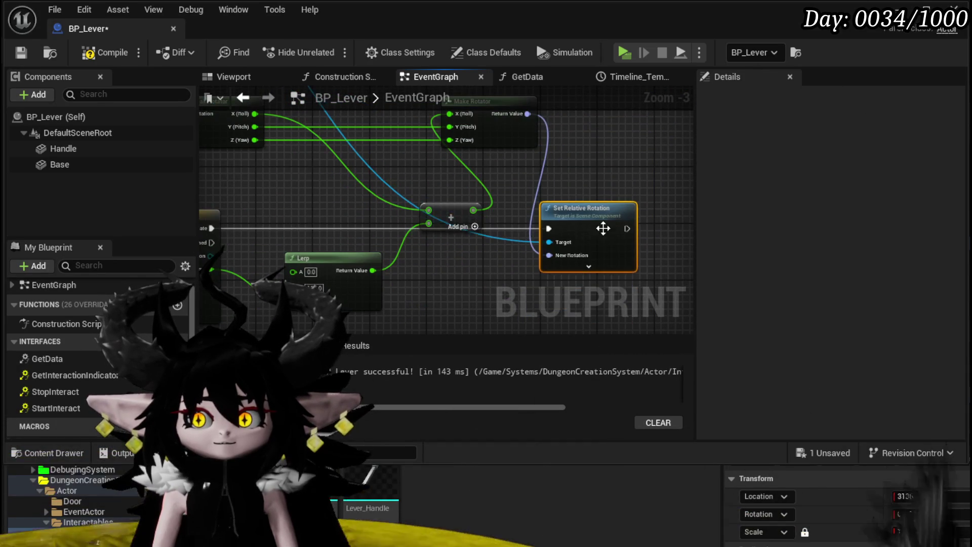
Tidy the Add, Lerp, Break Rotator, Make Rotator and Handle getter nodes around the Timeline.
left_click_drag(460, 215, 453, 269)
left_click_drag(389, 273, 504, 147)
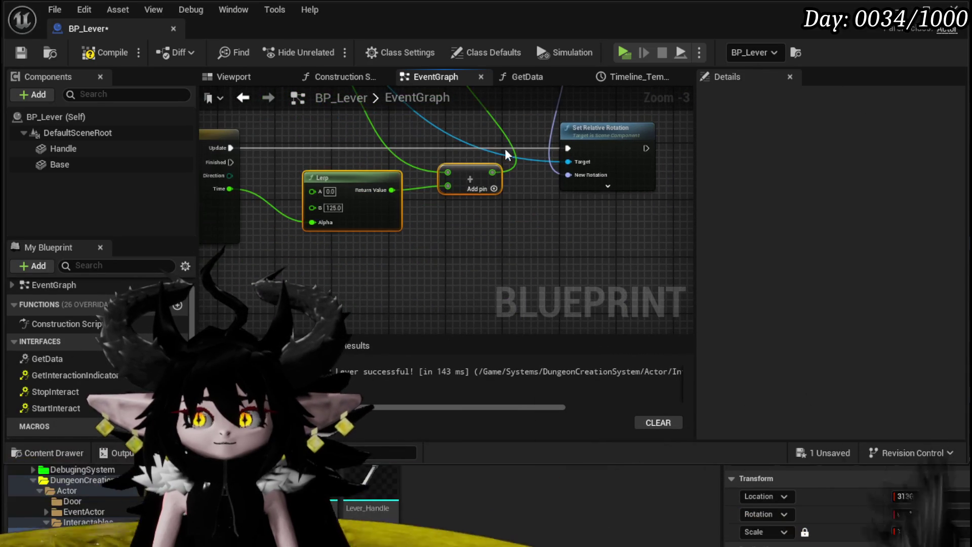
mouse_move(447, 169)
left_mouse_down()
mouse_move(384, 227)
mouse_move(324, 186)
mouse_move(403, 241)
left_mouse_up()
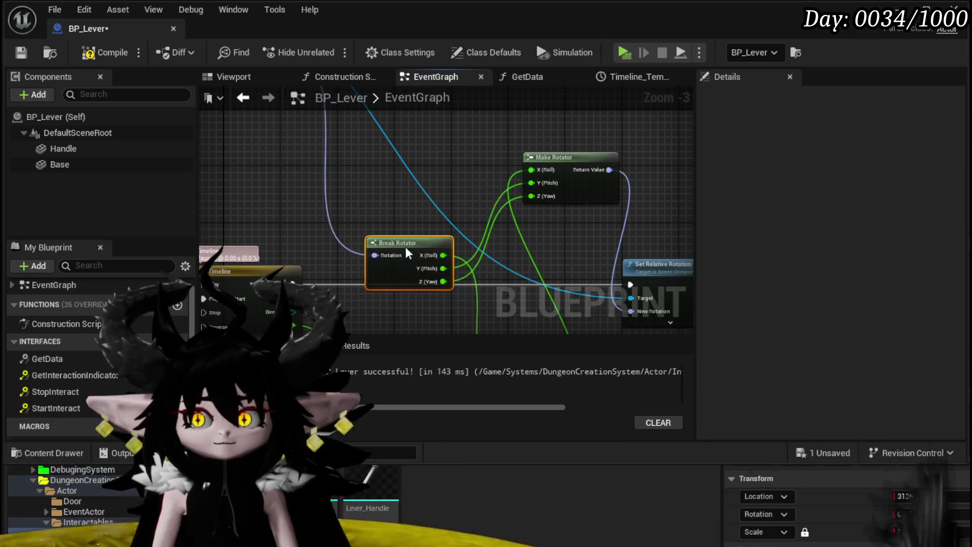
mouse_move(357, 124)
left_mouse_down()
mouse_move(341, 203)
mouse_move(305, 272)
left_mouse_up()
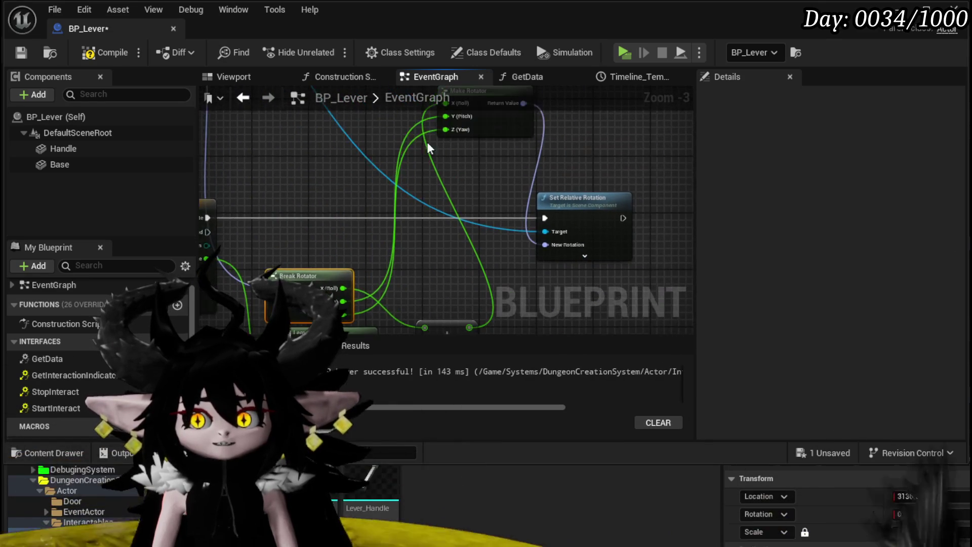
mouse_move(490, 120)
left_mouse_down()
mouse_move(447, 294)
mouse_move(440, 229)
left_mouse_up()
left_click_drag(349, 235, 349, 213)
mouse_move(383, 184)
left_mouse_down()
mouse_move(435, 204)
mouse_move(409, 134)
mouse_move(434, 140)
mouse_move(488, 194)
mouse_move(339, 126)
mouse_move(334, 190)
mouse_move(445, 149)
mouse_move(451, 109)
left_mouse_up()
mouse_move(363, 190)
left_mouse_down()
mouse_move(471, 309)
mouse_move(517, 293)
mouse_move(496, 159)
mouse_move(477, 165)
left_mouse_up()
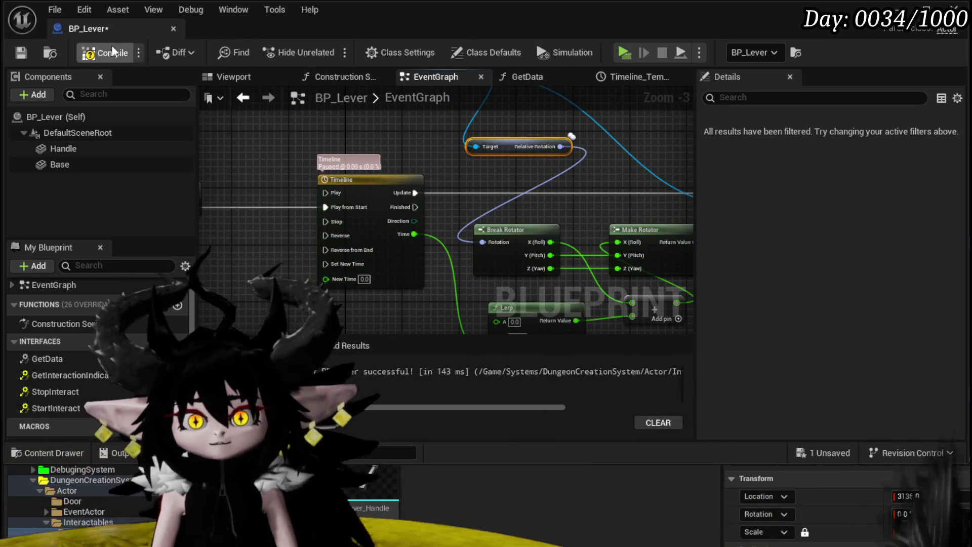
Compile and save BP_Lever, then play standalone and use the lever to test its rotation.
key("F7")
key("ctrl+s")
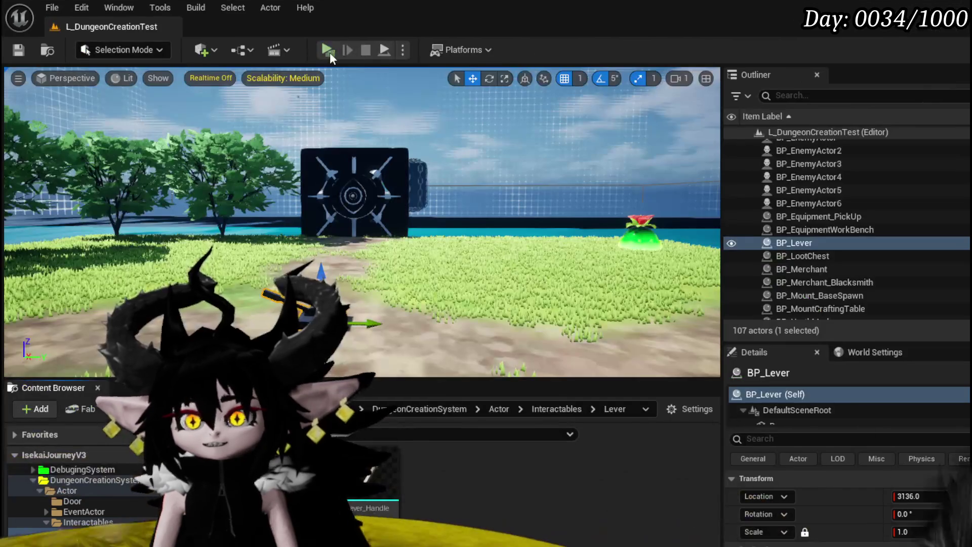
left_click(328, 49)
key("w")
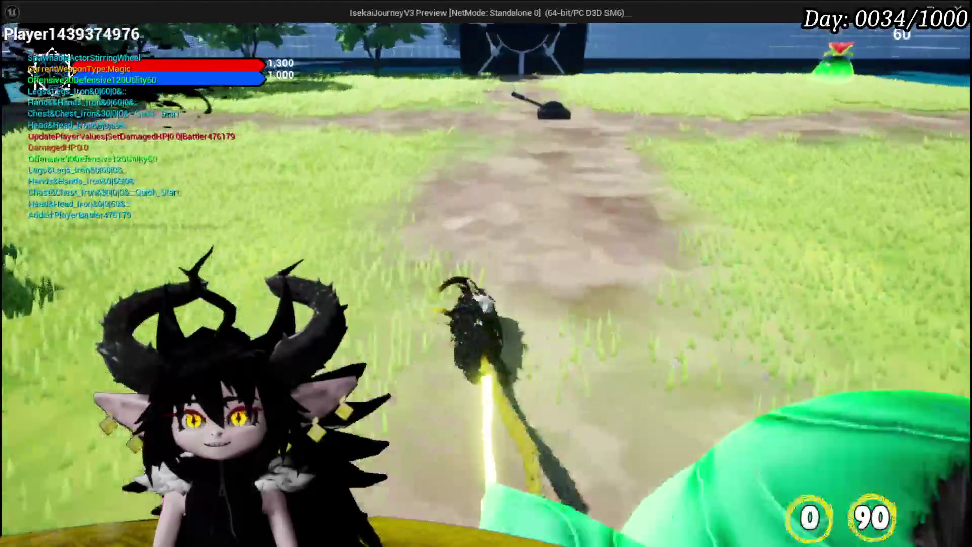
key("w")
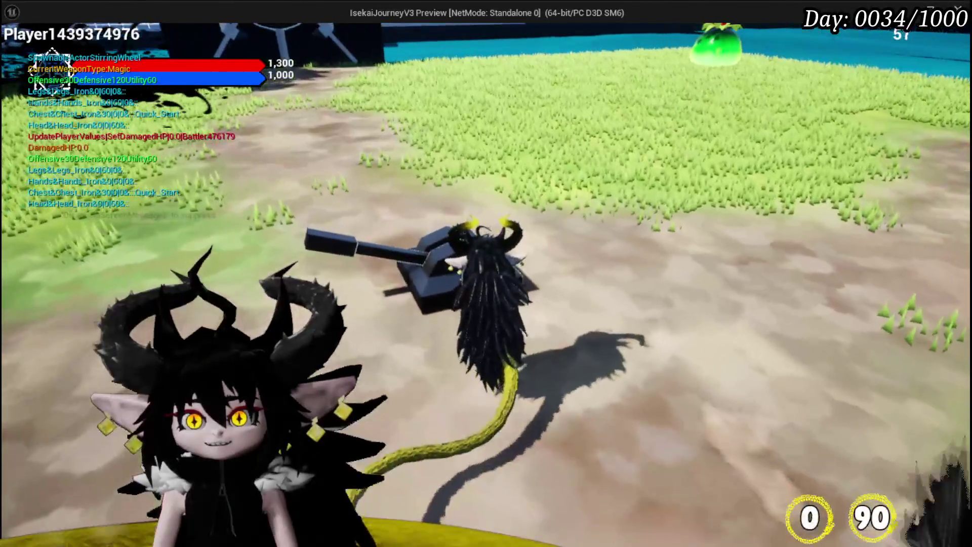
key("e")
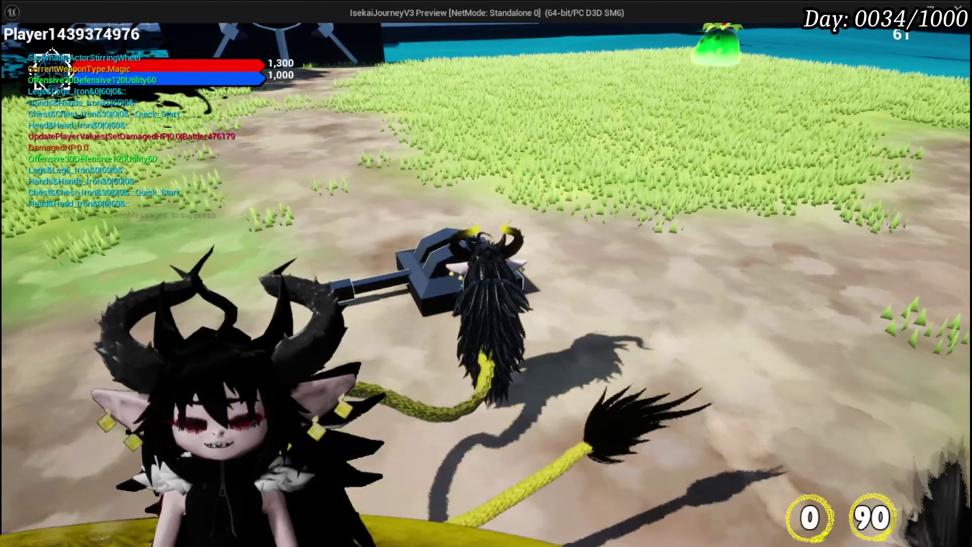
Stop the play session, save the map and reopen BP_Lever.
key("Escape")
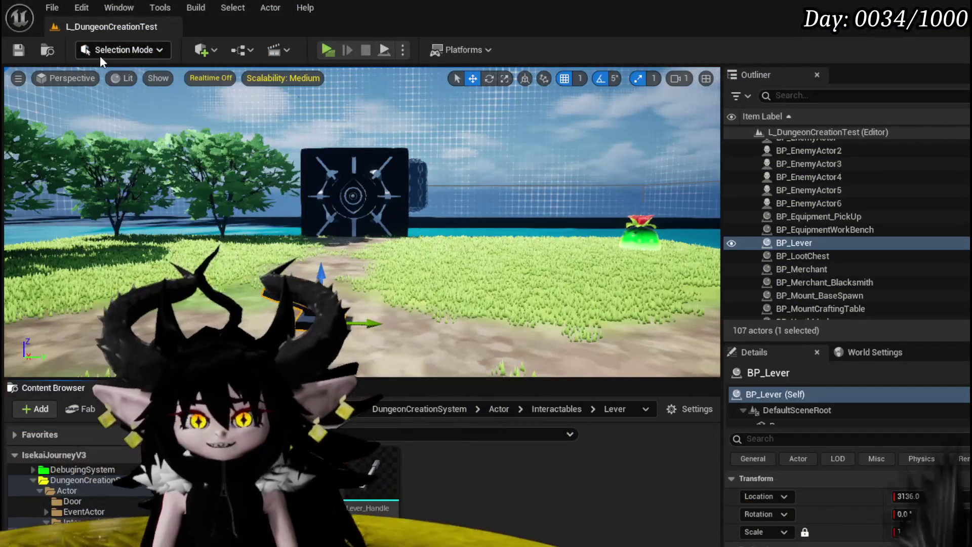
left_click(18, 50)
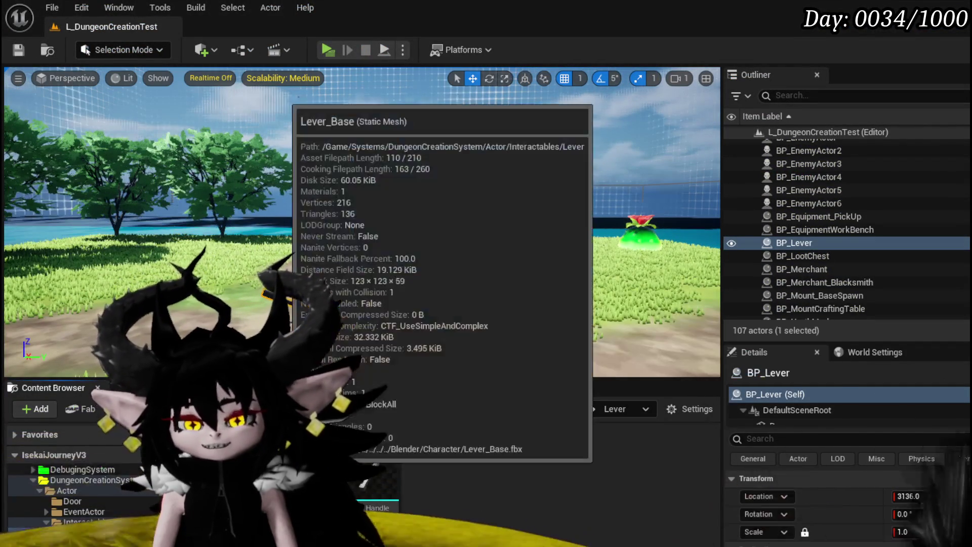
double_click(303, 476)
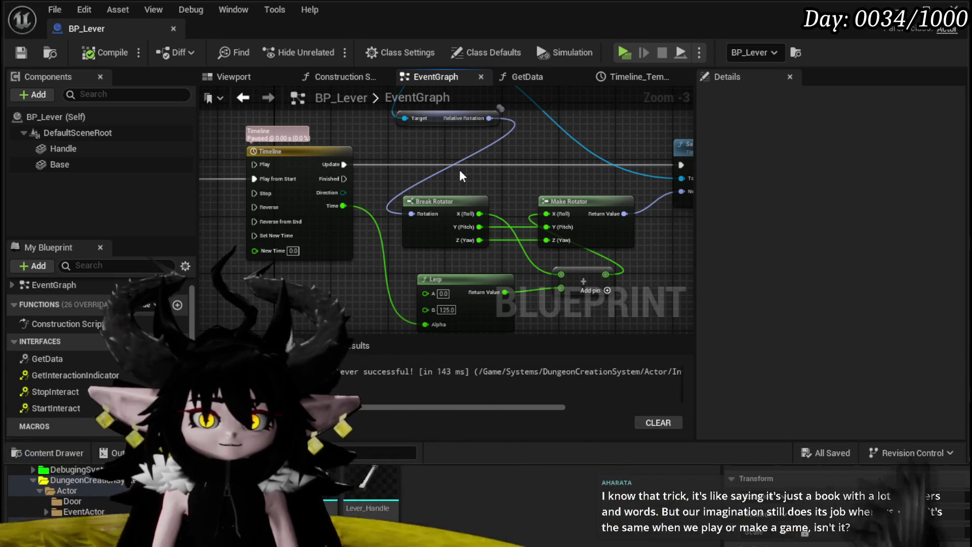
Move Break Rotator to the left of the Timeline along with the Handle and rotation nodes.
scroll(460, 169, "down", 1)
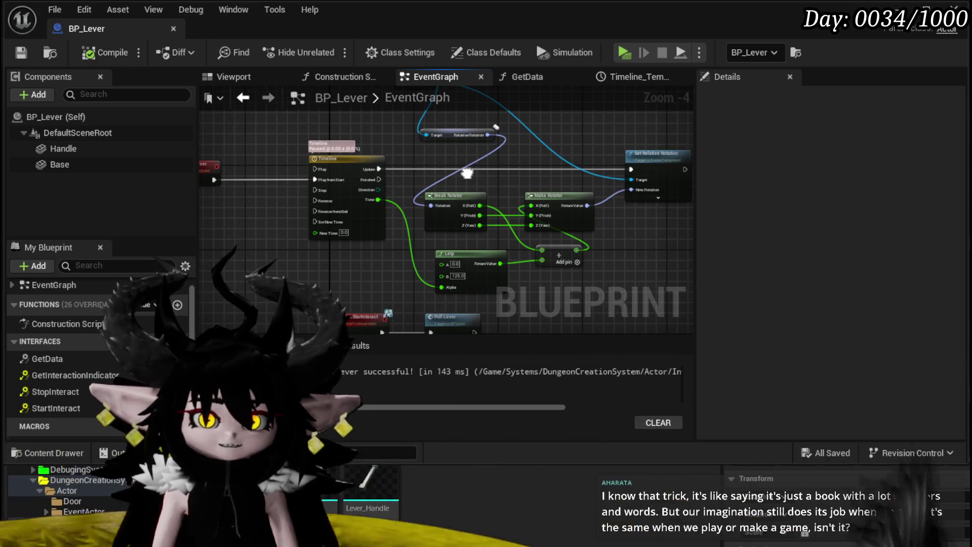
scroll(474, 172, "up", 3)
scroll(524, 205, "down", 4)
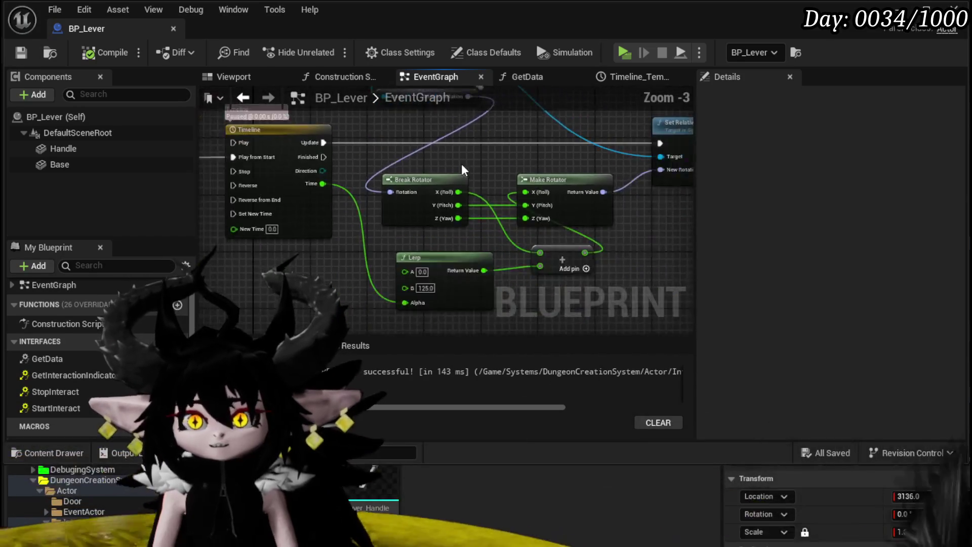
mouse_move(527, 213)
left_mouse_down()
mouse_move(560, 274)
mouse_move(519, 157)
left_mouse_up()
left_click_drag(549, 275, 339, 198)
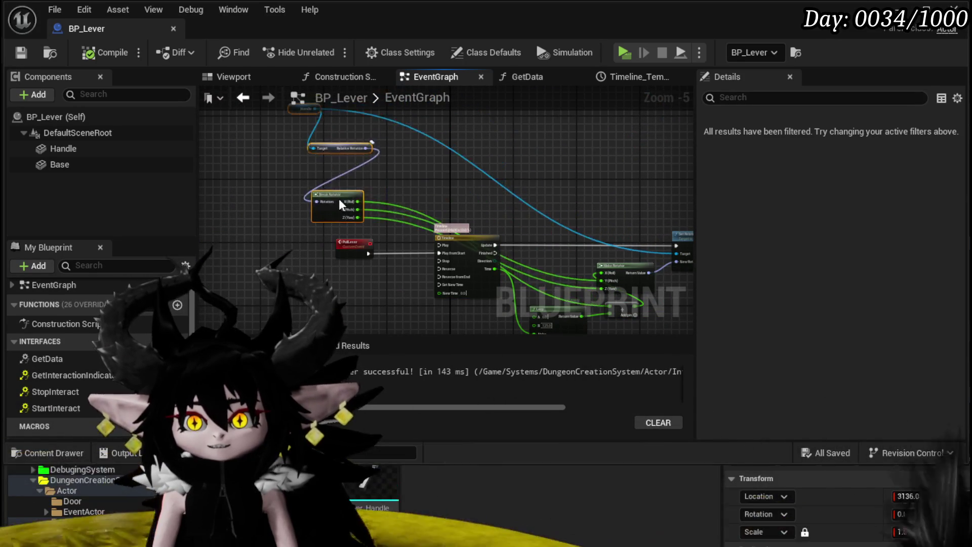
scroll(367, 217, "up", 3)
Promote Break Rotator's X (Roll) pin to a variable named Current_X.
right_click(340, 191)
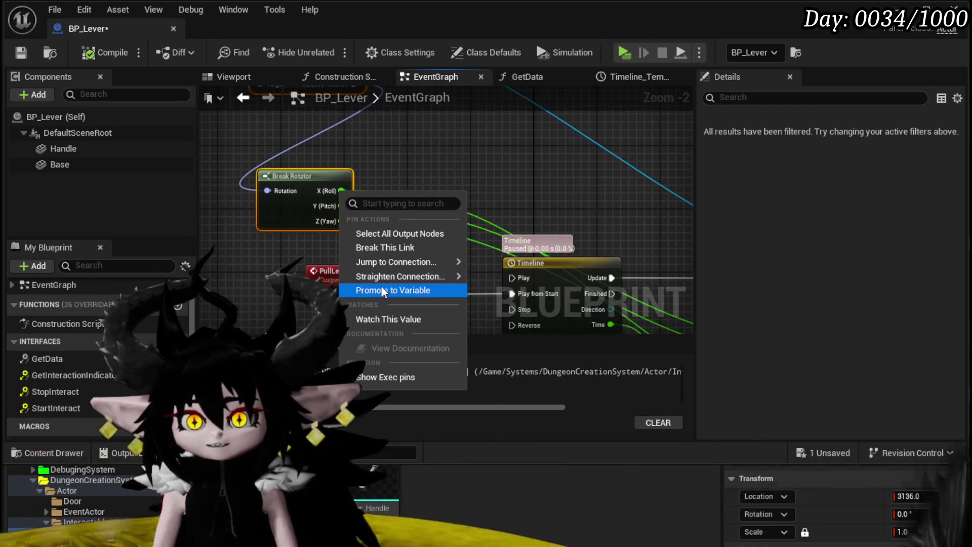
left_click(381, 283)
left_click(574, 190)
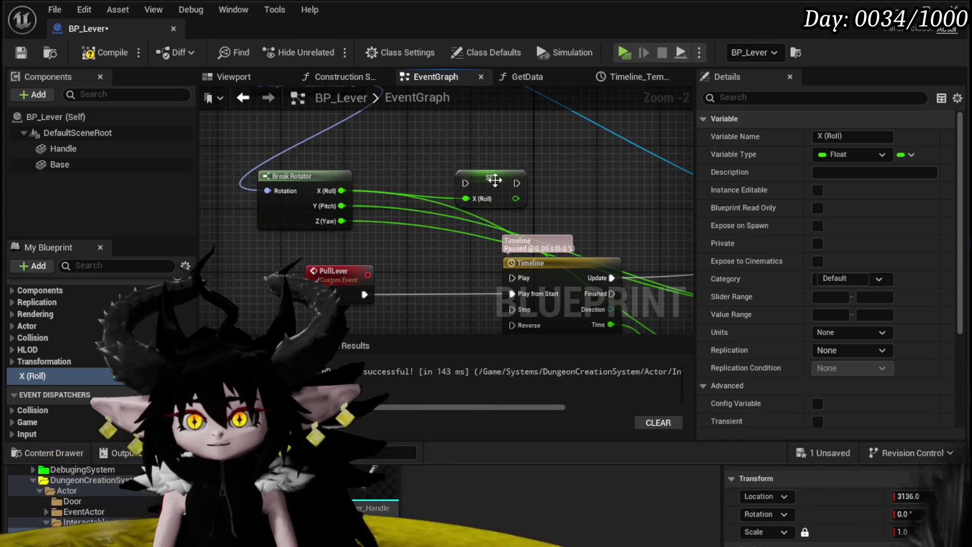
left_click(851, 136)
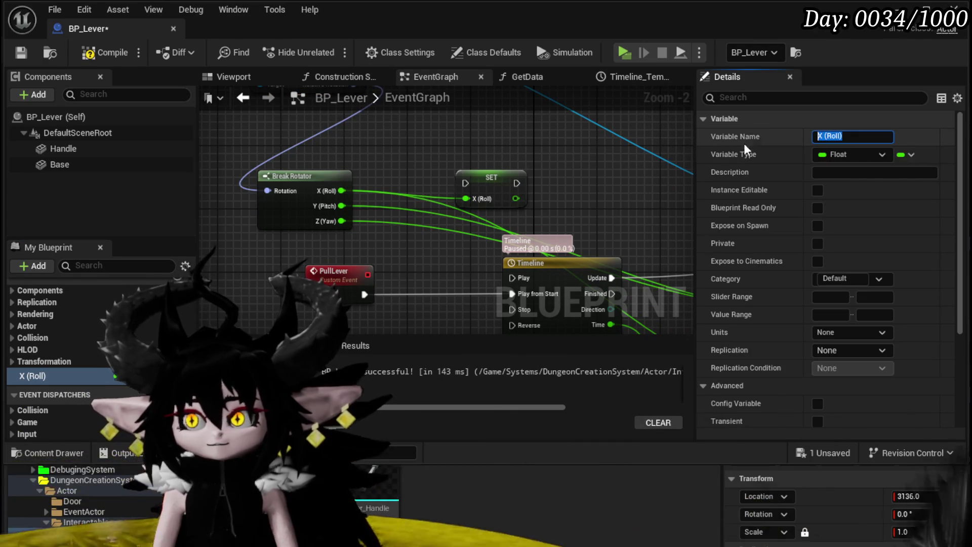
type("Current")
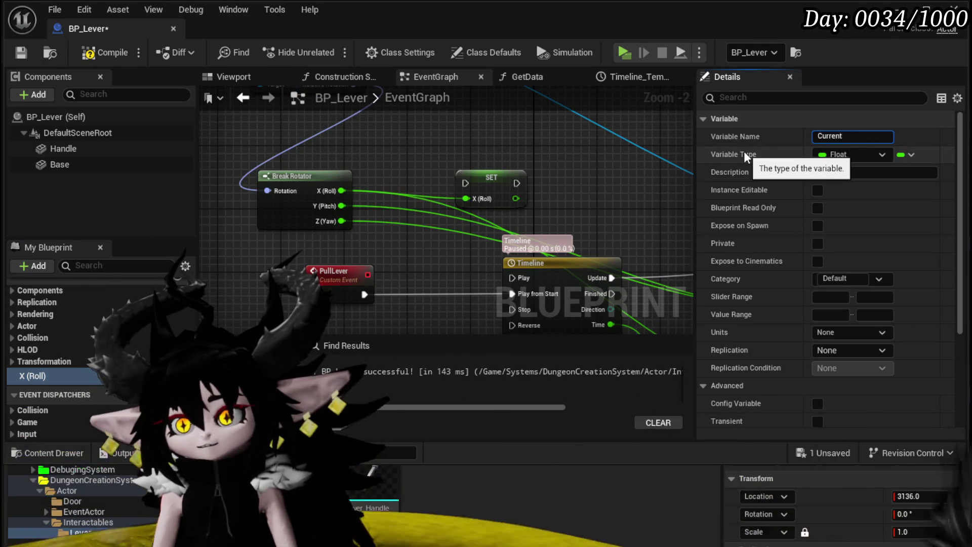
type("_X")
key("Return")
Chain PullLever into SET Current_X, then into the Timeline's Play from Start.
mouse_move(496, 193)
left_mouse_down()
mouse_move(446, 302)
mouse_move(432, 293)
left_mouse_up()
left_click_drag(365, 294, 402, 294)
left_click_drag(466, 294, 512, 294)
scroll(466, 244, "down", 2)
left_click_drag(266, 265, 326, 167)
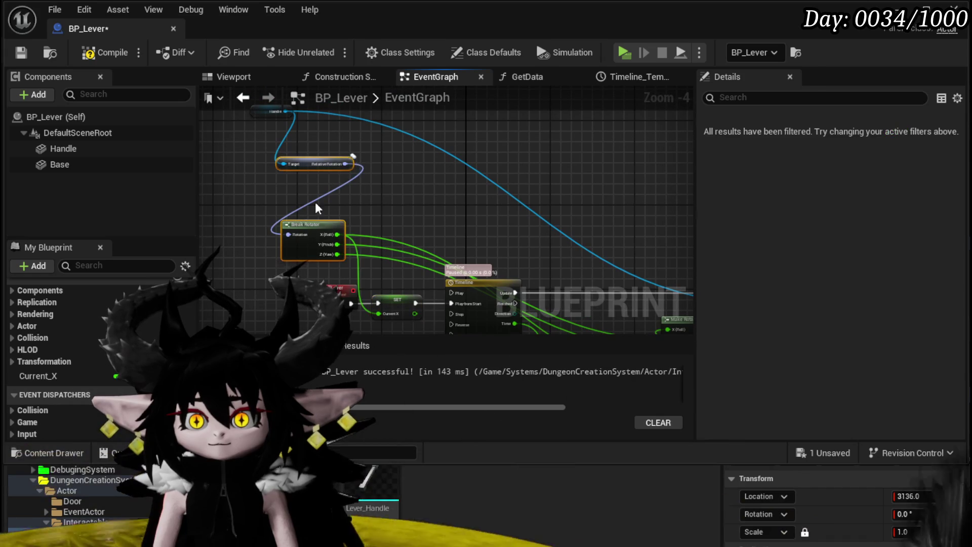
Place a Current_X getter and feed it into the Add node with the Lerp result.
left_click_drag(361, 232, 599, 211)
left_click_drag(38, 375, 372, 267)
left_click_drag(464, 240, 471, 243)
left_click(485, 249)
scroll(355, 202, "up", 3)
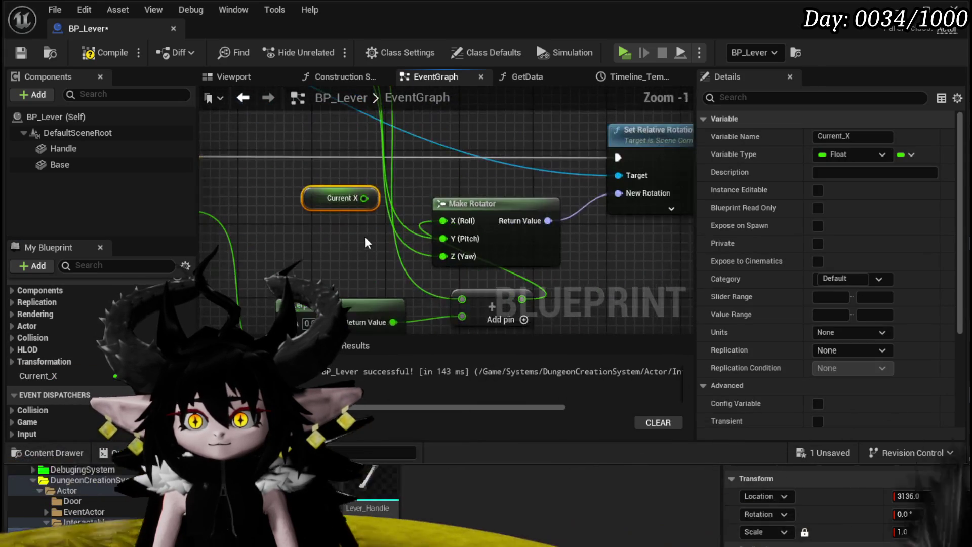
left_click_drag(365, 198, 404, 258)
left_click_drag(372, 304, 448, 224)
scroll(356, 267, "down", 2)
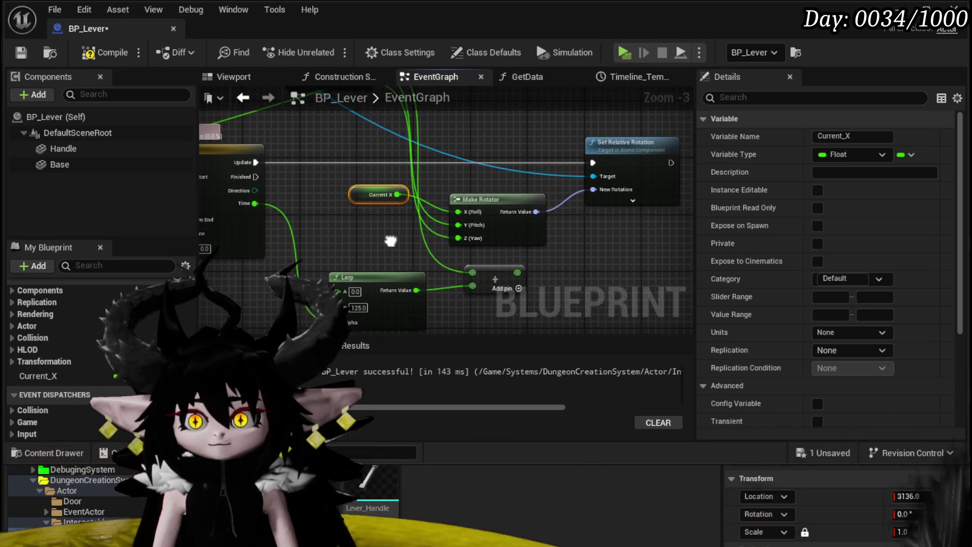
mouse_move(472, 276)
left_mouse_down()
mouse_move(445, 233)
mouse_move(523, 208)
mouse_move(493, 198)
left_mouse_up()
Rearrange the Lerp, Add, Current_X getter, Break Rotator and RelativeRotation nodes neatly.
scroll(437, 188, "down", 3)
scroll(491, 212, "up", 3)
left_click_drag(439, 291, 404, 270)
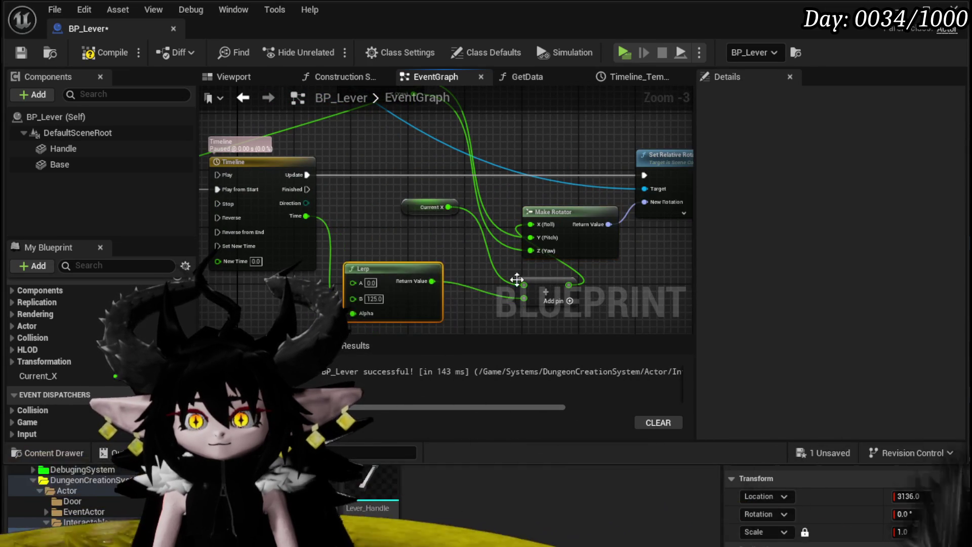
left_click_drag(542, 287, 490, 272)
left_click_drag(421, 208, 372, 213)
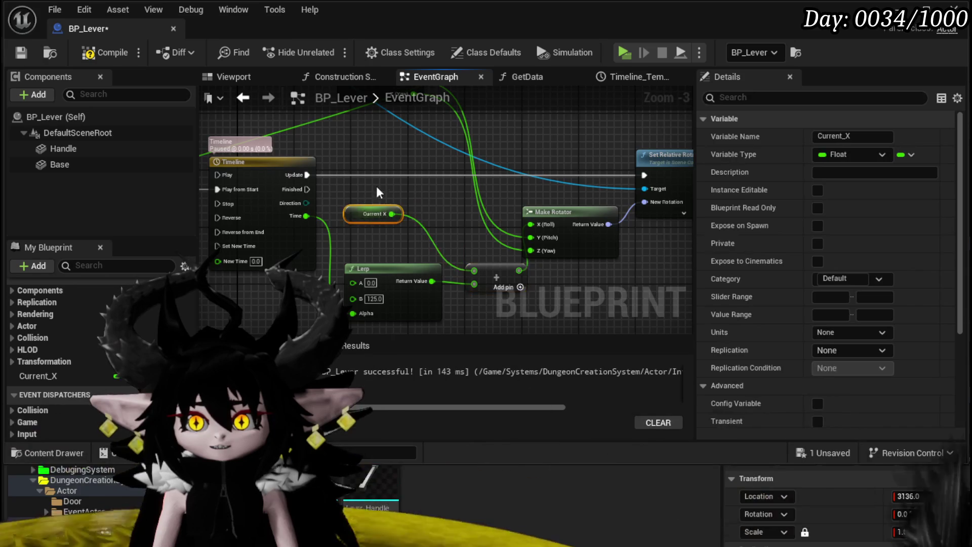
scroll(401, 238, "down", 1)
mouse_move(407, 160)
left_mouse_down()
mouse_move(216, 179)
mouse_move(285, 183)
left_mouse_up()
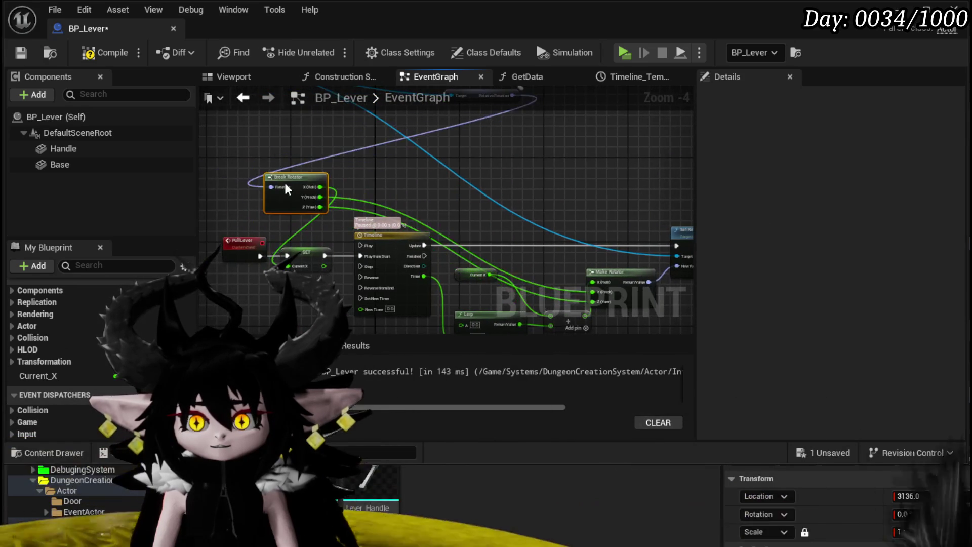
mouse_move(477, 162)
left_mouse_down()
mouse_move(281, 213)
mouse_move(401, 137)
left_mouse_up()
Compile and save BP_Lever, then play-test pulling the lever down and pushing it back up.
left_click(86, 53)
left_click(20, 52)
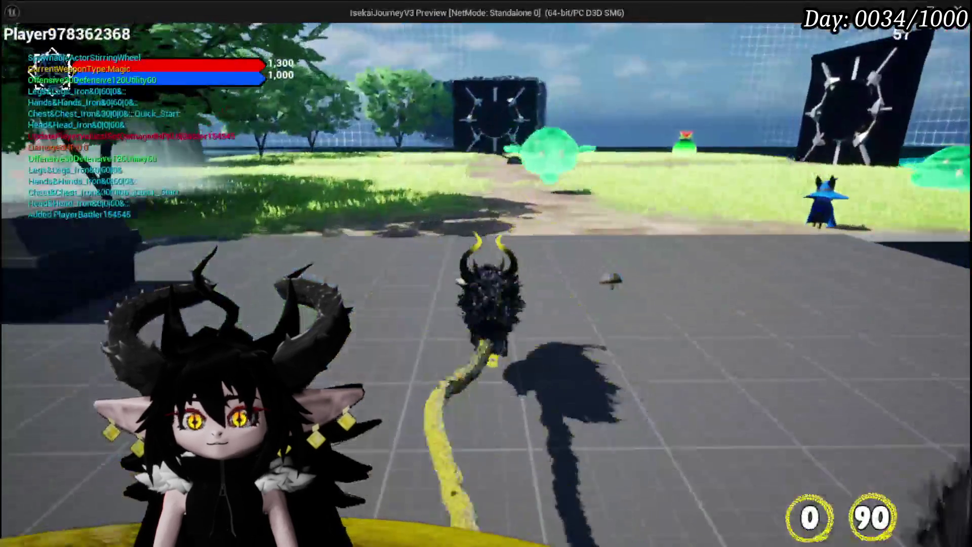
key("w")
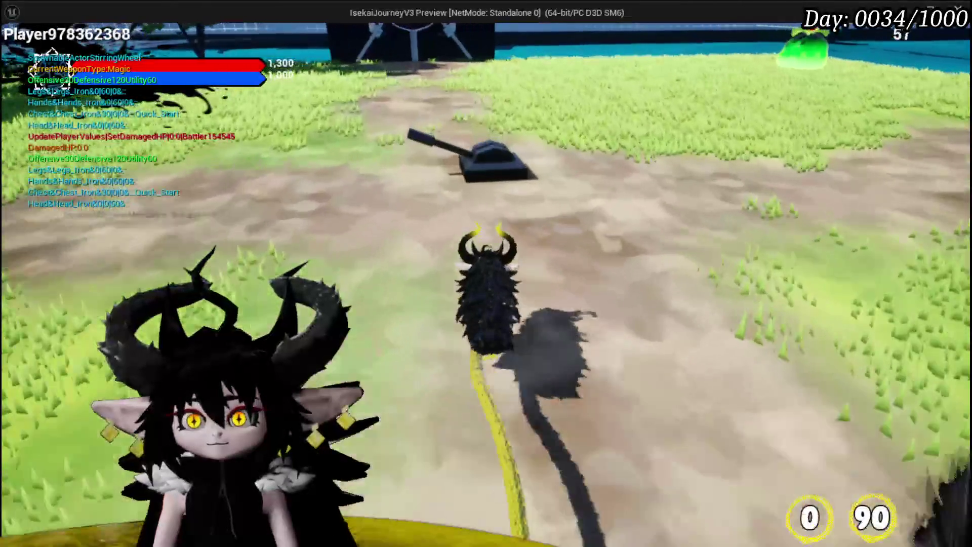
key("e")
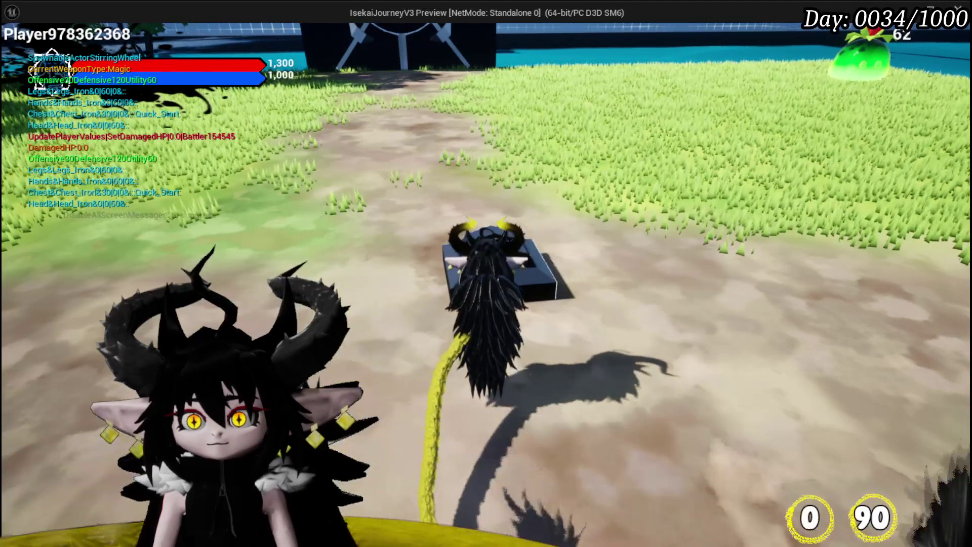
mouse_move(486, 274)
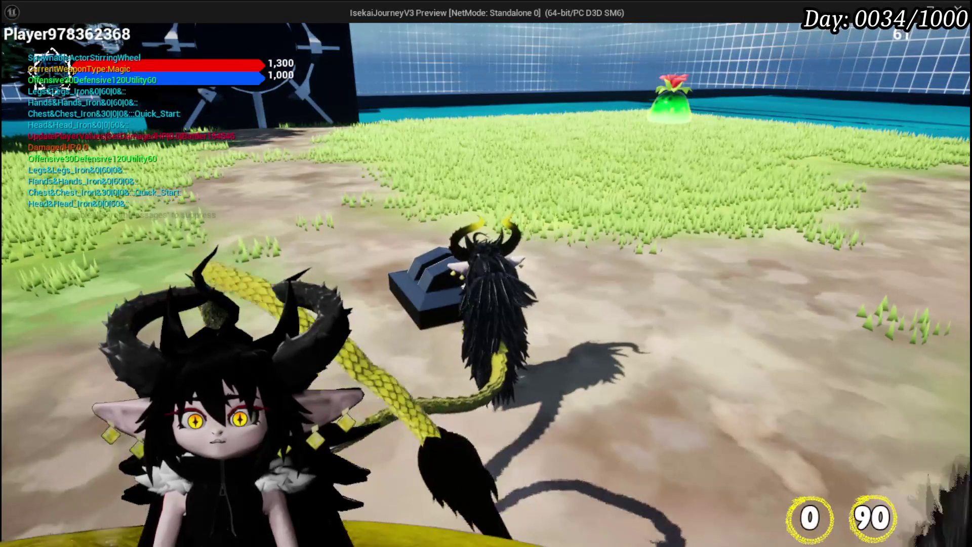
key("e")
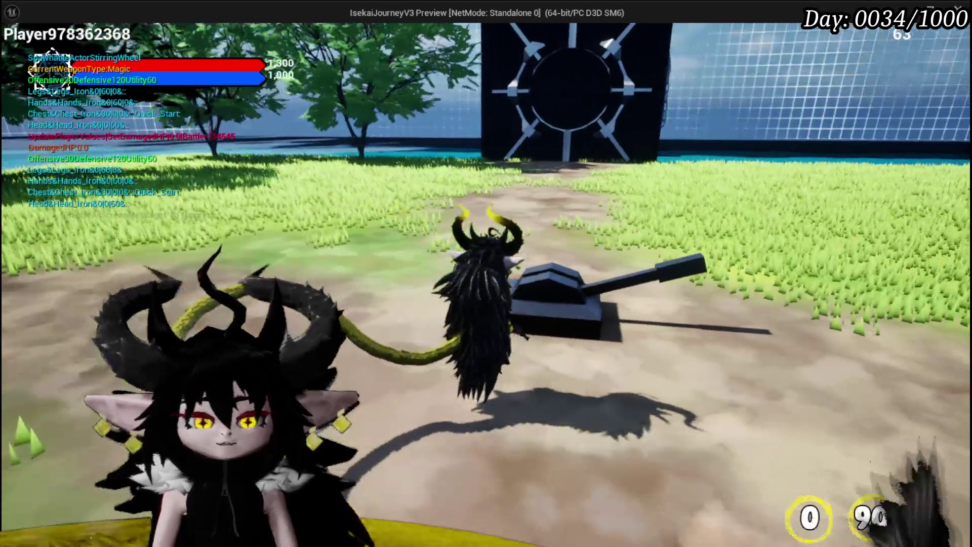
key("Escape")
Save all, open BP_Lever, and move the PullLever event further left.
left_click(19, 50)
double_click(385, 471)
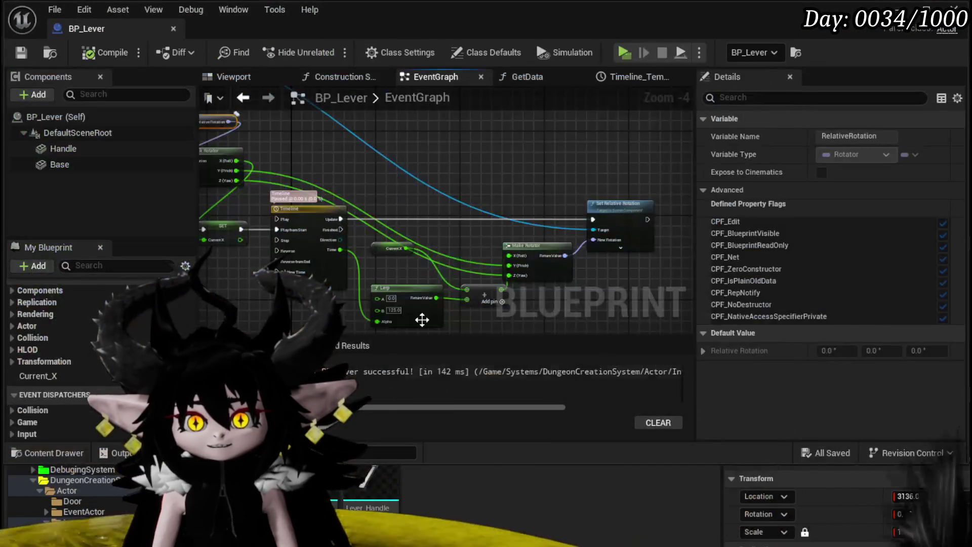
scroll(345, 229, "up", 5)
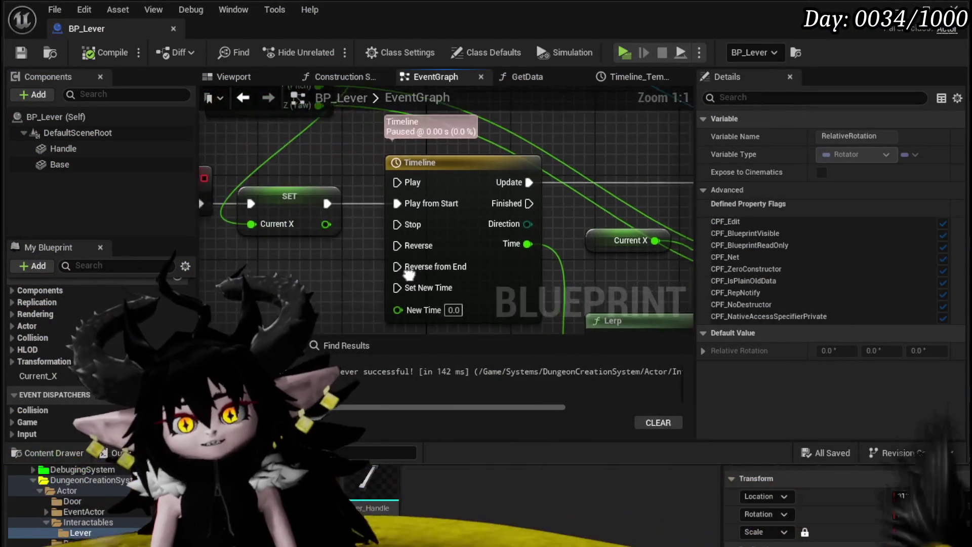
scroll(353, 255, "down", 1)
mouse_move(299, 286)
left_mouse_down()
mouse_move(366, 289)
mouse_move(456, 224)
left_mouse_up()
left_click(221, 226)
left_click_drag(308, 147, 226, 146)
mouse_move(443, 211)
left_mouse_down()
mouse_move(315, 202)
mouse_move(456, 206)
mouse_move(317, 184)
mouse_move(220, 199)
mouse_move(259, 186)
left_mouse_up()
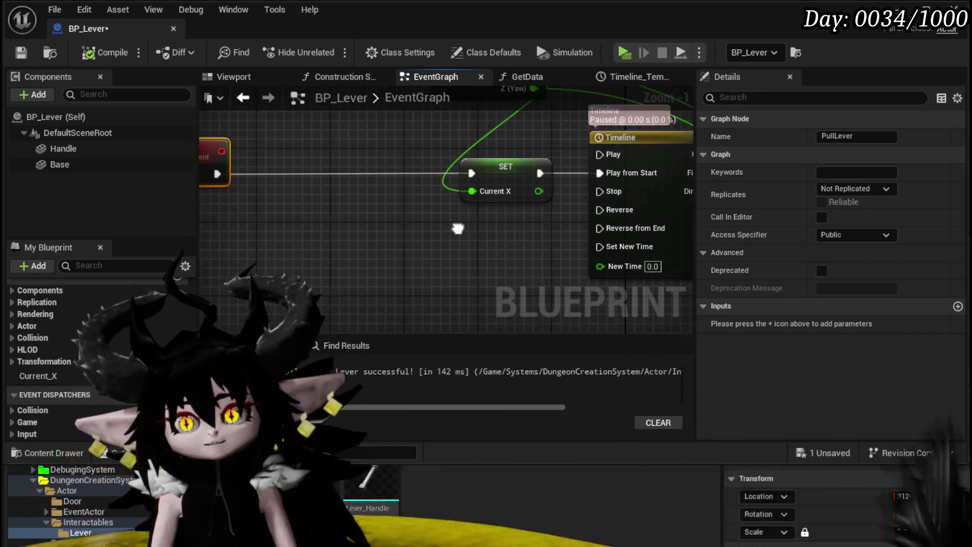
Add a new Boolean variable, still named NewVar, in My Blueprint.
scroll(76, 354, "up", 4)
scroll(76, 496, "up", 5)
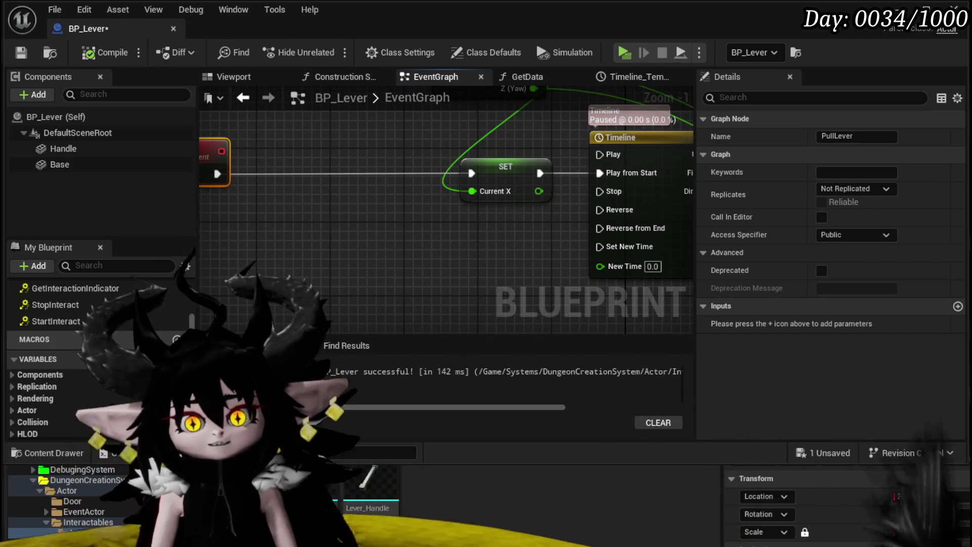
left_click(176, 358)
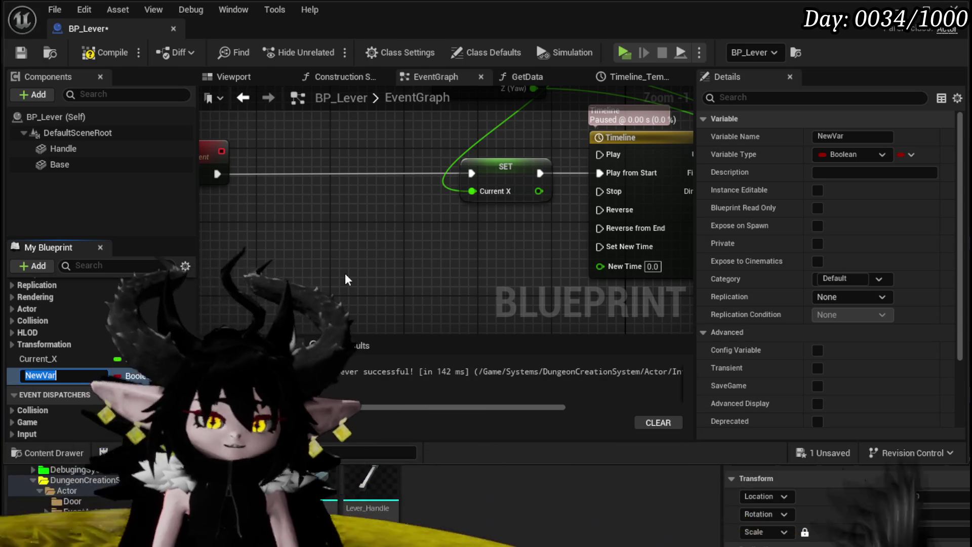
Rename the variable Used? and make PullLever run a Branch on Used?
type("Used?")
key("Return")
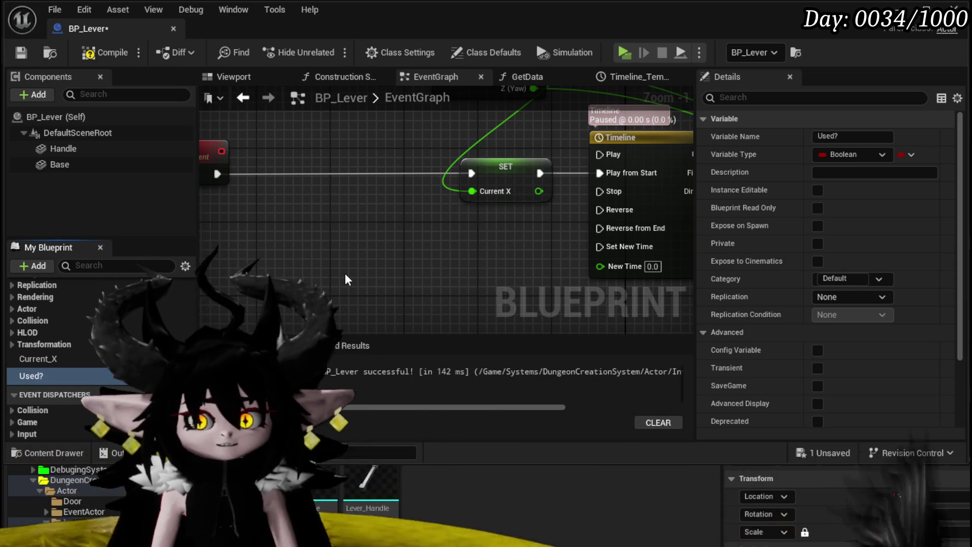
mouse_move(31, 376)
left_mouse_down()
mouse_move(44, 378)
mouse_move(245, 231)
mouse_move(391, 223)
left_mouse_up()
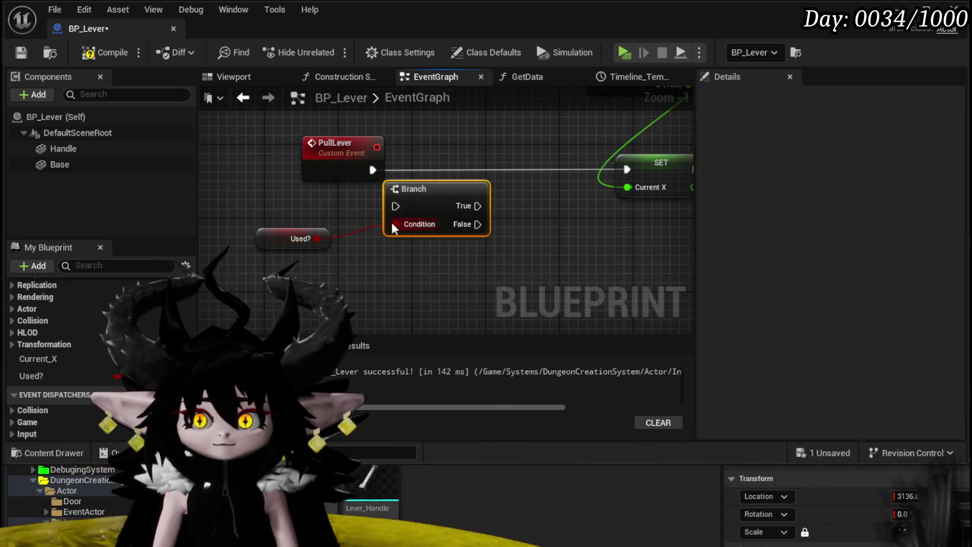
mouse_move(370, 162)
left_mouse_down()
mouse_move(232, 161)
mouse_move(396, 206)
left_mouse_up()
mouse_move(438, 210)
left_mouse_down()
mouse_move(419, 173)
mouse_move(361, 161)
left_mouse_up()
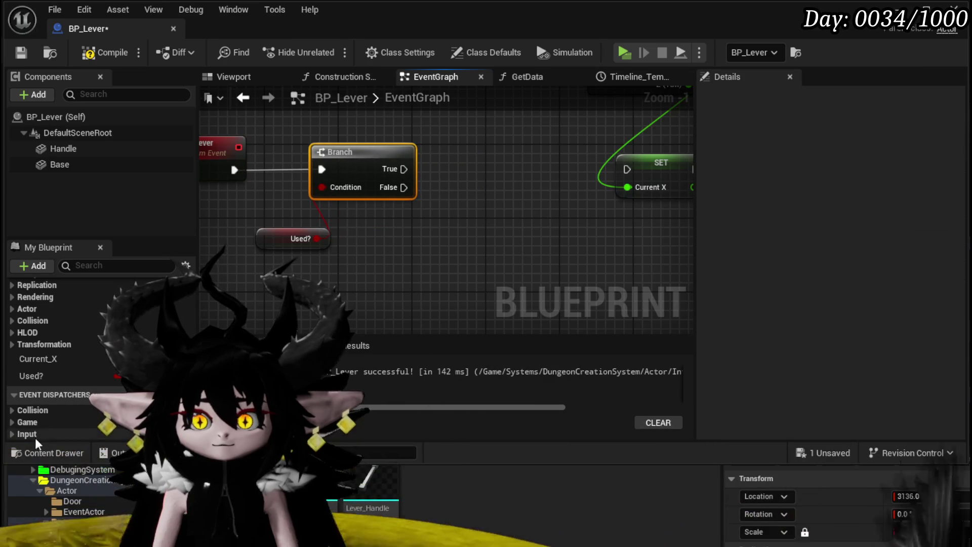
On the Branch False path, set Used? to true and continue to the Timeline.
left_click_drag(38, 376, 372, 234)
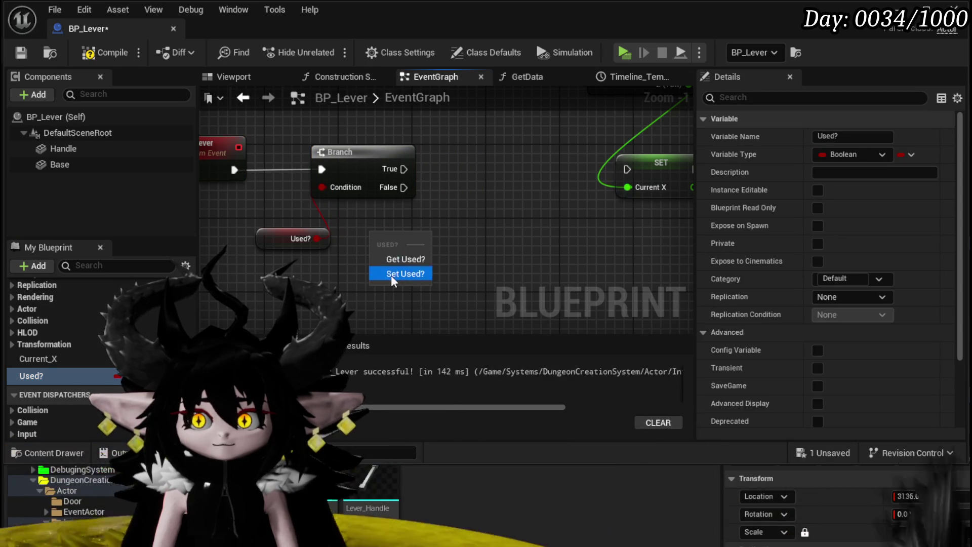
left_click(400, 273)
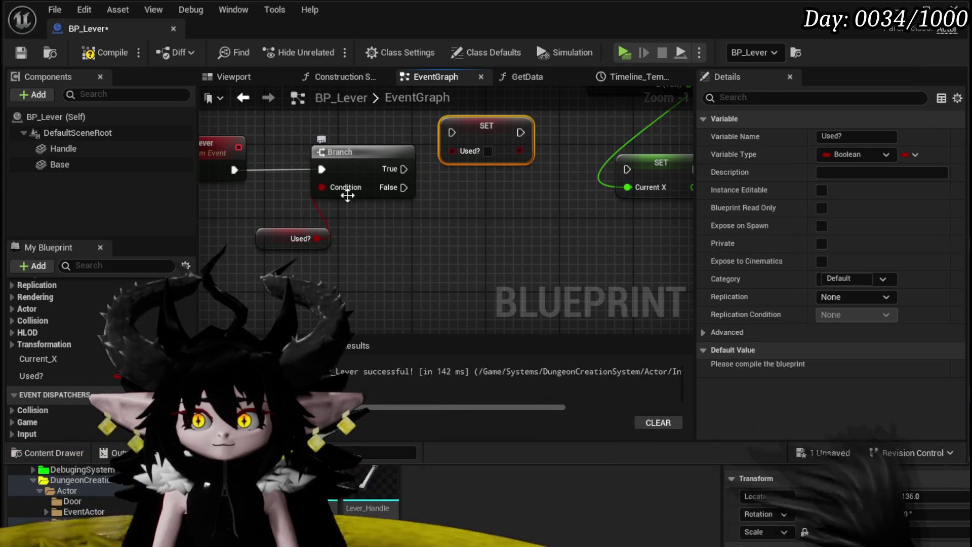
left_click_drag(467, 134, 457, 226)
left_click_drag(403, 187, 433, 234)
left_click(470, 253)
mouse_move(539, 231)
left_mouse_down()
mouse_move(348, 241)
mouse_move(451, 178)
mouse_move(434, 181)
left_mouse_up()
Duplicate the setter for the True path, setting Used? to false, wired into Timeline Reverse.
left_click_drag(278, 233, 371, 208)
key("ctrl+c")
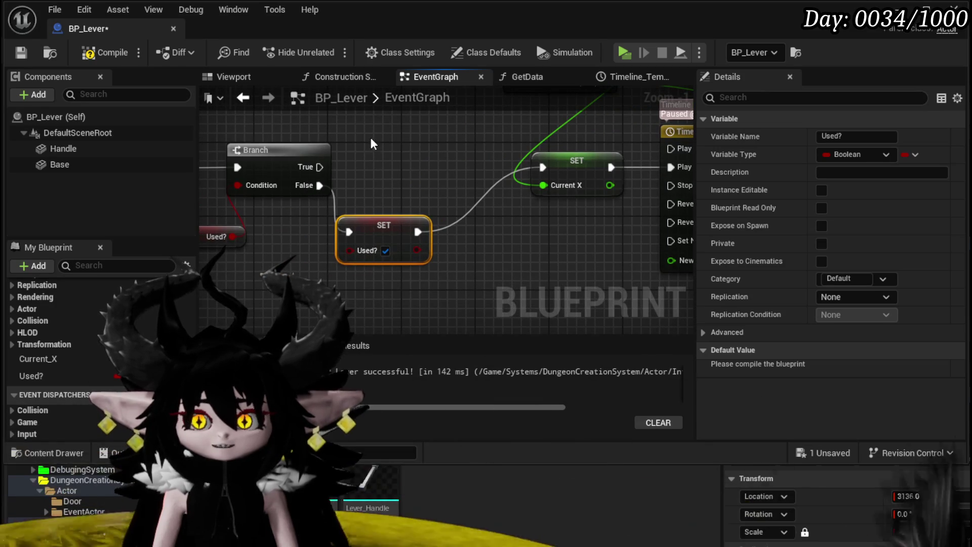
key("ctrl+v")
left_click_drag(316, 168, 388, 142)
left_click(413, 167)
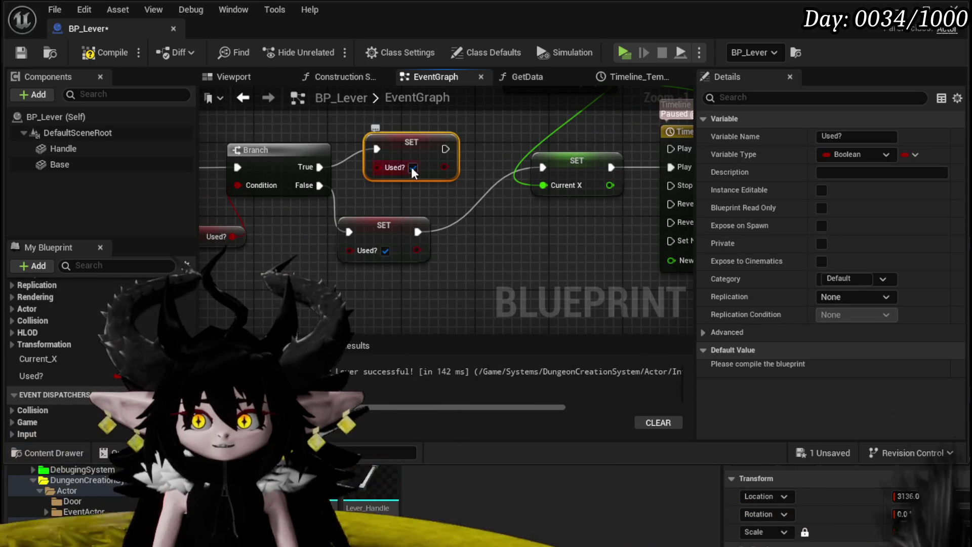
mouse_move(448, 147)
left_mouse_down()
mouse_move(679, 199)
mouse_move(568, 222)
left_mouse_up()
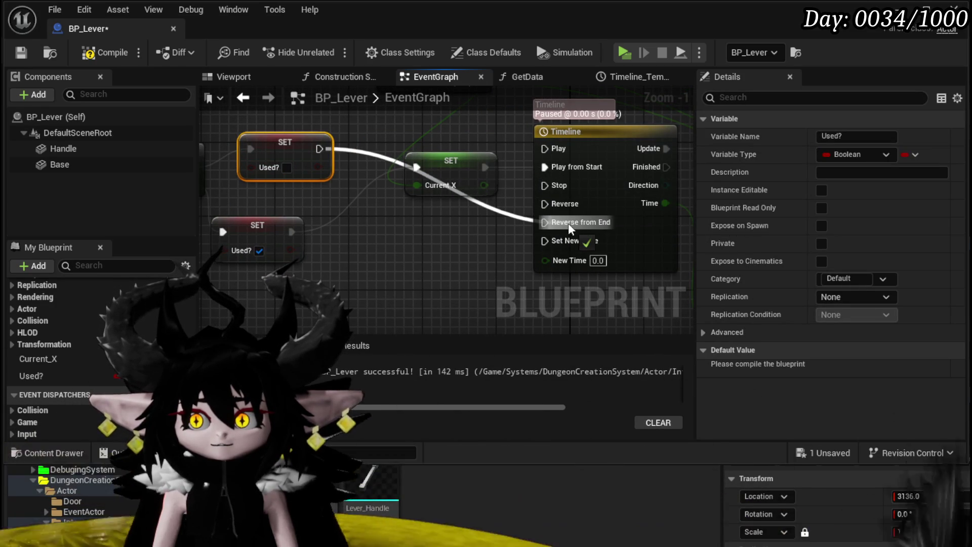
Compile BP_Lever and move the SET Current X node upward.
scroll(568, 222, "down", 1)
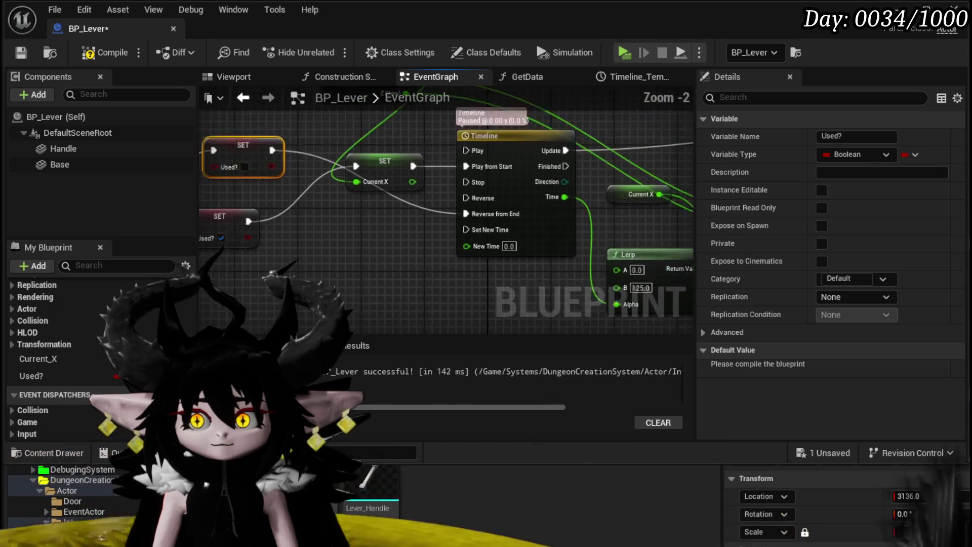
left_click(404, 228)
left_click_drag(404, 229, 228, 228)
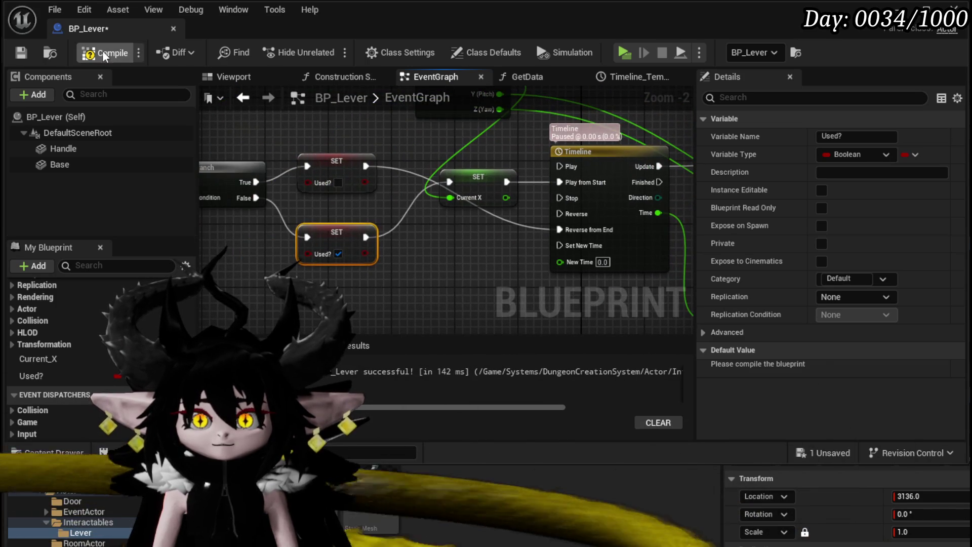
left_click(104, 53)
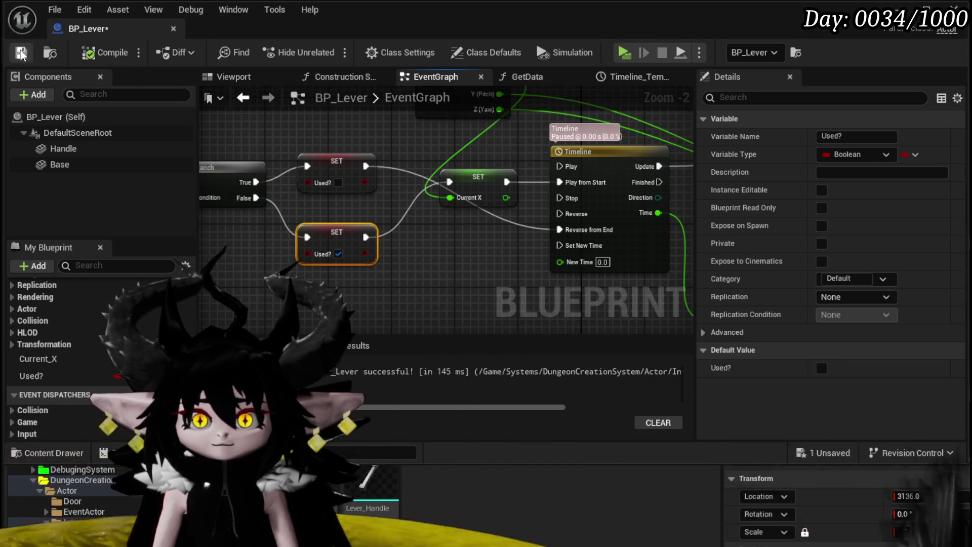
left_click_drag(473, 178, 466, 139)
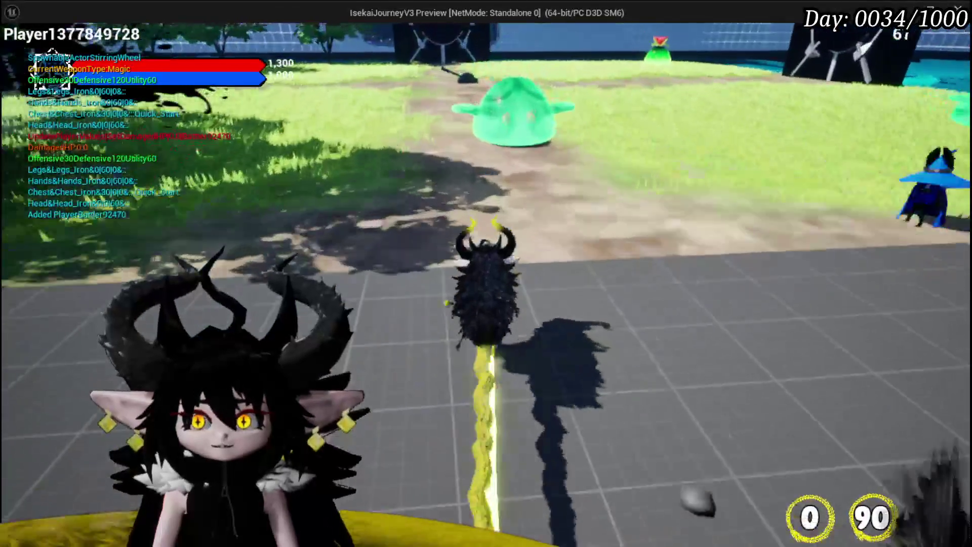
Play-test toggling the lever back and forth repeatedly, end the preview, and save with Ctrl+S.
key("w")
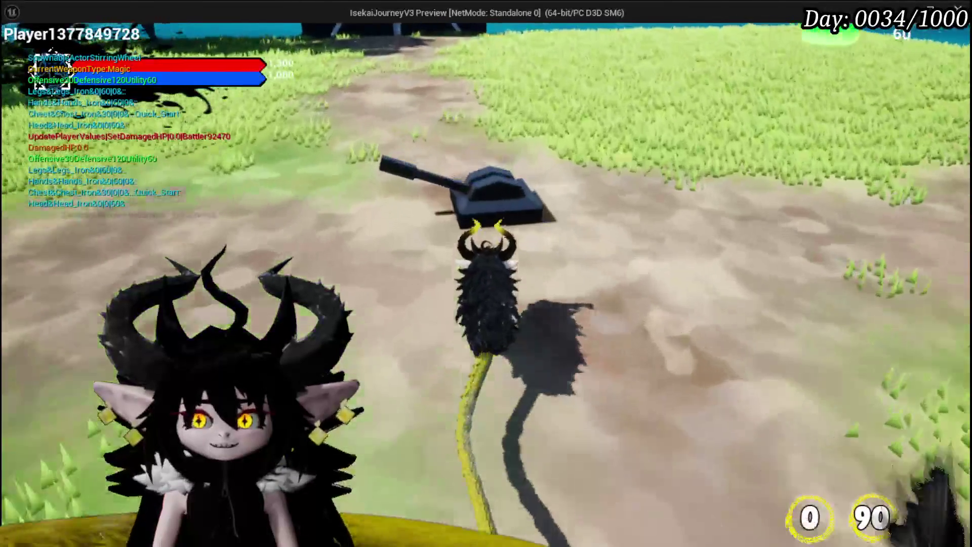
key("d")
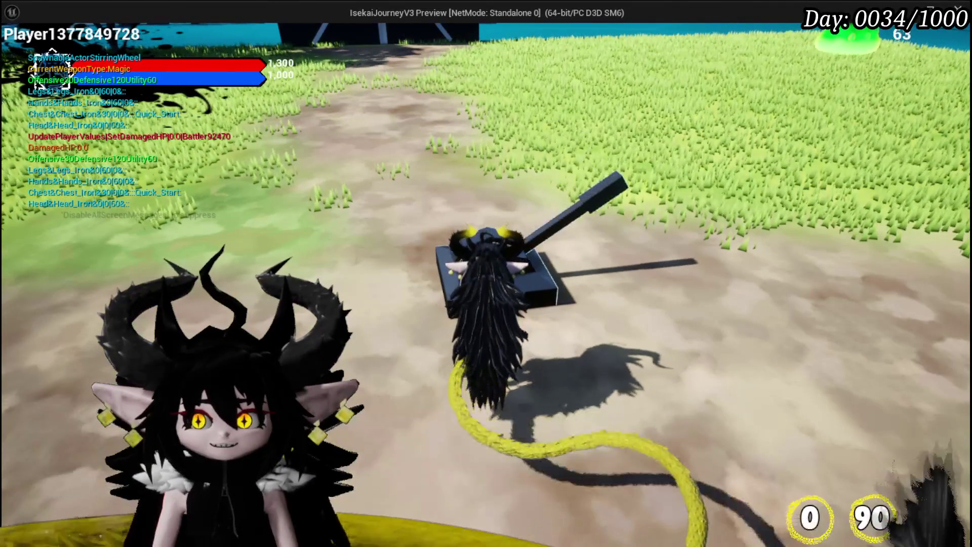
key("a")
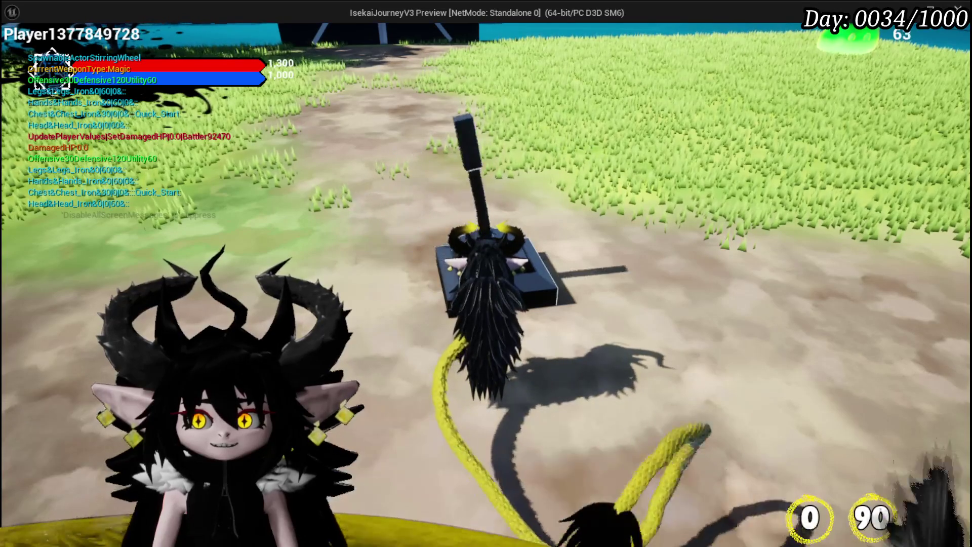
key("a")
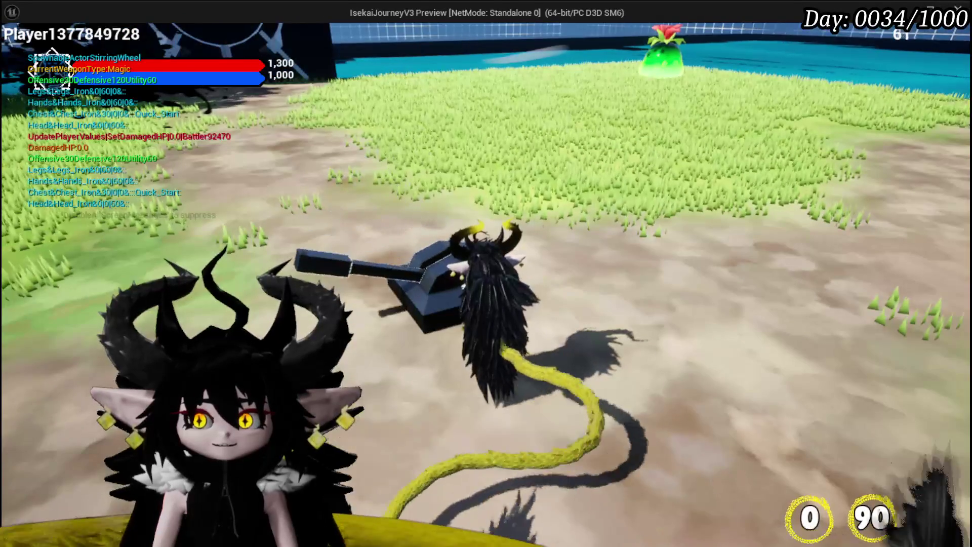
key("d")
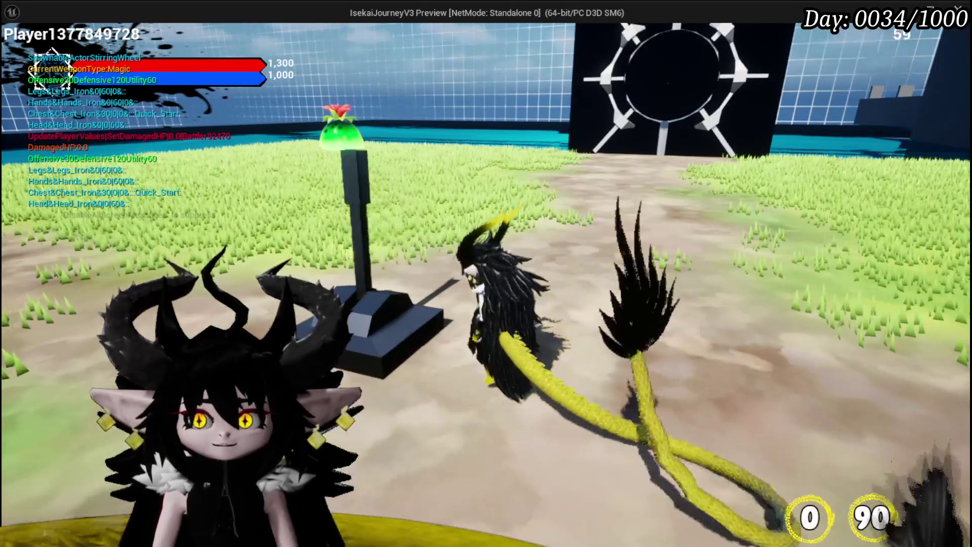
key("a")
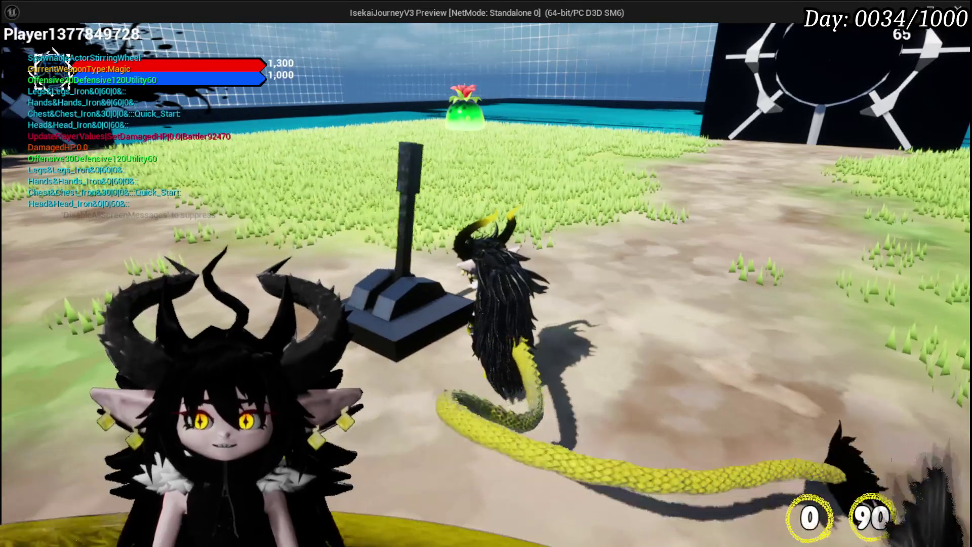
key("d")
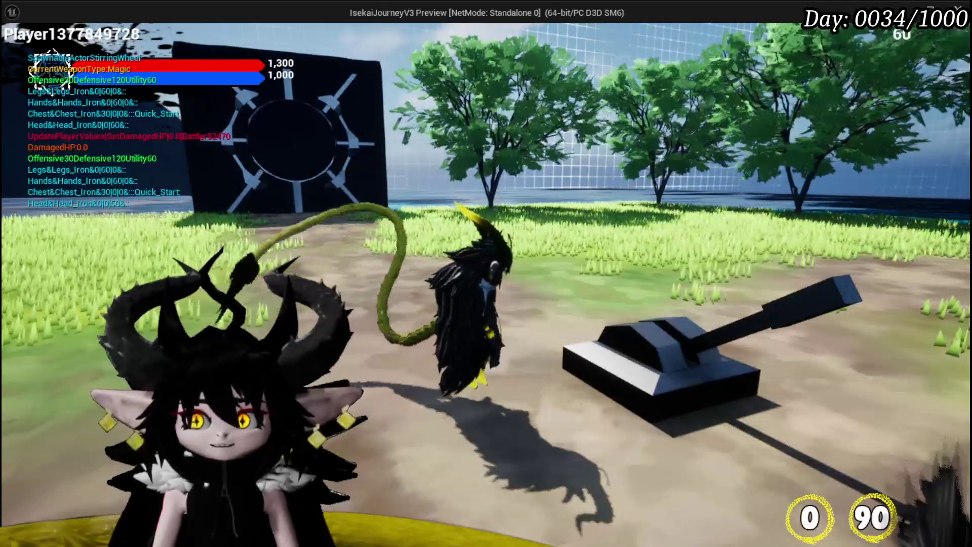
key("Escape")
key("ctrl+s")
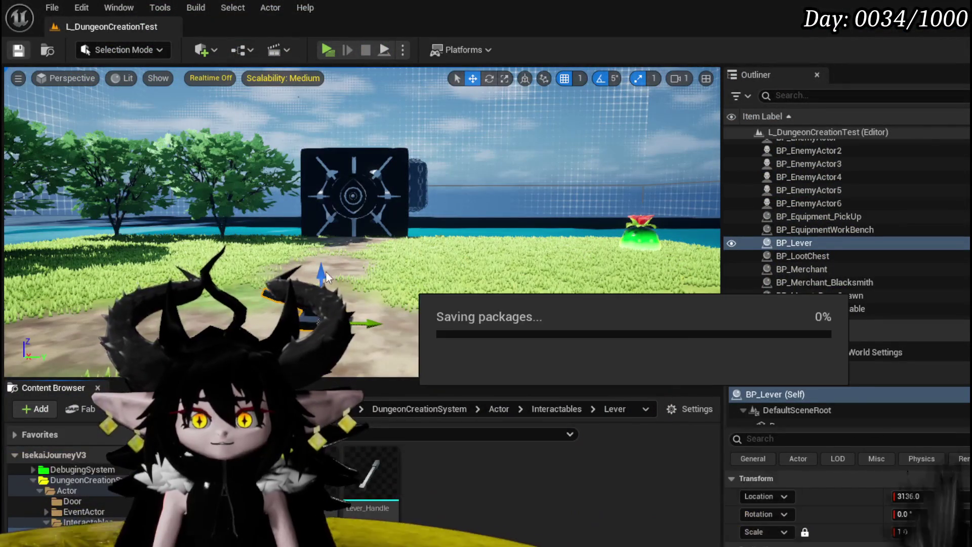
Inspect the Handle component, then create an event dispatcher named OnUse.
scroll(381, 232, "down", 3)
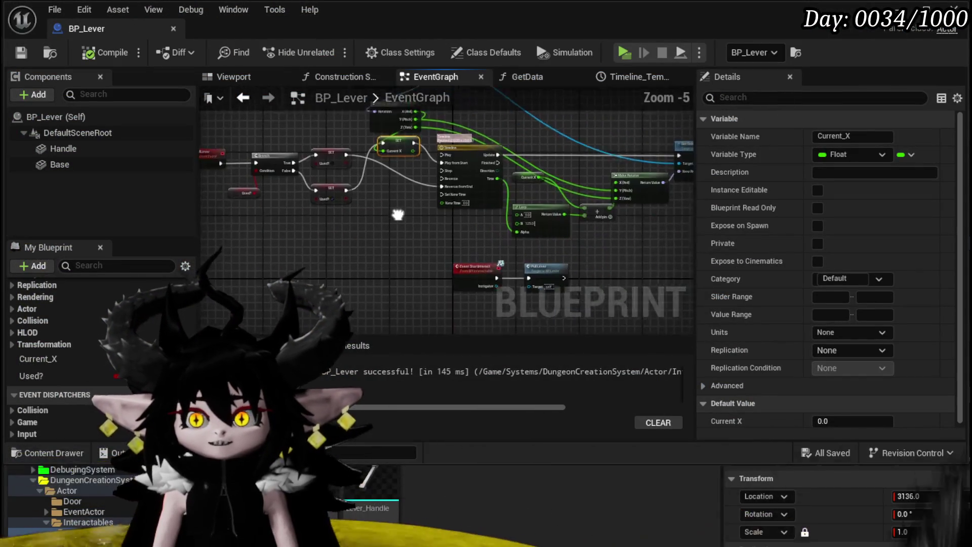
mouse_move(264, 263)
left_mouse_down()
mouse_move(302, 261)
mouse_move(554, 162)
left_mouse_up()
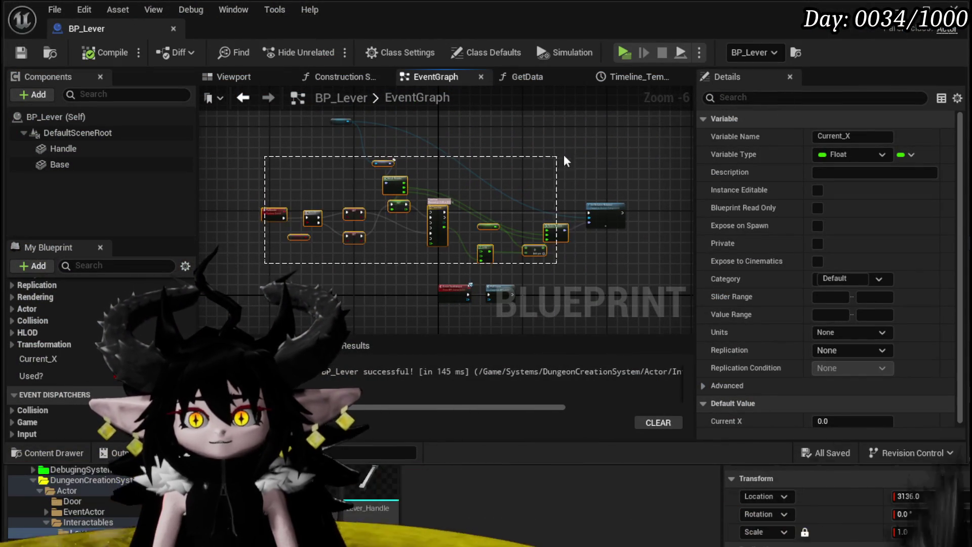
left_click(344, 141)
left_click(338, 121)
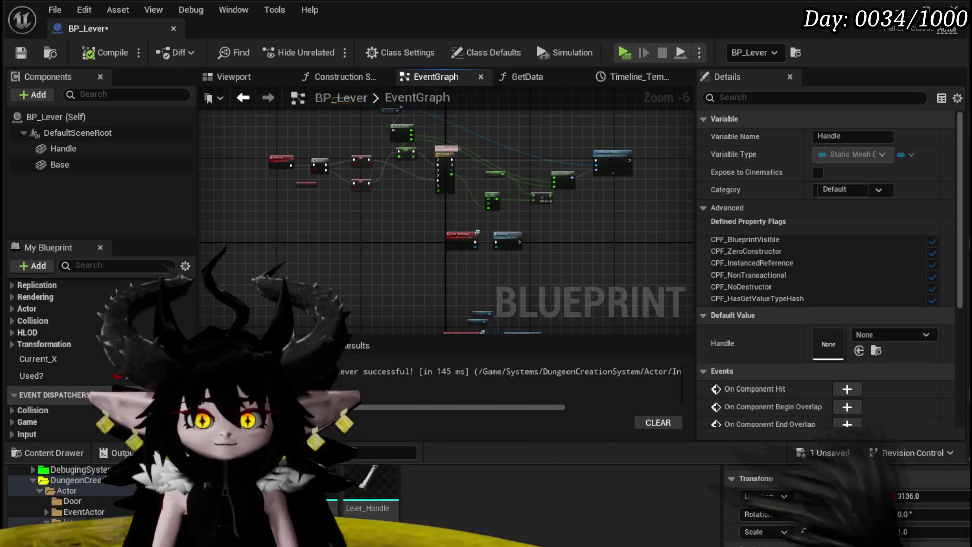
left_click(187, 394)
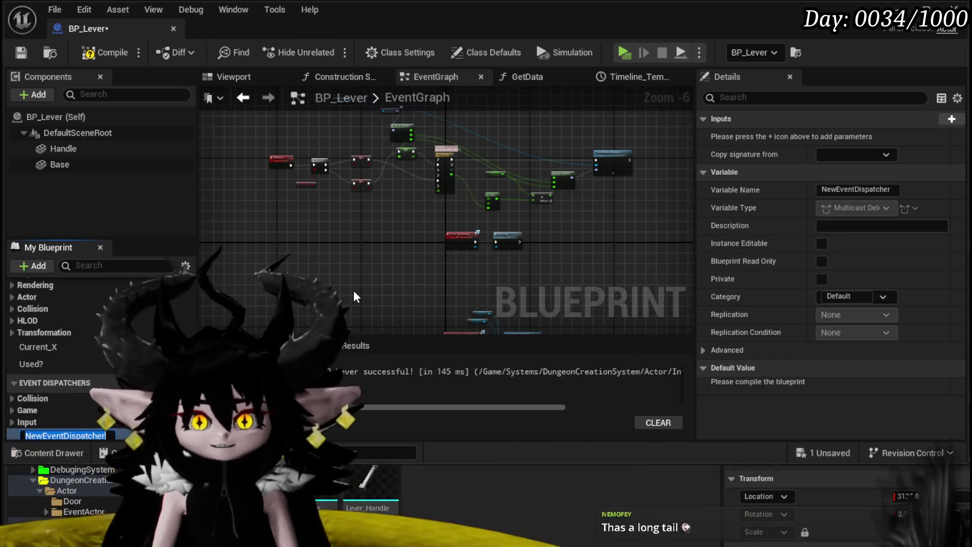
type("OnUse")
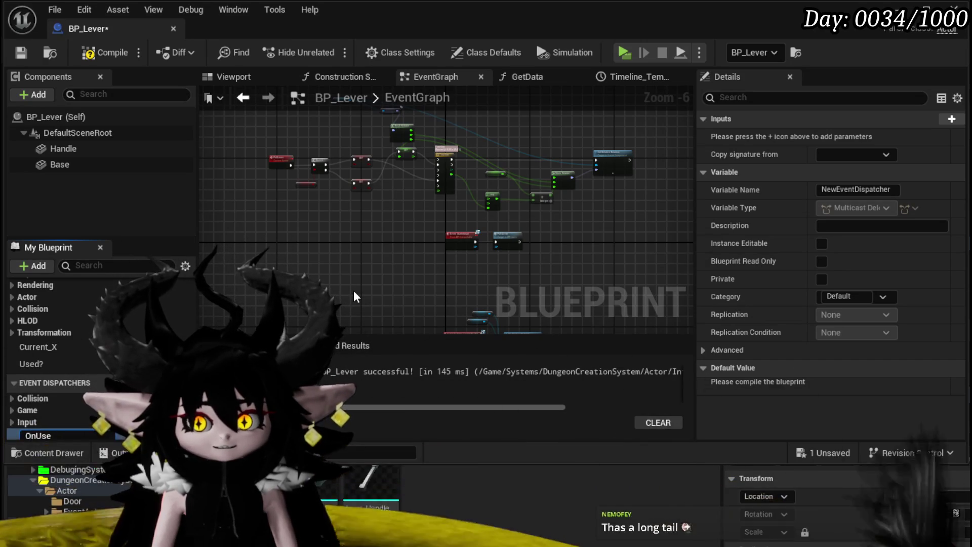
key("Return")
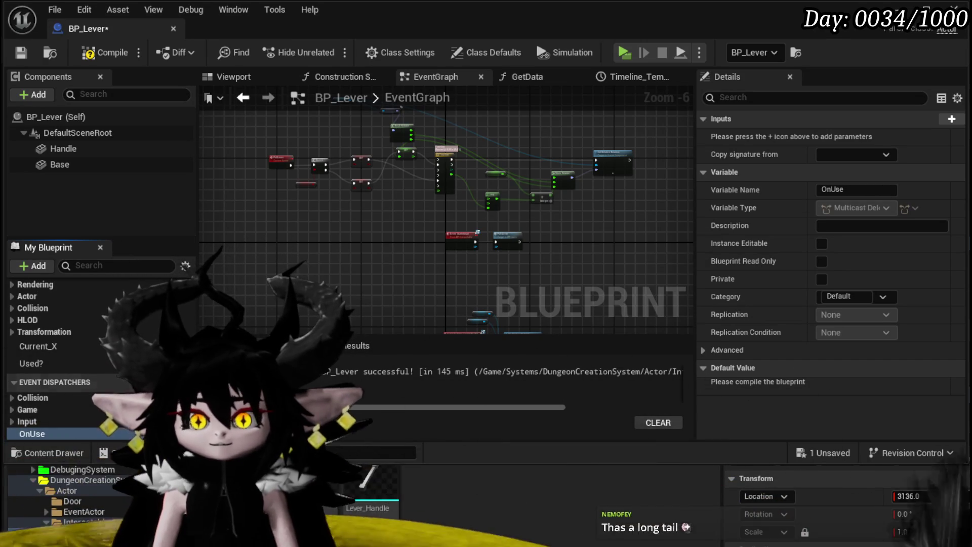
Place a Call On Use node and run it after Pull Lever.
mouse_move(50, 432)
left_mouse_down()
mouse_move(521, 267)
mouse_move(527, 283)
mouse_move(504, 212)
left_mouse_up()
left_click(530, 293)
scroll(486, 273, "up", 4)
left_click_drag(446, 225, 483, 221)
Move the StartInteract chain together, then compile and save BP_Lever.
left_click_drag(427, 203, 403, 203)
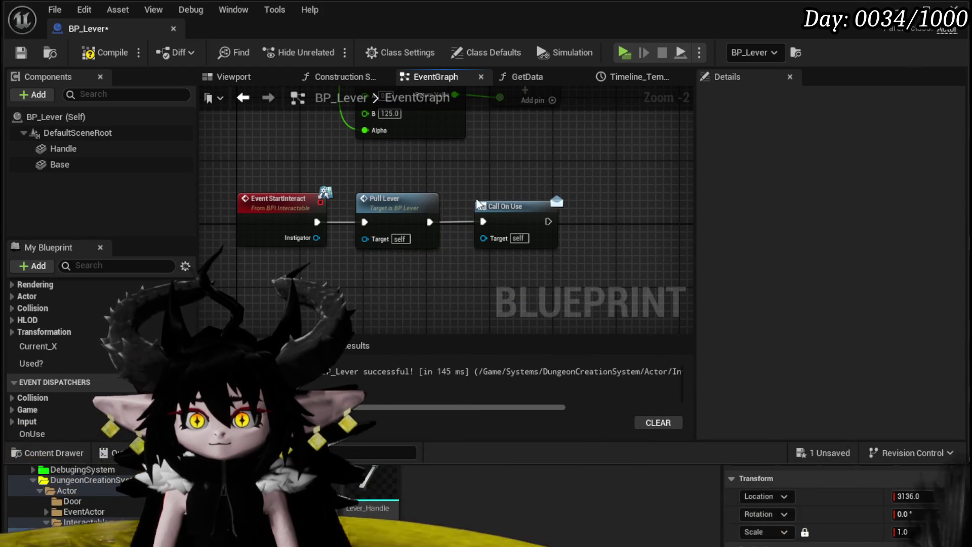
left_click(87, 53)
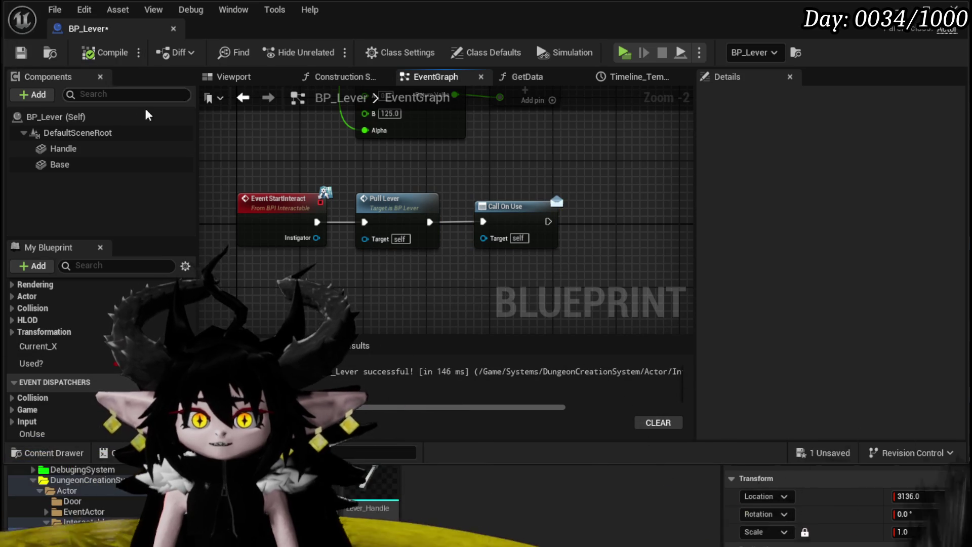
scroll(405, 248, "down", 3)
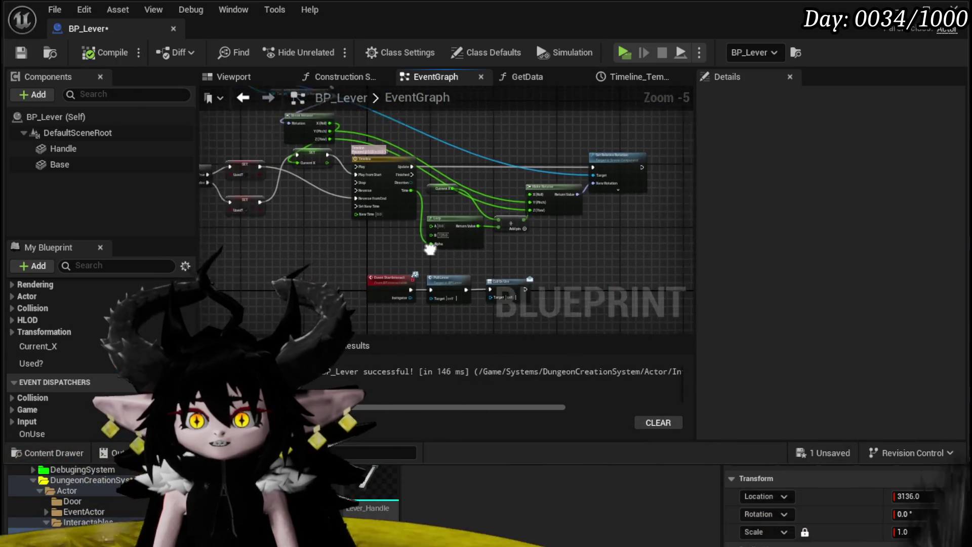
mouse_move(379, 241)
left_mouse_down()
mouse_move(503, 210)
mouse_move(385, 222)
mouse_move(438, 212)
mouse_move(425, 233)
mouse_move(469, 240)
mouse_move(375, 231)
left_mouse_up()
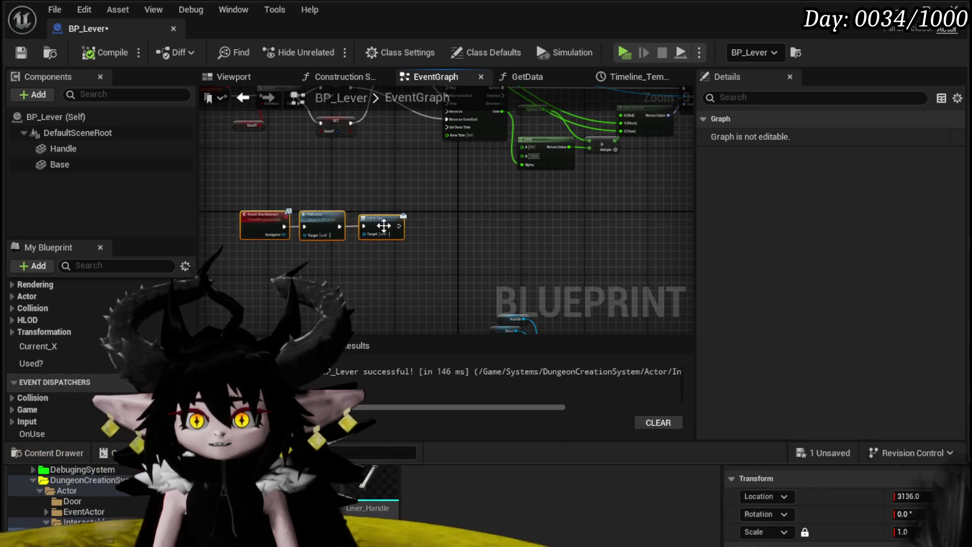
left_click(383, 230)
key("ctrl+s")
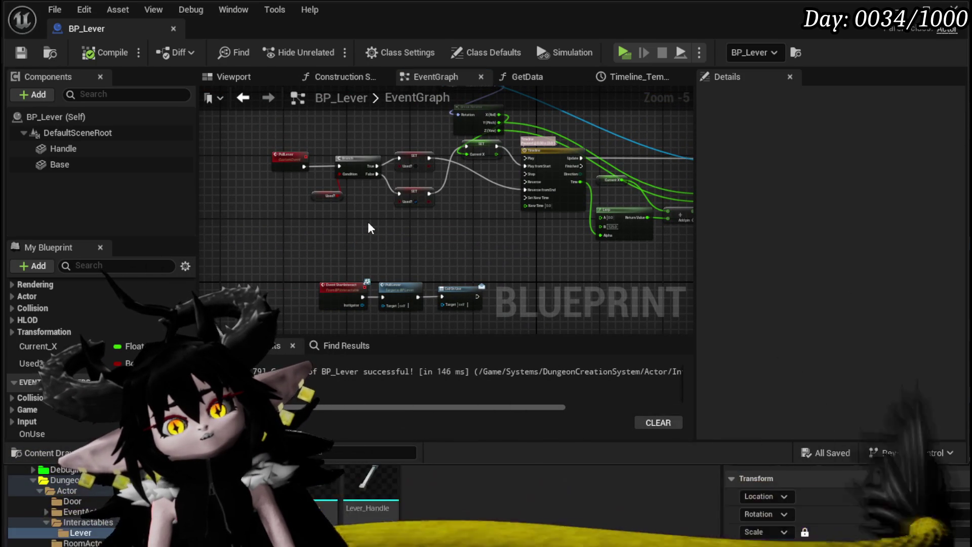
Select the Call On Use node and the OnUse dispatcher to edit its inputs.
scroll(452, 269, "up", 4)
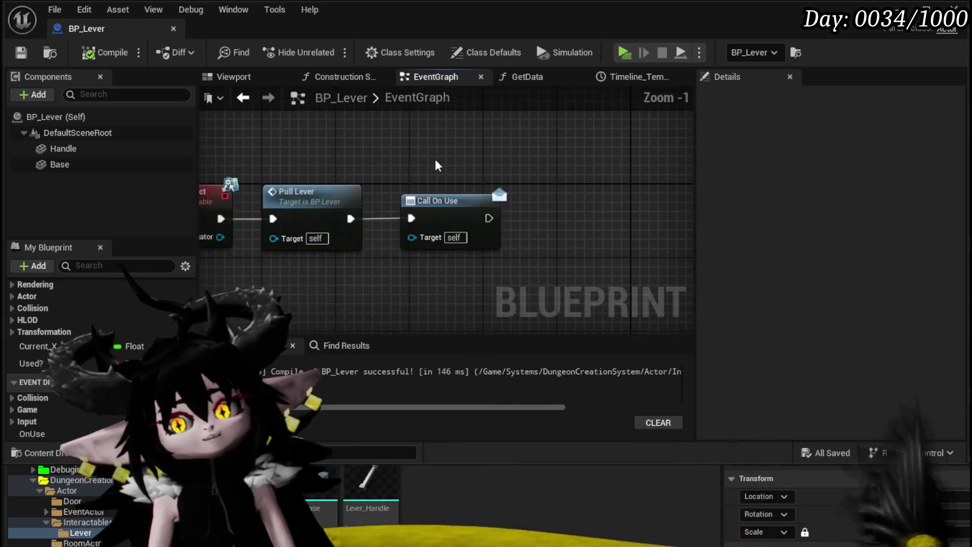
left_click(456, 200)
left_click_drag(290, 289, 356, 280)
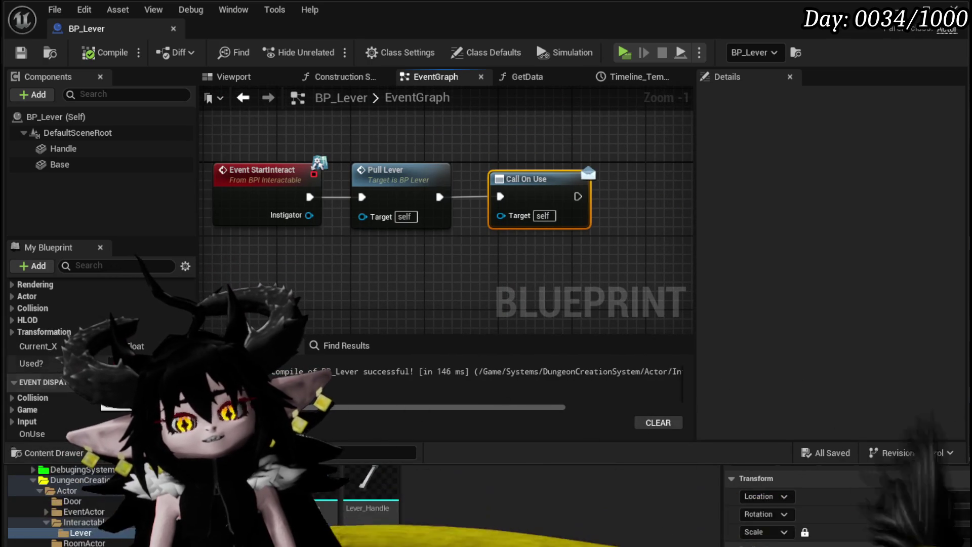
left_click(32, 433)
Add a String input parameter named EventData to the OnUse event.
left_click(951, 118)
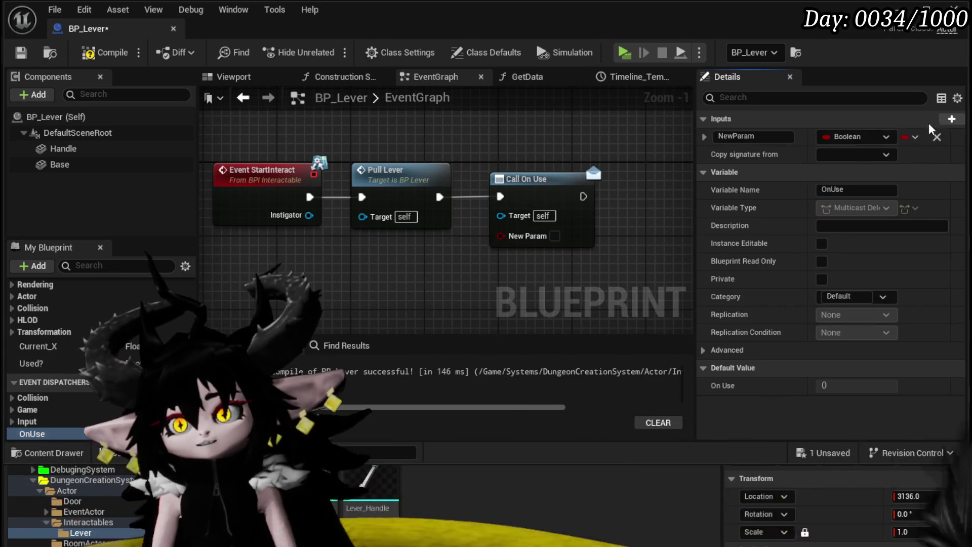
left_click(855, 137)
left_click(854, 252)
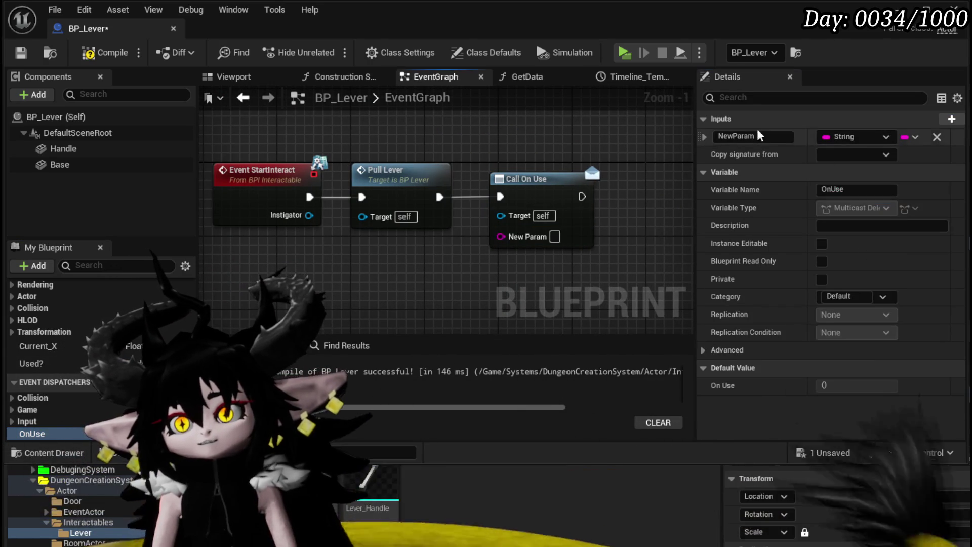
type("E")
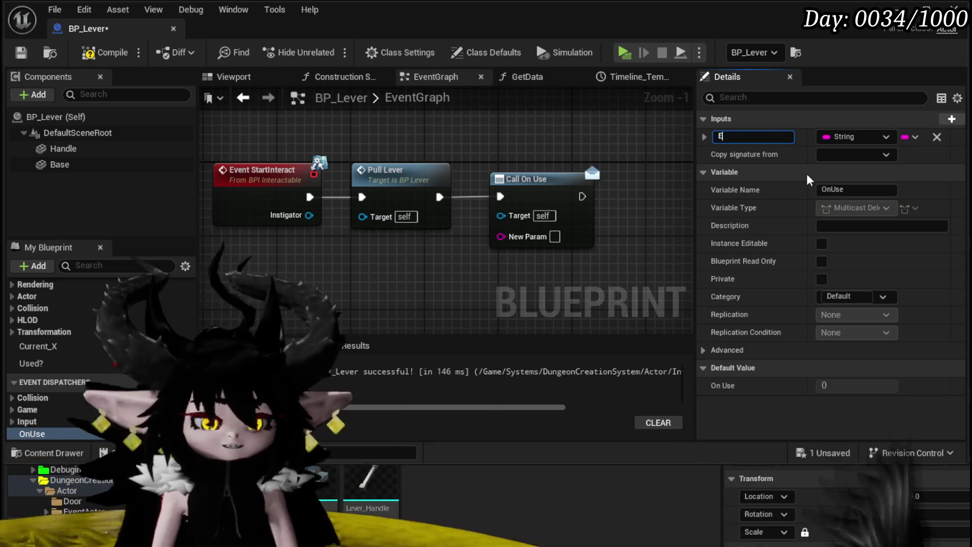
type("ventData")
key("Return")
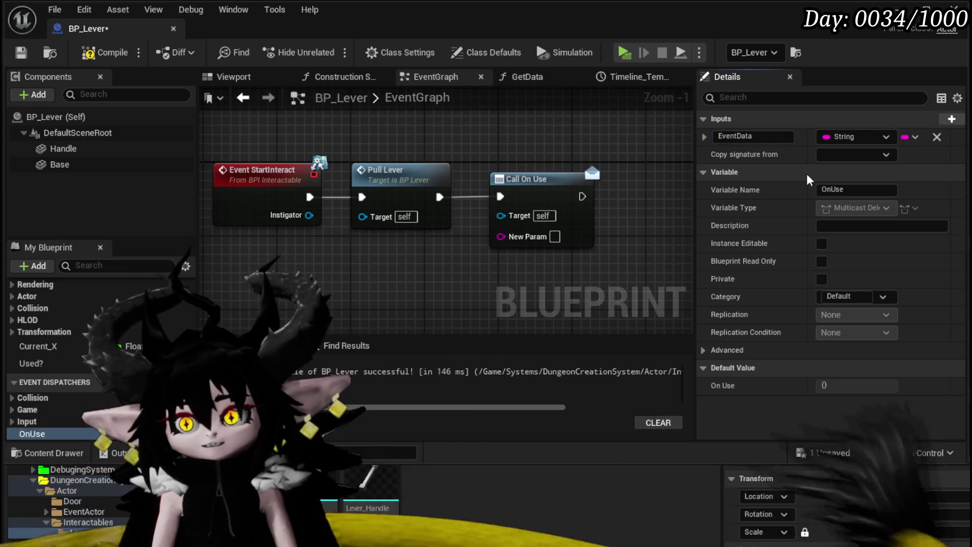
Compile, then refresh the Call On Use node so its EventData pin appears.
left_click(105, 52)
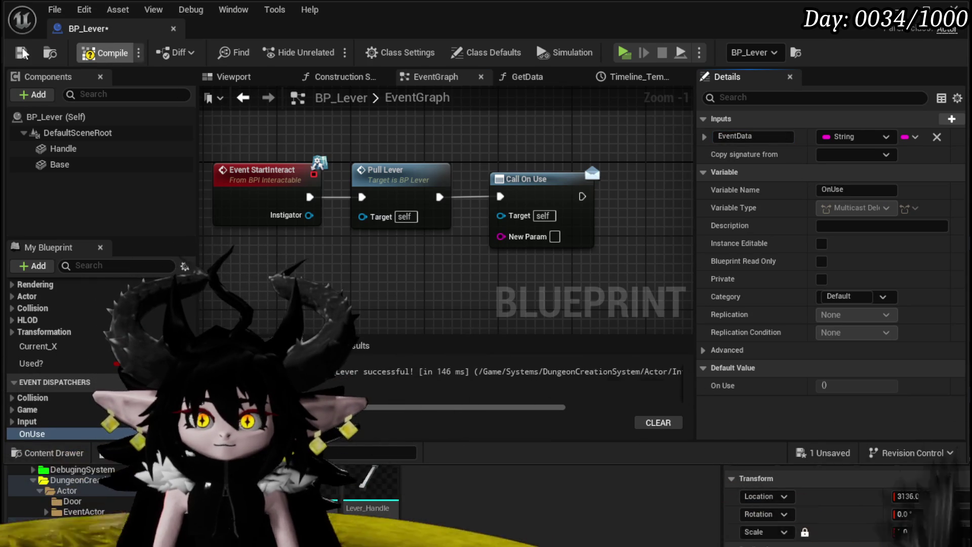
left_click(527, 197)
right_click(526, 197)
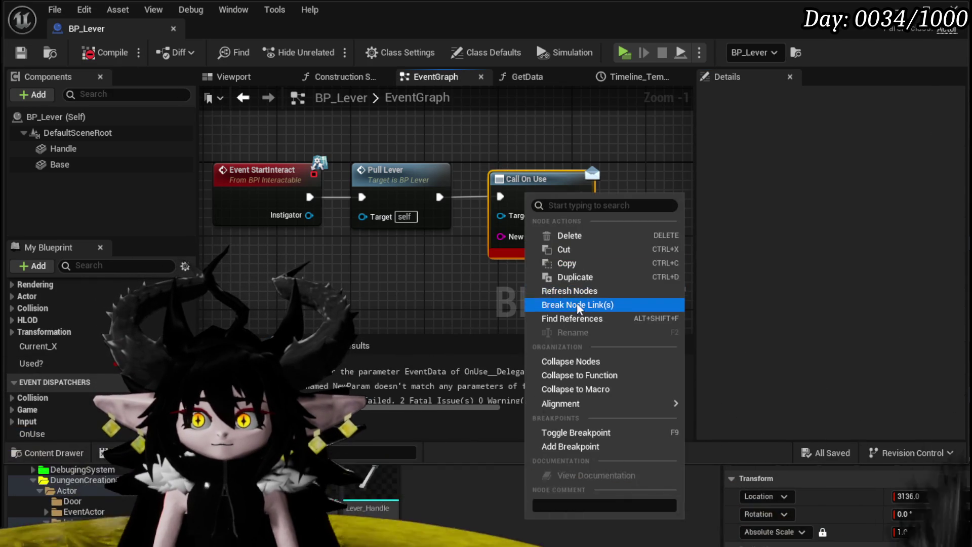
left_click(570, 227)
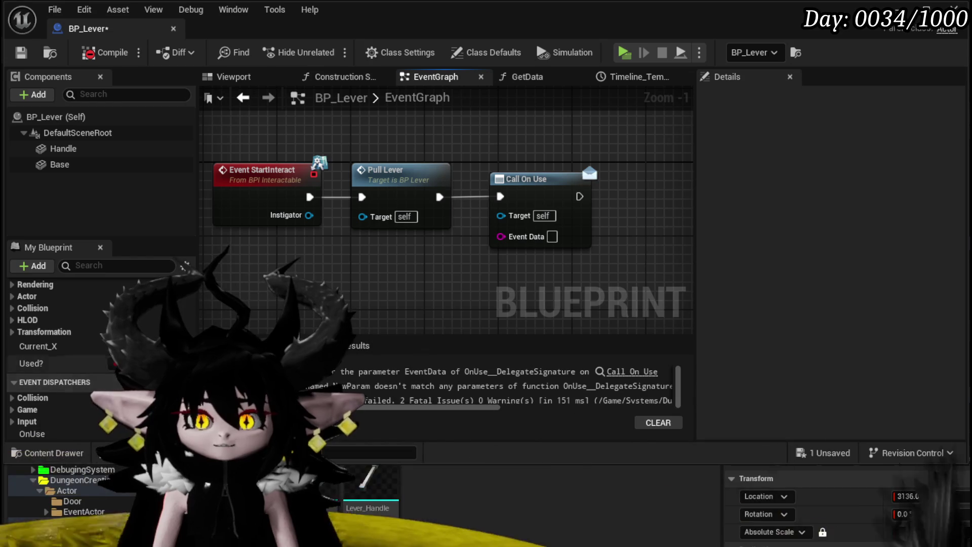
Promote the Event Data pin to a variable that is Instance Editable and Exposed on Spawn.
right_click(502, 237)
left_click(531, 286)
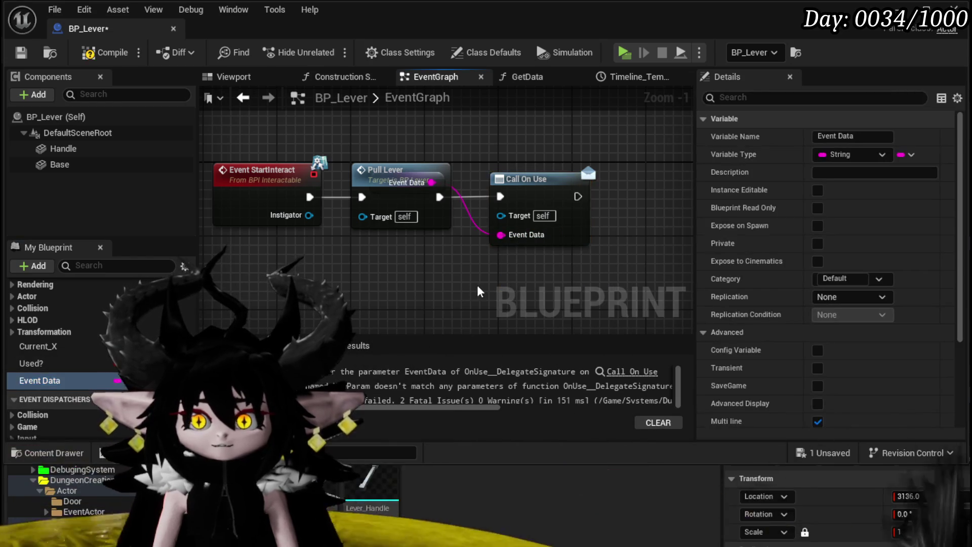
left_click(817, 191)
left_click(817, 225)
Tuck the Event Data getter below Call On Use, then recompile and save BP_Lever.
mouse_move(400, 170)
left_mouse_down()
mouse_move(395, 232)
mouse_move(534, 288)
mouse_move(534, 264)
left_mouse_up()
left_click_drag(380, 240, 392, 177)
left_click_drag(532, 265, 513, 265)
left_click(363, 231)
left_click(92, 52)
key("ctrl+s")
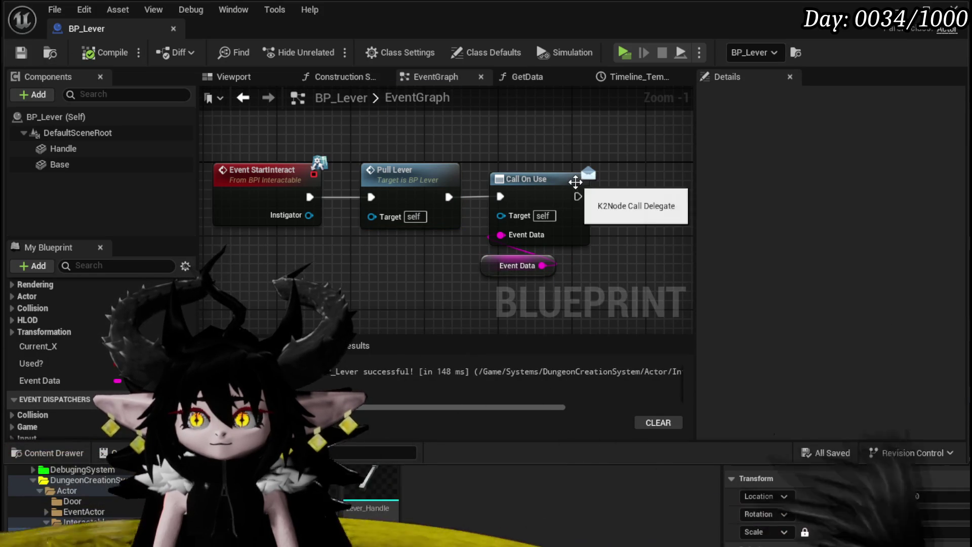
Nudge the Event Data getter into line and minimize the BP_Lever editor.
left_click_drag(495, 265, 505, 266)
left_click(523, 141)
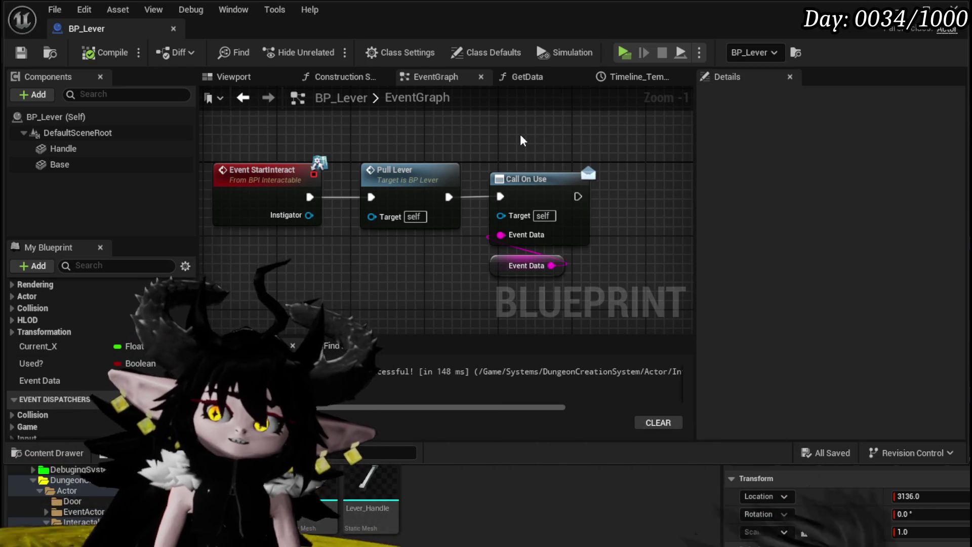
mouse_move(489, 299)
left_mouse_down()
mouse_move(566, 253)
mouse_move(553, 159)
mouse_move(478, 148)
left_mouse_up()
left_click(554, 160)
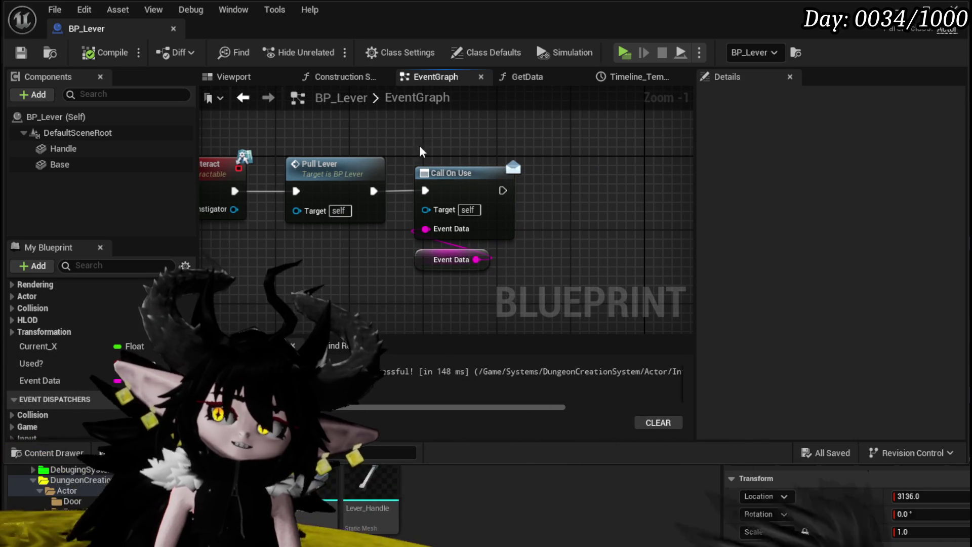
left_click_drag(417, 132, 511, 274)
left_click(515, 157)
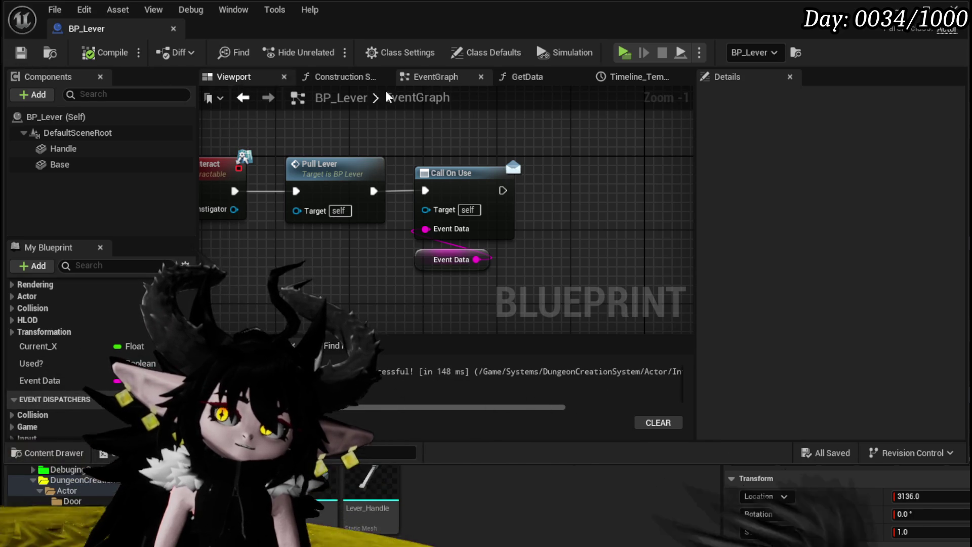
left_click(925, 7)
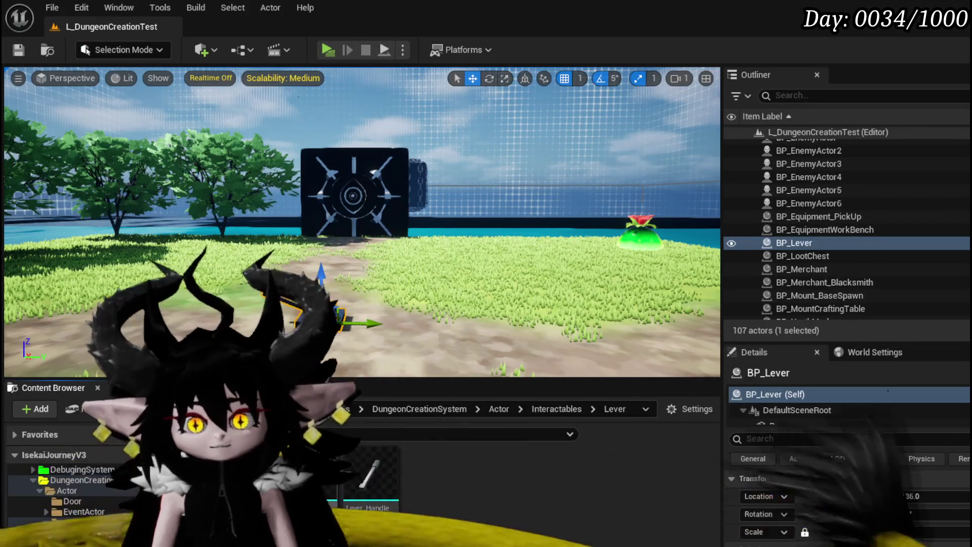
Create BP_Room_Lever as a child of BP_Room_Base in RoomActor, save it, and open it.
left_click(84, 512)
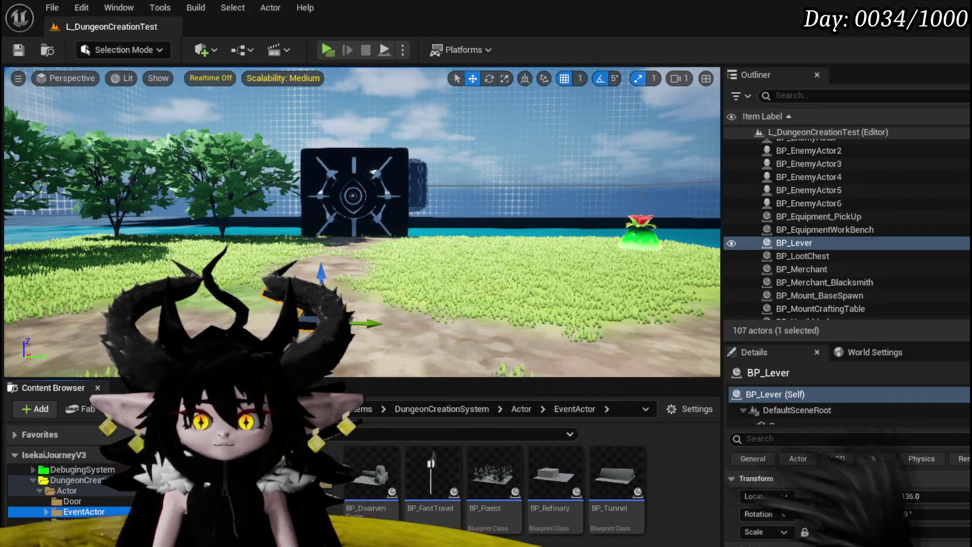
left_click(84, 543)
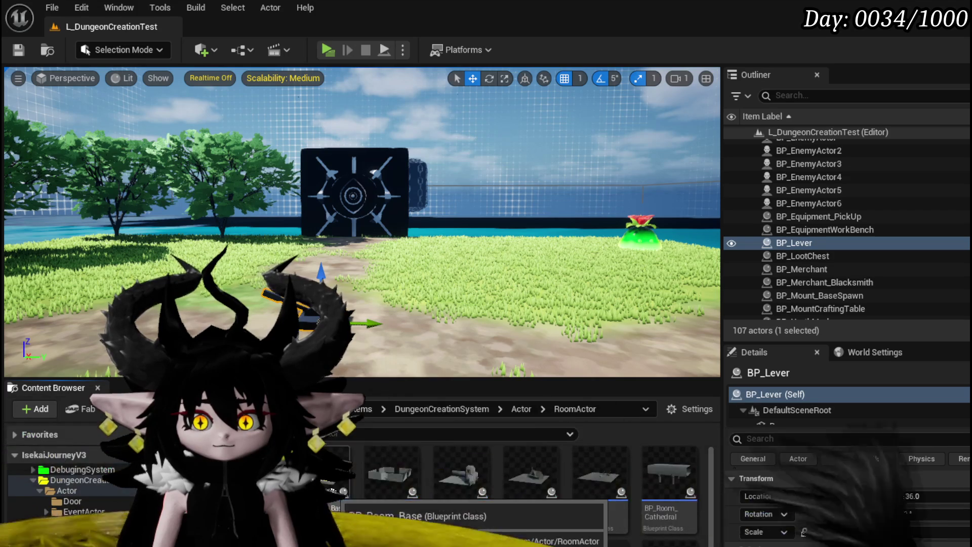
right_click(334, 485)
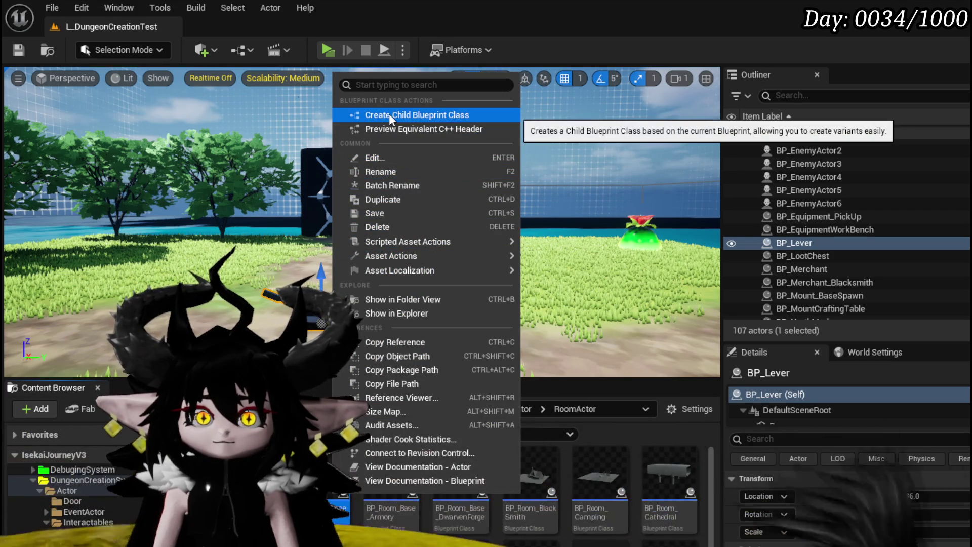
left_click(389, 115)
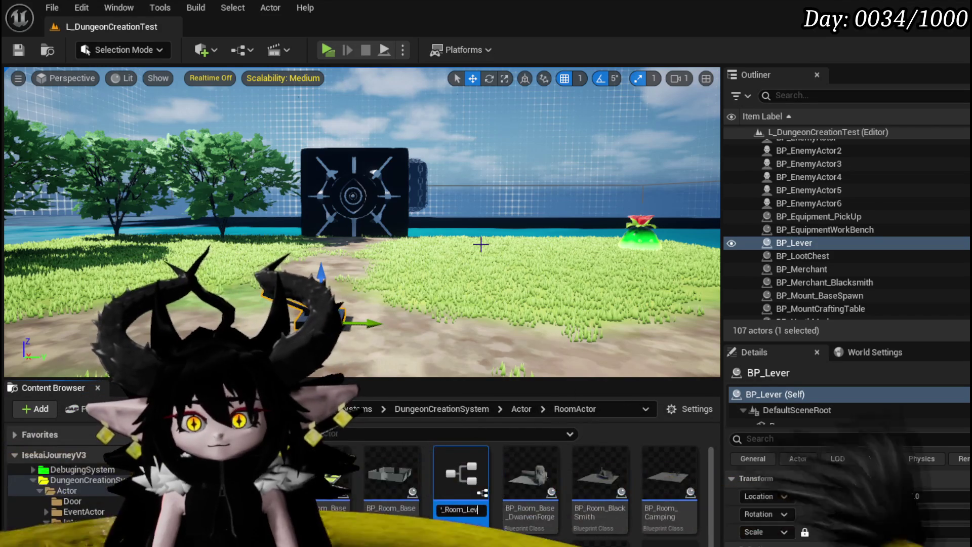
key("Return")
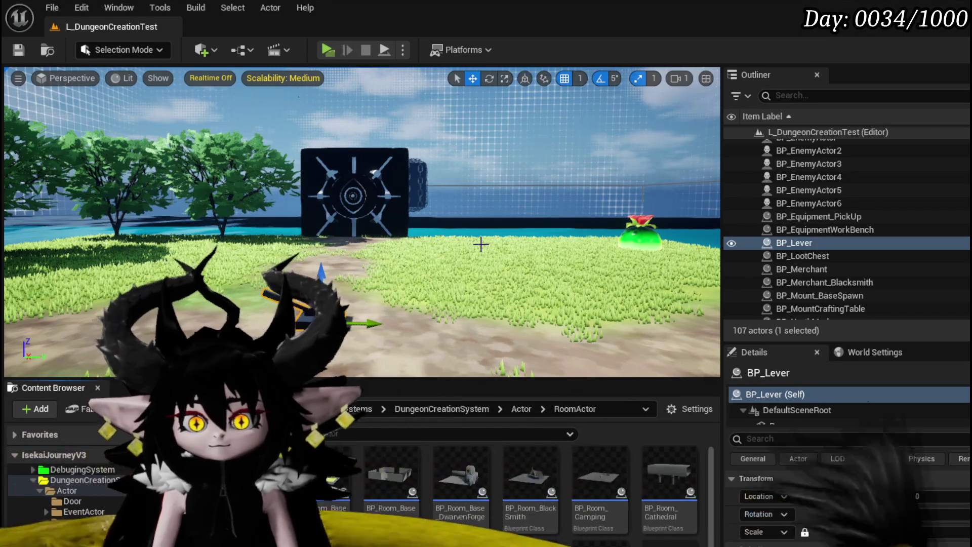
key("ctrl+shift+s")
left_click(744, 496)
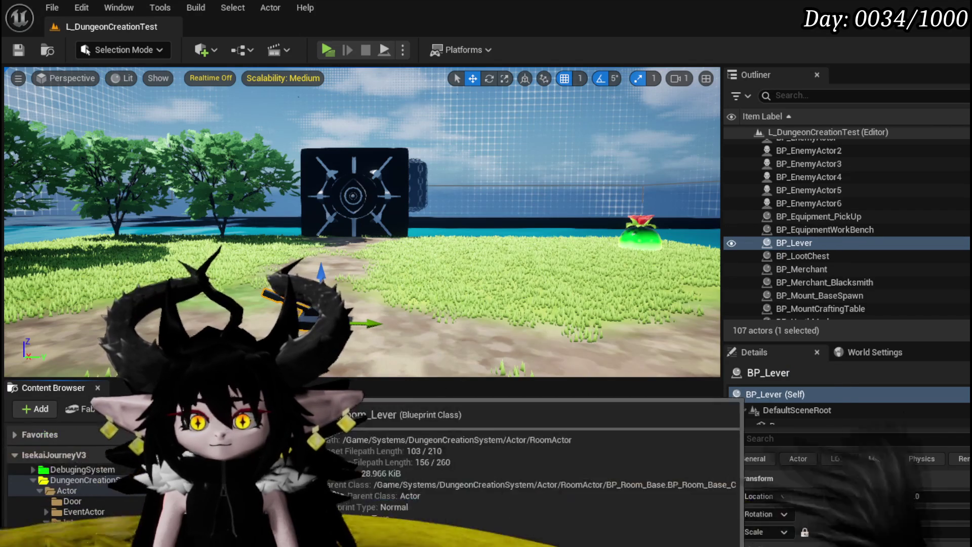
double_click(436, 529)
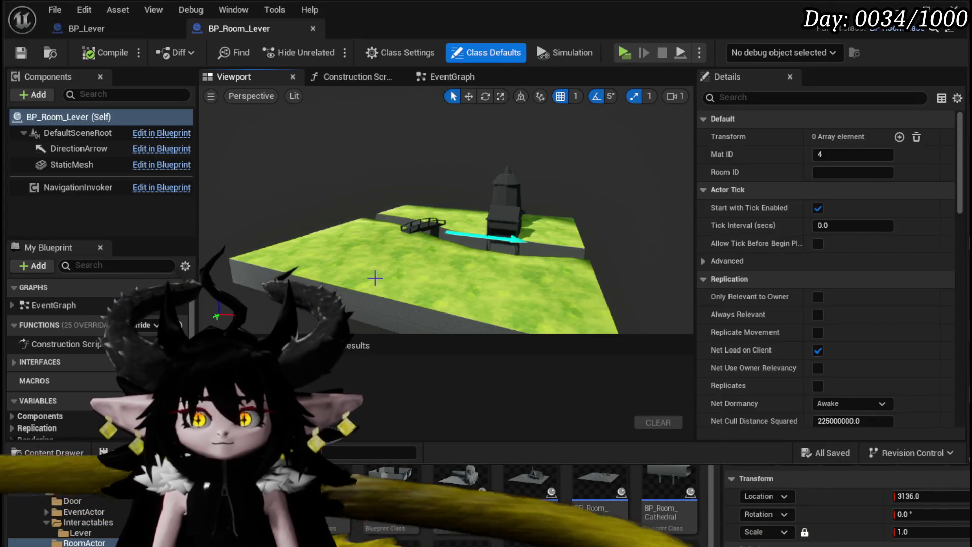
left_click(374, 277)
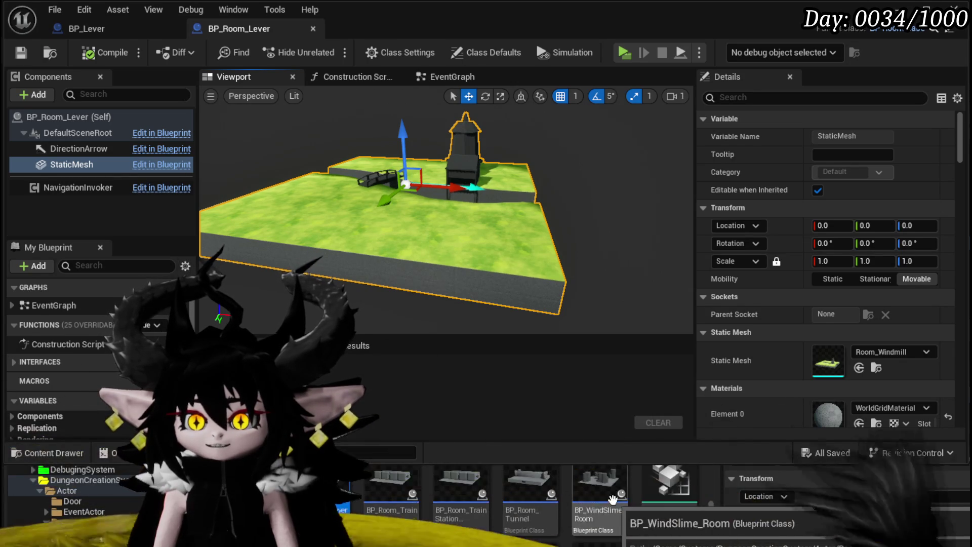
Search the room meshes and try SM_Room_01 on the StaticMesh.
left_click(866, 351)
type("Roo")
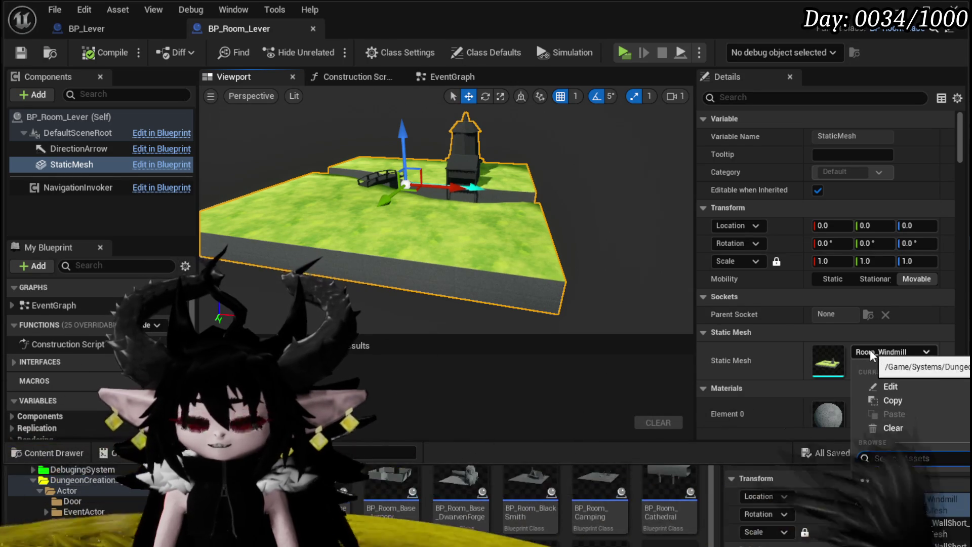
type("m Ba")
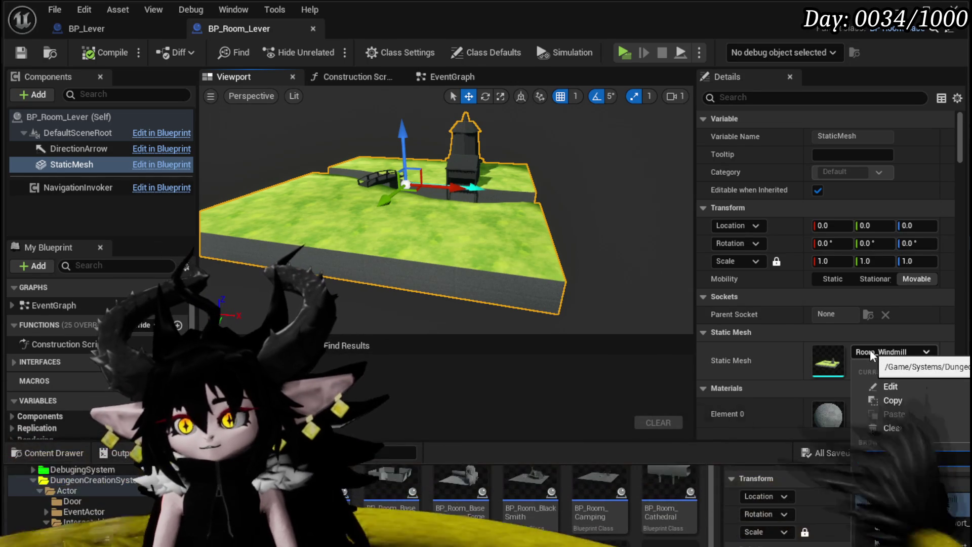
key("BackSpace")
key("BackSpace")
key("BackSpace")
left_click(911, 524)
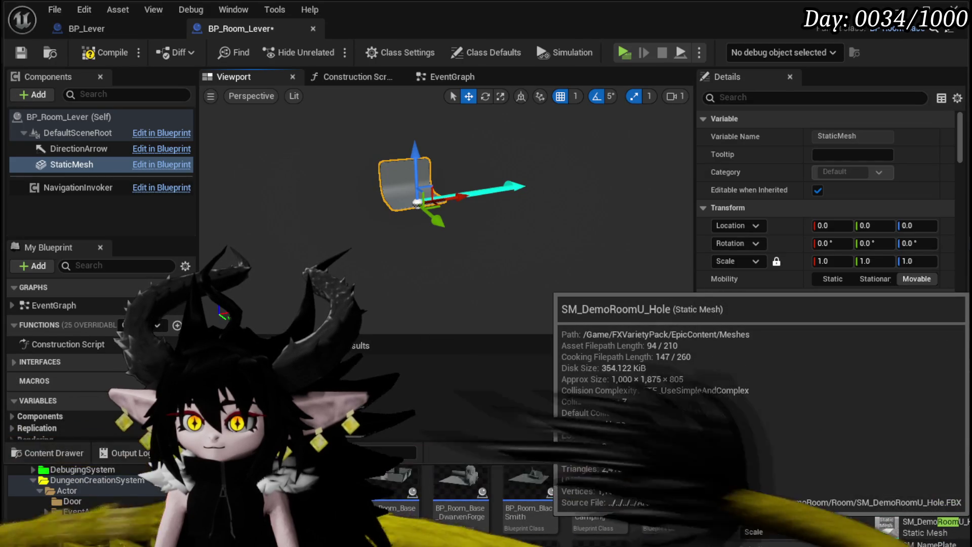
left_click(911, 532)
Check which mesh the Room_Dummy blueprint's StaticMesh uses, for reference.
left_click(891, 351)
scroll(651, 528, "down", 5)
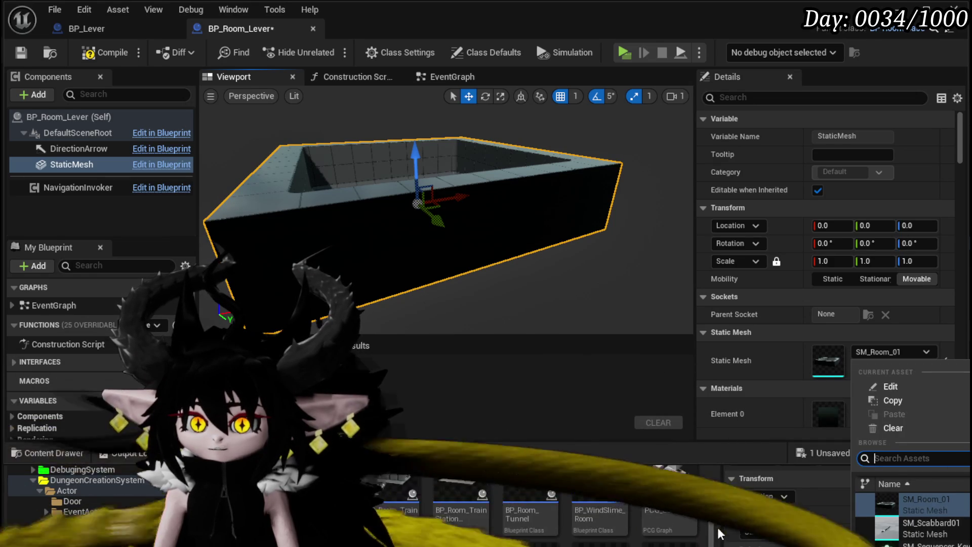
double_click(389, 539)
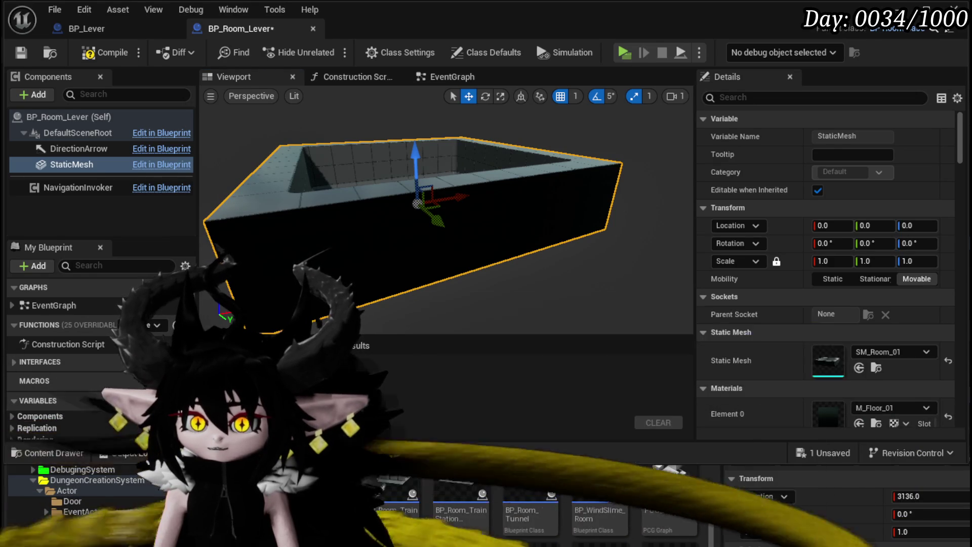
scroll(807, 301, "down", 3)
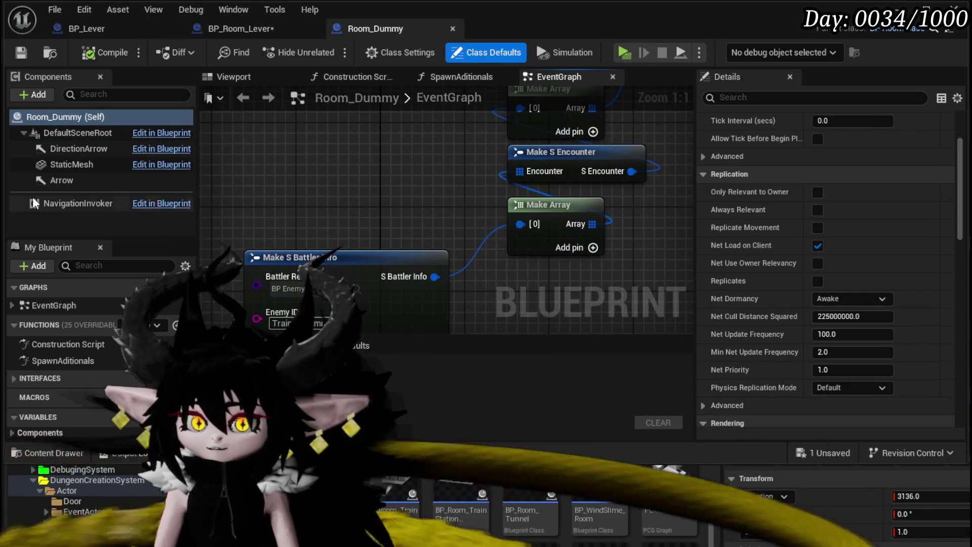
left_click(65, 149)
left_click(65, 167)
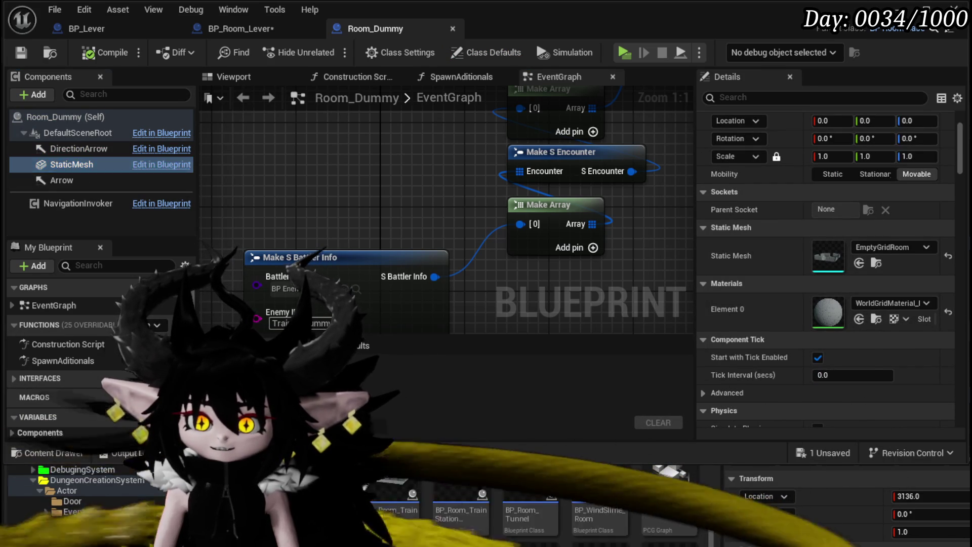
left_click(241, 28)
Set the StaticMesh to EmptyGridRoom, then compile and save BP_Room_Lever.
left_click(870, 350)
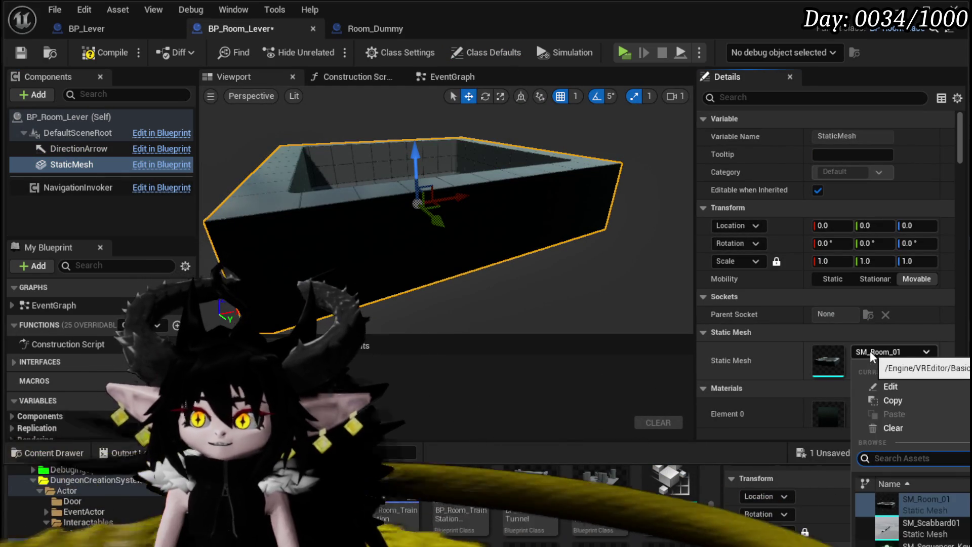
type("Empty")
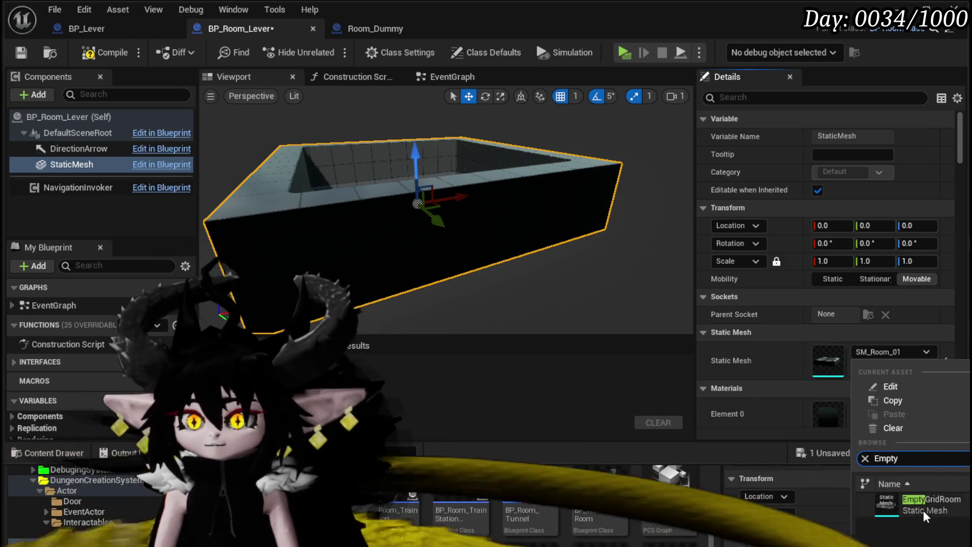
left_click(923, 508)
left_click(99, 54)
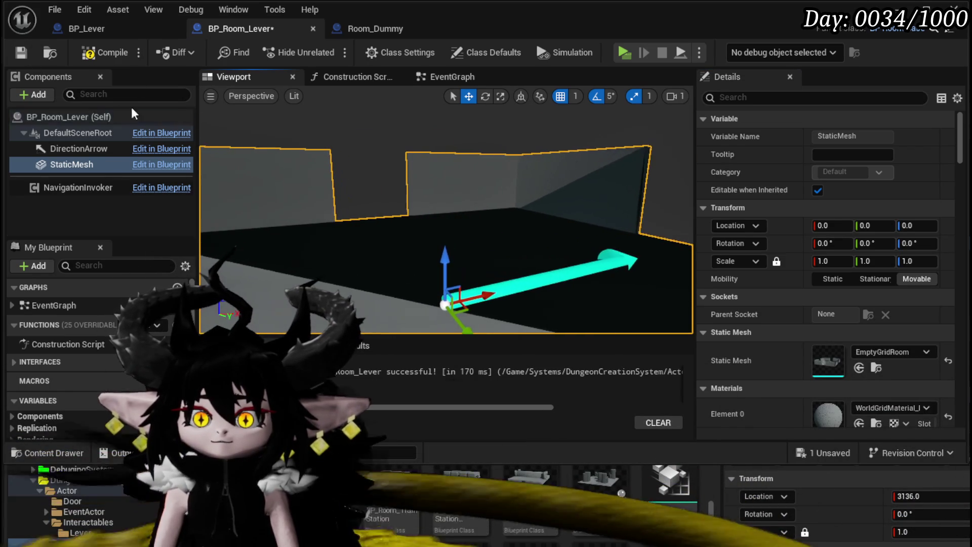
left_click(21, 53)
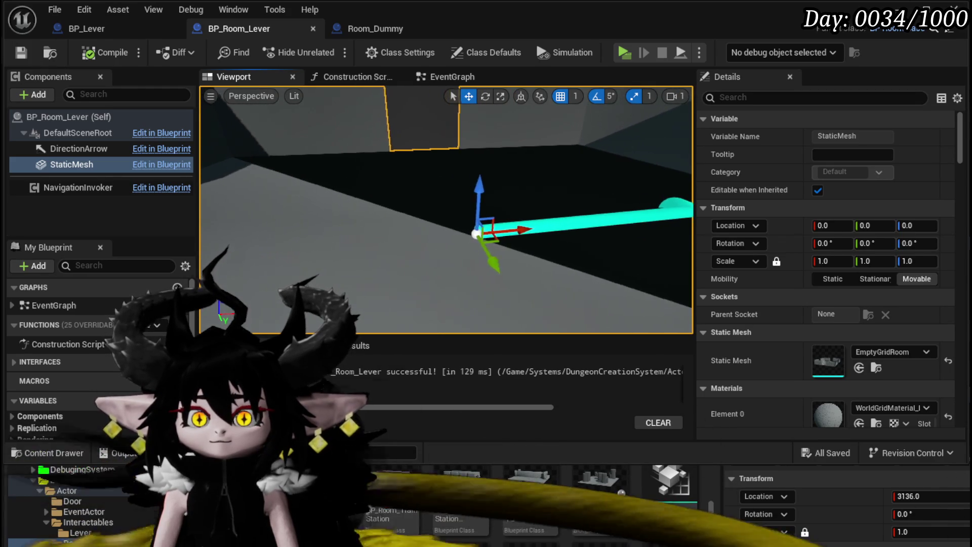
scroll(75, 507, "up", 2)
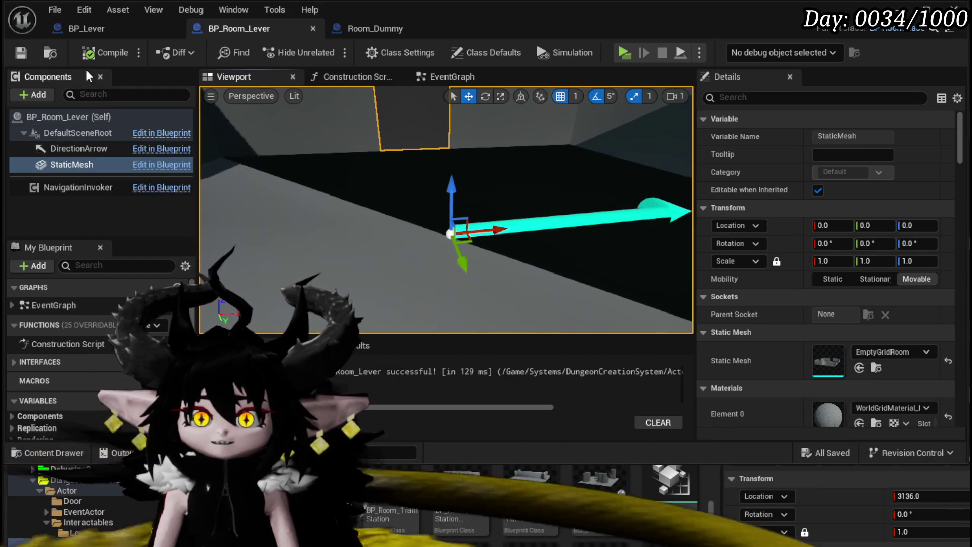
left_click_drag(270, 156, 271, 155)
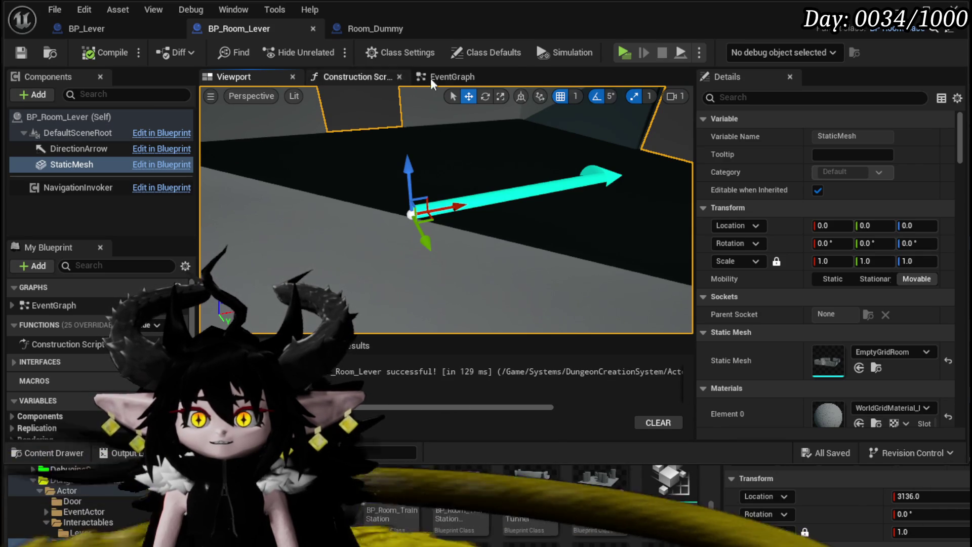
left_click(28, 94)
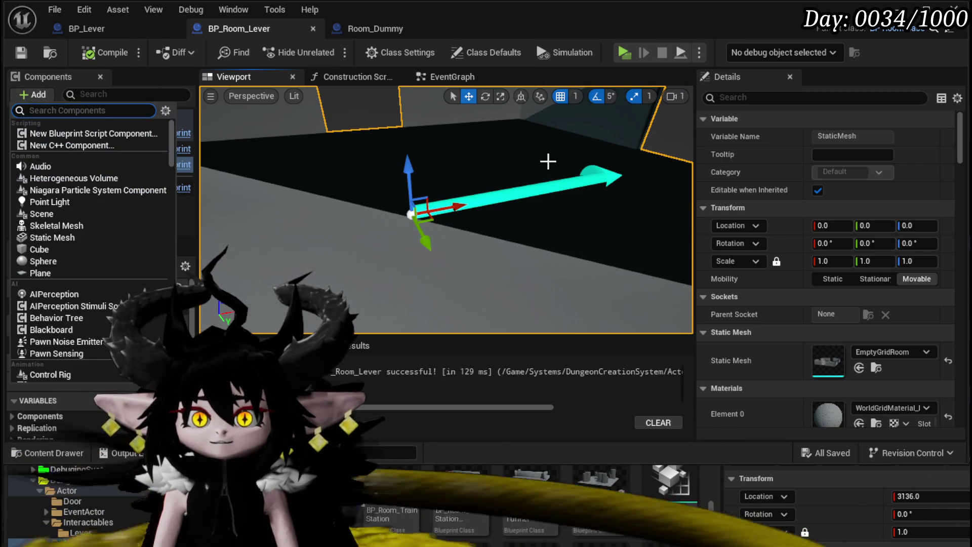
Add an Arrow component under StaticMesh, recompile, and switch to the EventGraph.
type("Arrow")
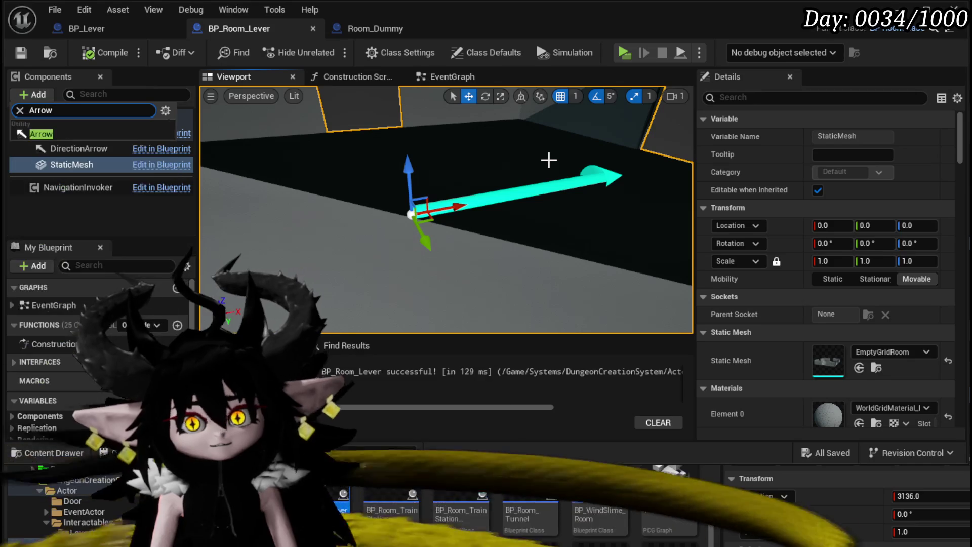
left_click(41, 133)
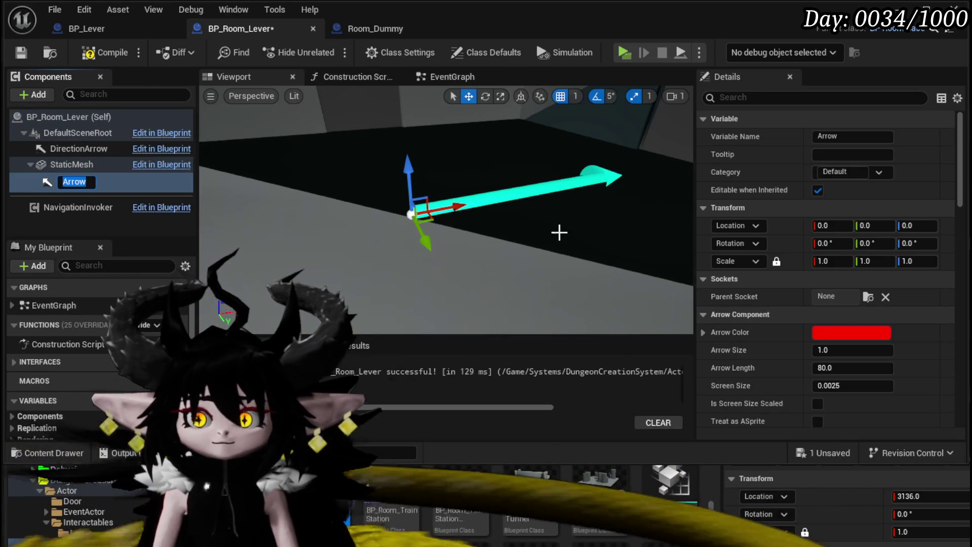
key("f")
left_click_drag(474, 223, 452, 223)
left_click(89, 53)
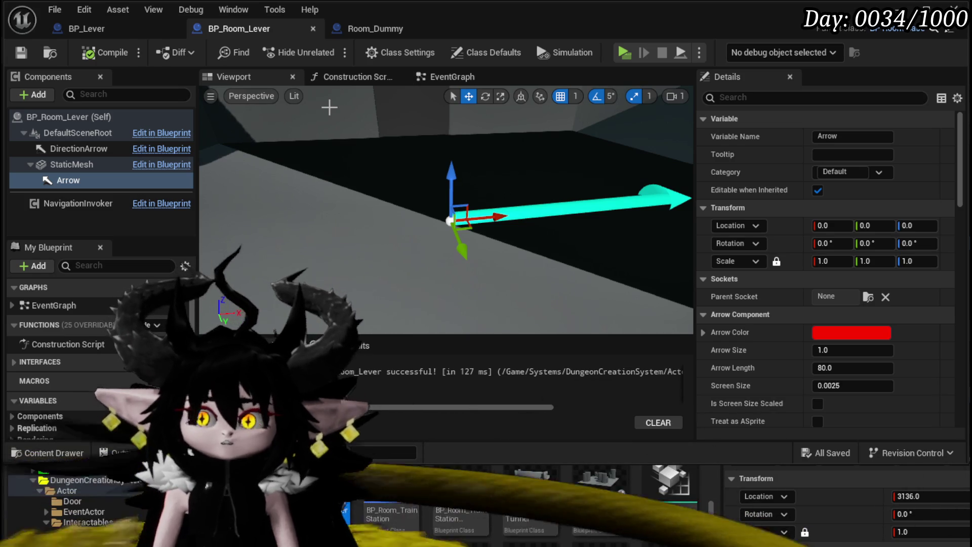
left_click(468, 82)
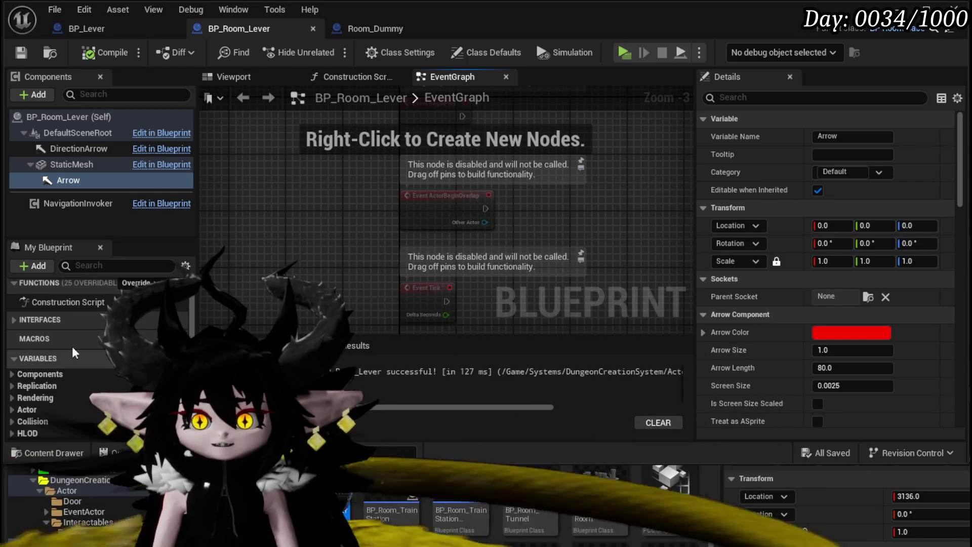
Override SpawnAditionals, feeding the parent's Array a Make Array holding the Arrow component, and save.
scroll(88, 345, "up", 2)
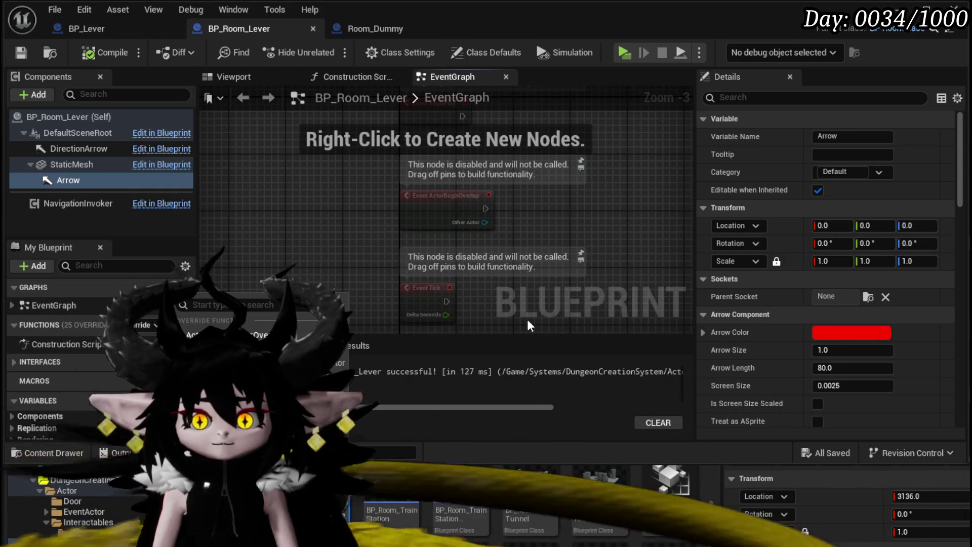
type("spawn")
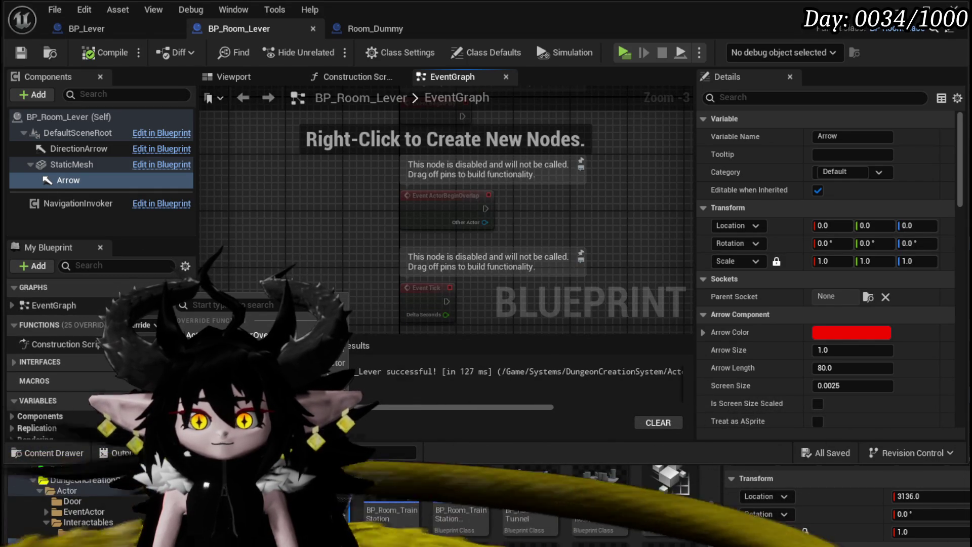
key("Return")
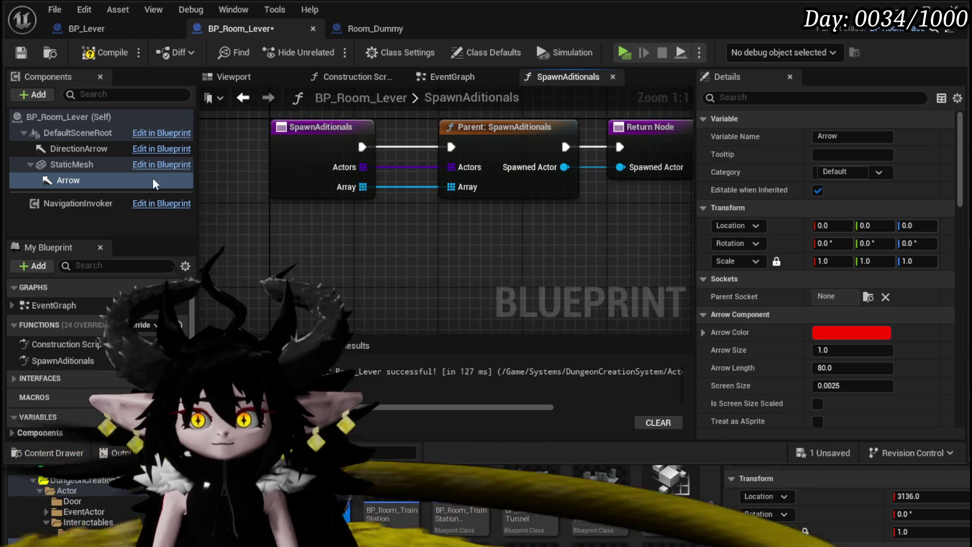
left_click_drag(460, 187, 441, 239)
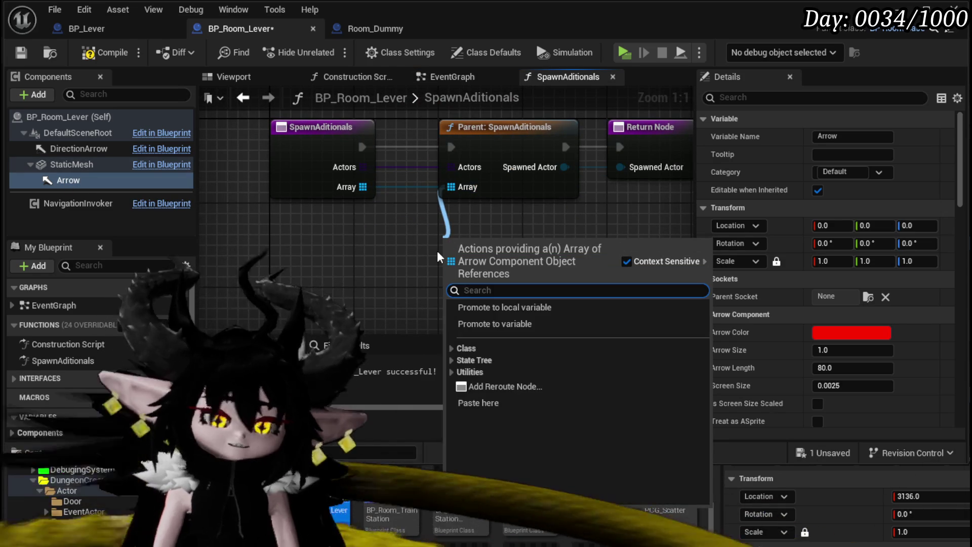
type("make")
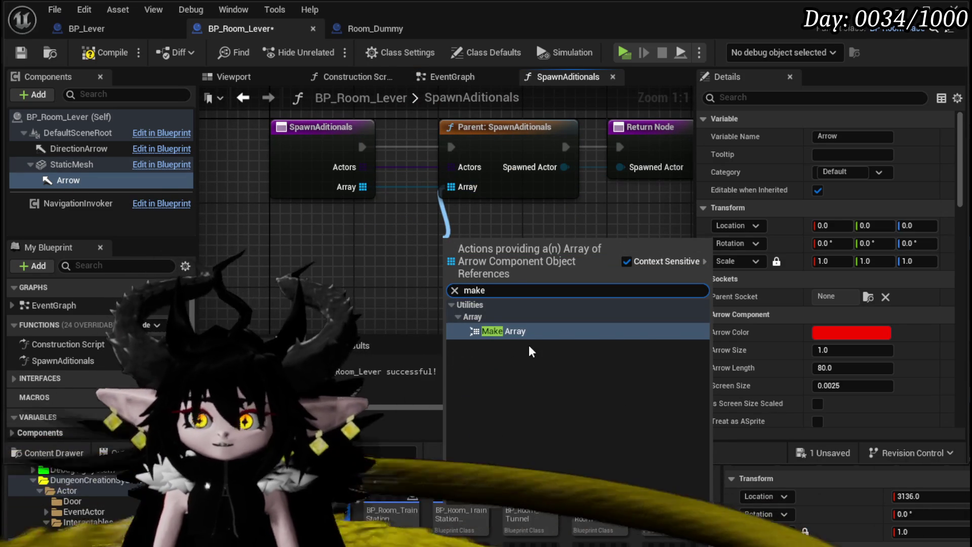
key("Return")
mouse_move(68, 180)
left_mouse_down()
mouse_move(309, 261)
mouse_move(413, 268)
left_mouse_up()
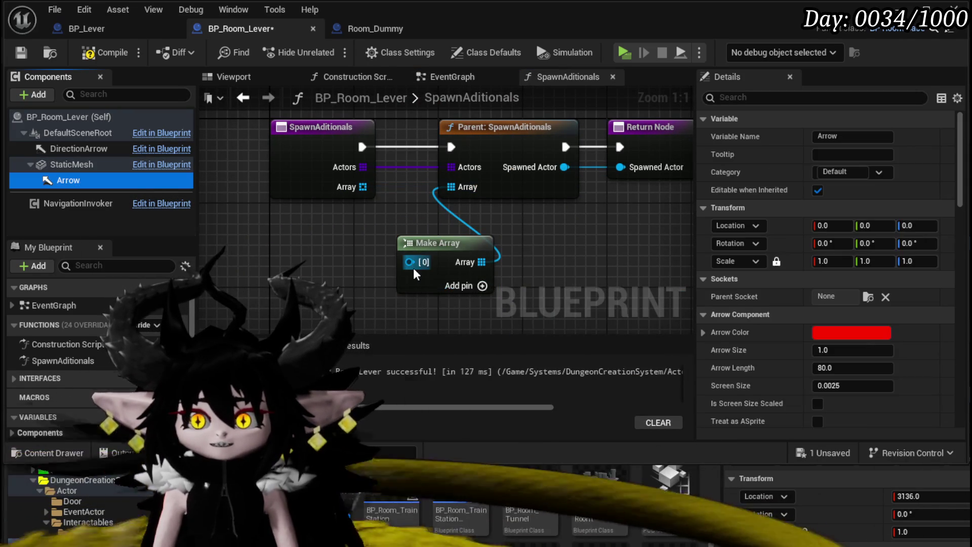
left_click(22, 52)
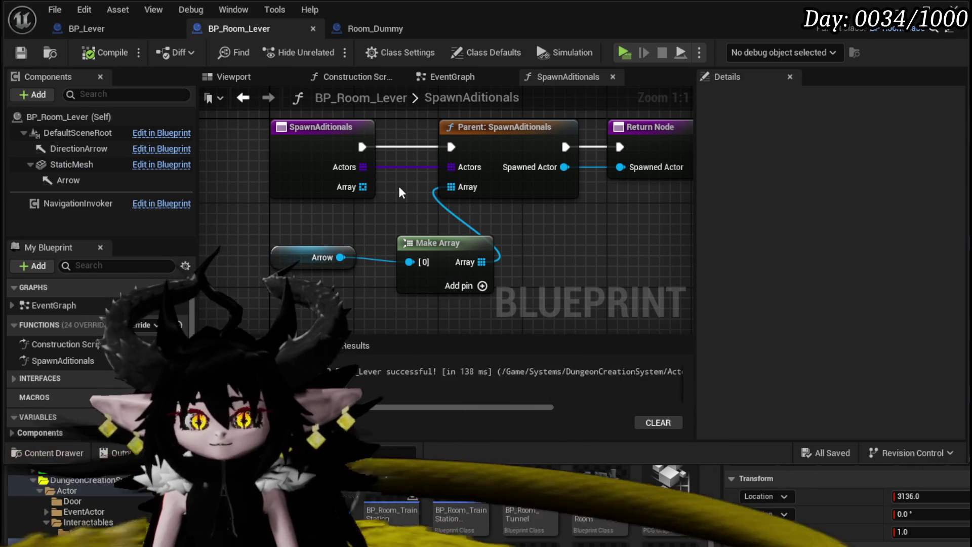
left_click_drag(276, 260, 296, 272)
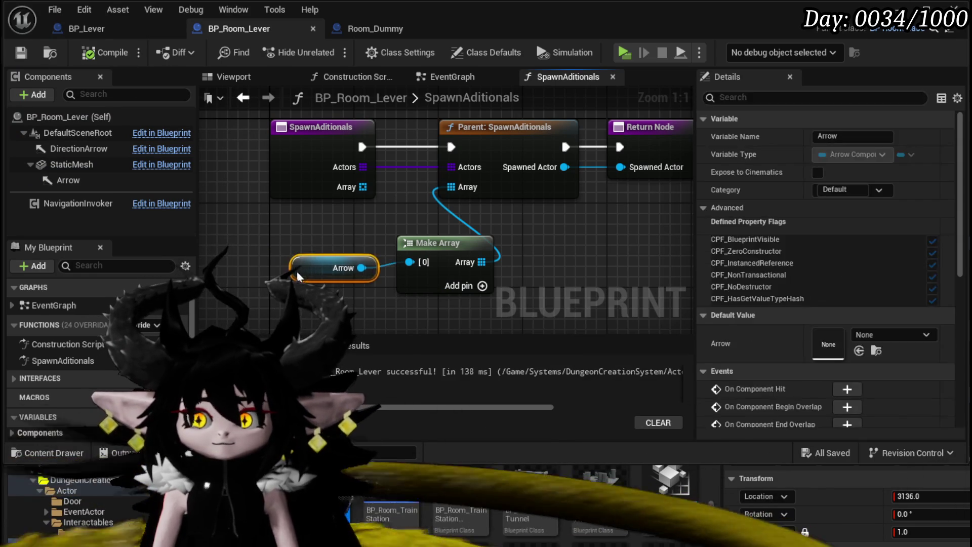
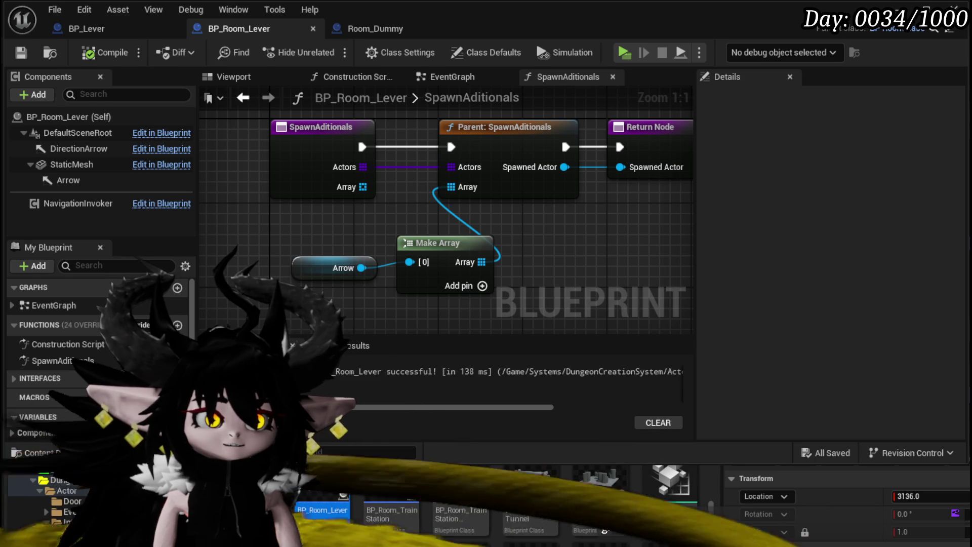
Pan over the lever room's SpawnAditionals graph, then open BP_Room_TrainStation for comparison.
mouse_move(603, 275)
left_mouse_down()
mouse_move(553, 227)
mouse_move(499, 202)
left_mouse_up()
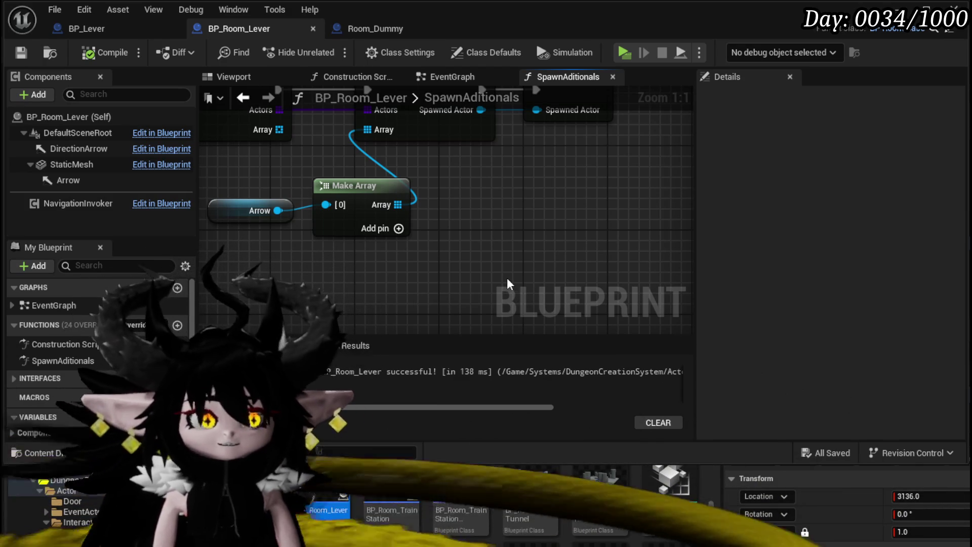
mouse_move(482, 292)
left_mouse_down()
mouse_move(555, 320)
mouse_move(405, 295)
left_mouse_up()
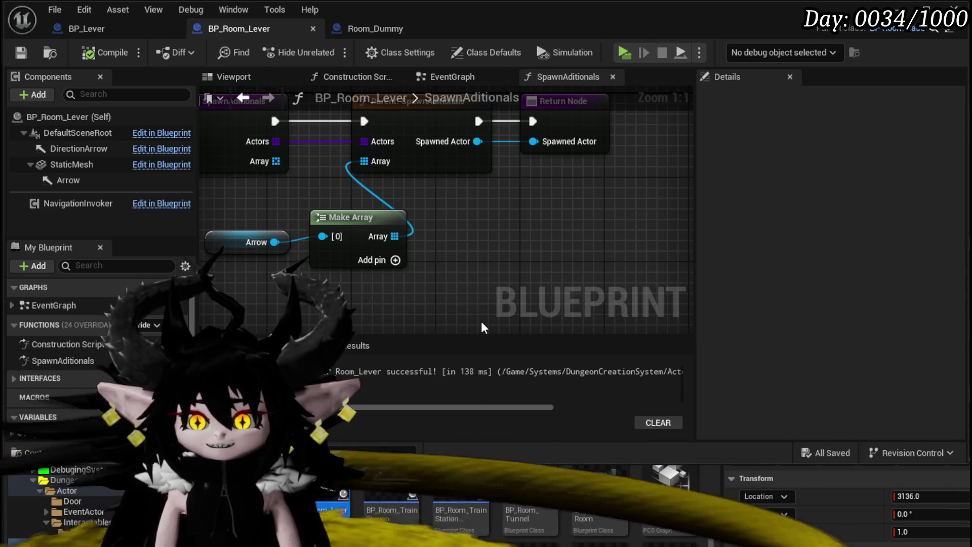
double_click(391, 486)
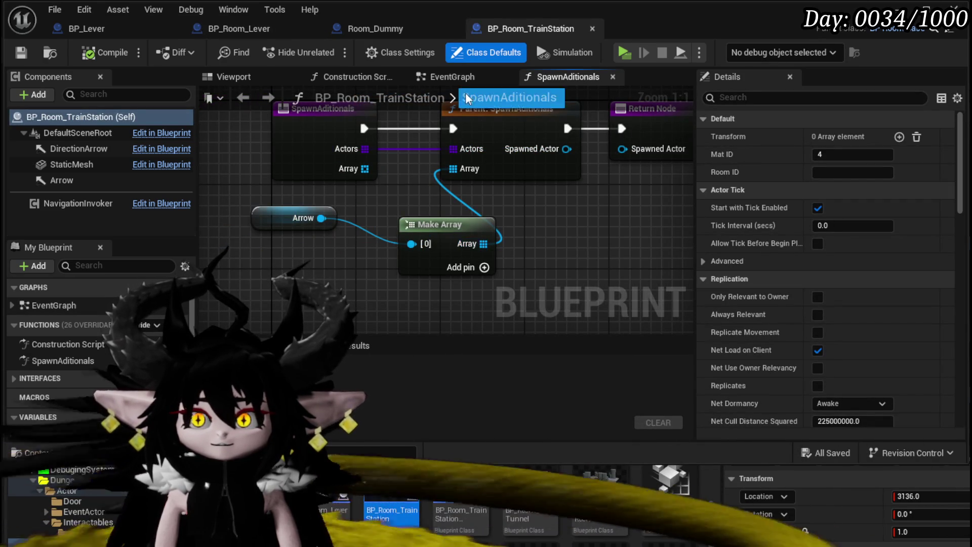
Delete the Print String node from BP_Room_TrainStation's EventGraph.
left_click(459, 78)
scroll(429, 224, "down", 2)
scroll(315, 215, "up", 3)
mouse_move(315, 216)
left_mouse_down()
mouse_move(362, 306)
mouse_move(243, 240)
left_mouse_up()
scroll(363, 208, "down", 3)
left_click_drag(363, 208, 246, 217)
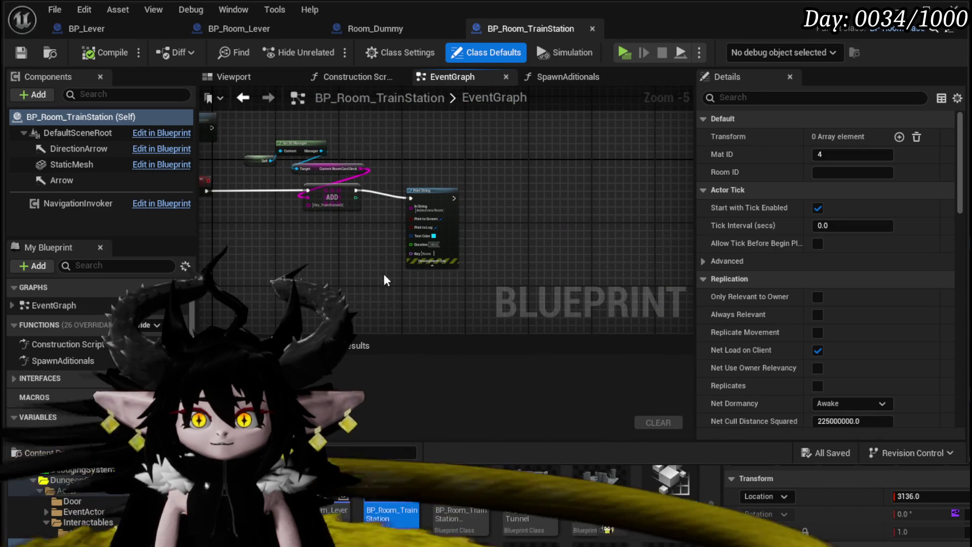
left_click_drag(381, 276, 551, 139)
key("Delete")
key("Home")
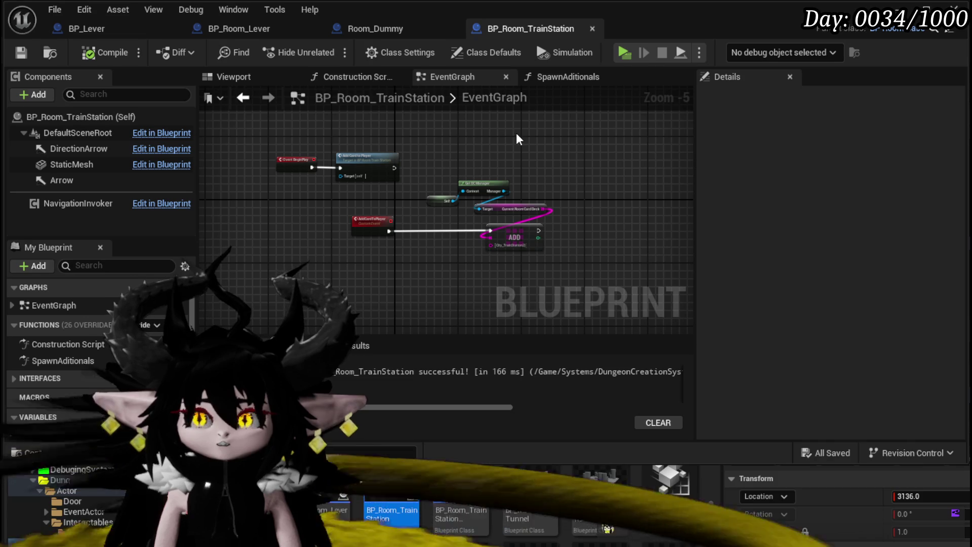
Close BP_Room_TrainStation and open the BP_Room_FloatingIsland blueprint.
scroll(404, 154, "up", 2)
left_click_drag(404, 155, 380, 106)
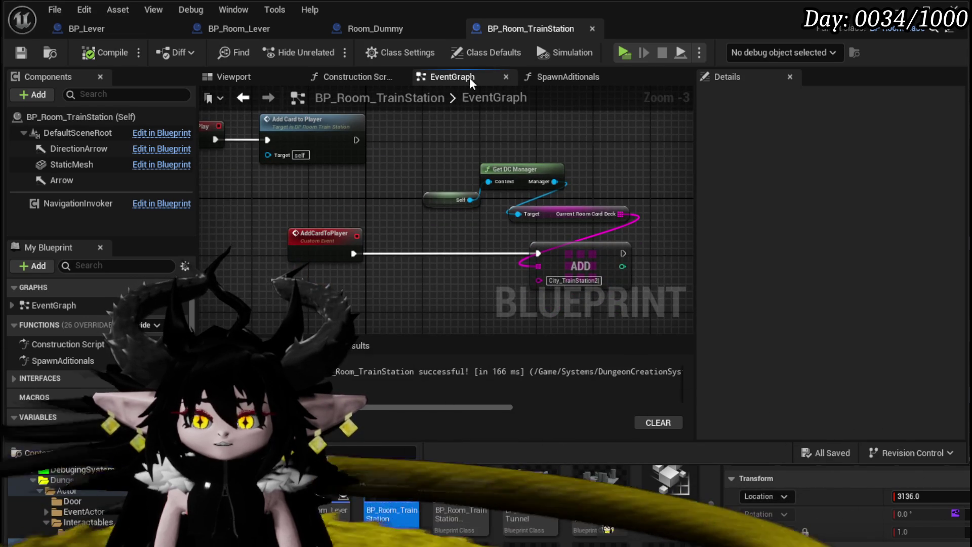
left_click(592, 29)
scroll(650, 502, "up", 1)
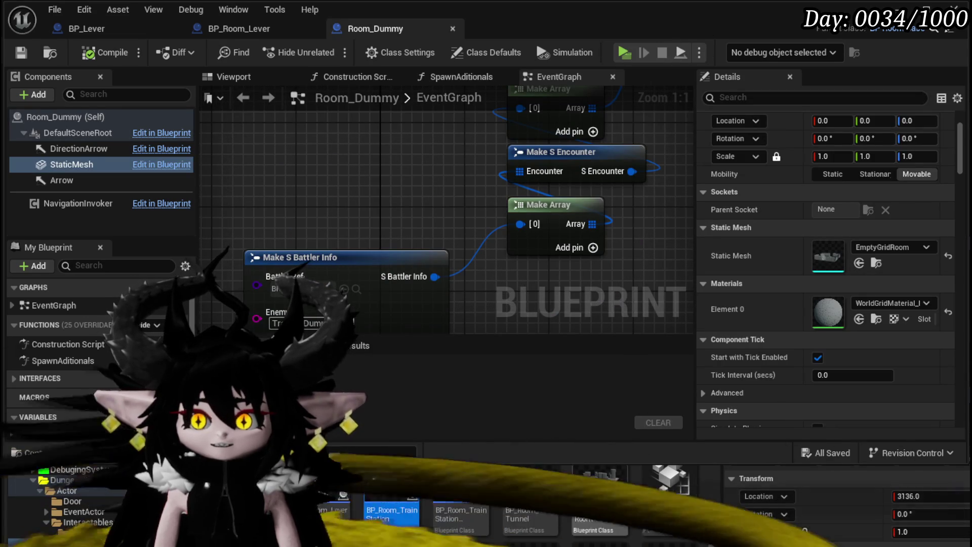
scroll(692, 499, "up", 1)
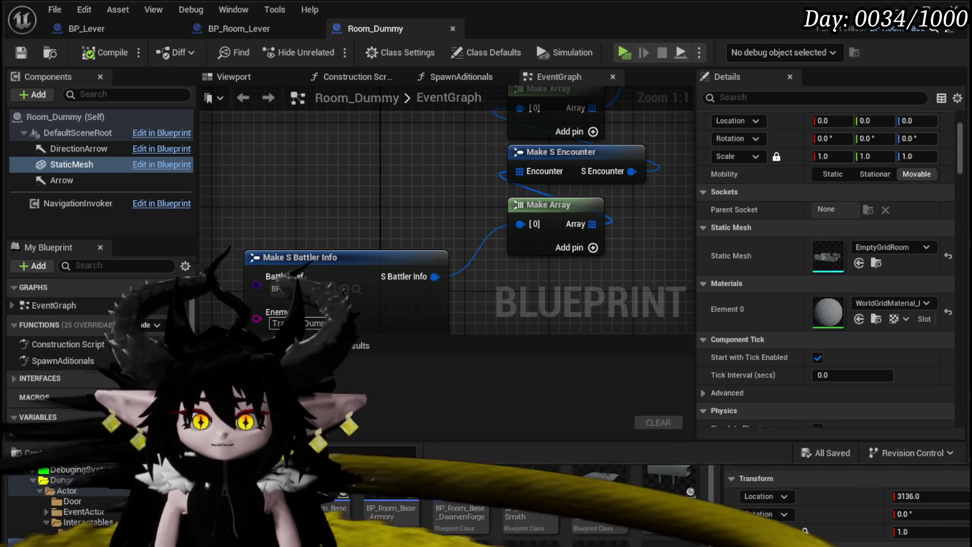
double_click(668, 480)
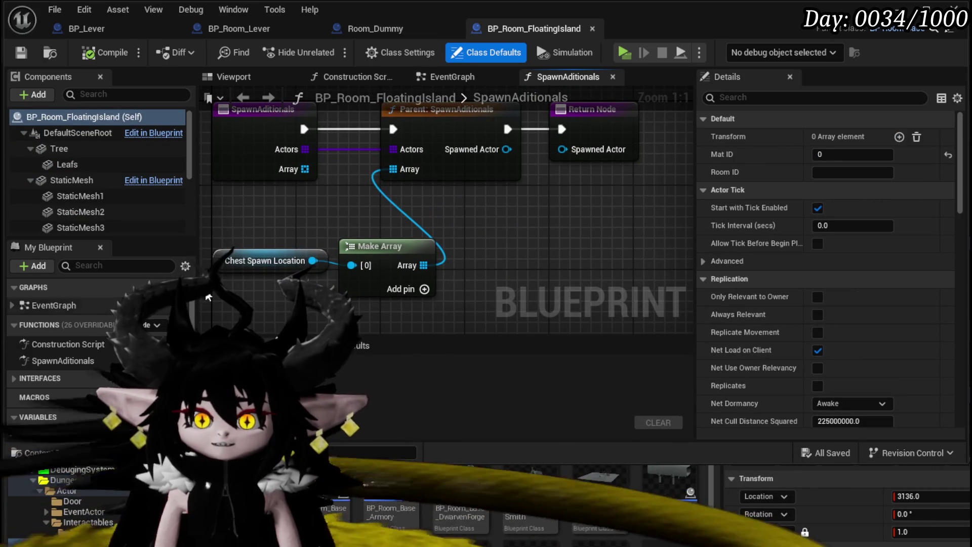
Inspect the Set Vector Parameter Value nodes in BP_Room_FloatingIsland's EventGraph.
left_click(459, 79)
mouse_move(489, 177)
left_mouse_down()
mouse_move(494, 134)
mouse_move(375, 135)
mouse_move(379, 146)
mouse_move(473, 162)
mouse_move(276, 143)
left_mouse_up()
scroll(418, 200, "down", 9)
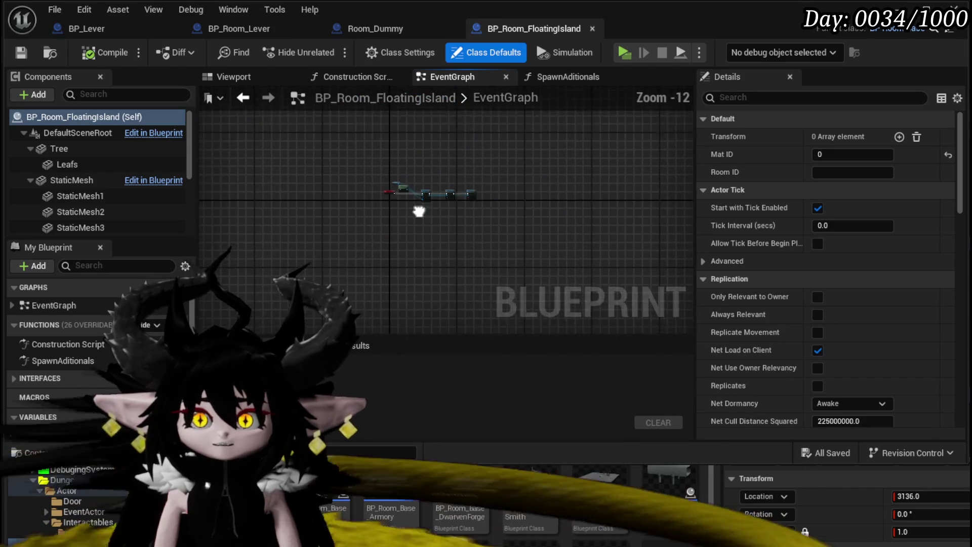
scroll(418, 202, "up", 9)
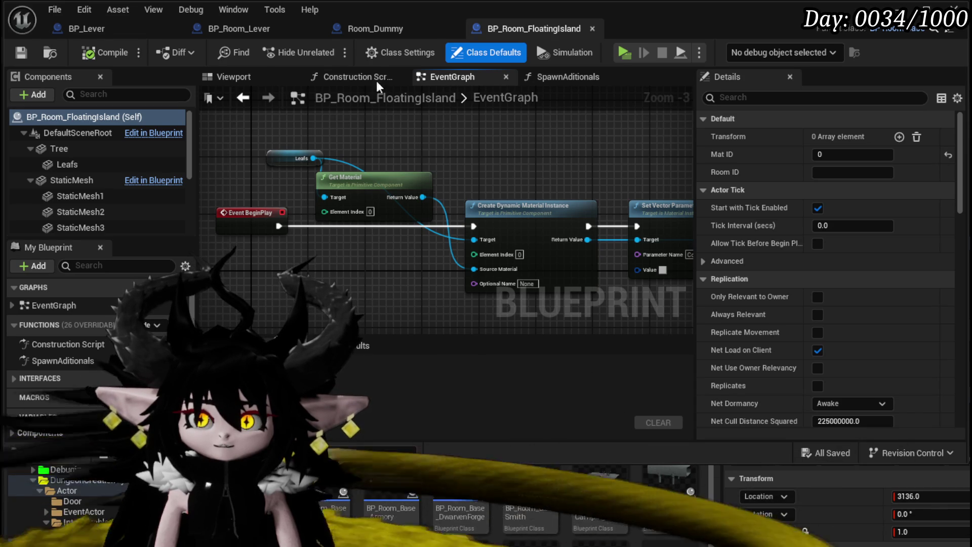
Return to BP_Room_Lever, clear the node selection, and open the DT_RoomActors data table.
left_click(253, 30)
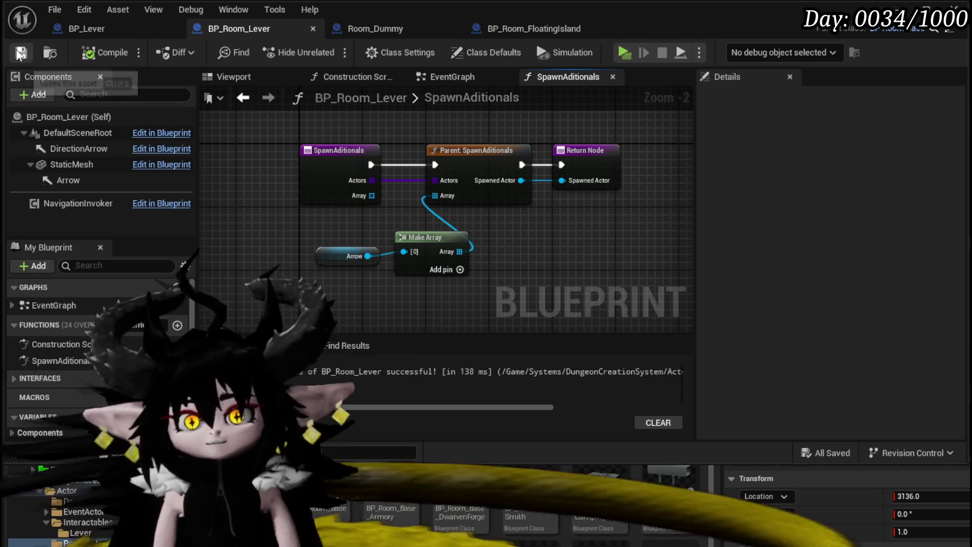
left_click_drag(606, 160, 29, 81)
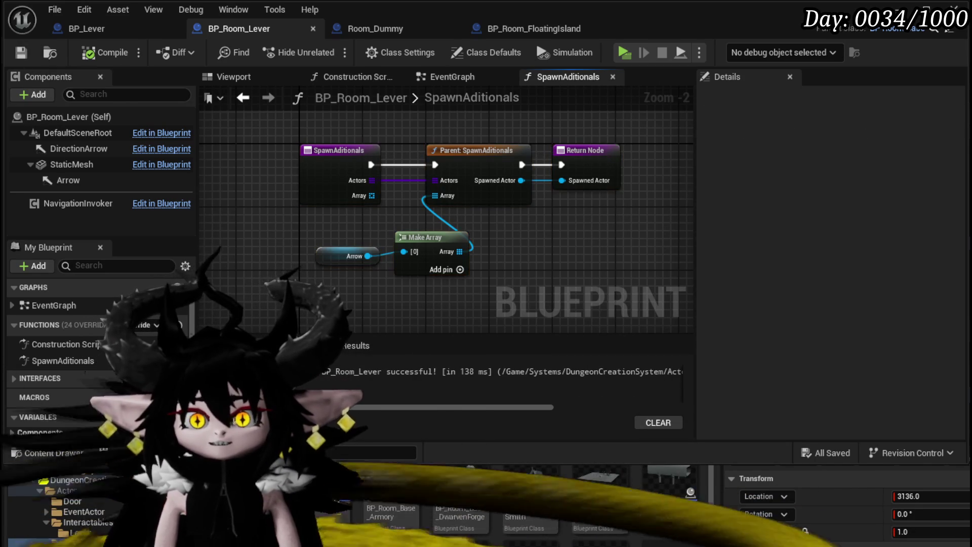
left_click(425, 229)
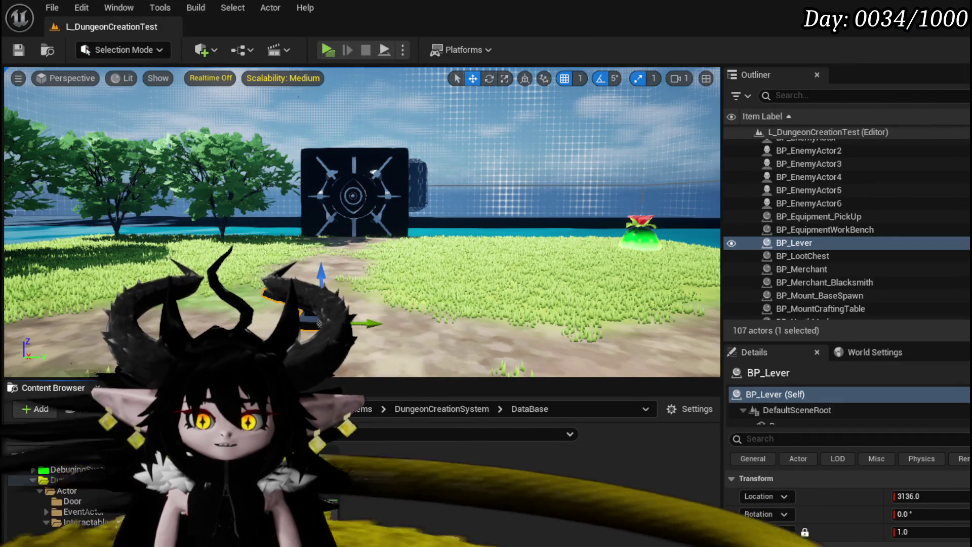
double_click(353, 473)
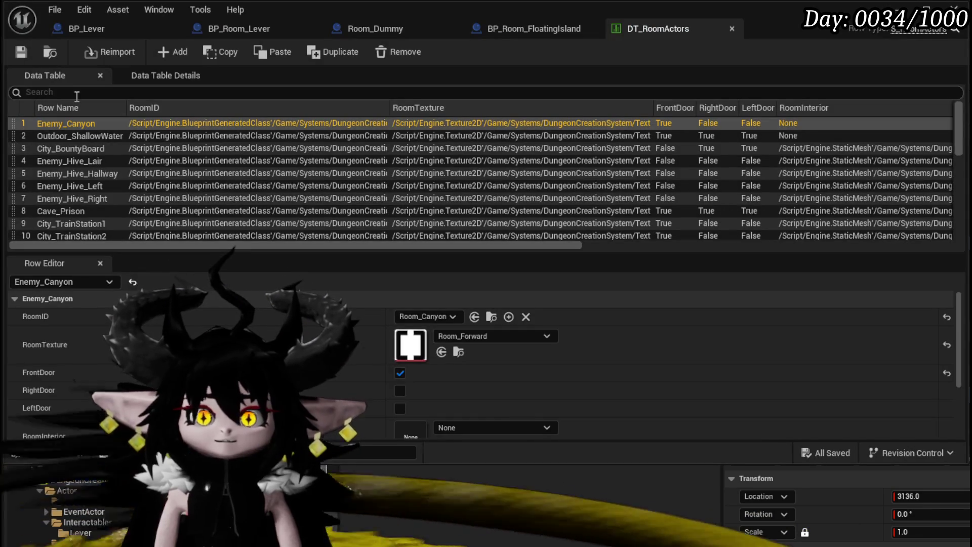
Add a row named Enemy_Lever with RoomID BP_Room_Lever and RoomTexture Room_DeadEnd.
left_click(181, 51)
double_click(54, 233)
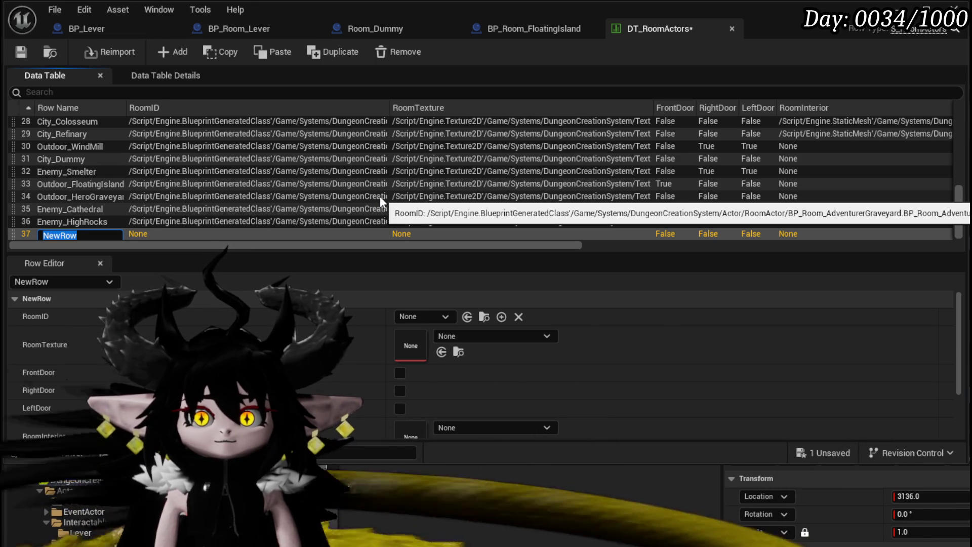
type("Enemy_")
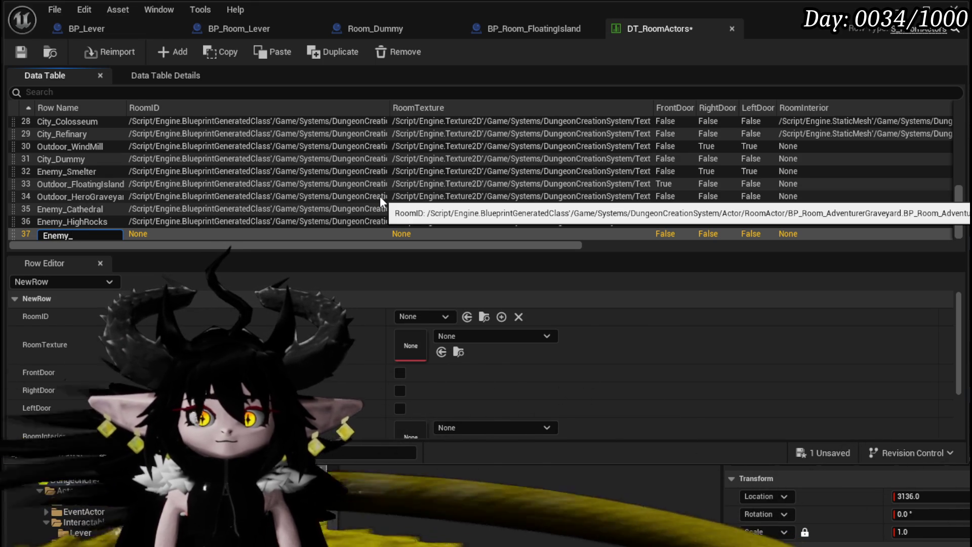
type("Lever")
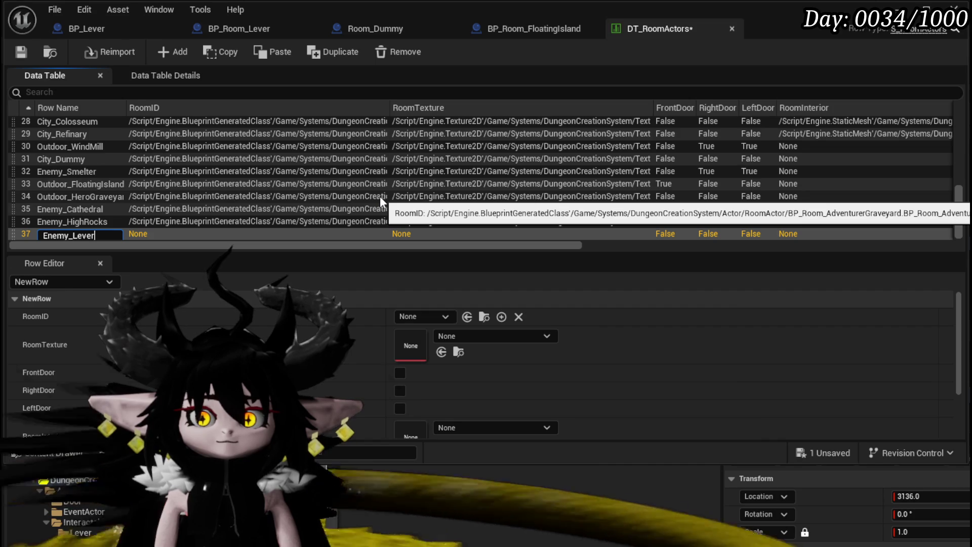
key("Return")
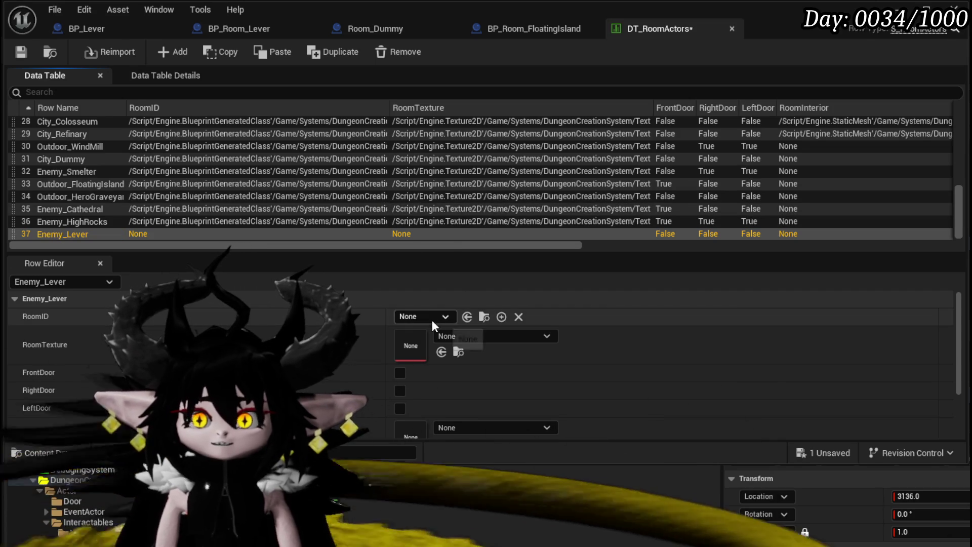
left_click(432, 319)
type("R")
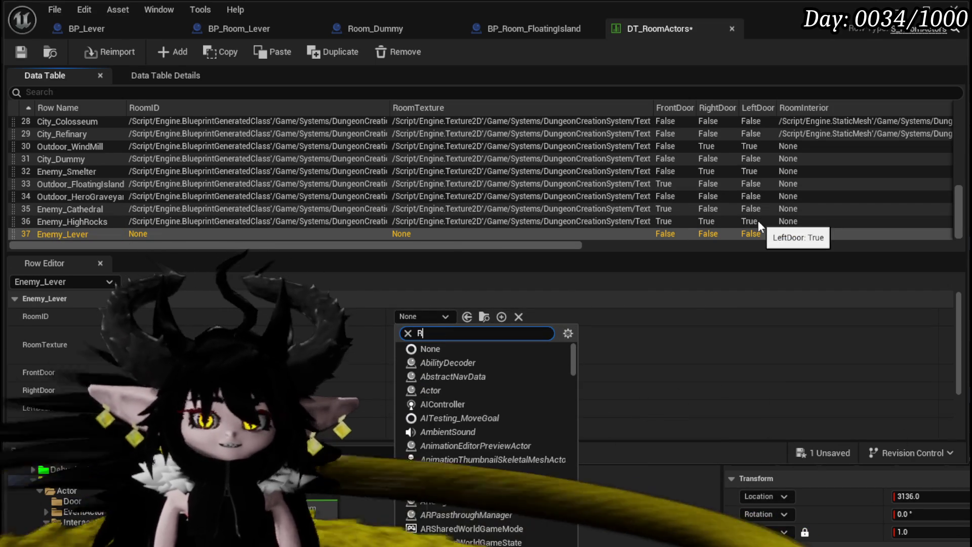
type("oom_Le")
left_click(436, 363)
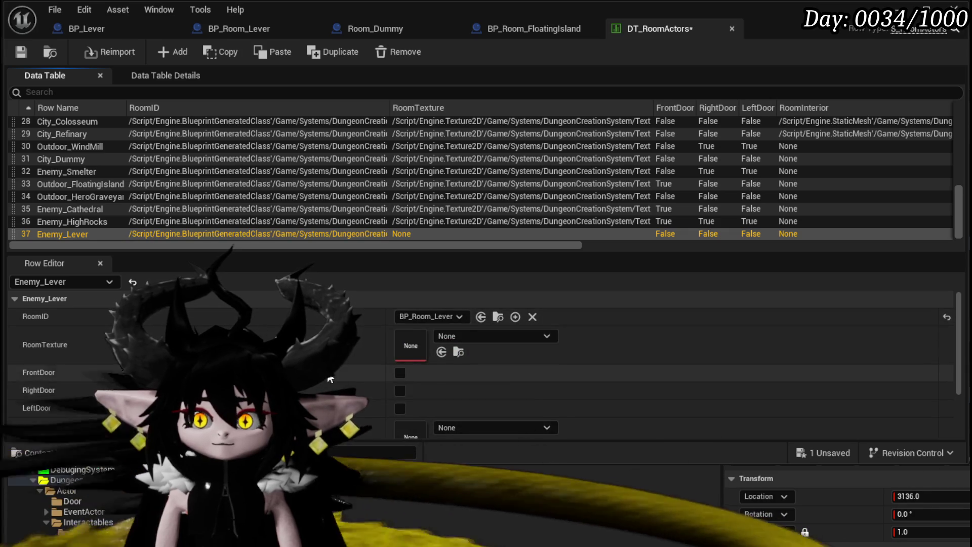
left_click(488, 335)
type("deade")
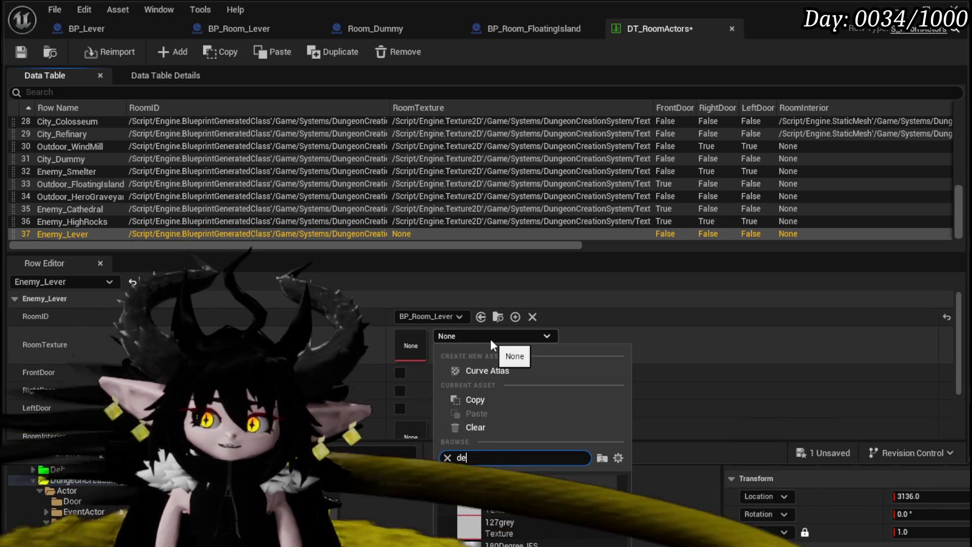
left_click(519, 495)
Add BP_Lever as the row's RoomActors element and save the table.
scroll(557, 364, "down", 3)
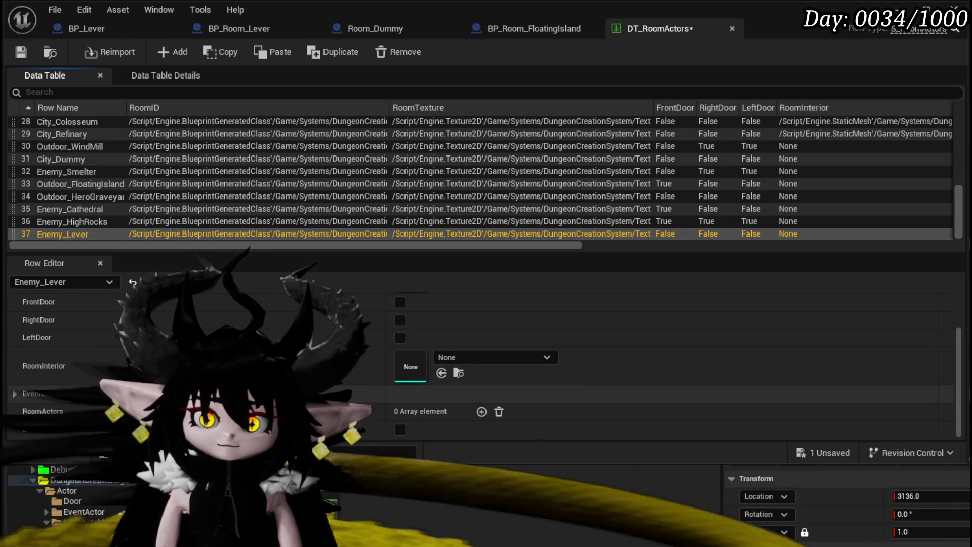
left_click(482, 411)
left_click(410, 411)
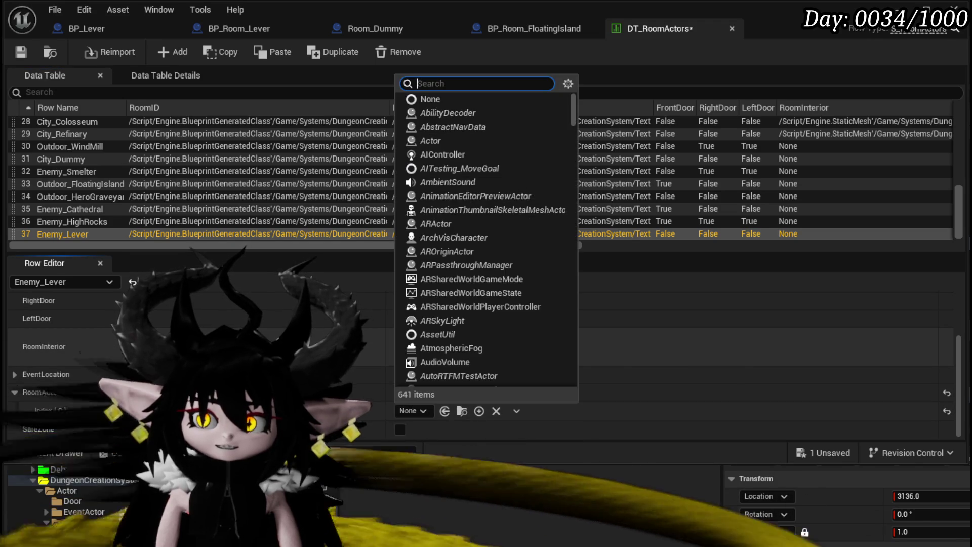
type("Lever")
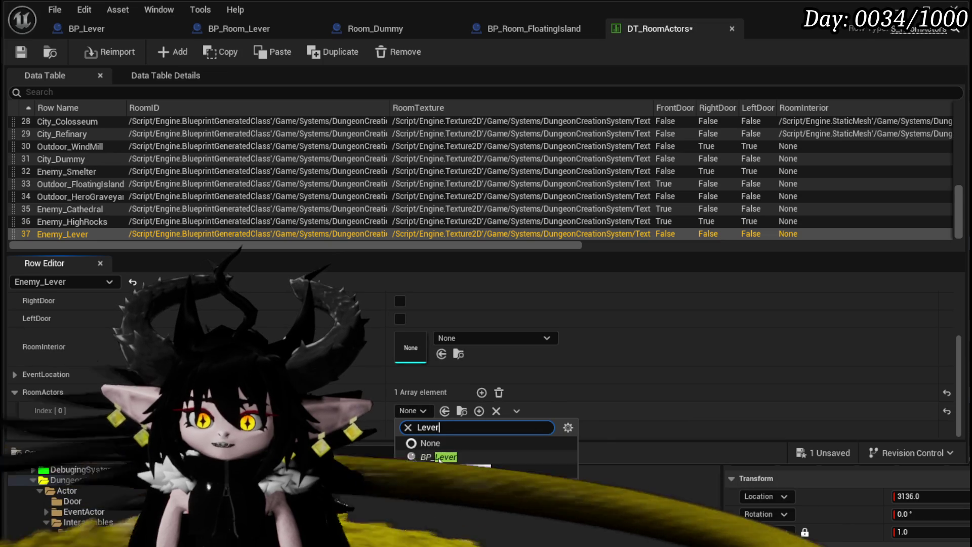
left_click(438, 457)
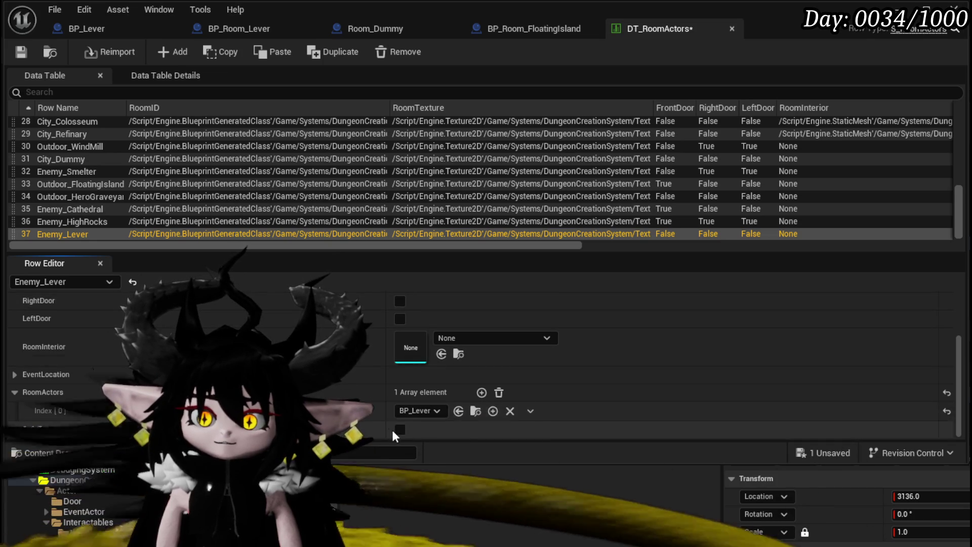
left_click(22, 53)
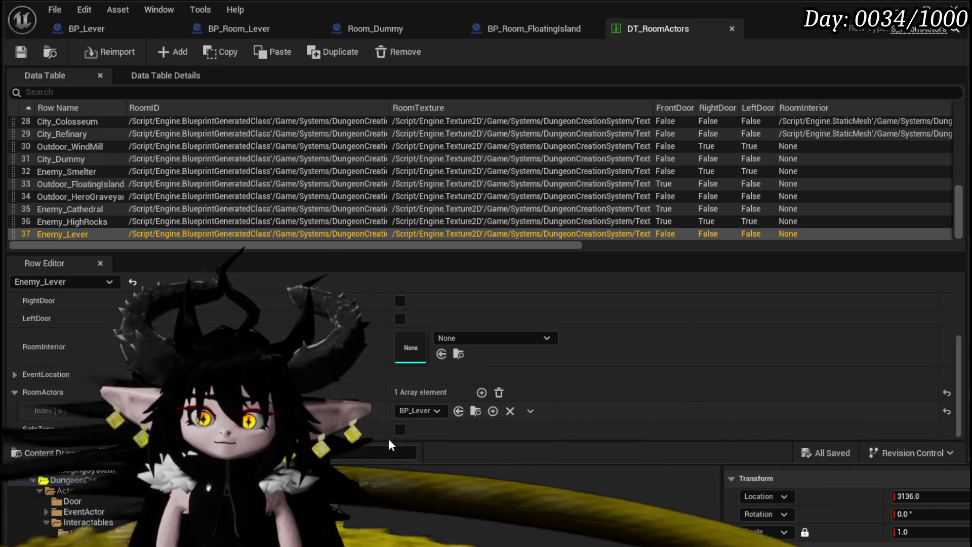
Enable SafeZone for Enemy_Lever, save, and return to the dungeon test level.
left_click(400, 430)
left_click(400, 429)
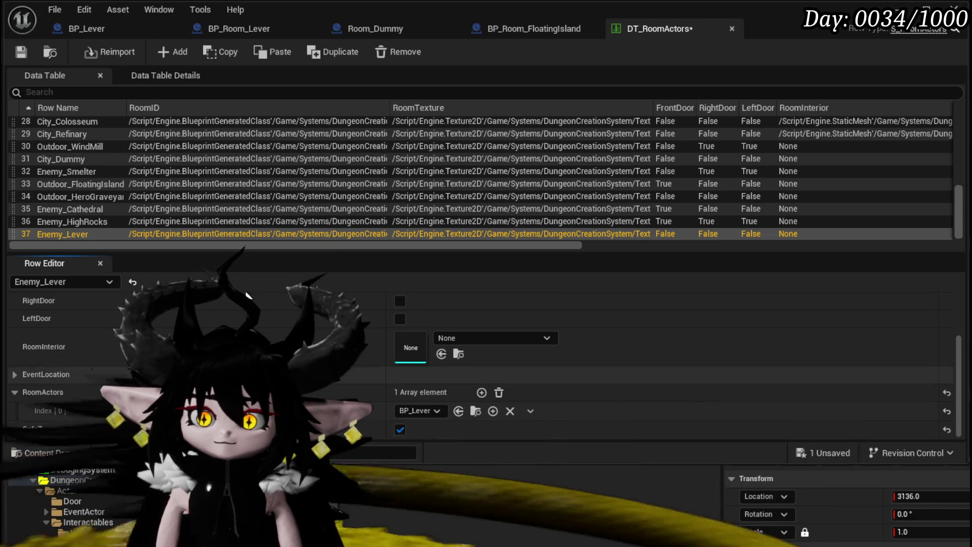
key("ctrl+s")
scroll(389, 334, "up", 3)
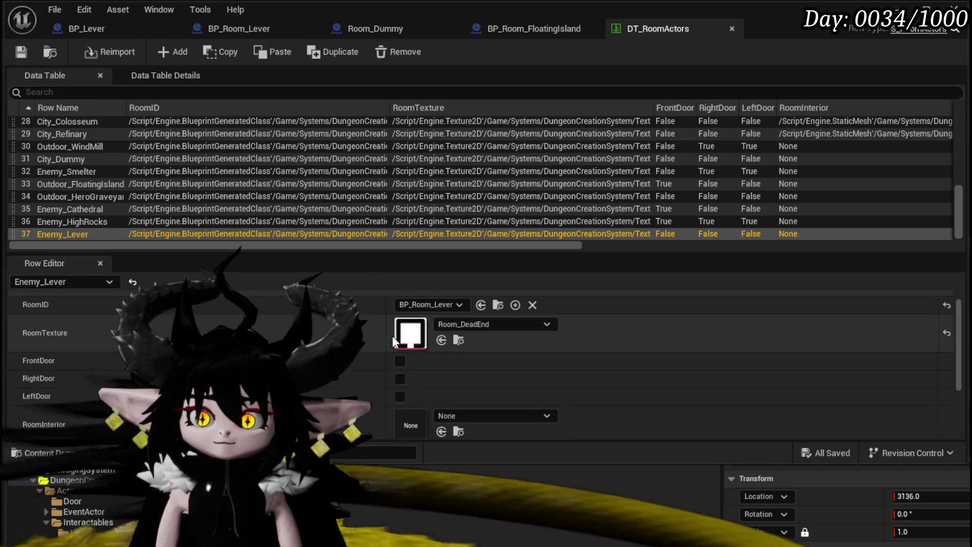
scroll(389, 326, "down", 2)
scroll(389, 326, "down", 1)
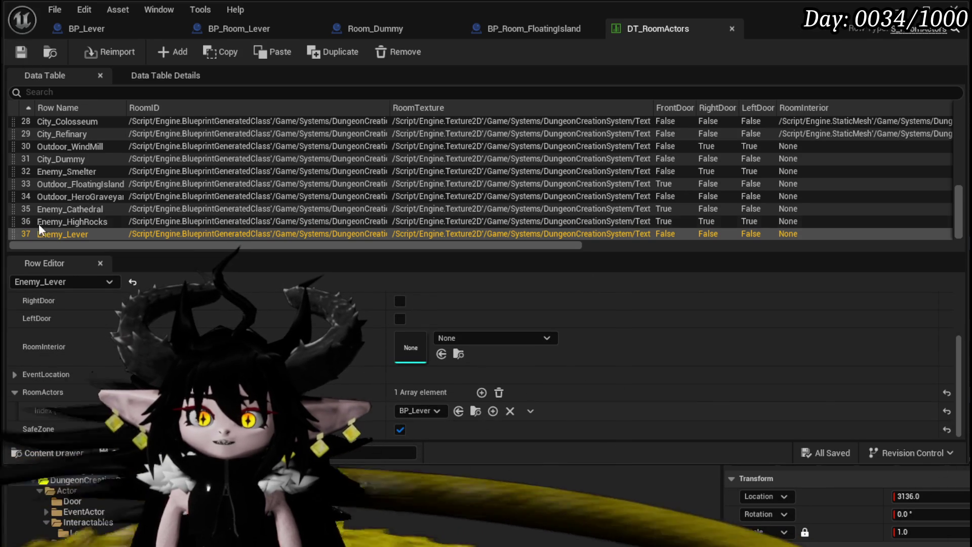
double_click(58, 235)
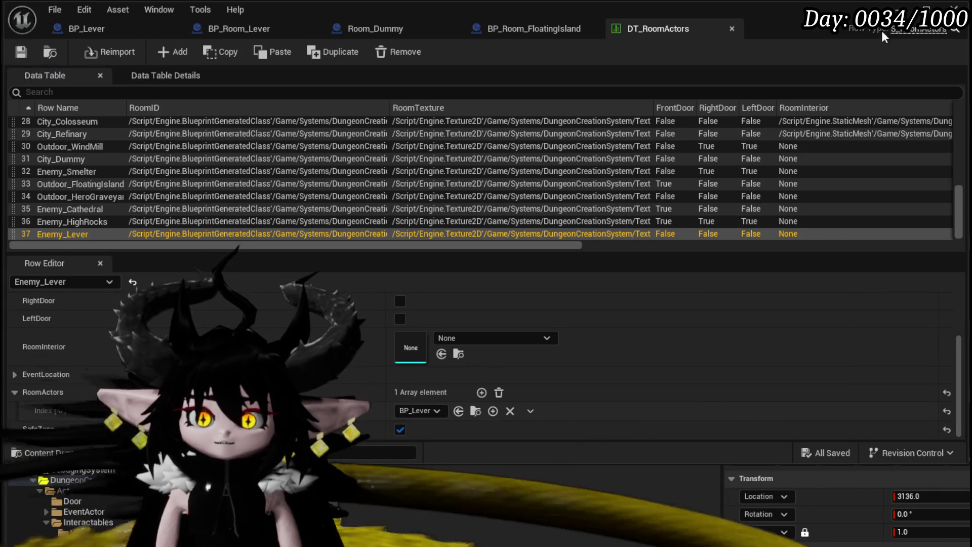
left_click(456, 448)
Open BPC_MC_Storage from the BPC folder and select its CurrentRoomCard variable.
scroll(82, 500, "up", 5)
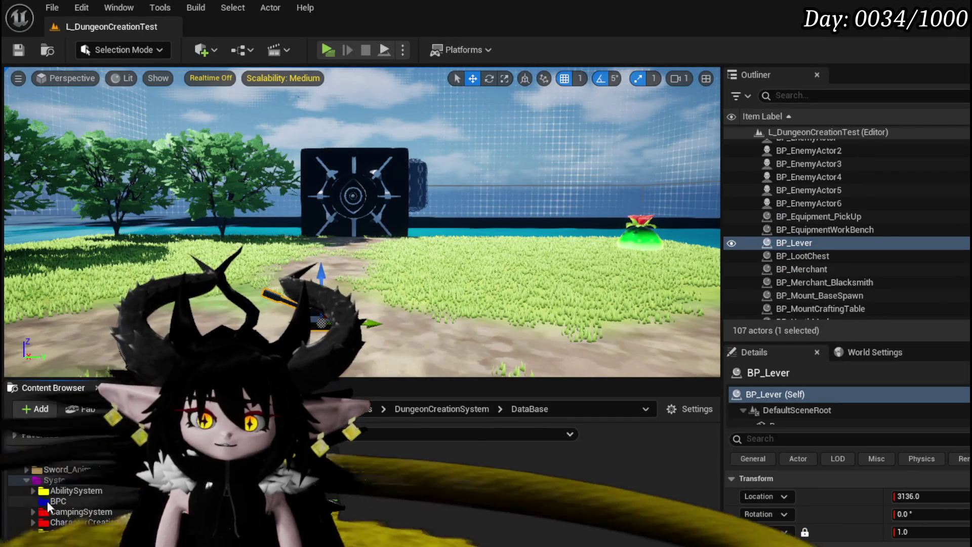
scroll(84, 539, "down", 3)
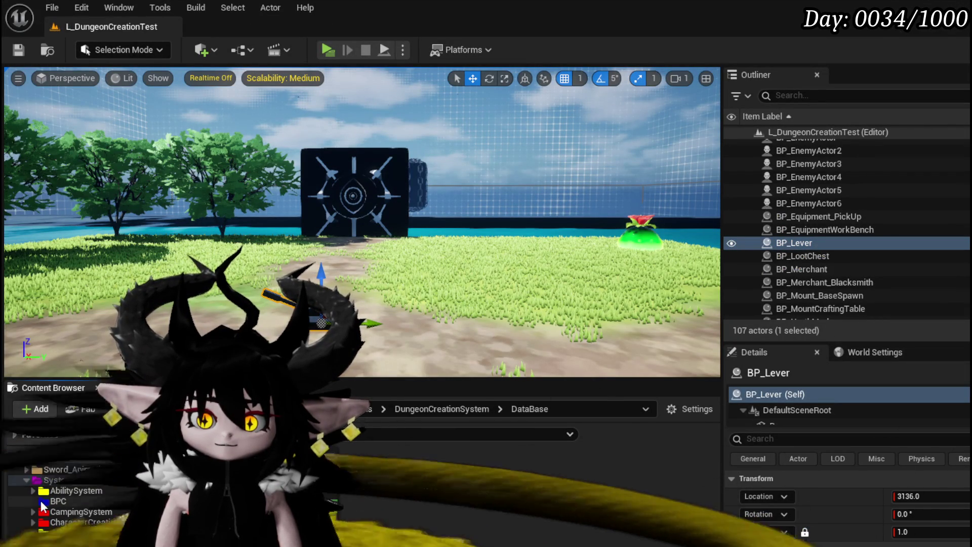
left_click(58, 501)
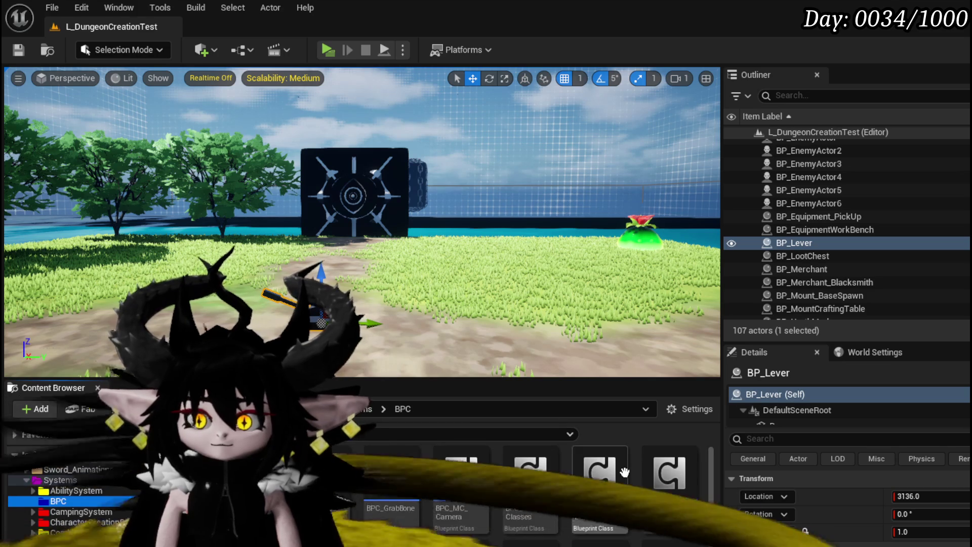
scroll(622, 486, "down", 1)
scroll(618, 501, "down", 1)
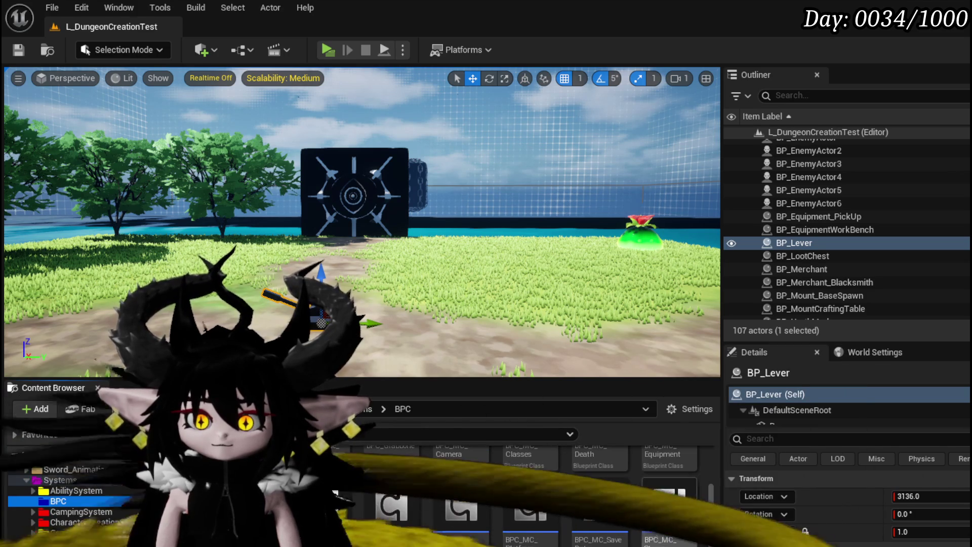
double_click(666, 503)
scroll(56, 327, "down", 5)
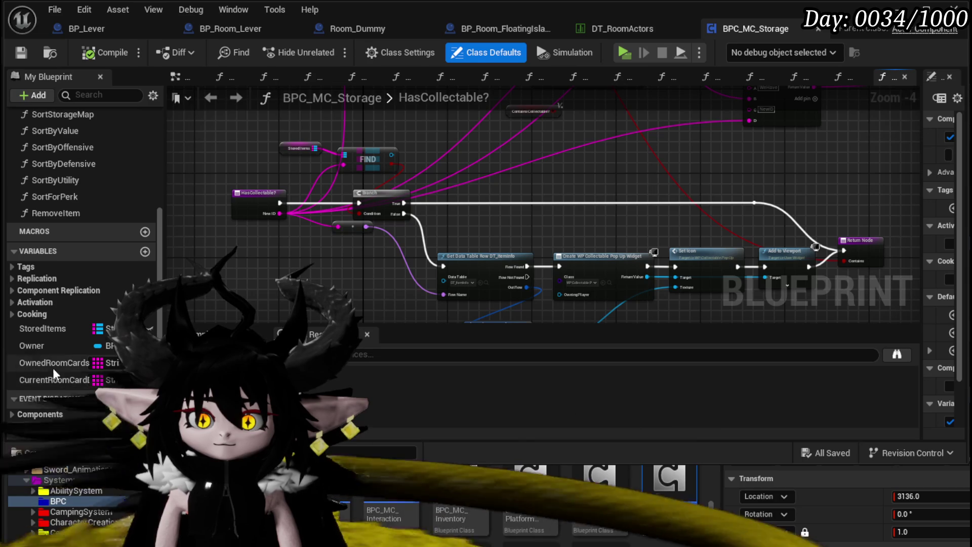
left_click(56, 379)
Append Enemy_Lever as Index 17 of the CurrentRoomCard array, then return to the level.
left_click_drag(921, 246, 641, 246)
scroll(749, 329, "down", 15)
scroll(858, 123, "up", 15)
left_click(863, 179)
scroll(757, 213, "down", 15)
left_click(808, 417)
type("Enemy_Lever")
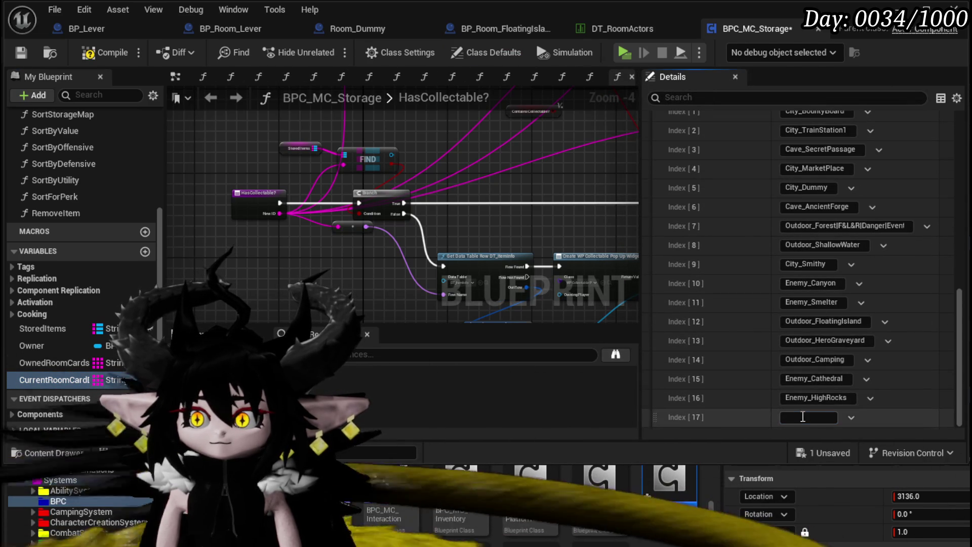
key("Return")
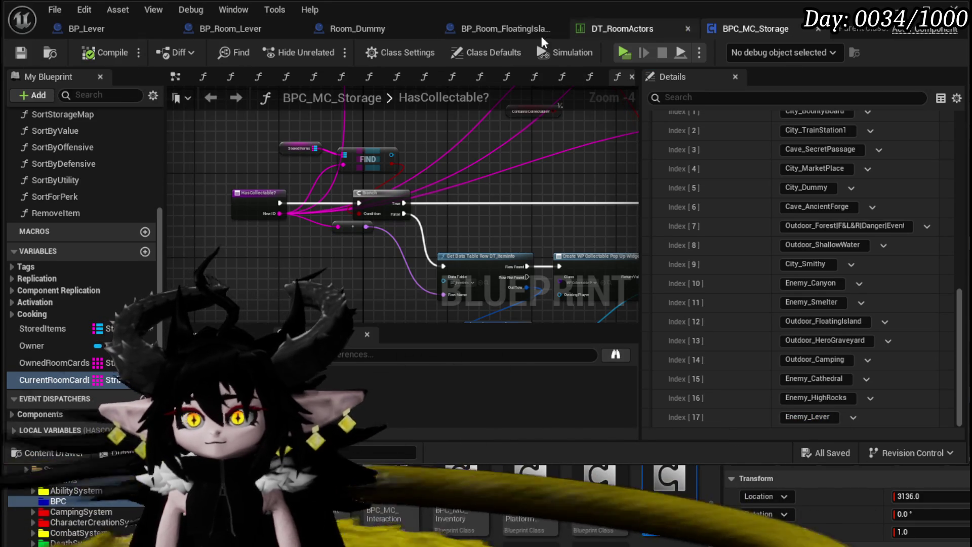
key("alt+Tab")
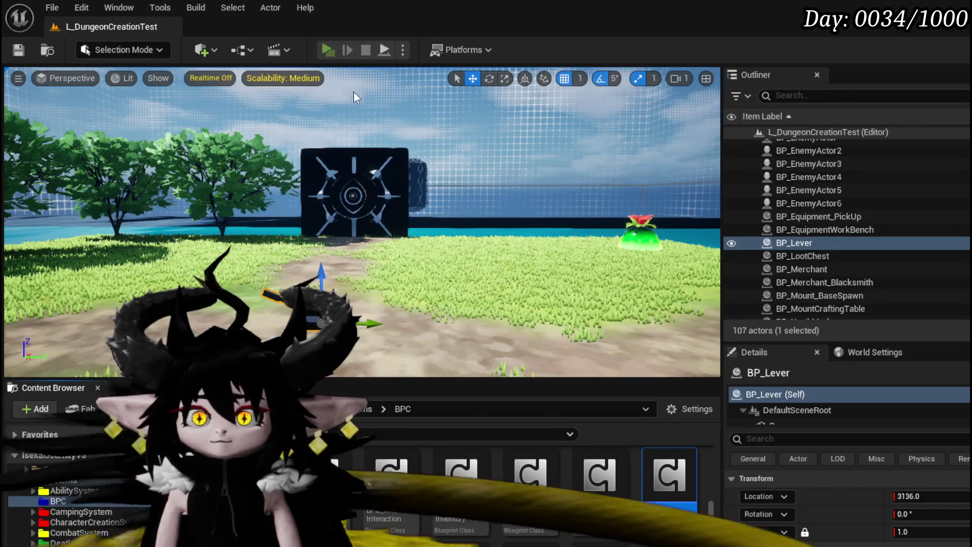
key("alt+p")
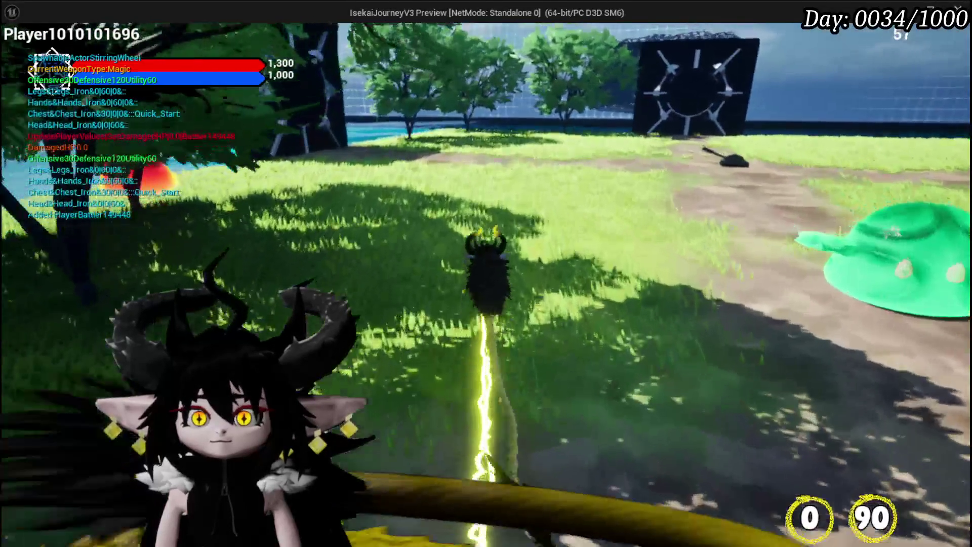
key("w")
key("w")
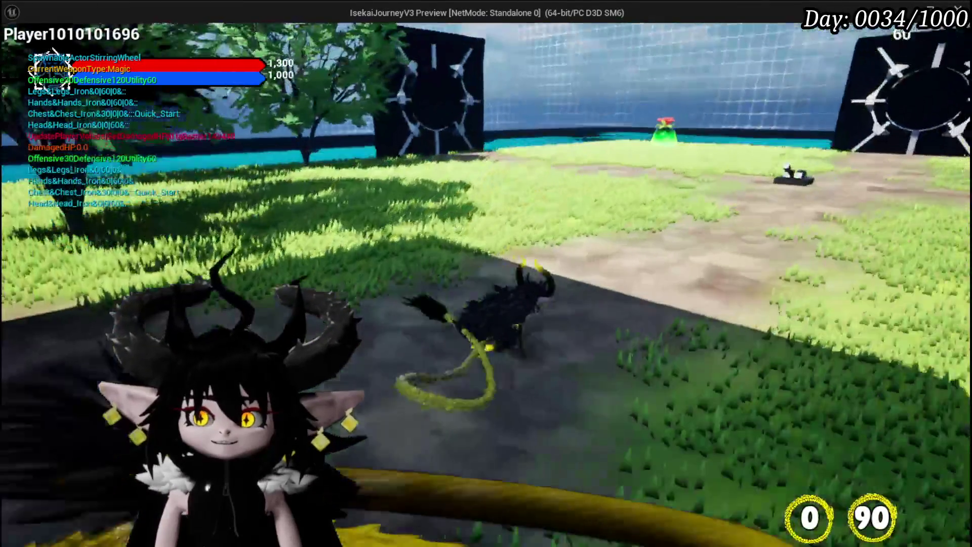
key("w")
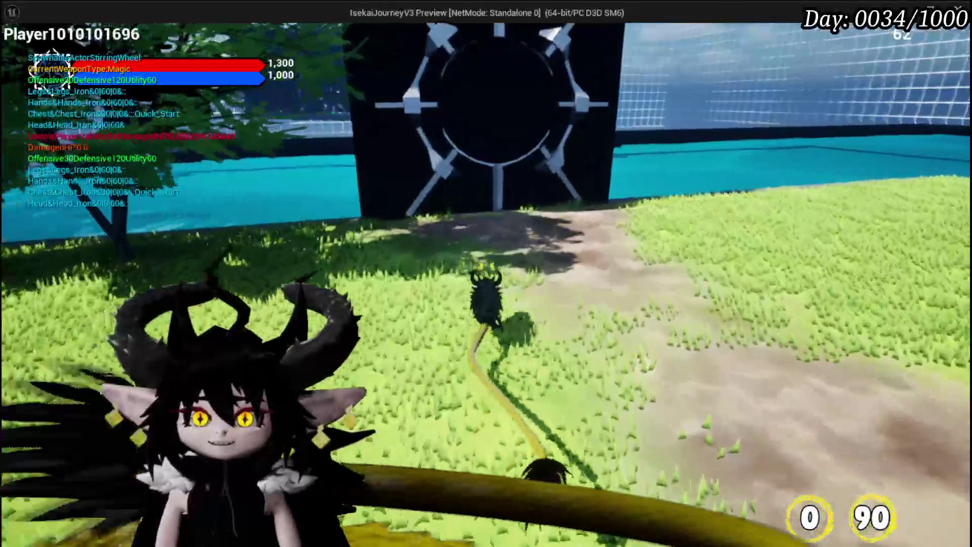
key("w")
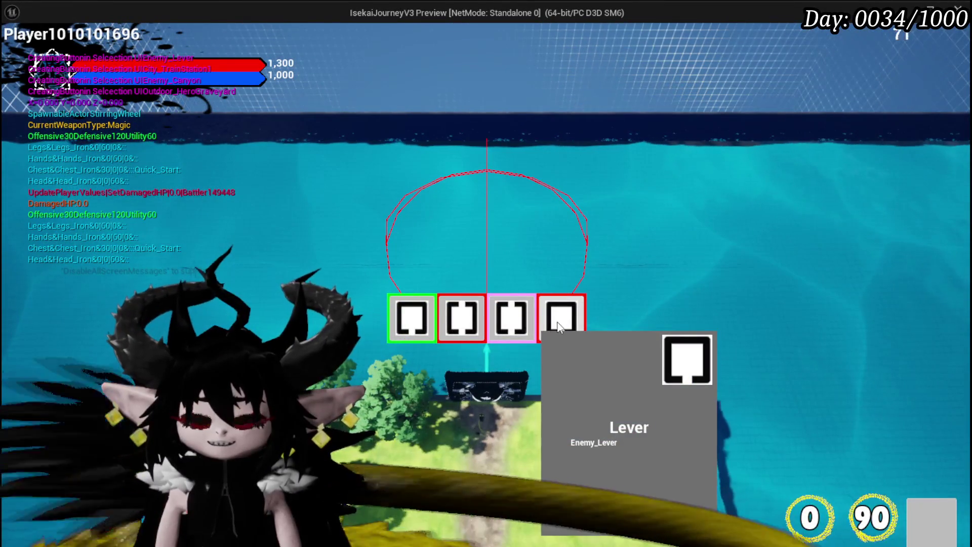
left_click(555, 326)
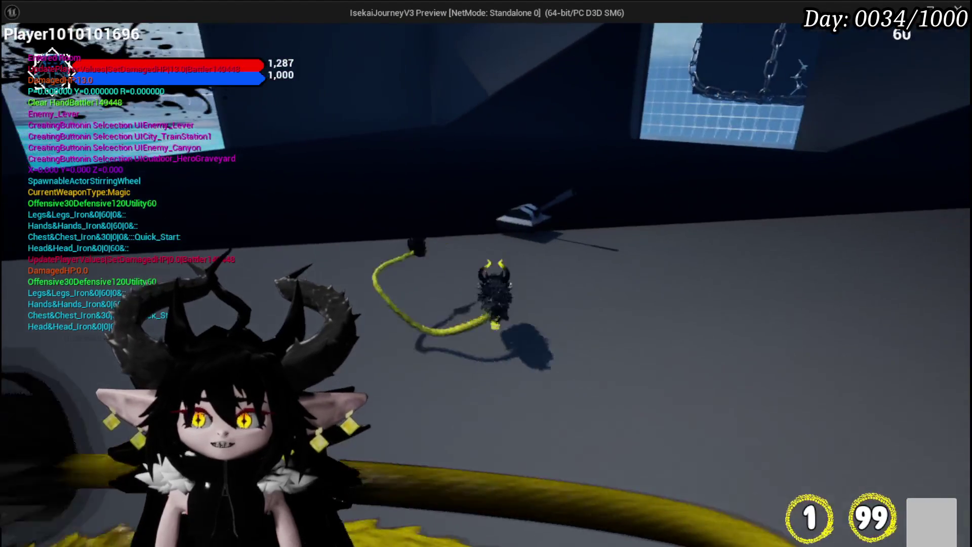
key("Escape")
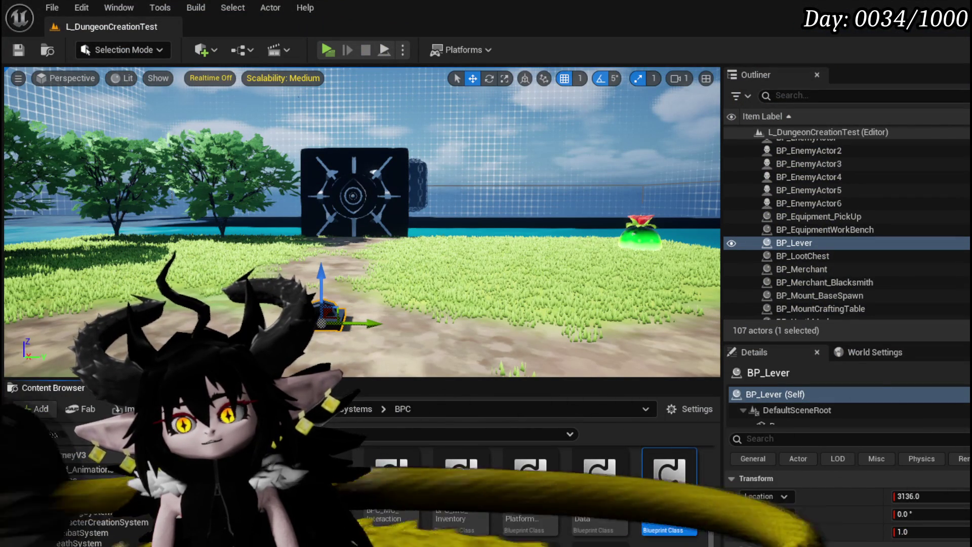
Save the test level, select Boss_Room and orbit toward it, then bring BPC_MC_Storage forward.
key("ctrl+s")
left_click(465, 192)
mouse_move(464, 192)
left_mouse_down()
mouse_move(509, 174)
mouse_move(480, 135)
left_mouse_up()
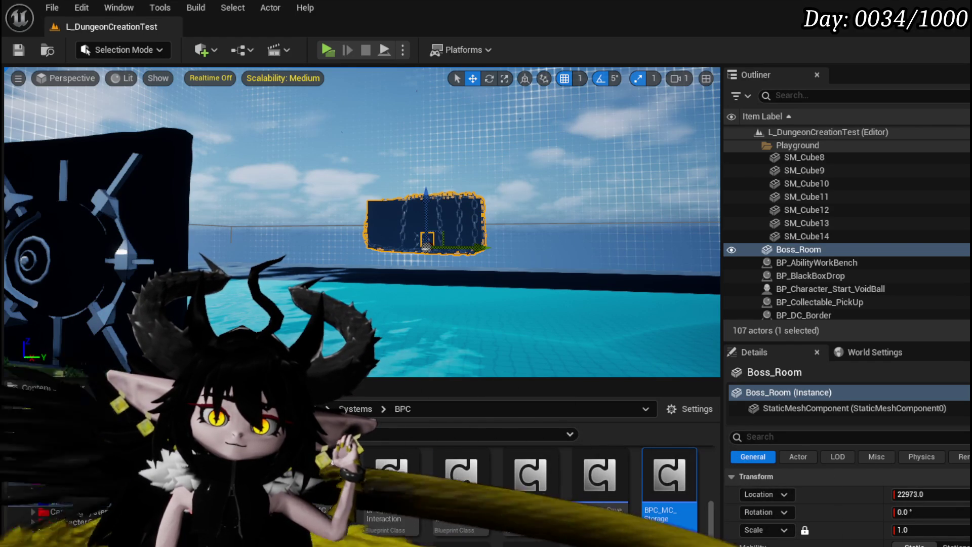
key("alt+Tab")
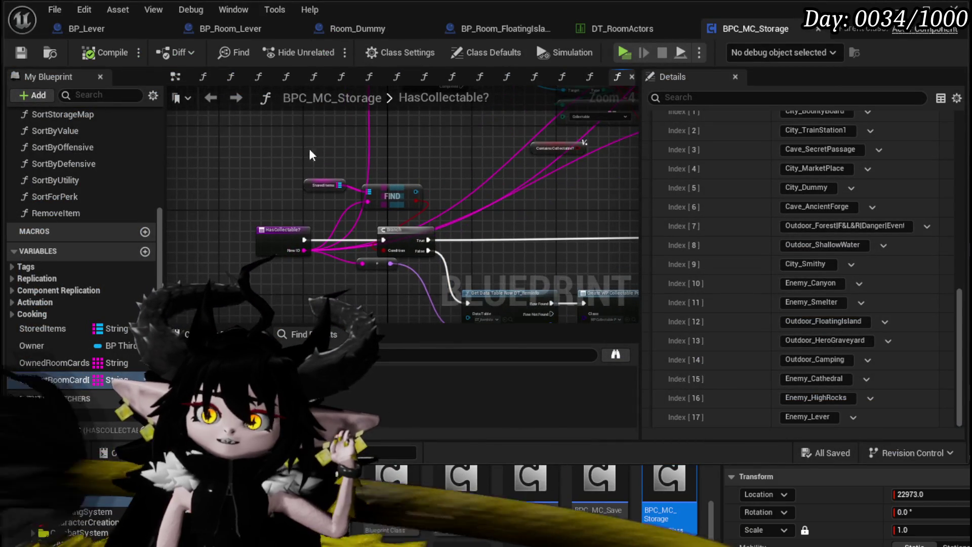
Remove Event ActorBeginOverlap and Event Tick from BP_Room_Lever's EventGraph, then compile and save.
left_click(198, 26)
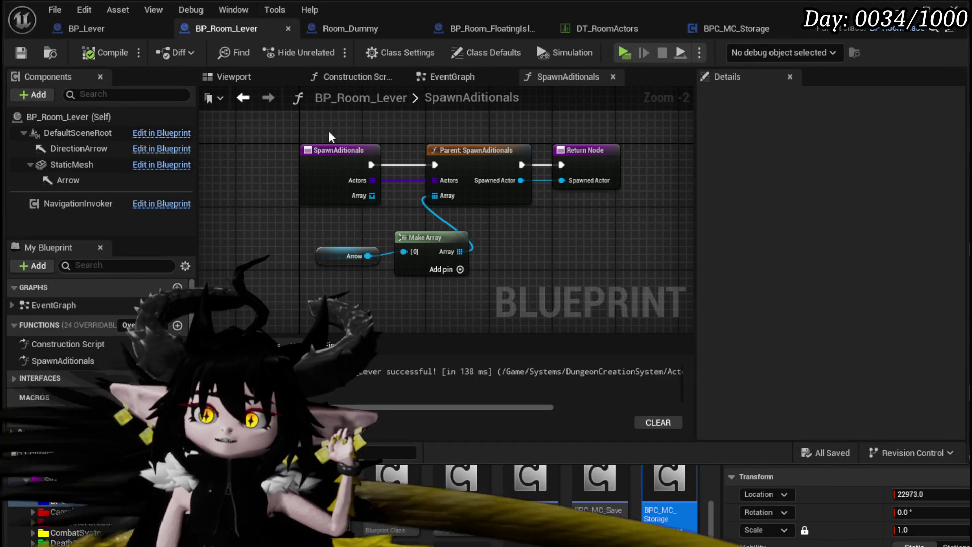
left_click(437, 77)
scroll(438, 197, "down", 1)
scroll(437, 193, "up", 2)
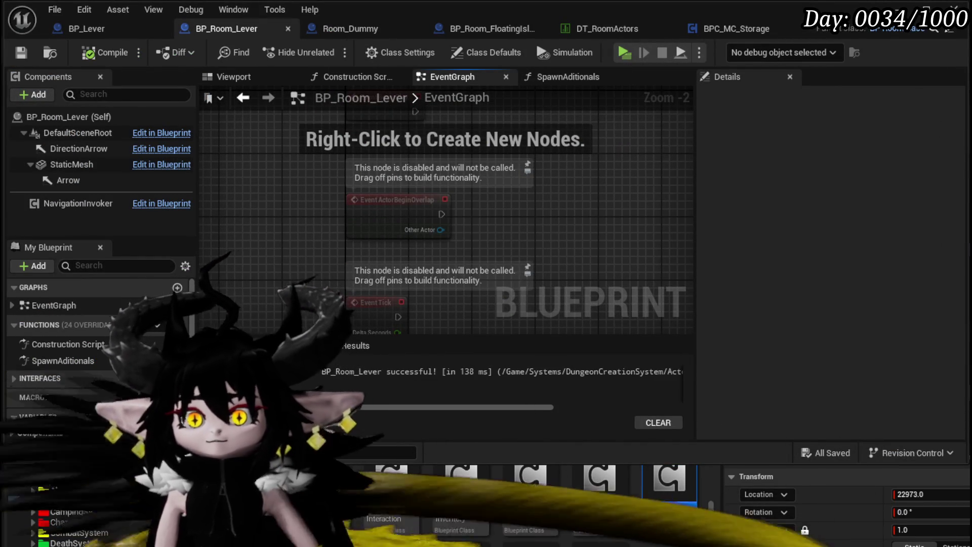
left_click(396, 210)
key("Delete")
key("Delete")
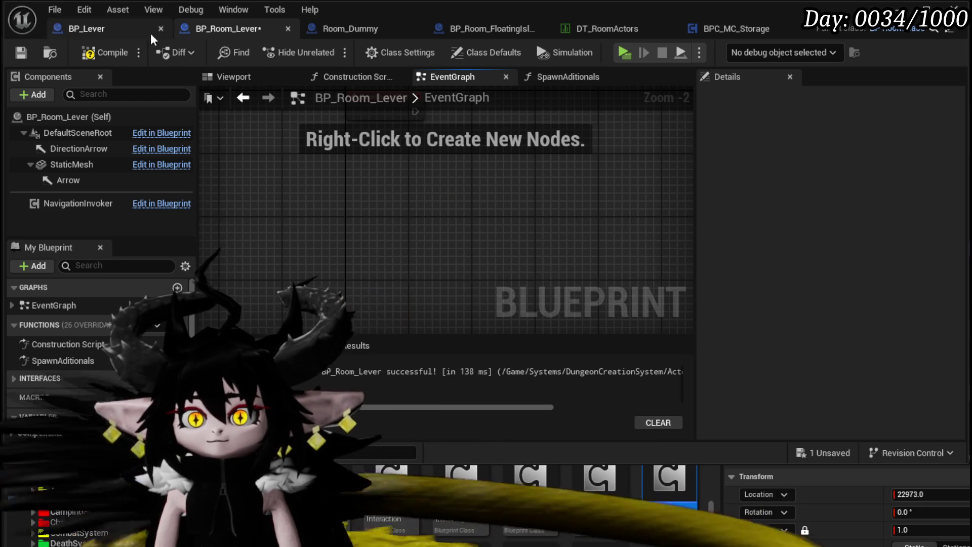
left_click(105, 52)
left_click(20, 52)
Add a comment reading 'Get the boss Room actor' and compile.
scroll(408, 216, "up", 2)
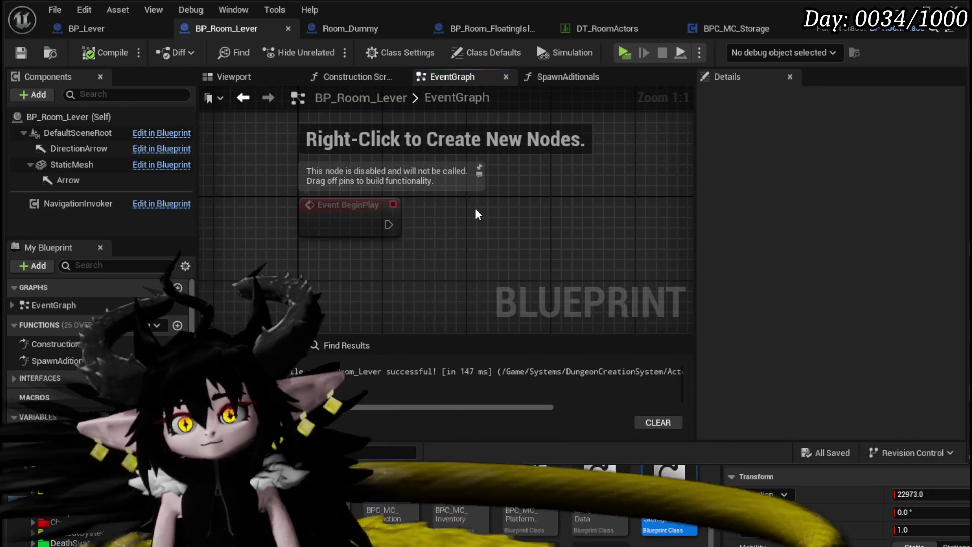
type("cGet the bo")
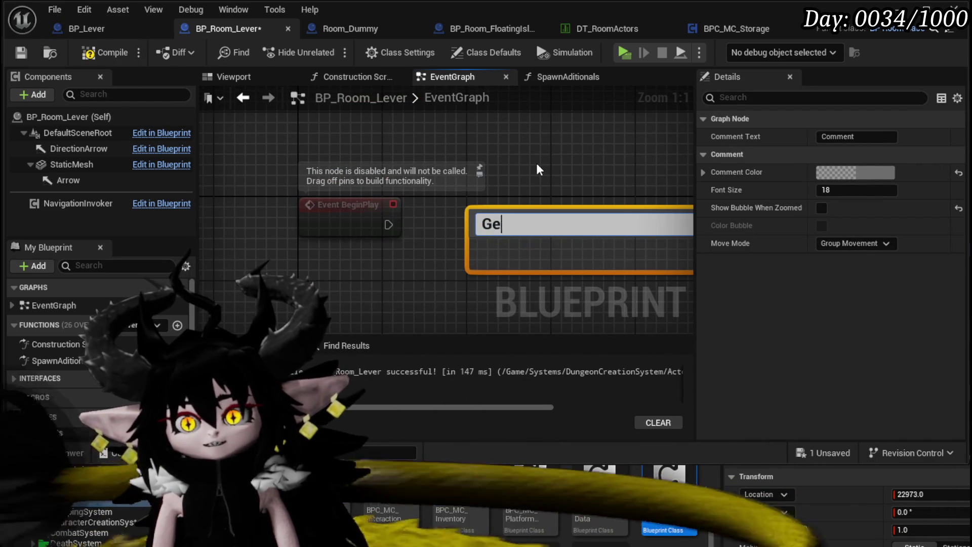
type("ss Room")
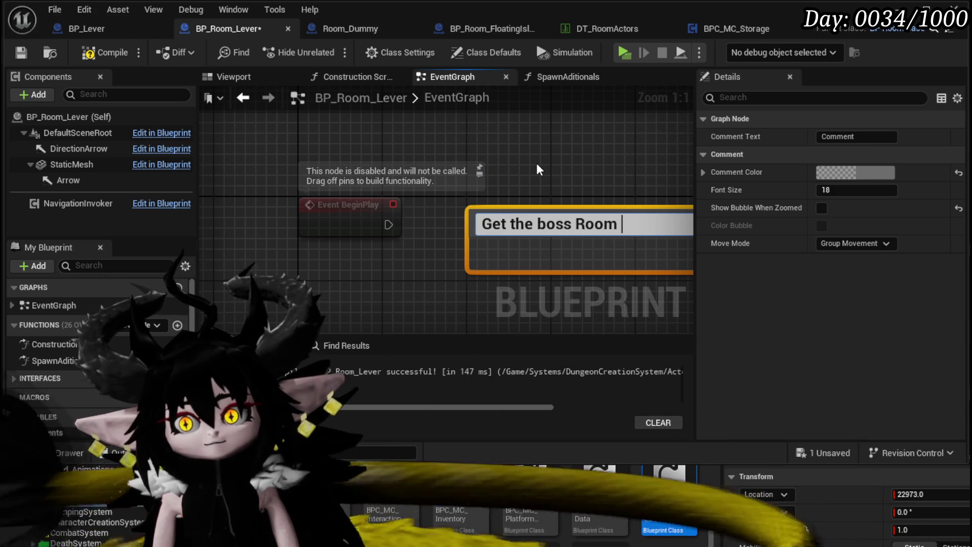
type(" actor")
key("Return")
mouse_move(592, 216)
left_mouse_down()
mouse_move(467, 237)
mouse_move(469, 226)
left_mouse_up()
left_click_drag(290, 264, 358, 249)
left_click(79, 53)
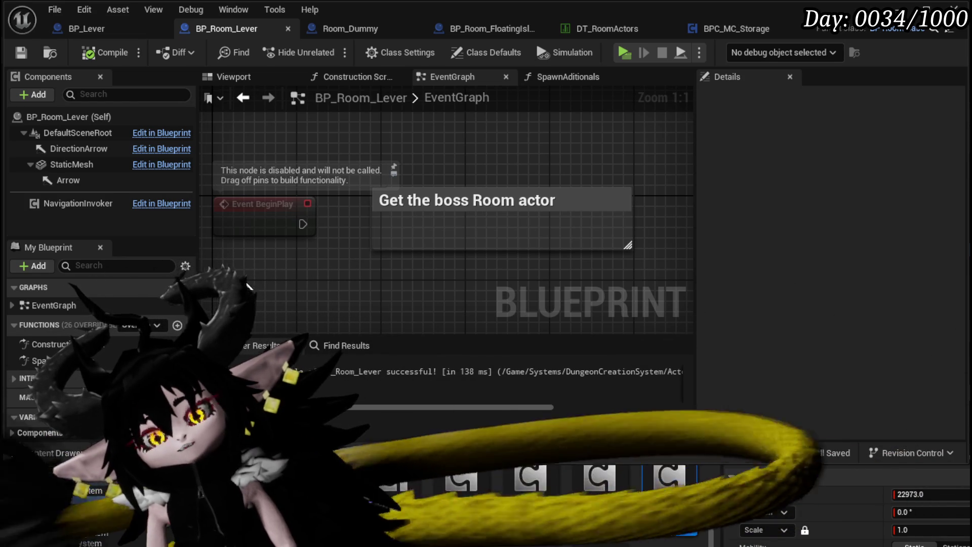
Open SpawnAditionals, move the Return Node right to make space, and save.
double_click(72, 359)
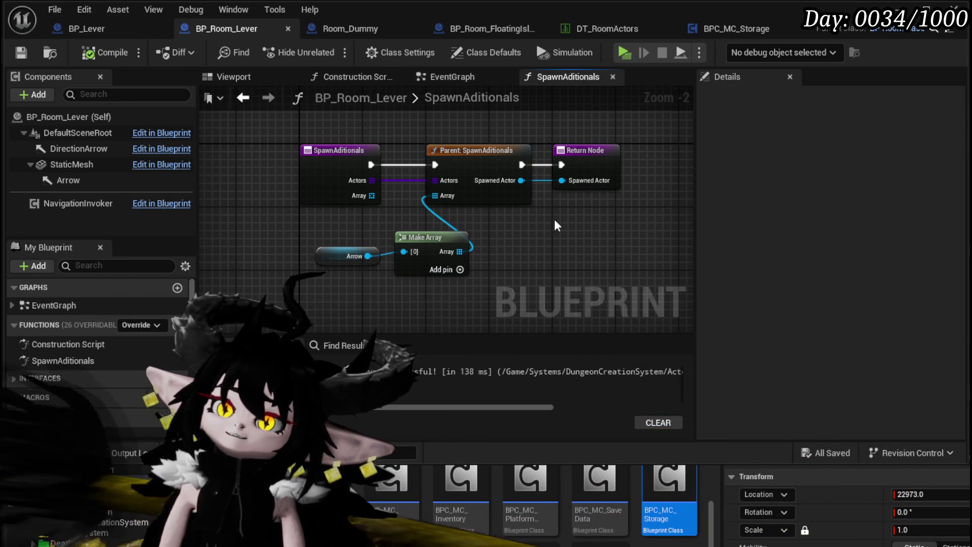
left_click_drag(571, 245, 495, 254)
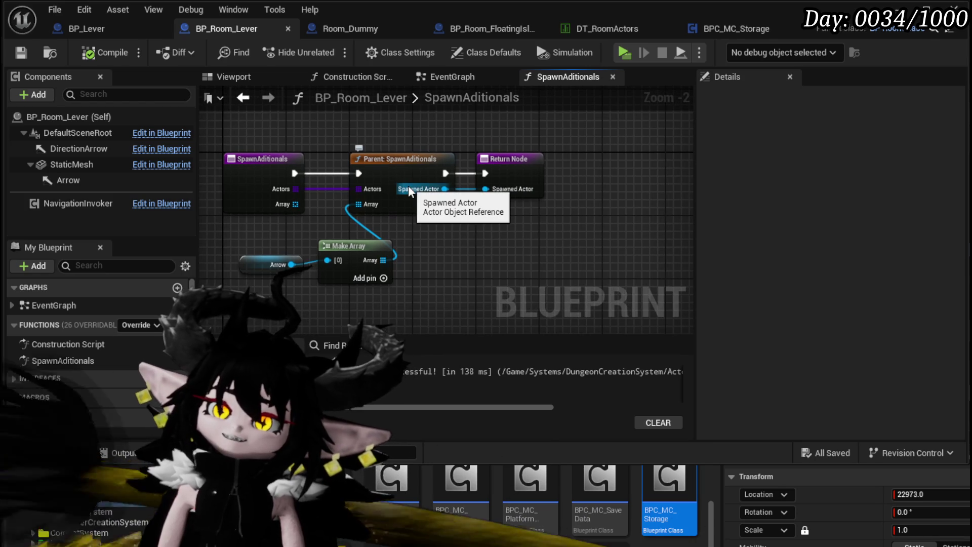
left_click_drag(532, 185, 638, 186)
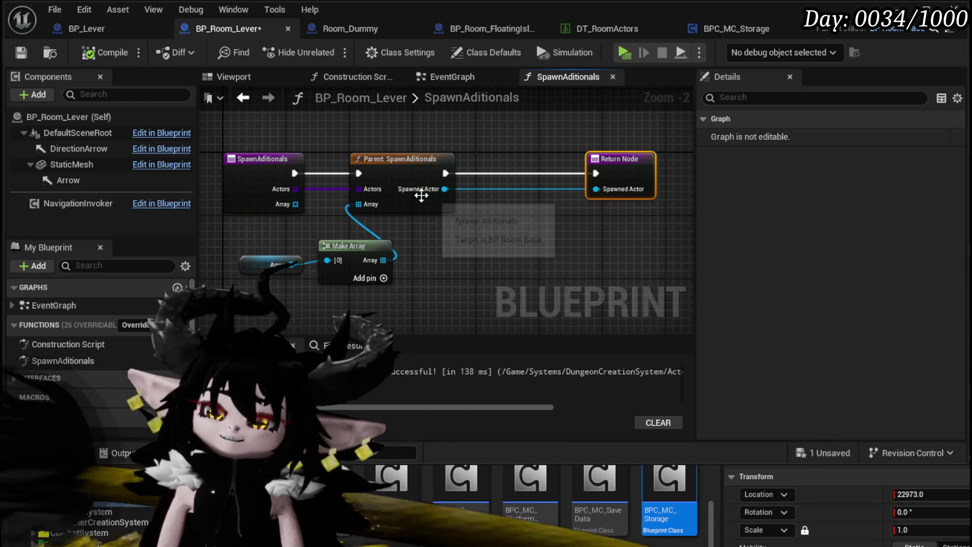
left_click_drag(501, 148, 571, 136)
left_click_drag(522, 159, 399, 174)
left_click_drag(493, 168, 597, 168)
mouse_move(365, 252)
left_mouse_down()
mouse_move(476, 231)
mouse_move(412, 245)
left_mouse_up()
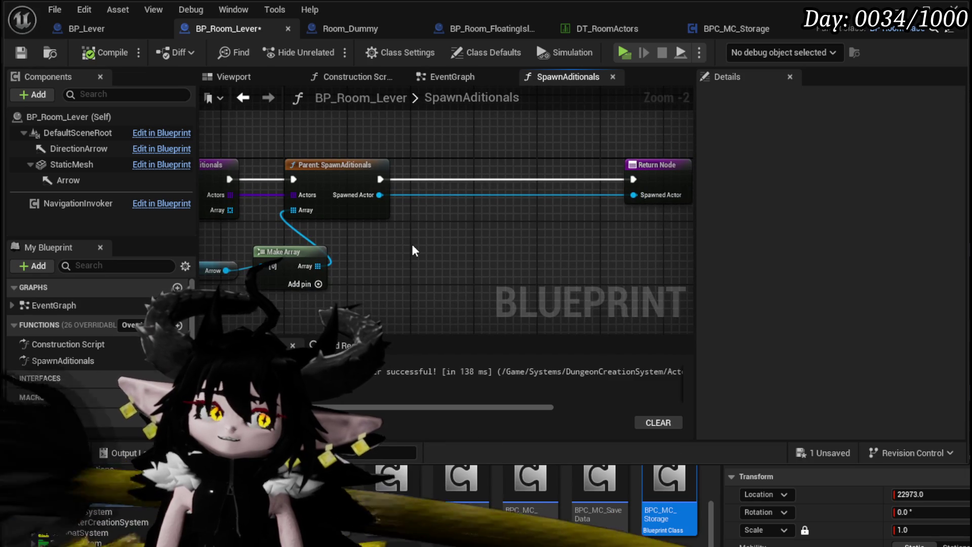
left_click(23, 48)
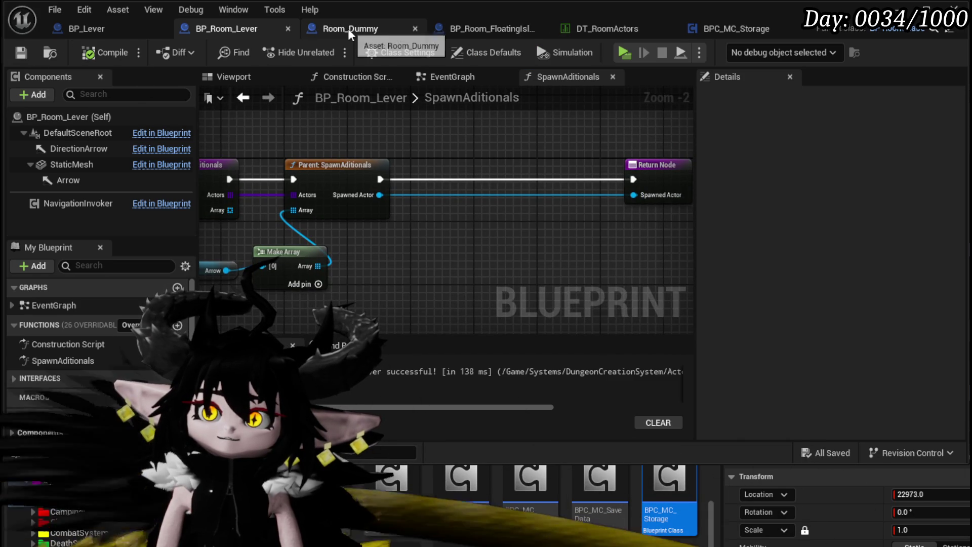
Cast the Spawned Actor to BP_Lever and place the cast in the execution line.
left_click_drag(424, 230, 346, 231)
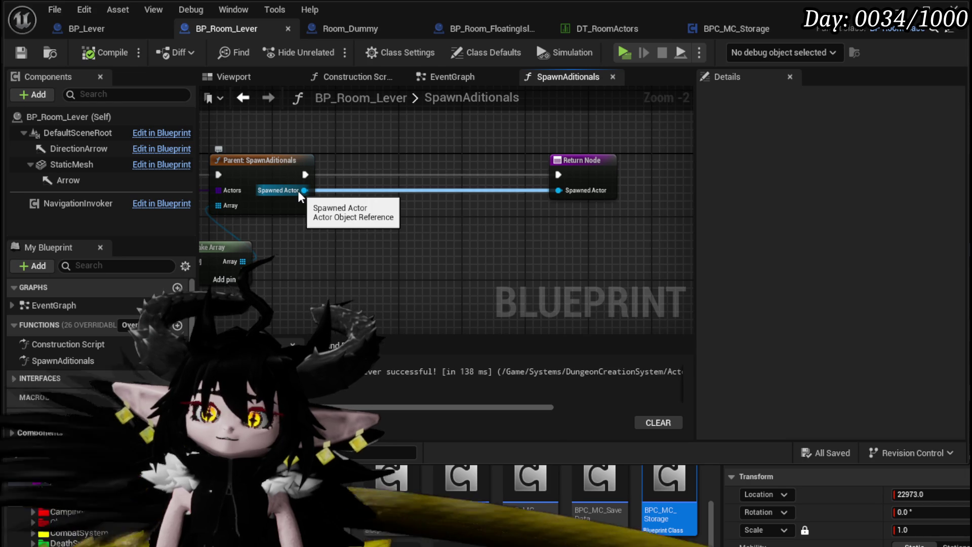
left_click_drag(297, 190, 363, 217)
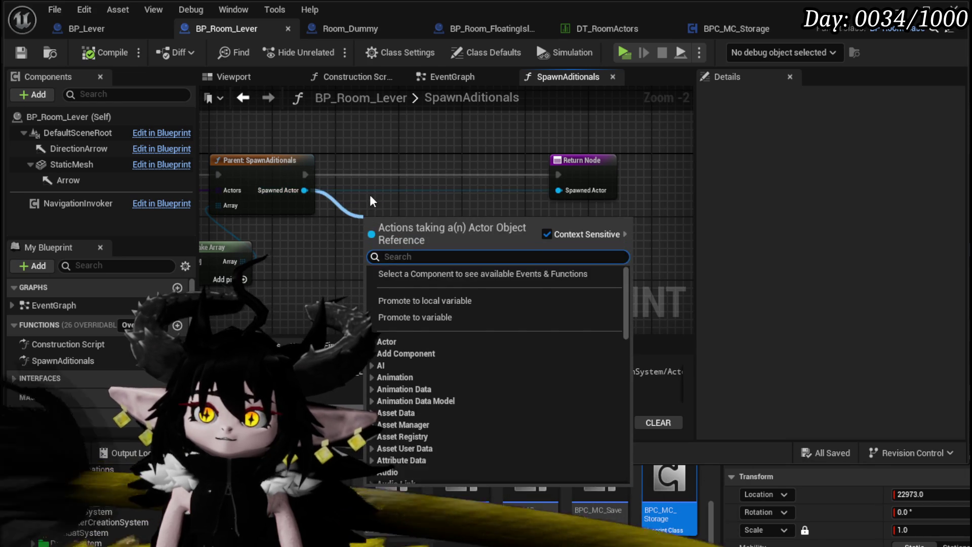
type("cas")
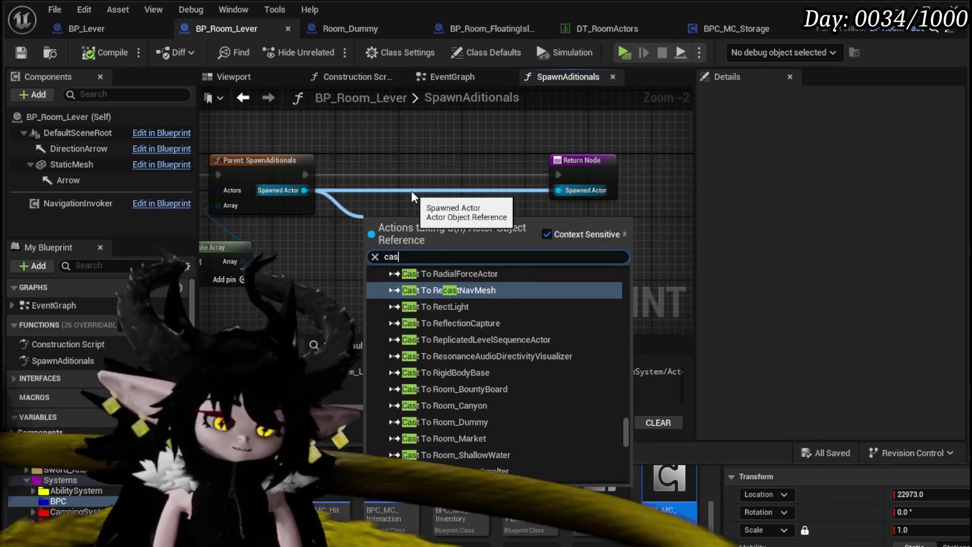
type("t to bp L")
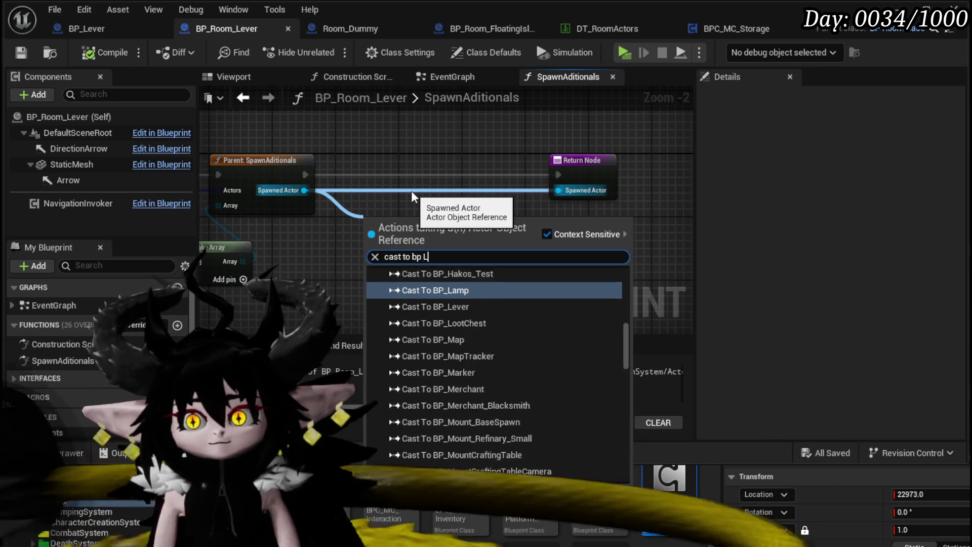
type("eve")
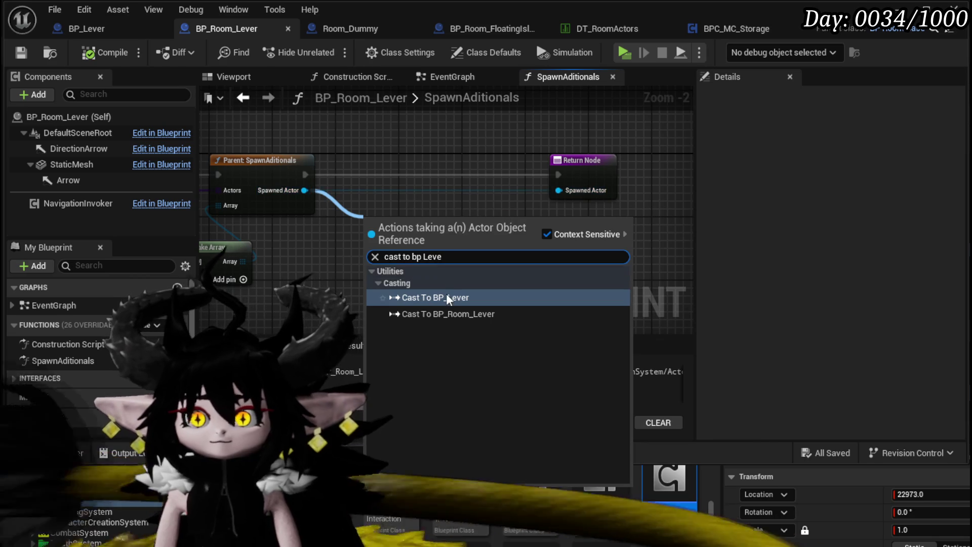
left_click(447, 299)
left_click_drag(408, 240, 384, 174)
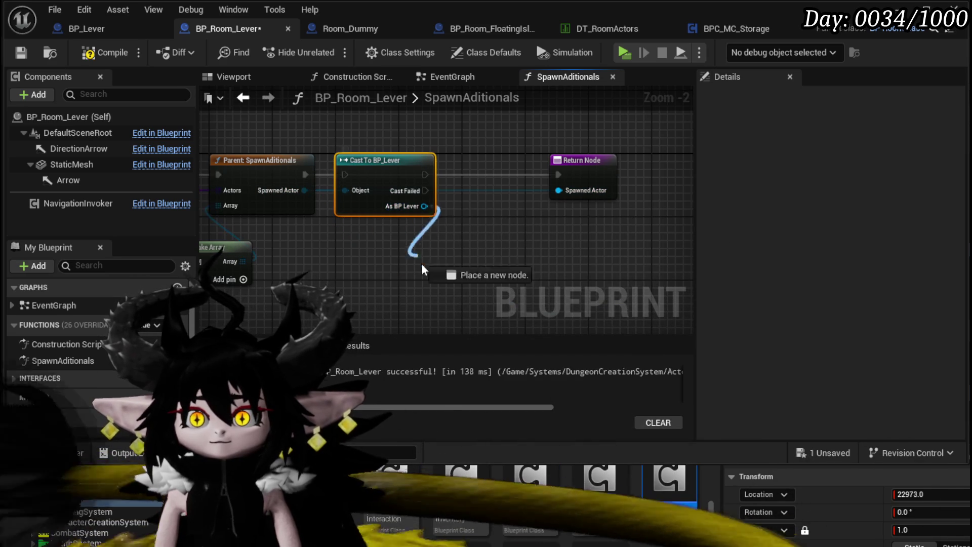
Add Bind Event to On Use from the cast lever, wired between parent call and return.
left_click_drag(417, 246, 439, 265)
type("Bind on Use")
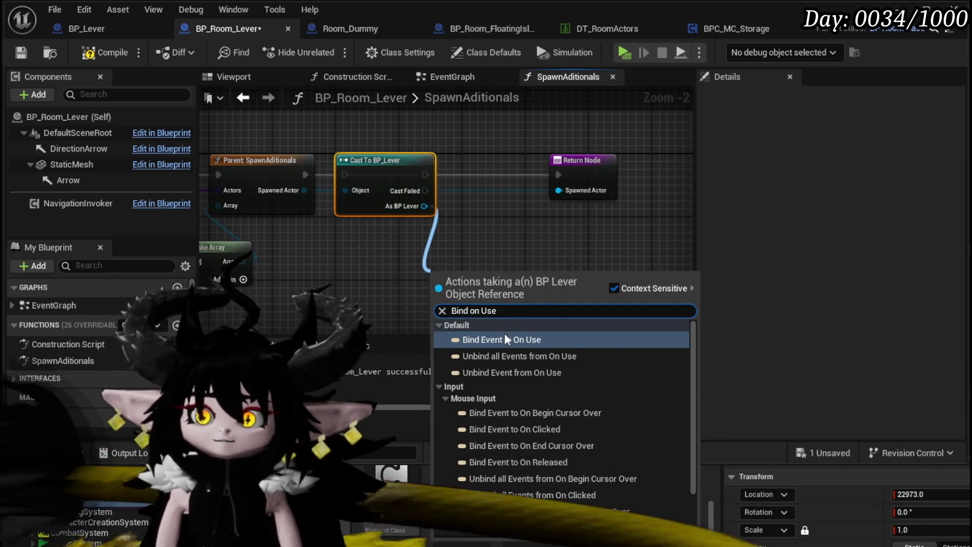
left_click(507, 339)
left_click_drag(503, 288, 517, 170)
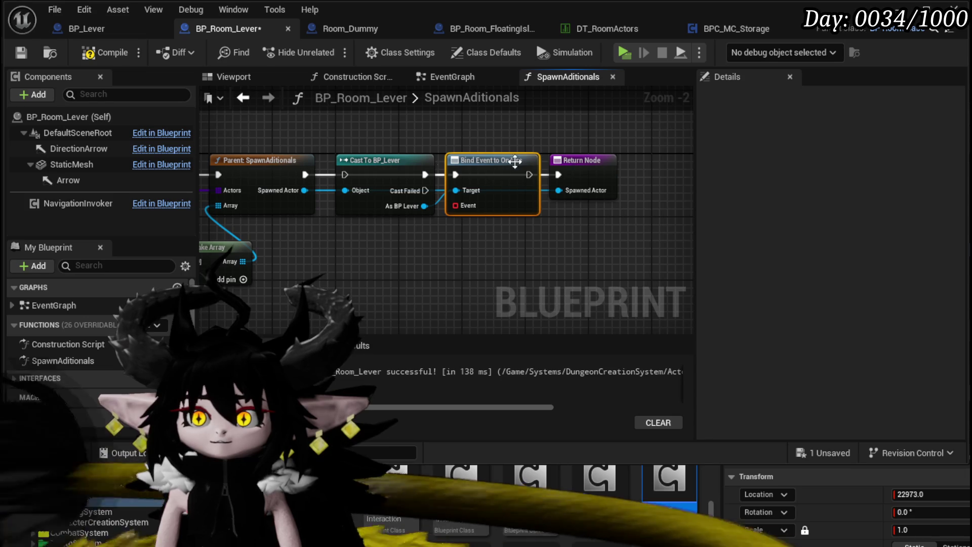
left_click_drag(306, 175, 336, 175)
left_click_drag(526, 176, 559, 178)
mouse_move(485, 261)
left_mouse_down()
mouse_move(454, 190)
mouse_move(449, 225)
left_mouse_up()
Feed the binding a Create Event node with a newly created matching function, and begin renaming it.
left_click_drag(427, 166, 433, 230)
type("create")
left_click(515, 300)
left_click(405, 284)
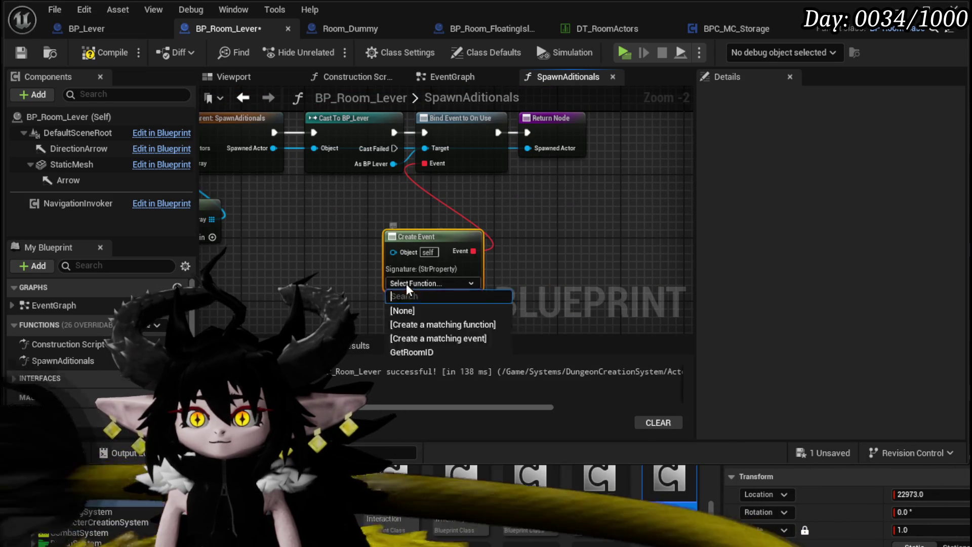
left_click(437, 325)
right_click(71, 376)
left_click(136, 431)
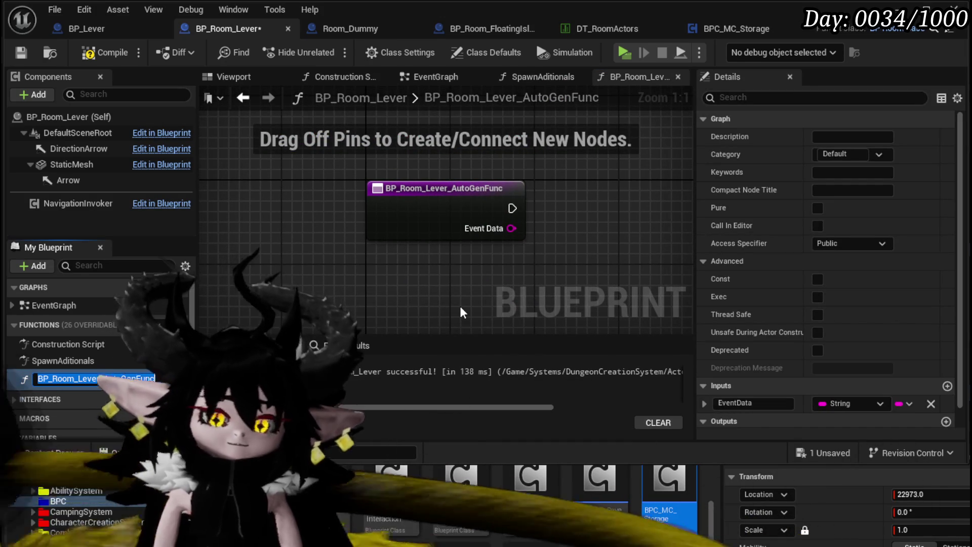
Name the bound function OpenDoor, then compile and save.
type("OpenDoor")
key("Return")
left_click(96, 52)
left_click(21, 52)
Comment that it opens a specific boss-room door, compile, save, and return to the level.
left_click_drag(500, 213, 348, 223)
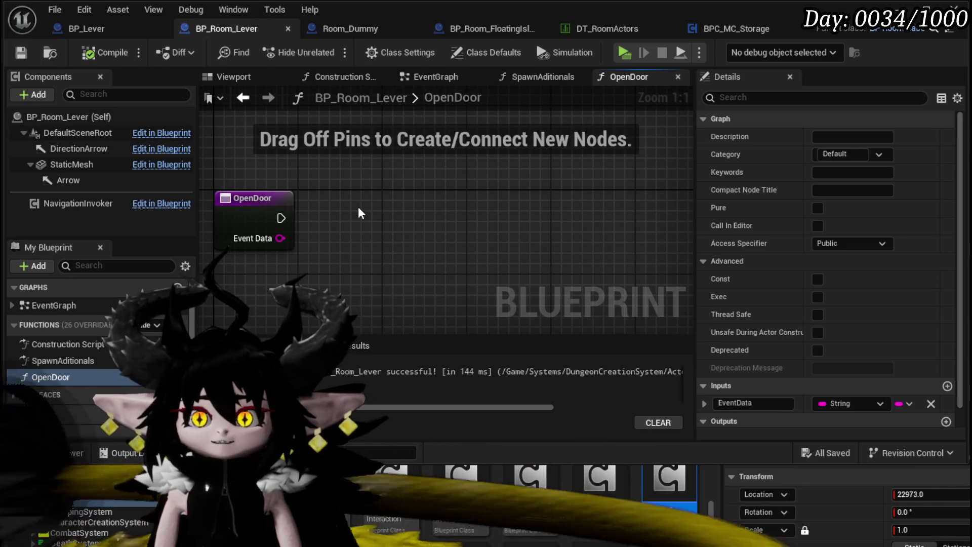
type("c")
type("B")
type("ss ")
type("to")
type(" ->")
type("on")
type("ben")
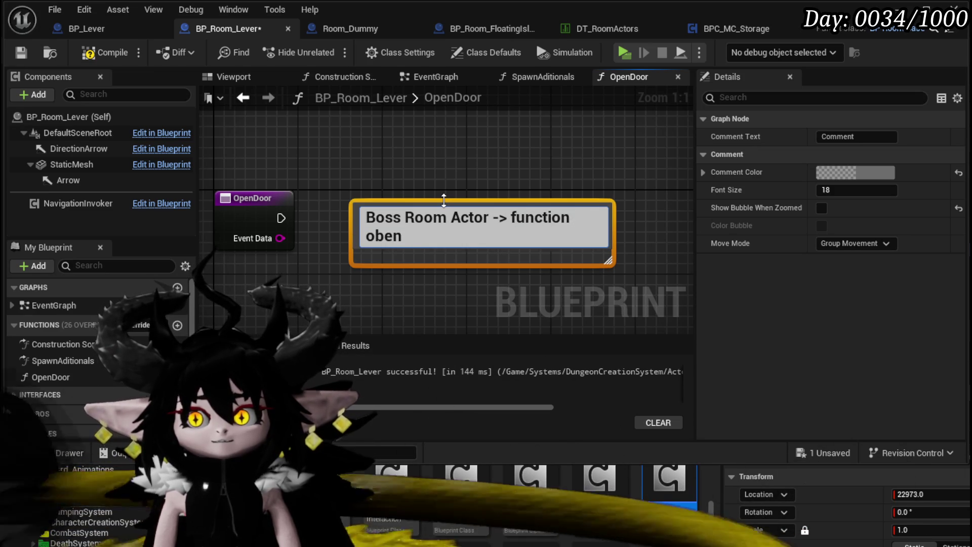
key("BackSpace")
key("BackSpace")
key("BackSpace")
type("n ")
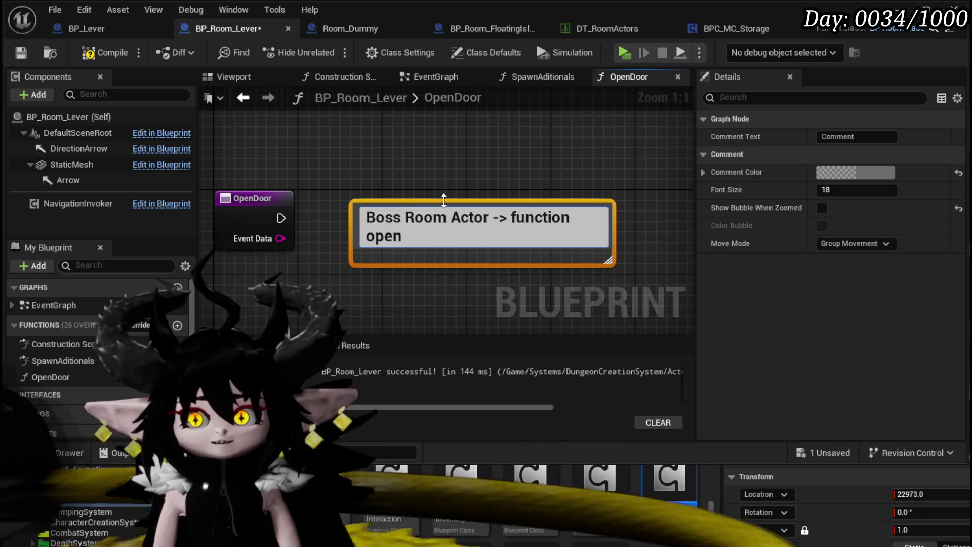
type("Specifc Do")
type("or")
key("Return")
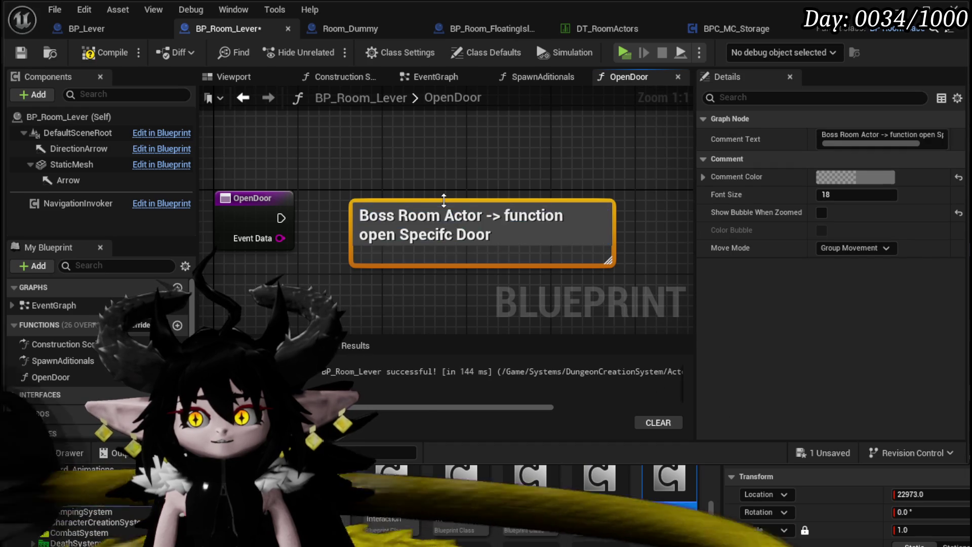
left_click(83, 52)
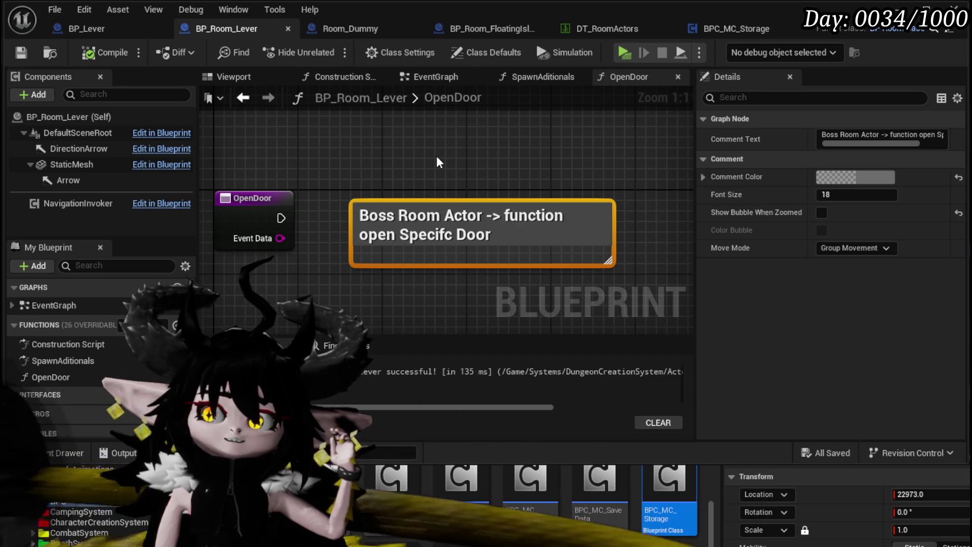
key("ctrl+s")
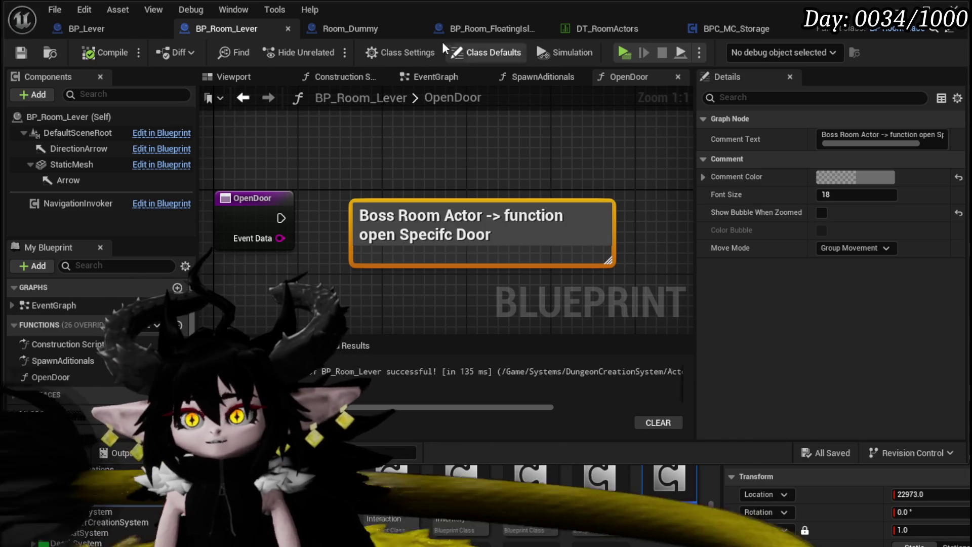
key("alt+Tab")
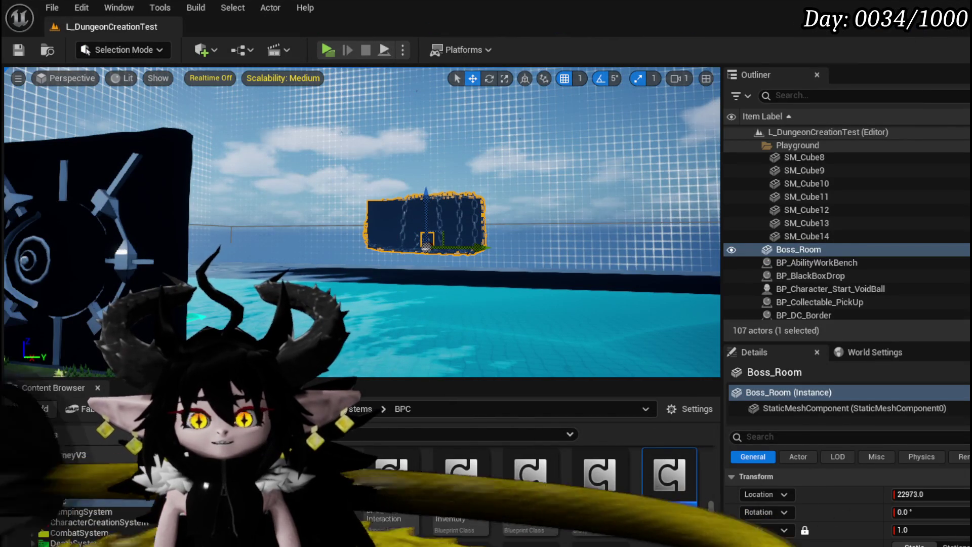
In the RoomActor folder, create a child blueprint of the room base class.
scroll(81, 521, "down", 3)
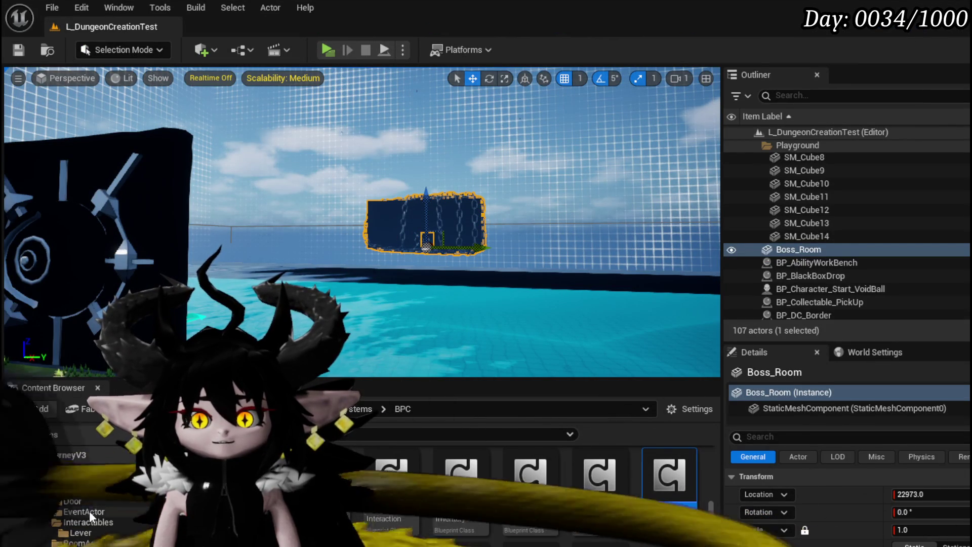
left_click(76, 512)
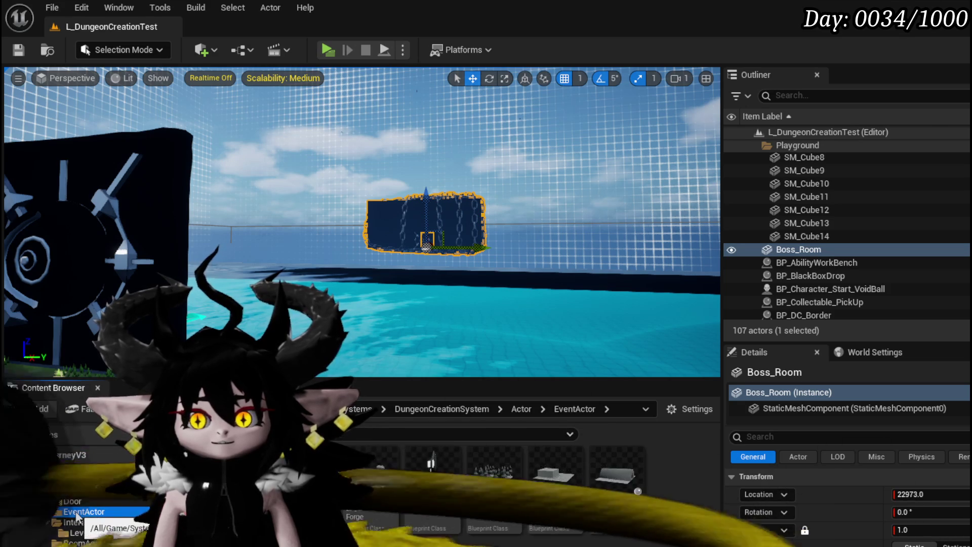
left_click(76, 490)
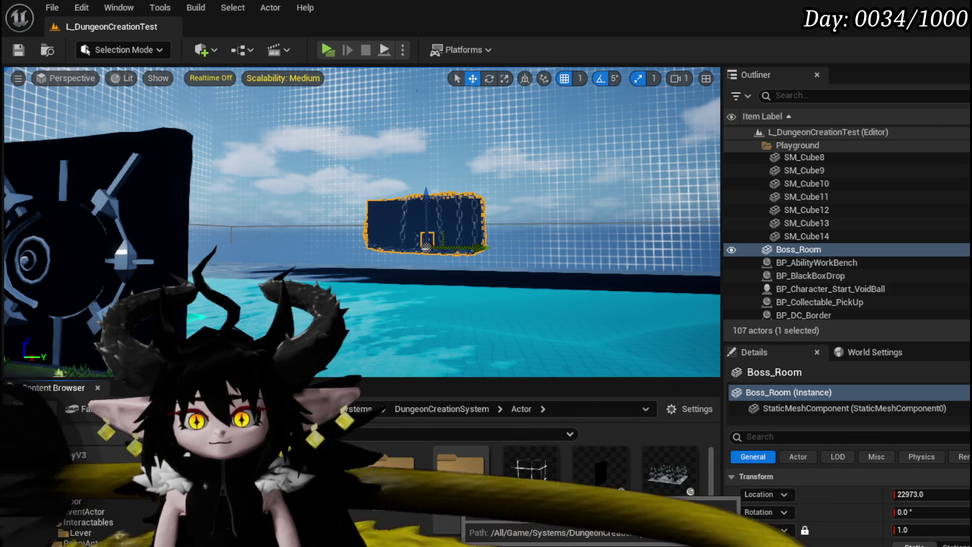
double_click(458, 473)
right_click(324, 473)
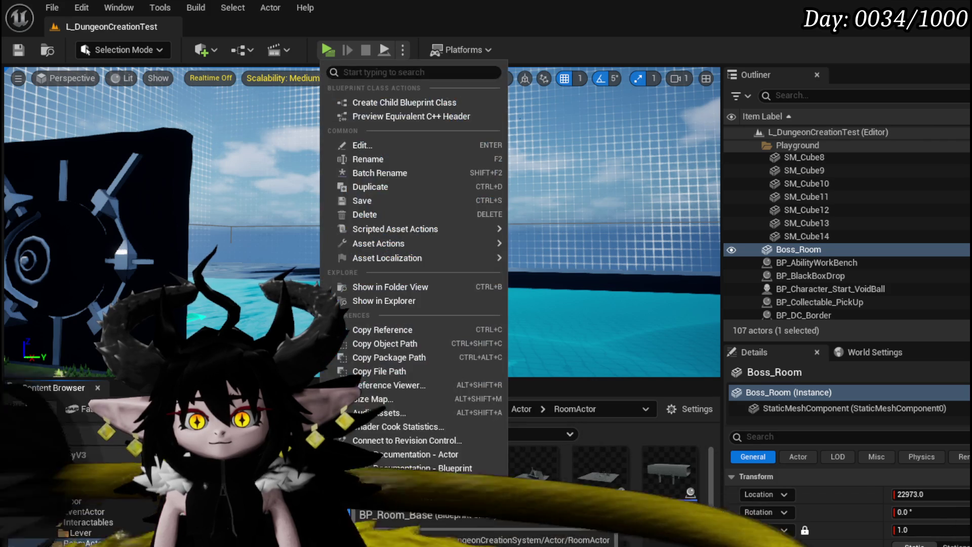
left_click(430, 282)
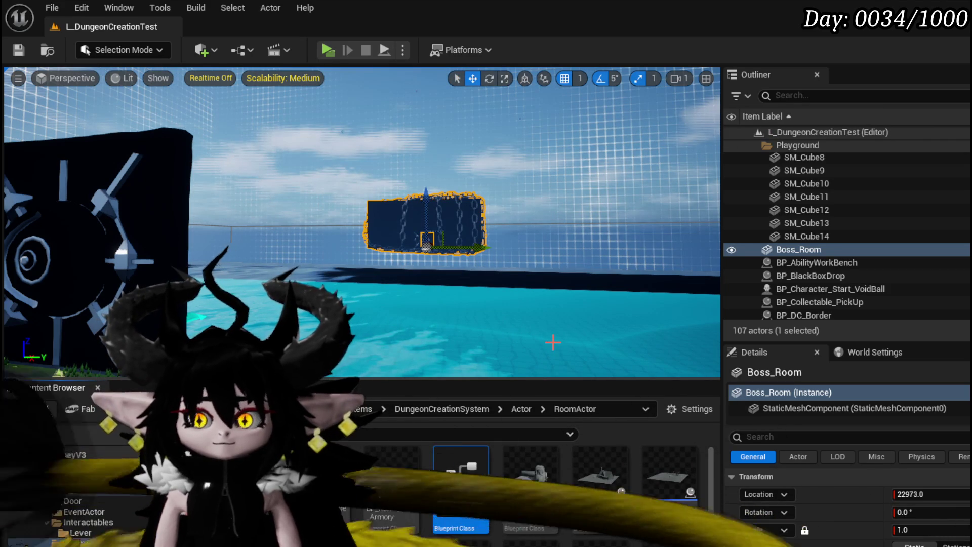
Name it BP_Room_FinalBoss, save it, and select its StaticMesh component.
key("BackSpace")
key("BackSpace")
key("BackSpace")
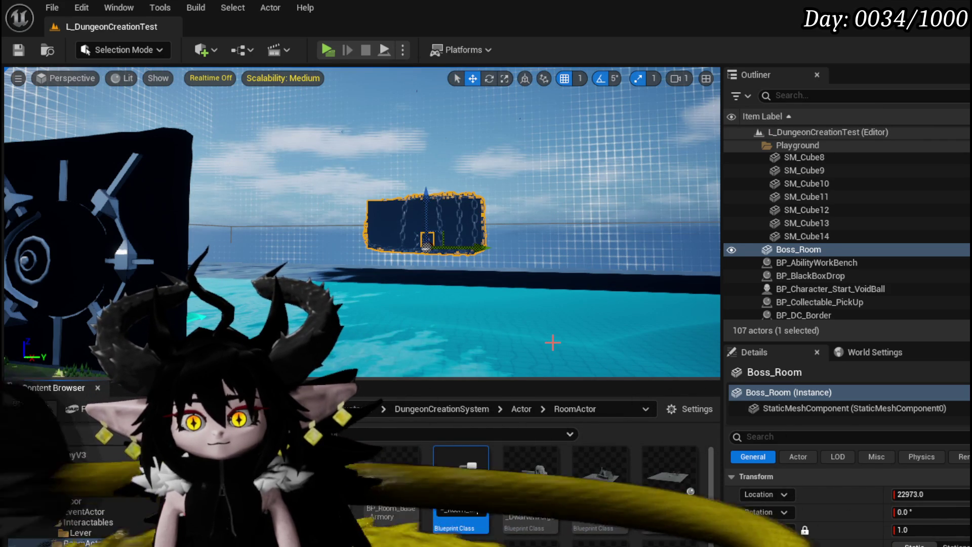
type("BossA")
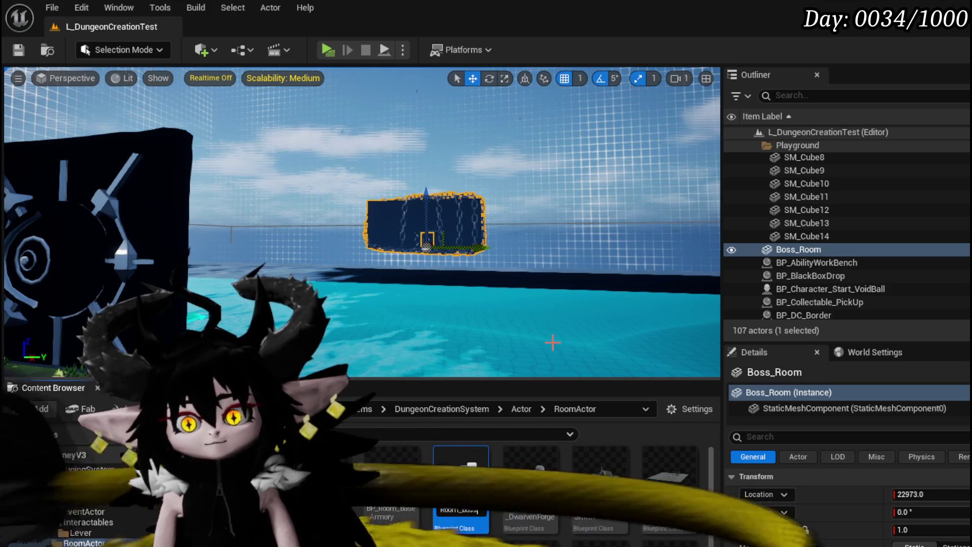
key("BackSpace")
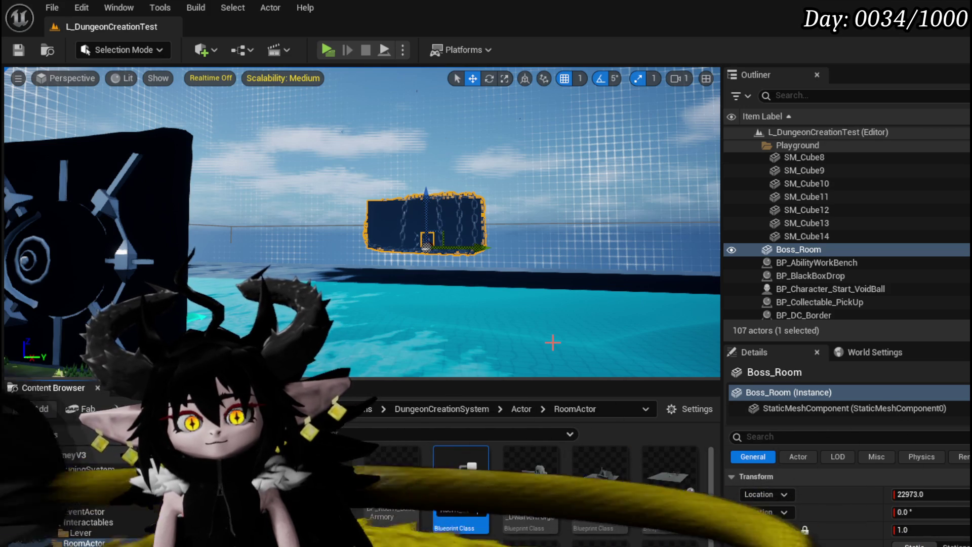
key("BackSpace")
type("FinalB")
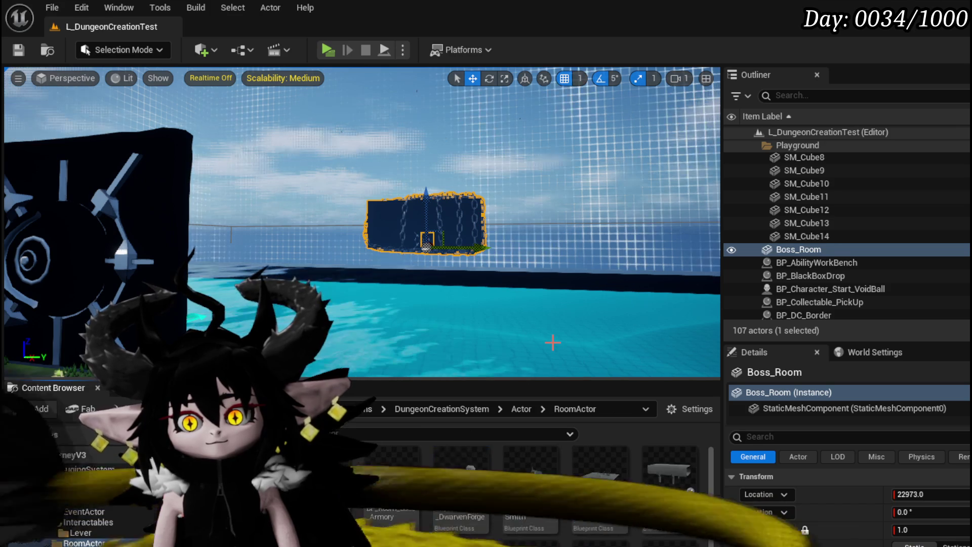
key("Return")
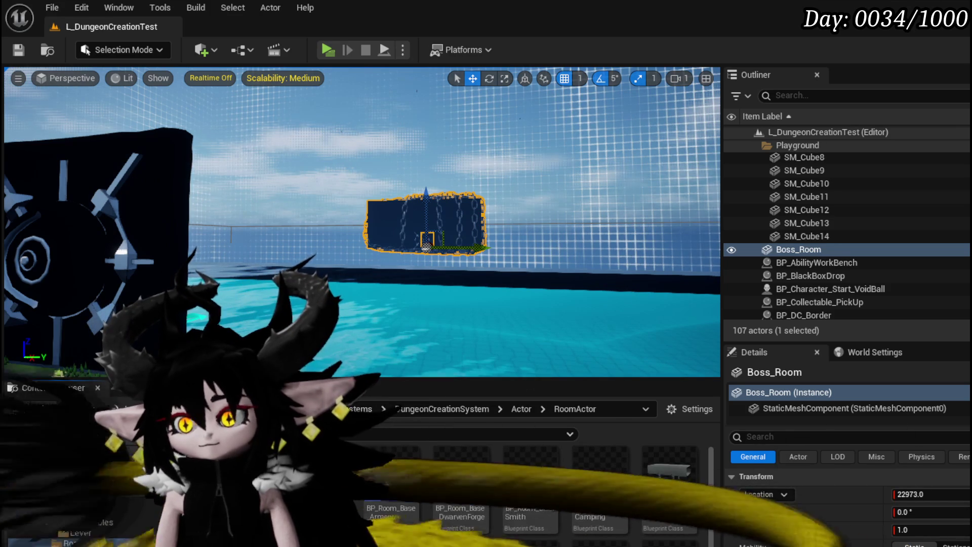
key("ctrl+shift+s")
left_click(737, 494)
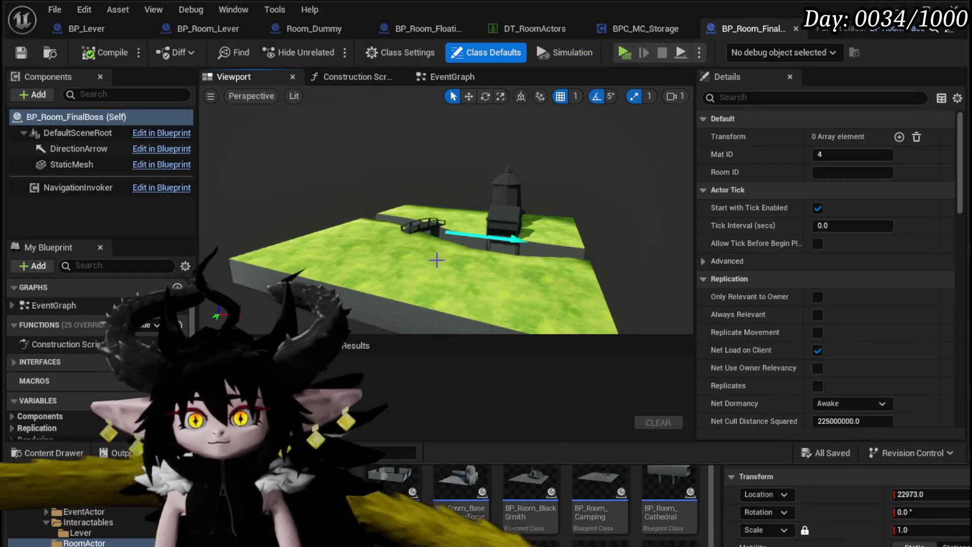
left_click(437, 260)
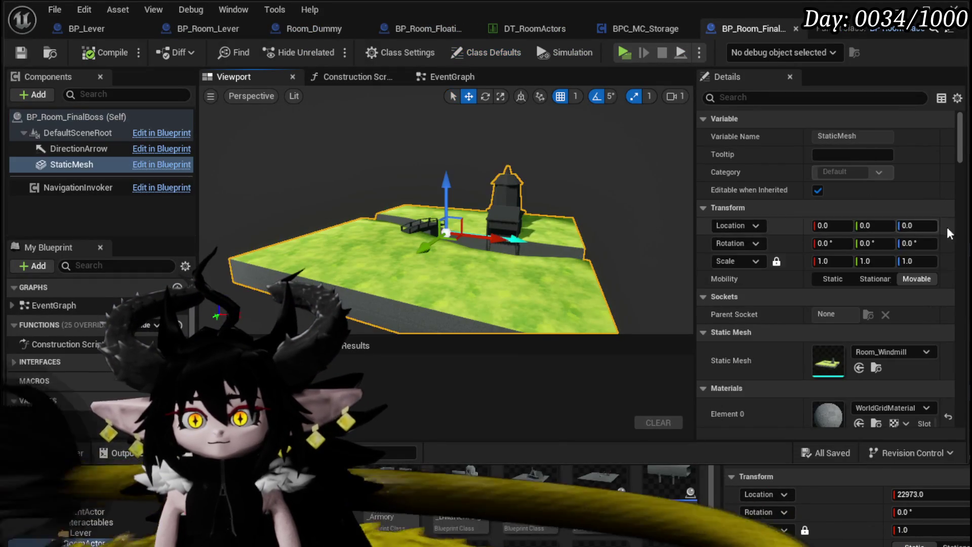
Set the room's StaticMesh component to the chain-wrapped Boss_Room mesh.
left_click(889, 350)
type("oss")
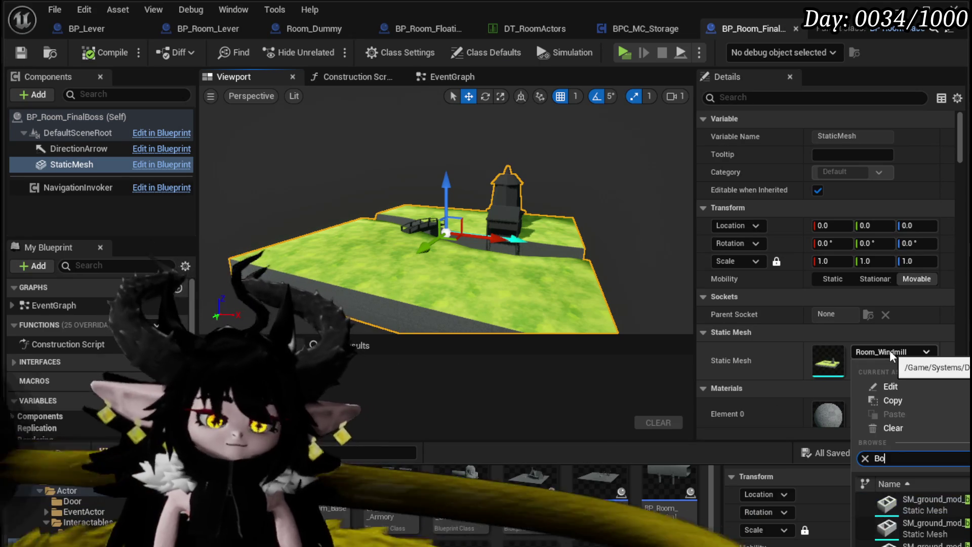
left_click(923, 501)
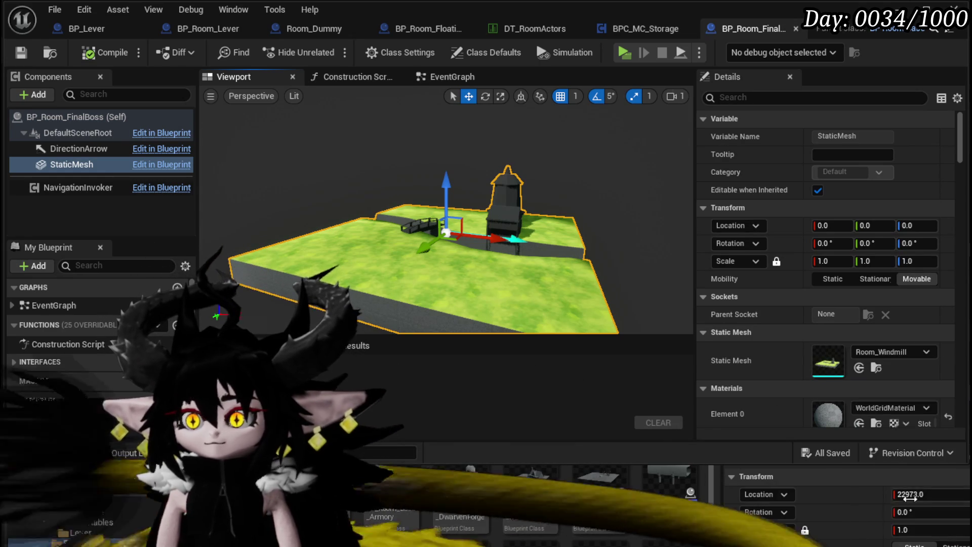
left_click_drag(466, 260, 572, 261)
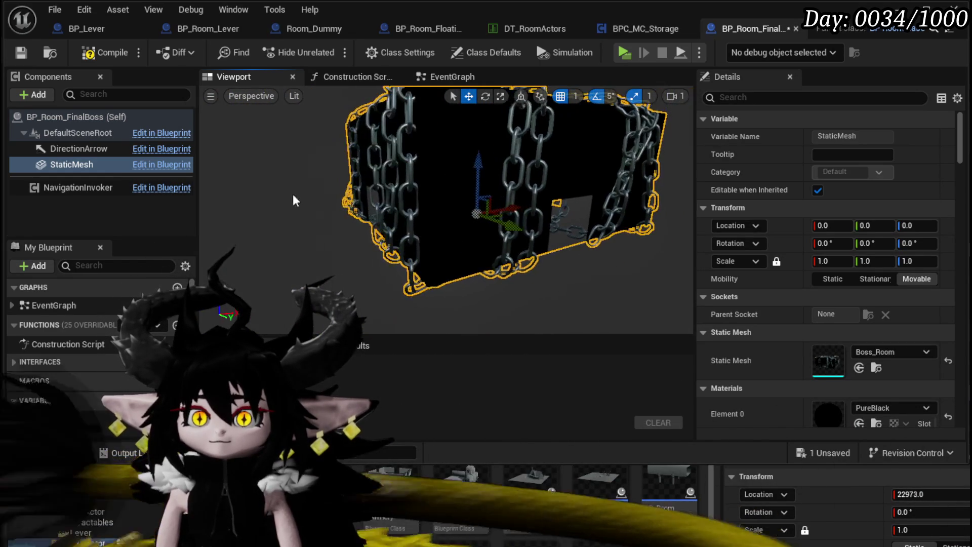
Add a test StaticMesh1 component, delete it, compile, and browse to the Door folder.
left_click(43, 96)
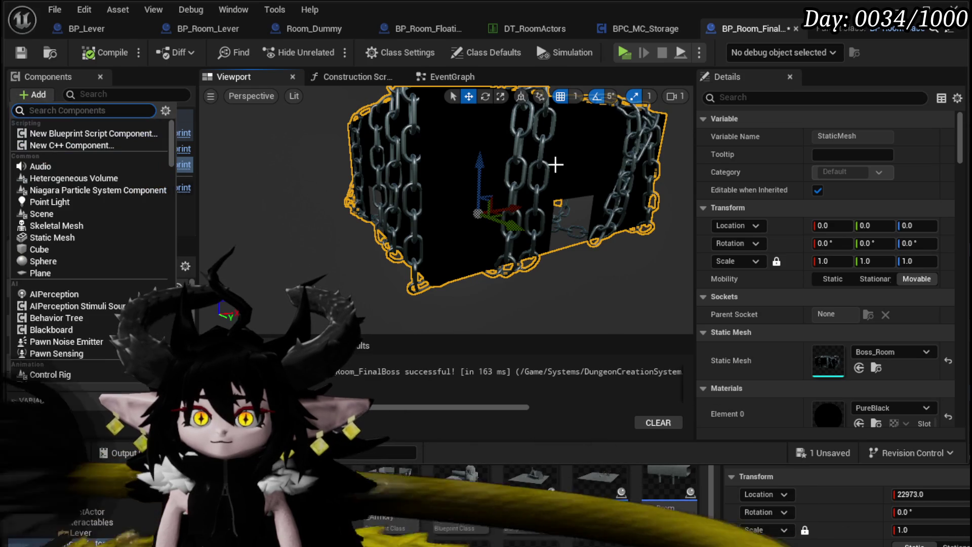
type("add St")
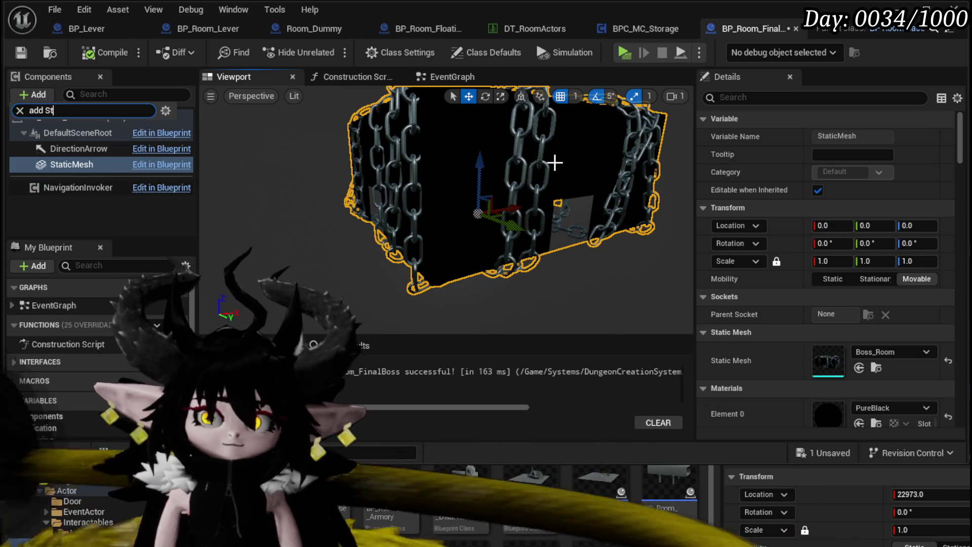
type("ati")
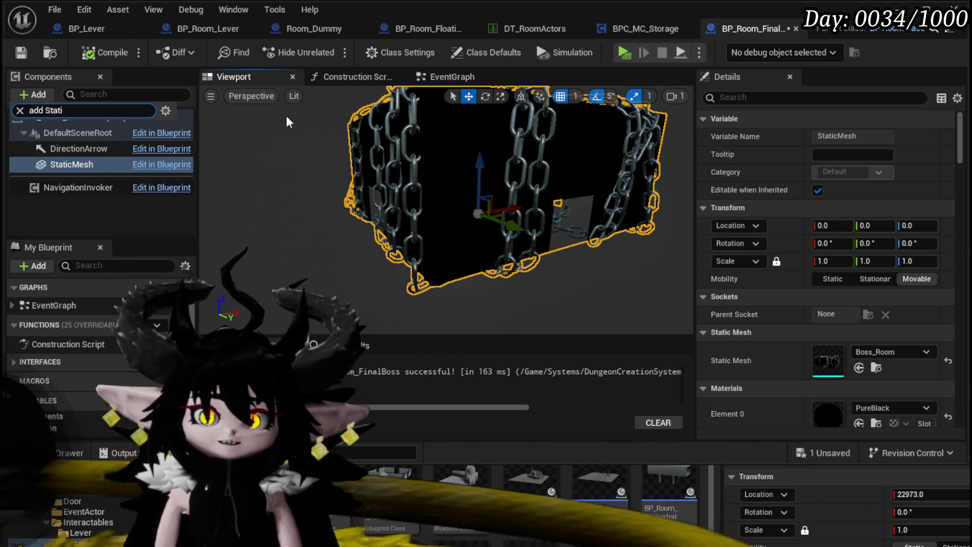
left_click(18, 111)
key("Escape")
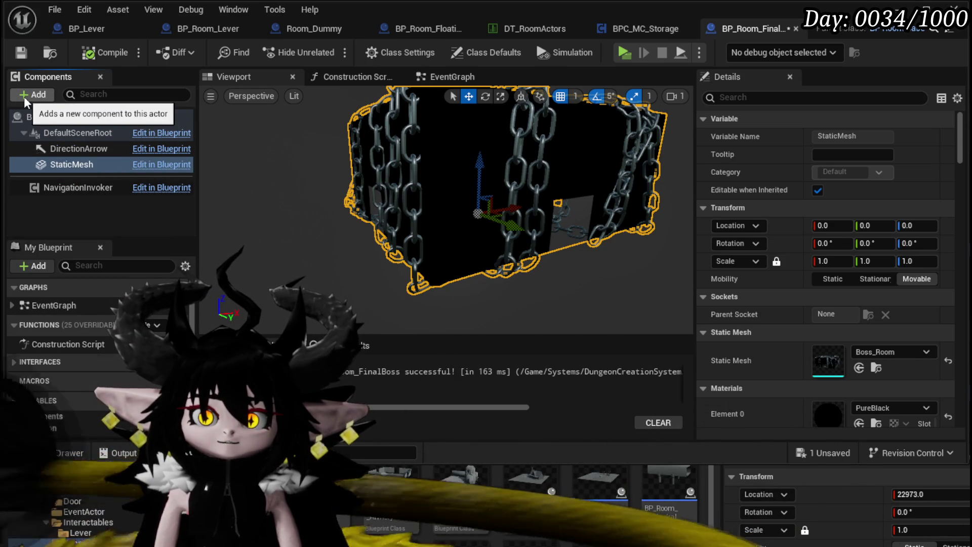
left_click(36, 97)
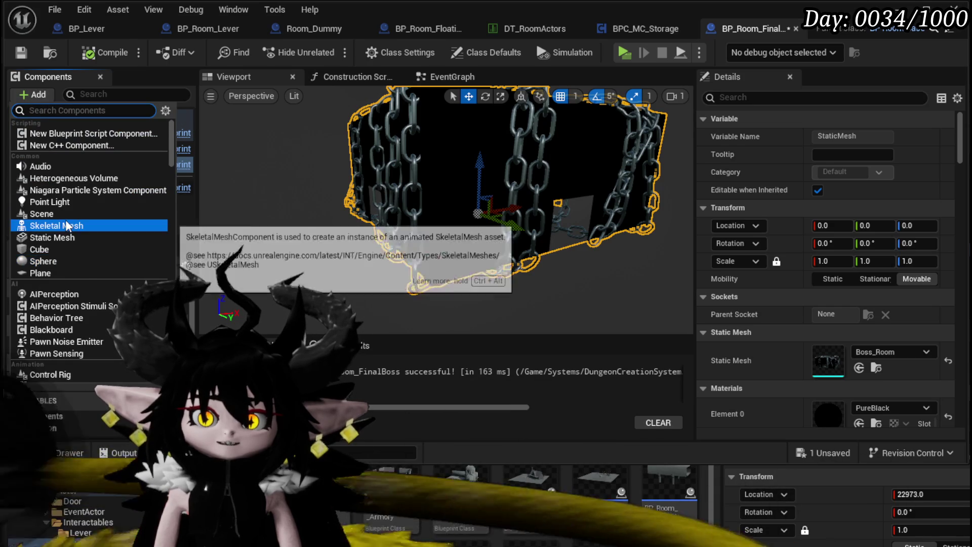
left_click(73, 238)
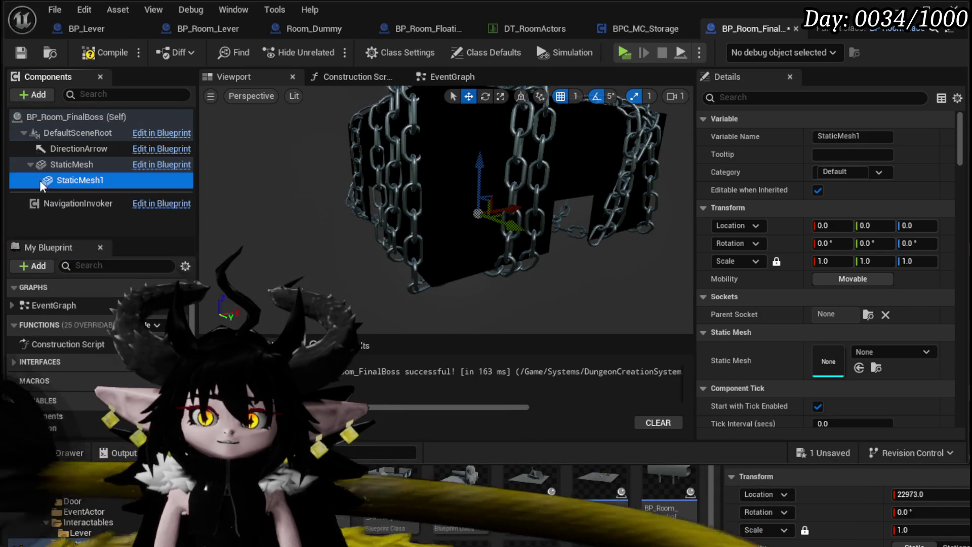
key("Delete")
left_click(85, 54)
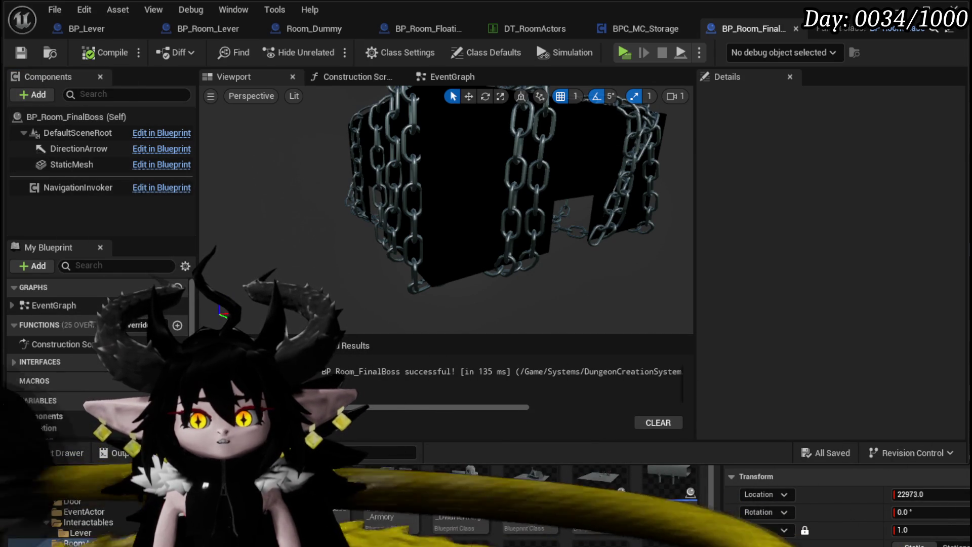
left_click(87, 511)
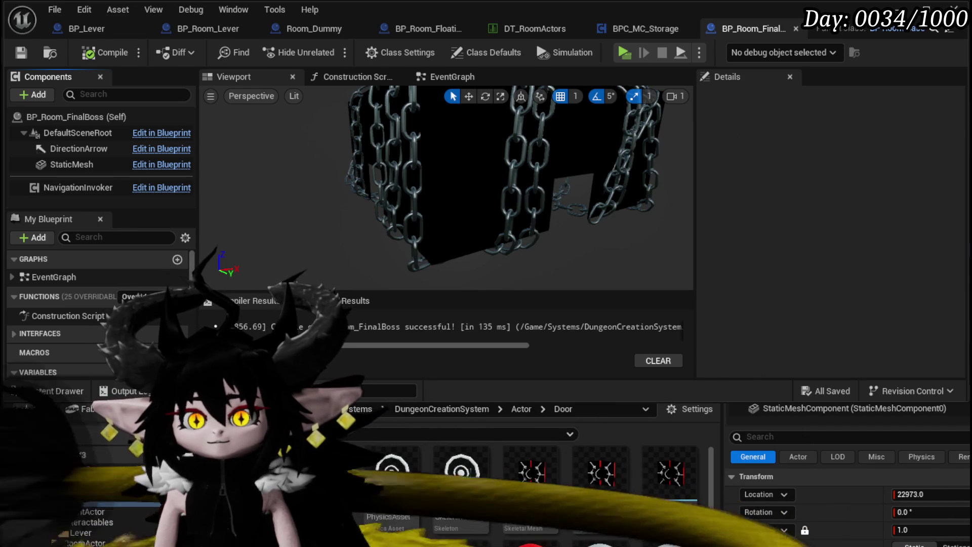
In BP_DC_Door, select the StaticMesh frame with Door_Iris and DoorInside for copying.
left_click(78, 488)
double_click(585, 466)
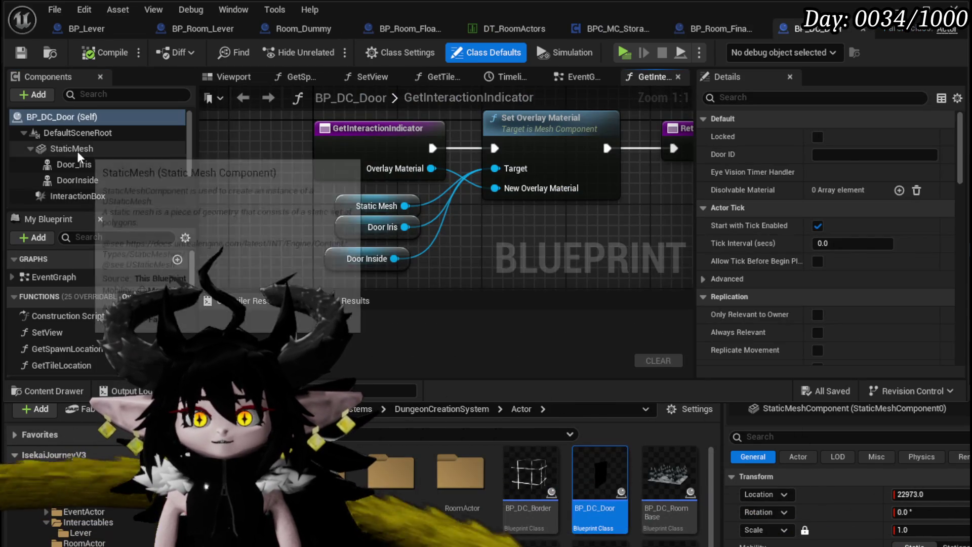
left_click(77, 151)
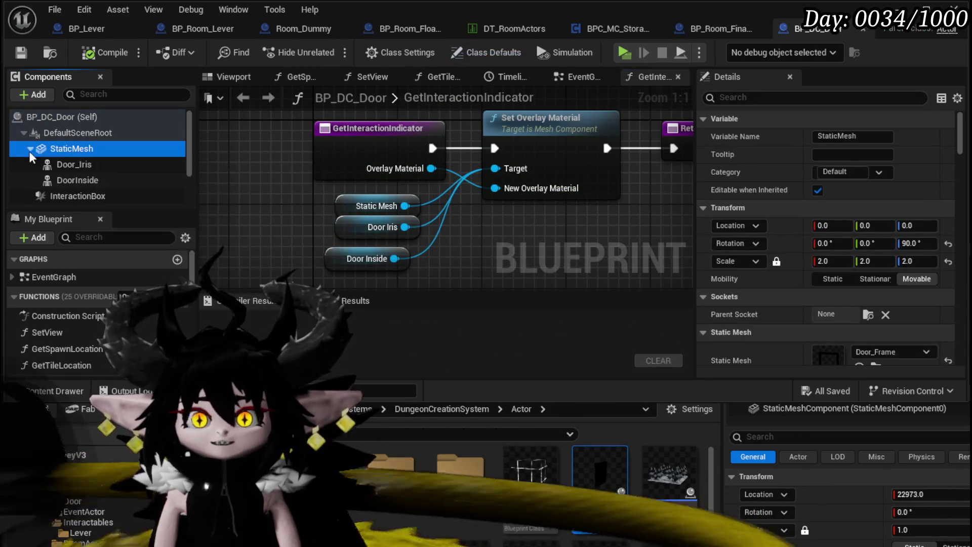
left_click(30, 149)
left_click(29, 148)
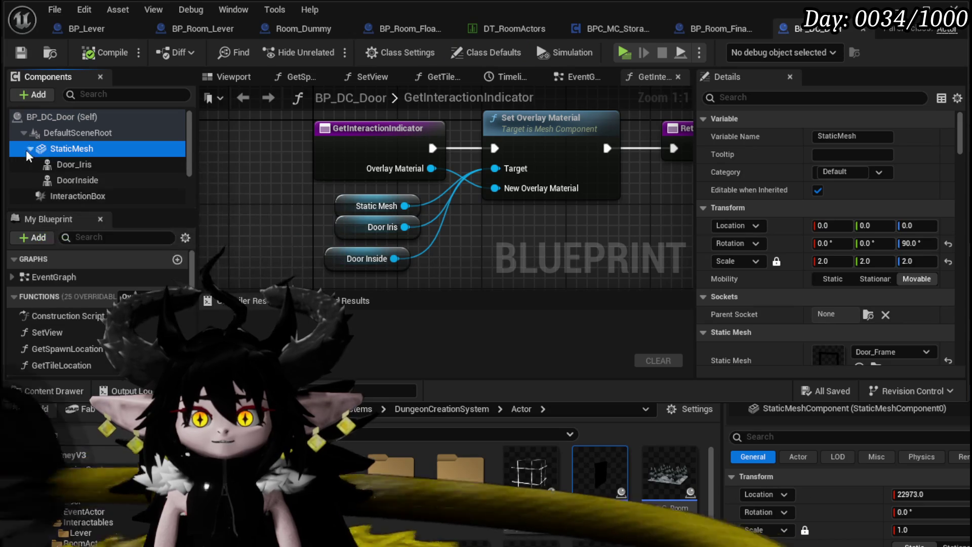
left_click(64, 163)
left_click(70, 179, "shift")
scroll(117, 174, "down", 1)
scroll(118, 174, "up", 3)
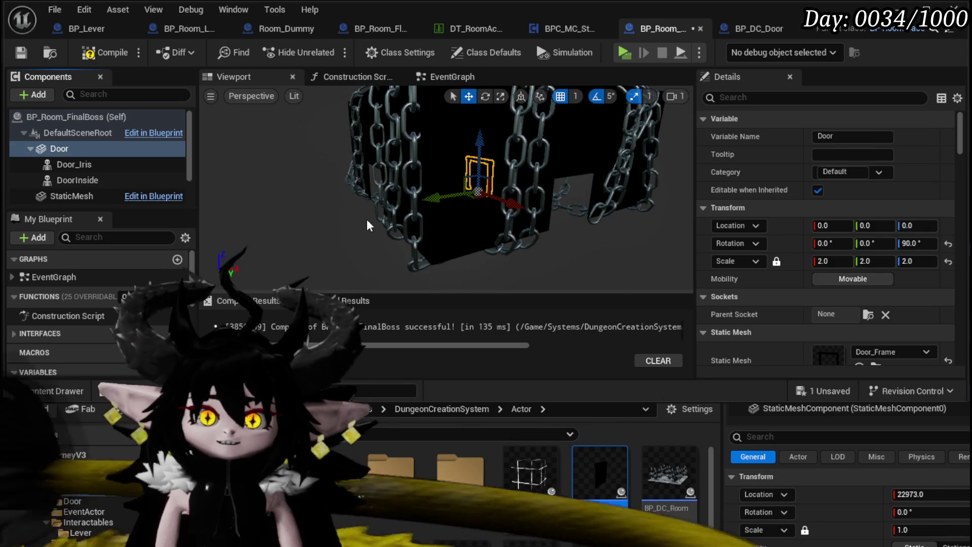
Move the pasted Door into the boss room's wall at X -2481.
left_click_drag(369, 165, 370, 165)
left_click_drag(511, 198, 511, 198)
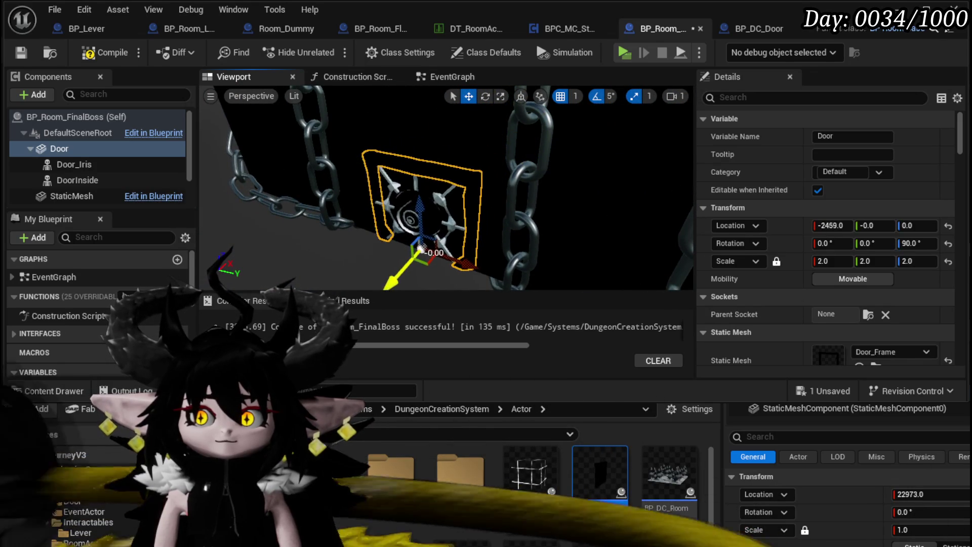
left_click_drag(356, 219, 408, 198)
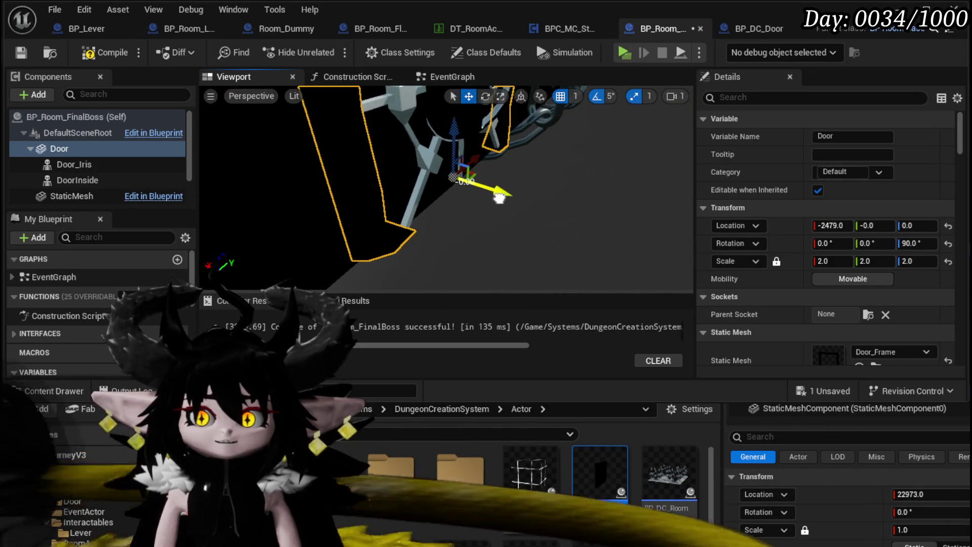
left_click_drag(461, 184, 461, 183)
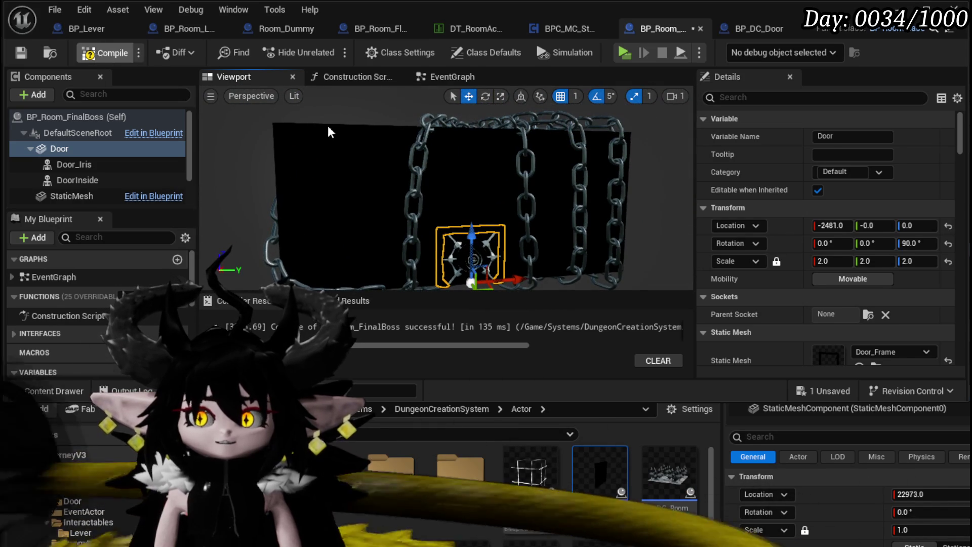
left_click_drag(400, 132, 400, 132)
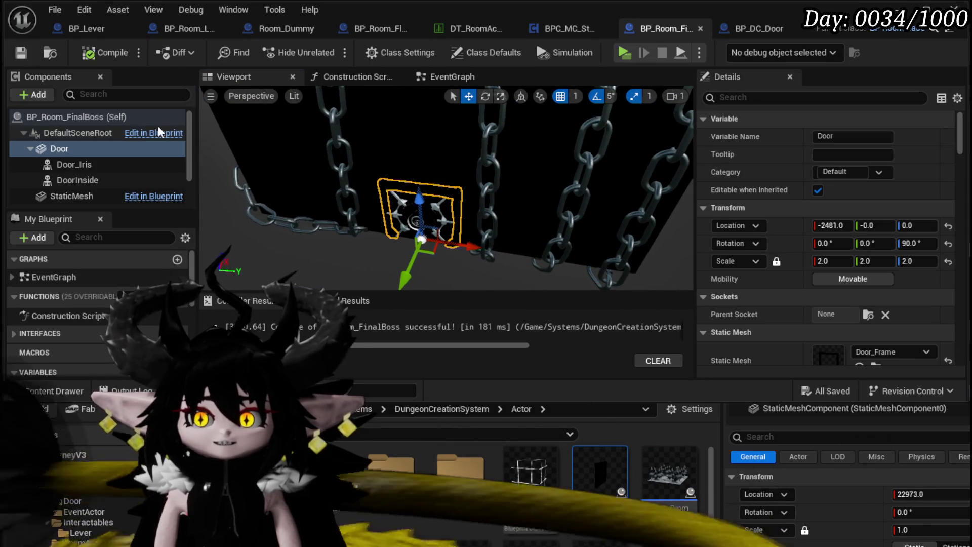
left_click(432, 79)
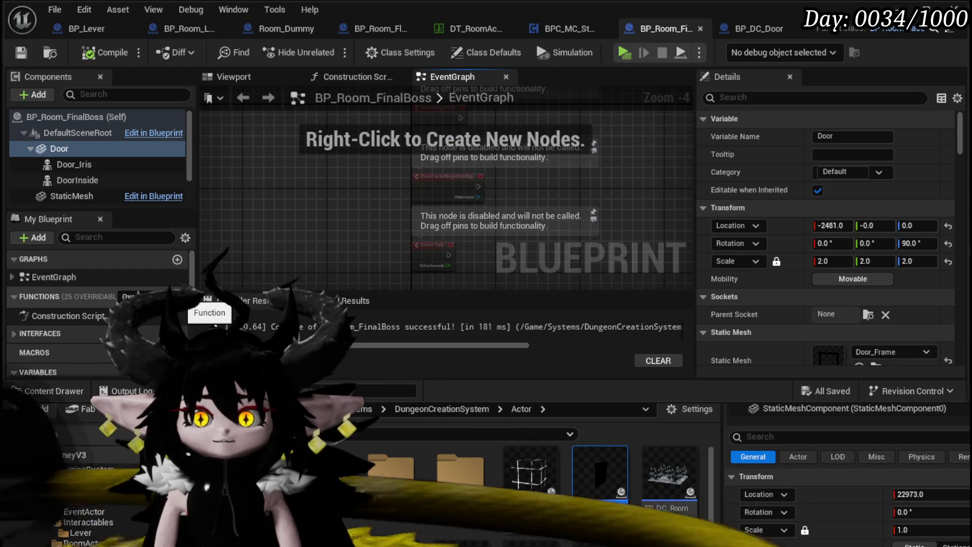
Create a new function named OpenSouthDoor in BP_Room_FinalBoss.
left_click(177, 296)
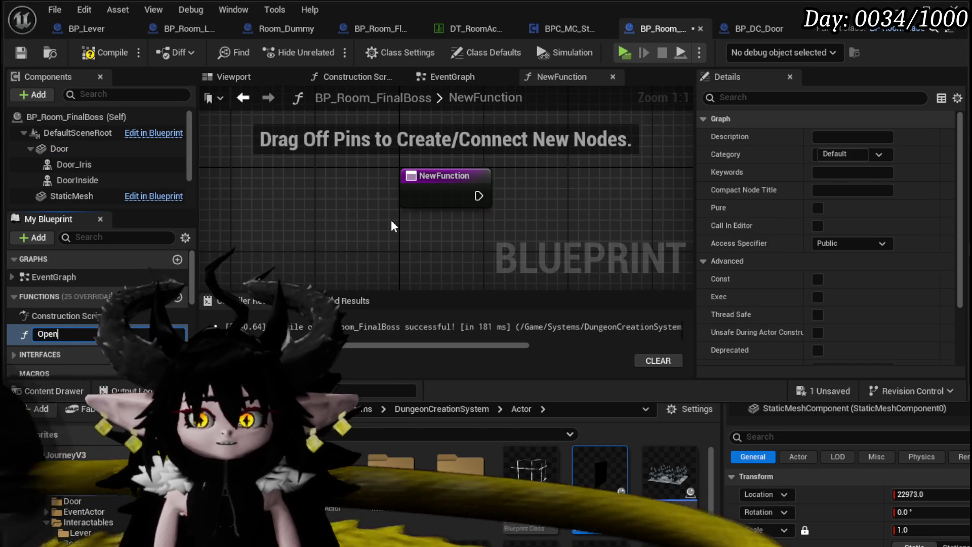
type("D")
key("BackSpace")
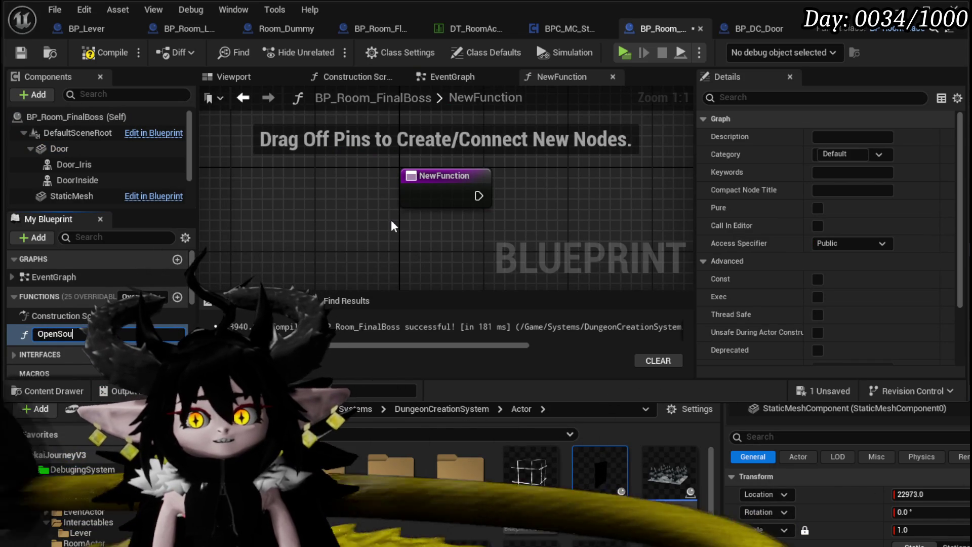
key("Return")
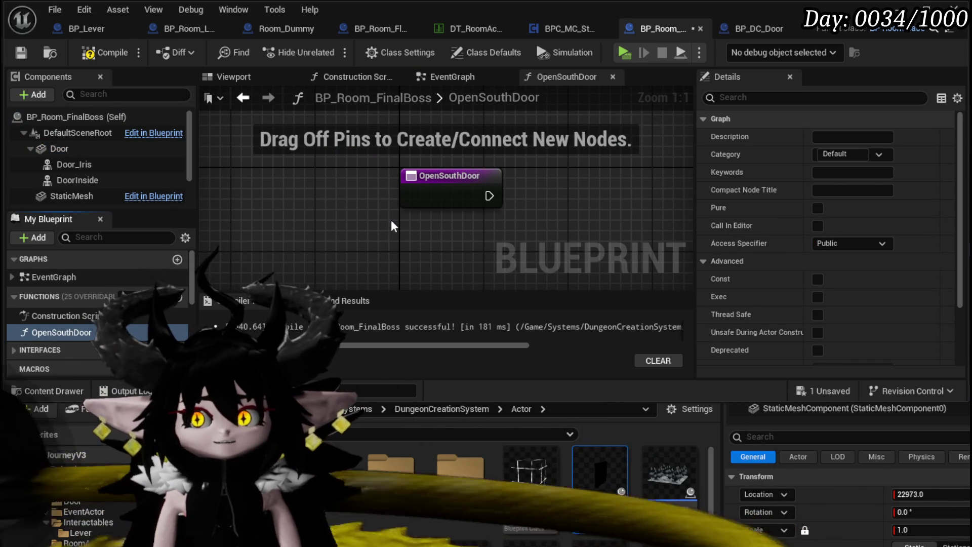
Place Door, Door Iris and Door Inside getters in the OpenSouthDoor graph.
mouse_move(65, 149)
left_mouse_down()
mouse_move(552, 181)
mouse_move(566, 193)
left_mouse_up()
left_click_drag(412, 186, 372, 126)
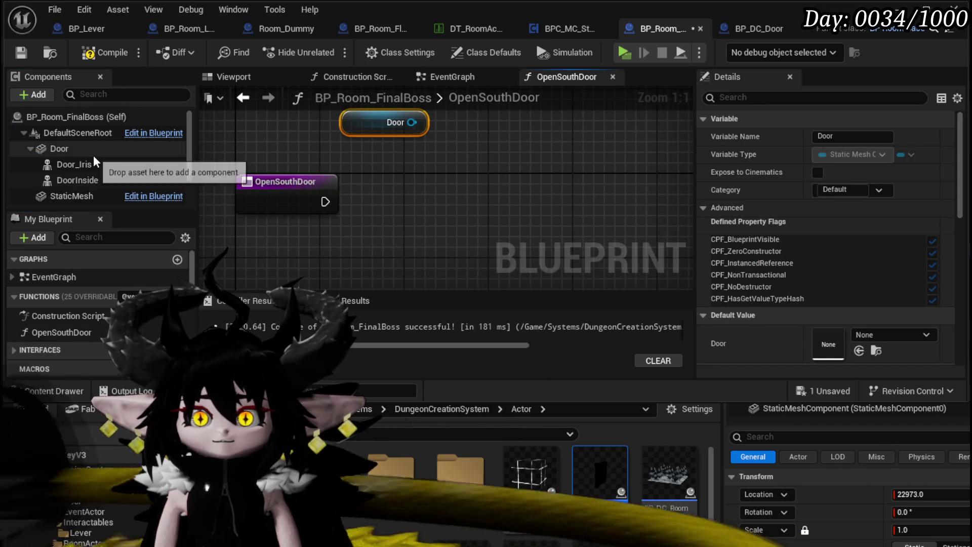
left_click_drag(95, 160, 296, 157)
left_click_drag(366, 141, 363, 133)
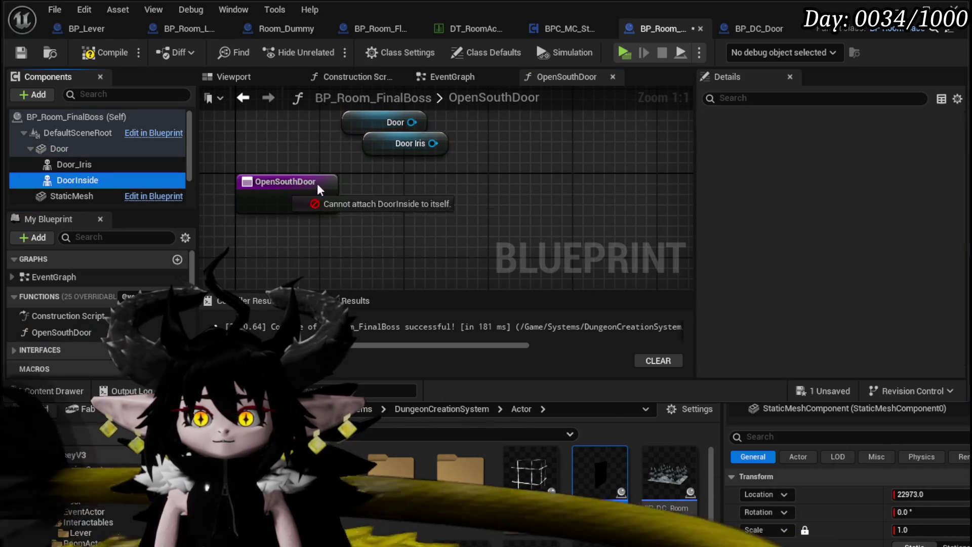
left_click_drag(181, 189, 415, 174)
Feed the three components into Destroy Component, run it from OpenSouthDoor, and save.
left_click_drag(412, 122, 566, 148)
type("Des")
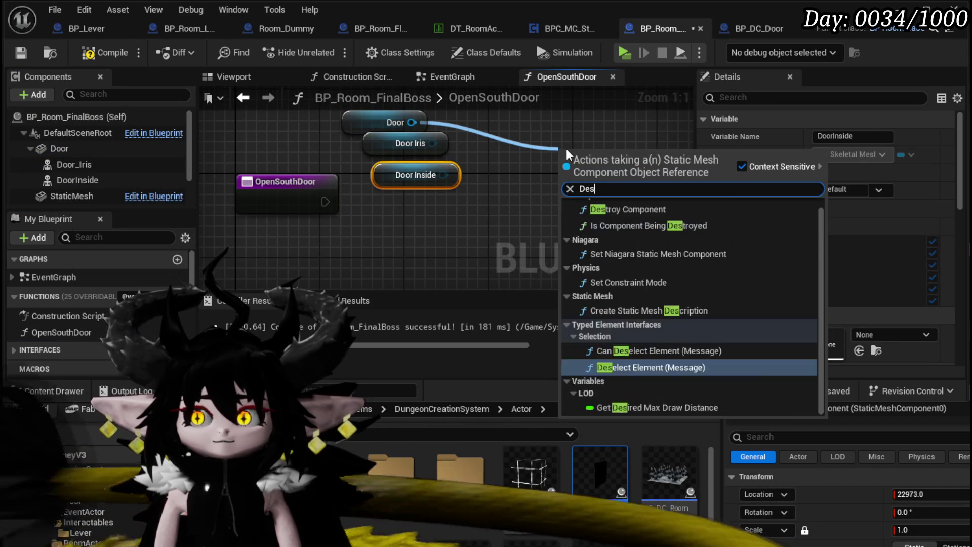
type("tr")
left_click(627, 215)
mouse_move(538, 192)
left_mouse_down()
mouse_move(565, 200)
mouse_move(599, 173)
left_mouse_up()
mouse_move(308, 200)
left_mouse_down()
mouse_move(597, 195)
mouse_move(554, 203)
left_mouse_up()
left_click(20, 54)
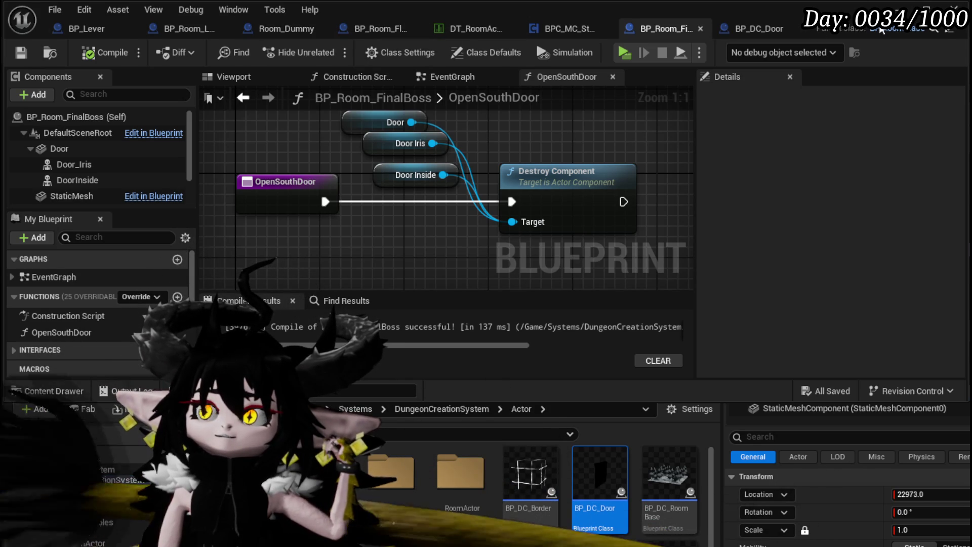
left_click(911, 12)
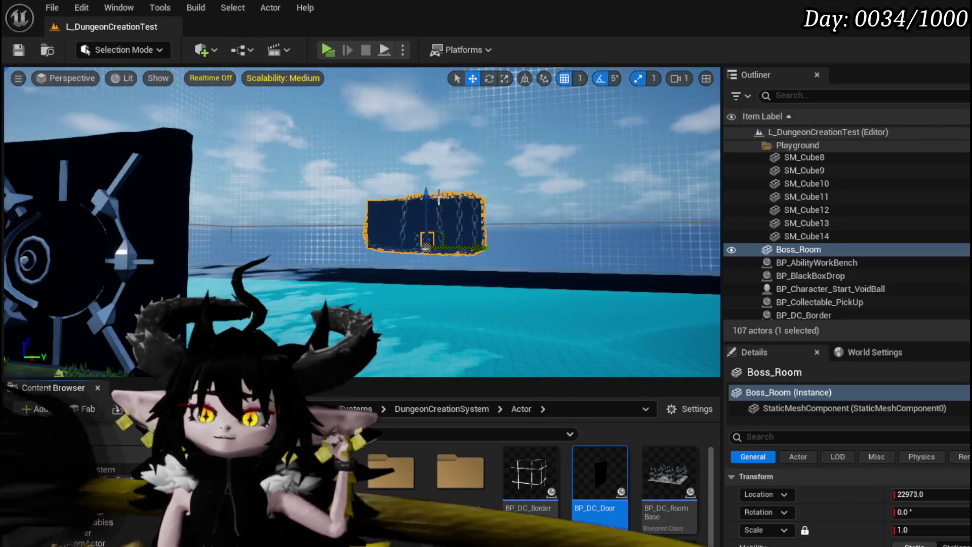
Delete the old Boss_Room and spare door actors BP_DC_Door4–7, then save the level.
key("Delete")
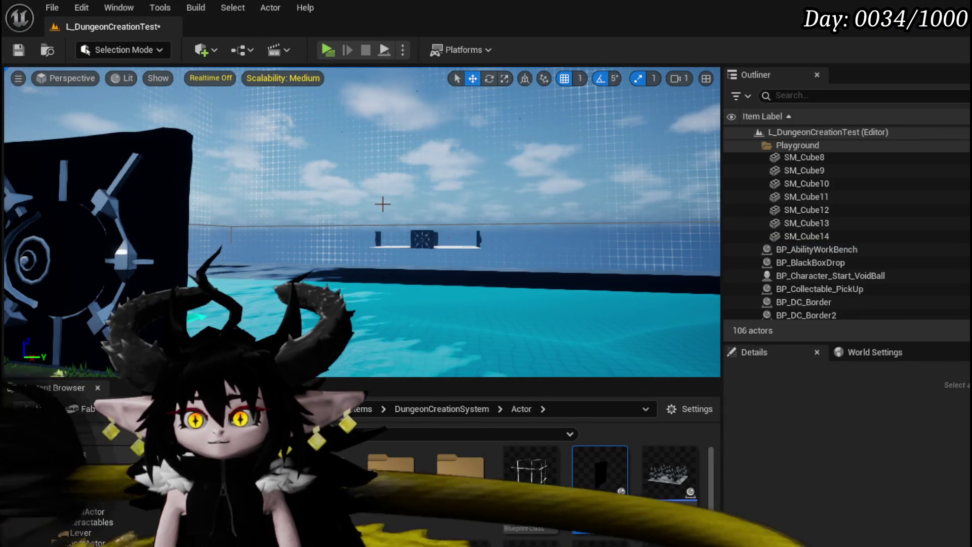
left_click(429, 238)
key("Delete")
left_click(430, 237)
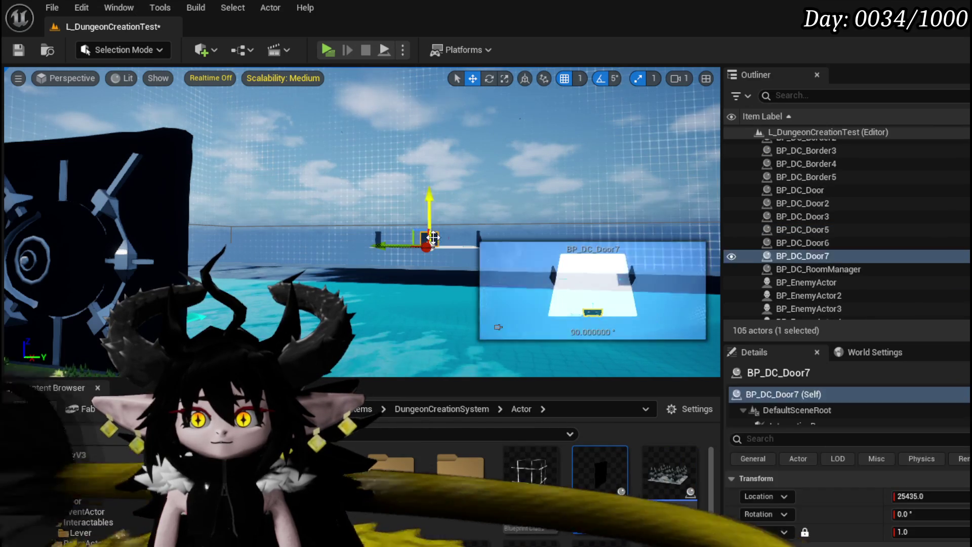
key("Delete")
left_click(429, 238)
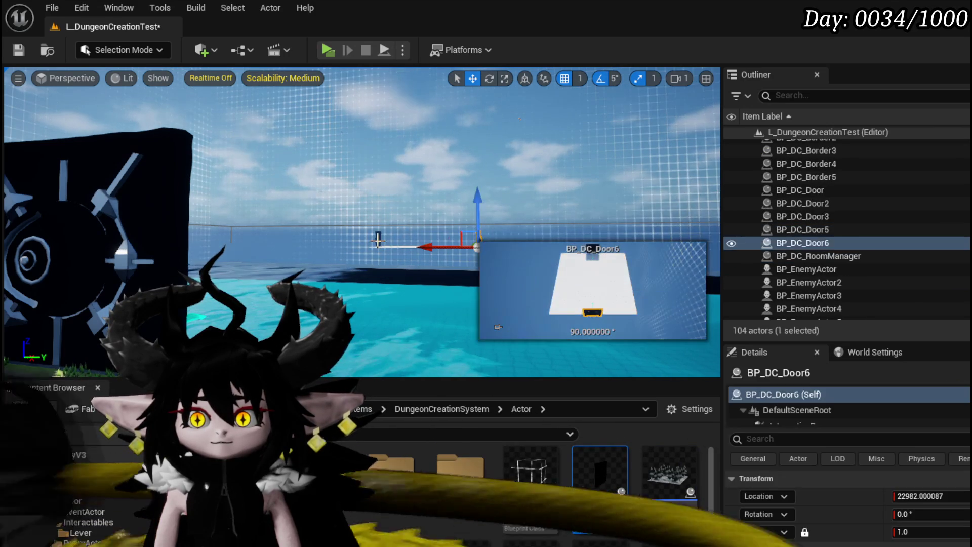
key("Delete")
left_click(377, 238)
key("Delete")
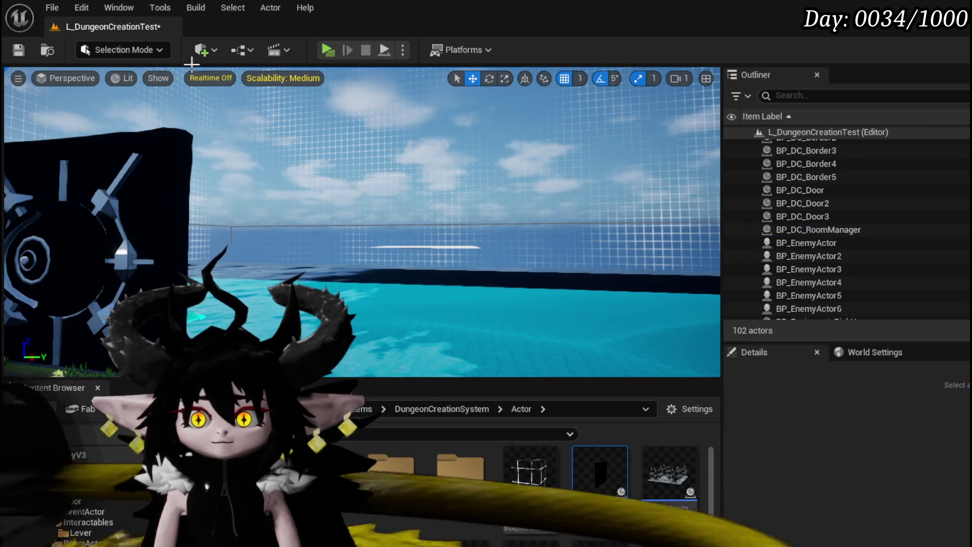
key("ctrl+s")
Place BP_Room_FinalBoss from the RoomActor folder at X 23030.0 and save the level.
left_click(79, 501)
left_click(85, 512)
scroll(71, 501, "up", 3)
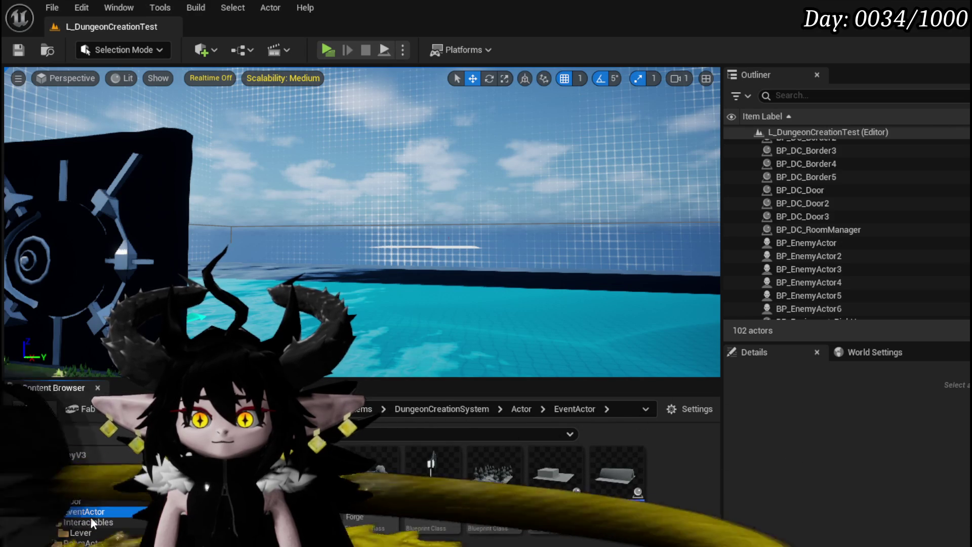
left_click(84, 542)
left_click_drag(515, 445, 430, 248)
scroll(430, 248, "up", 3)
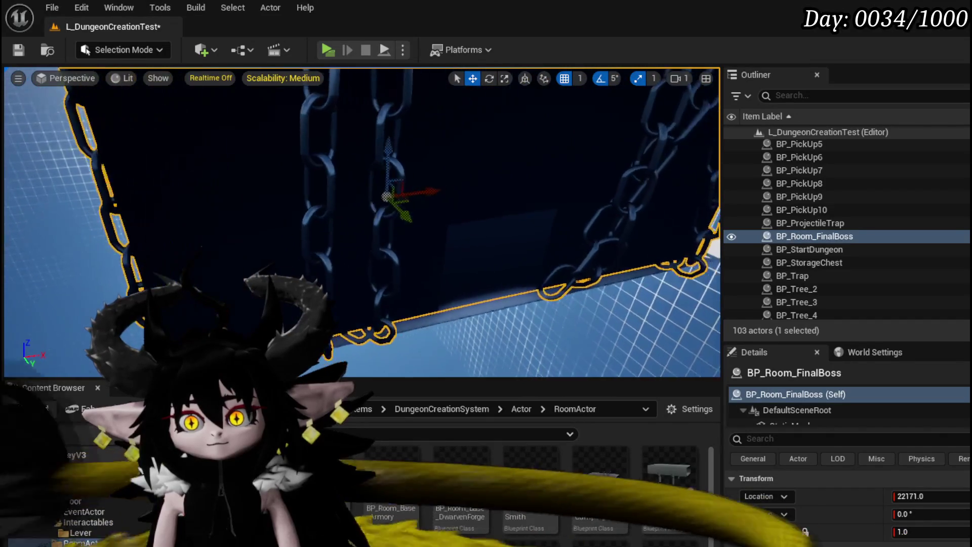
left_click_drag(439, 203, 464, 201)
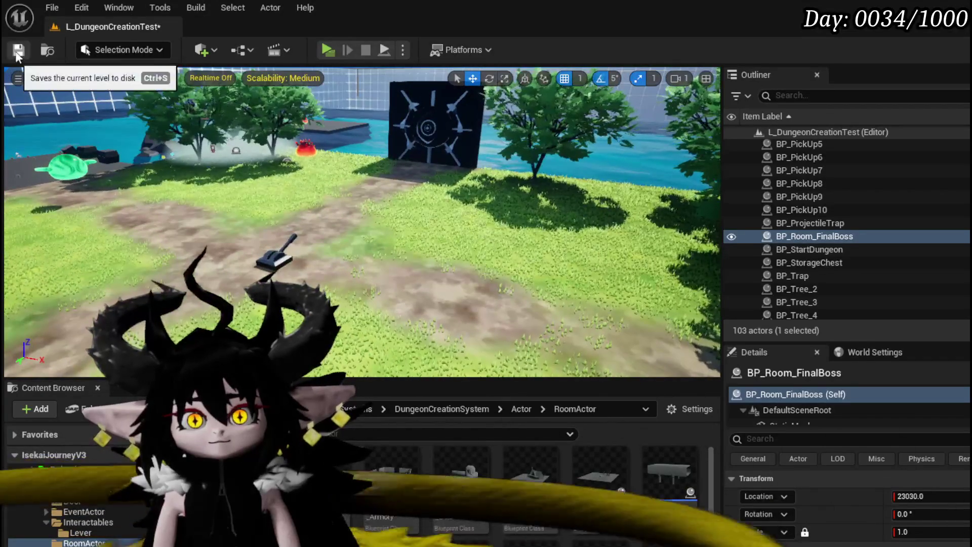
left_click(18, 50)
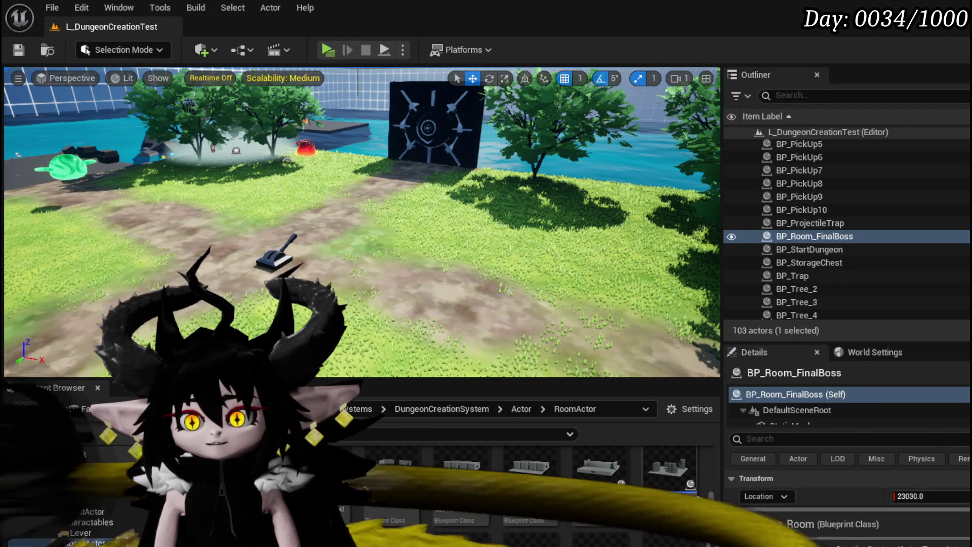
In BP_Room_Lever's BeginPlay, add Get Actor Of Class searching for BP_Room_FinalBoss.
double_click(400, 476)
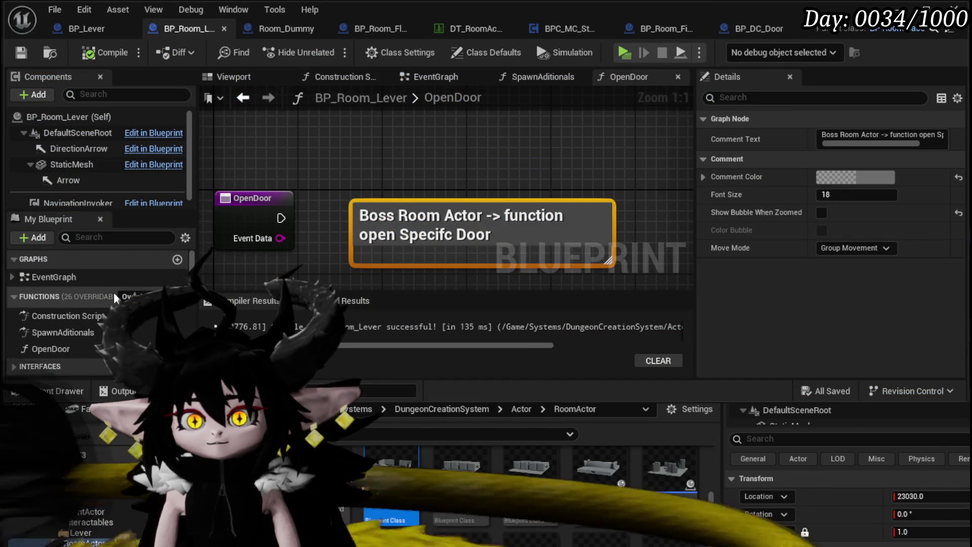
double_click(54, 277)
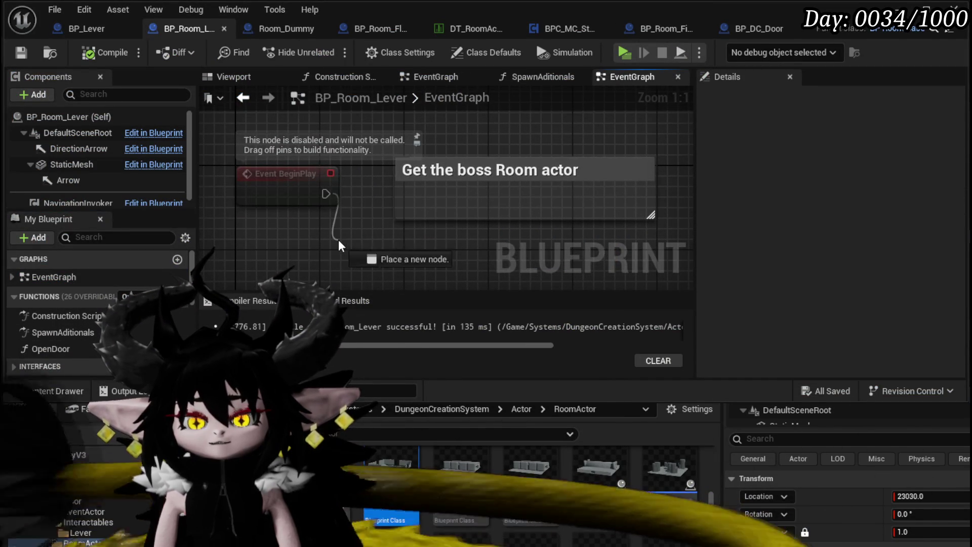
left_click_drag(338, 239, 338, 241)
type("get actor ")
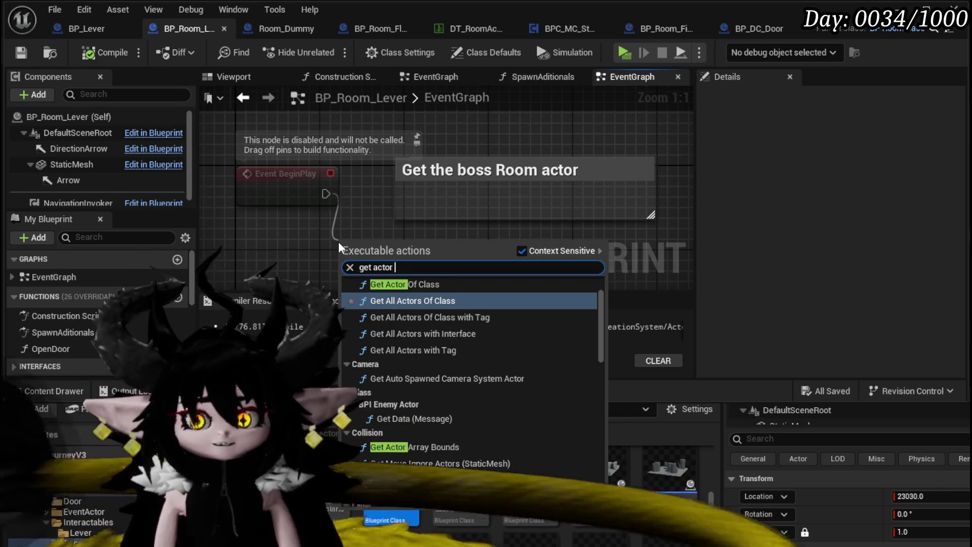
type("of")
left_click(437, 298)
left_click_drag(402, 257, 498, 204)
left_click(462, 248)
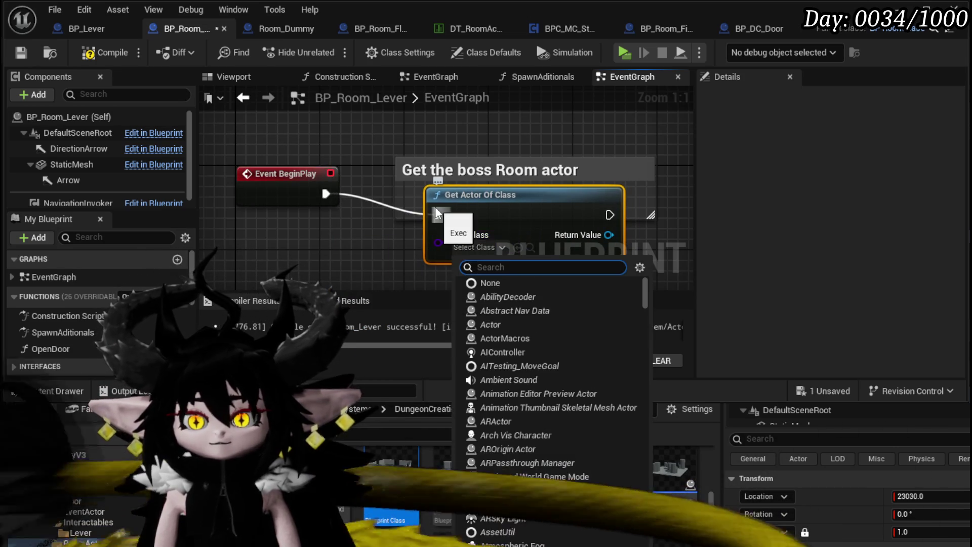
type("Boss")
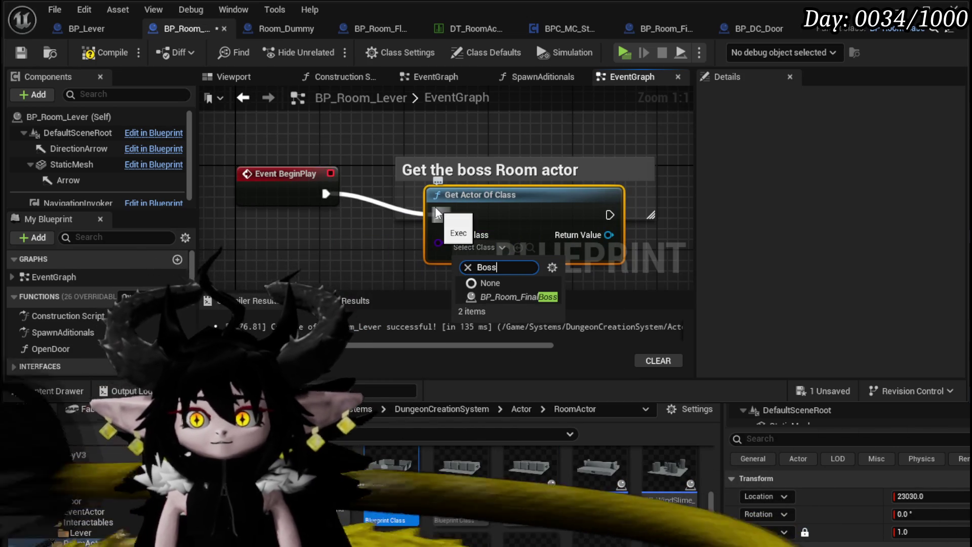
Promote the found actor to a BossRoom variable, then compile and save.
left_click(283, 189)
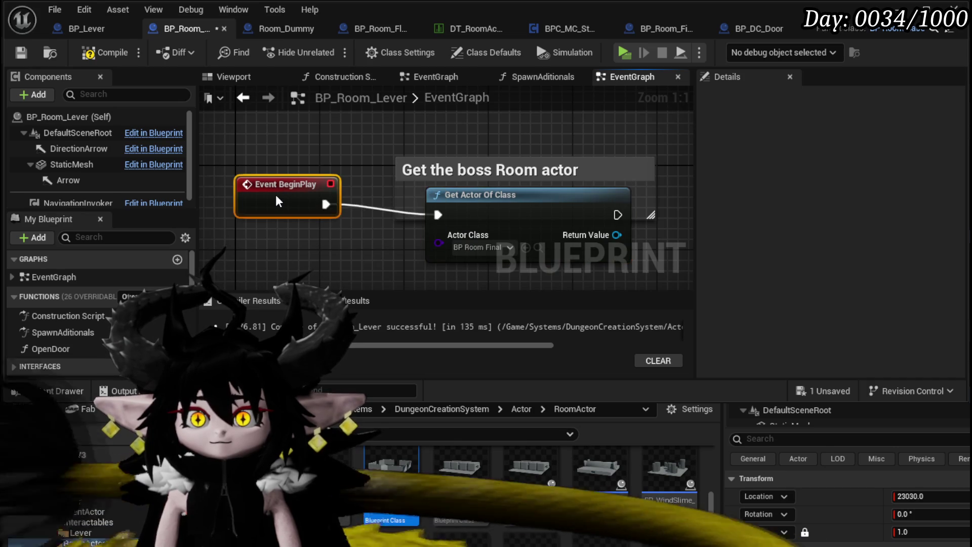
left_click_drag(357, 203, 184, 191)
right_click(430, 222)
left_click(490, 263)
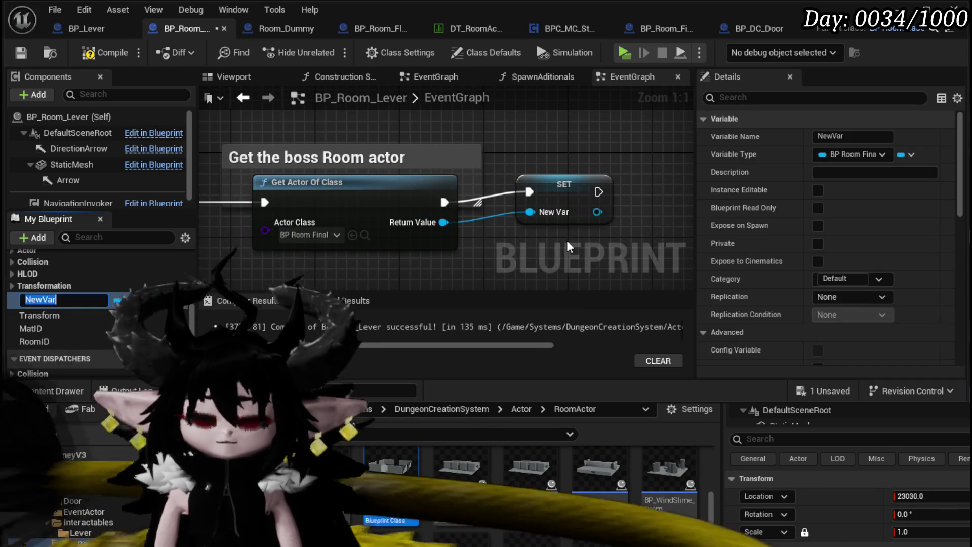
type("BossRoom")
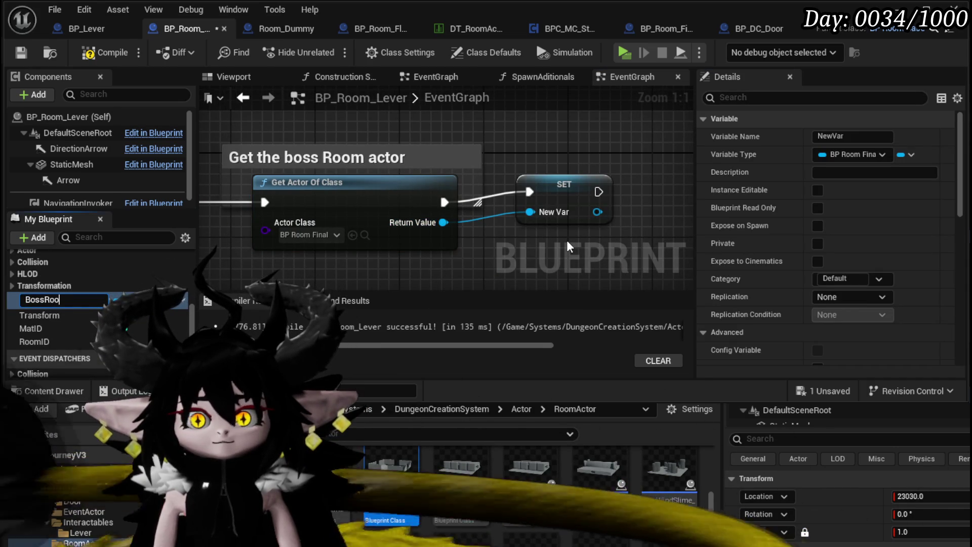
key("Return")
left_click_drag(539, 213, 540, 223)
left_click(21, 53)
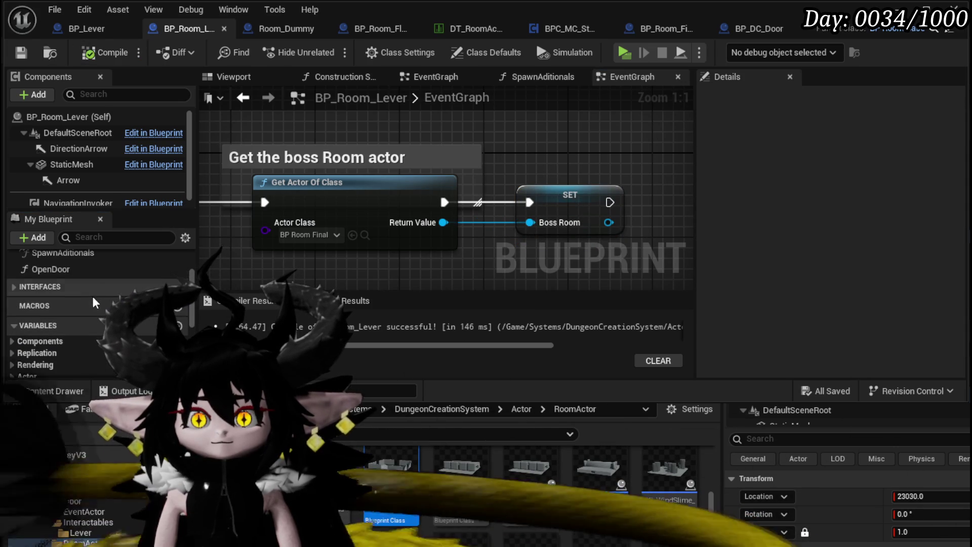
double_click(51, 269)
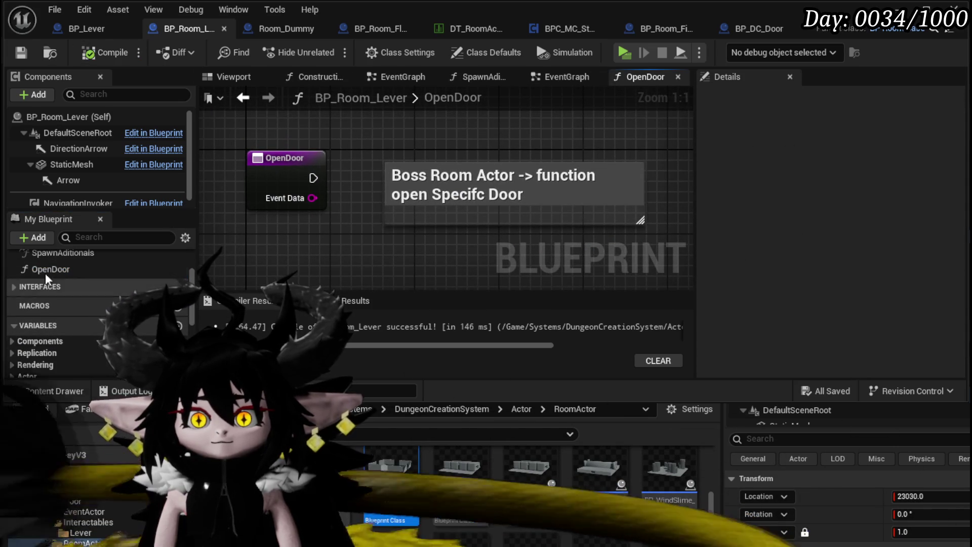
Make OpenDoor call Open South Door on a BossRoom getter, then start a play test.
scroll(98, 292, "down", 3)
left_click_drag(43, 368, 264, 112)
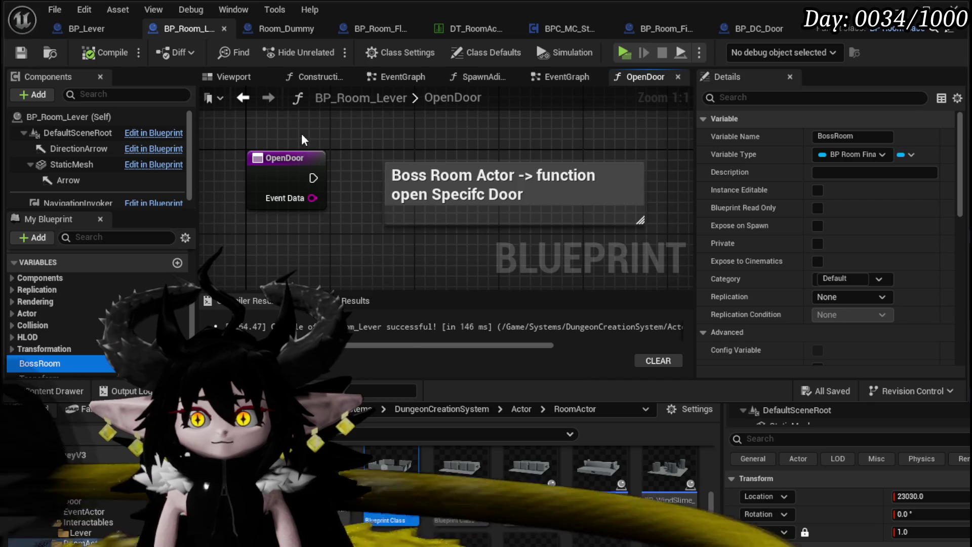
left_click_drag(304, 140, 310, 223)
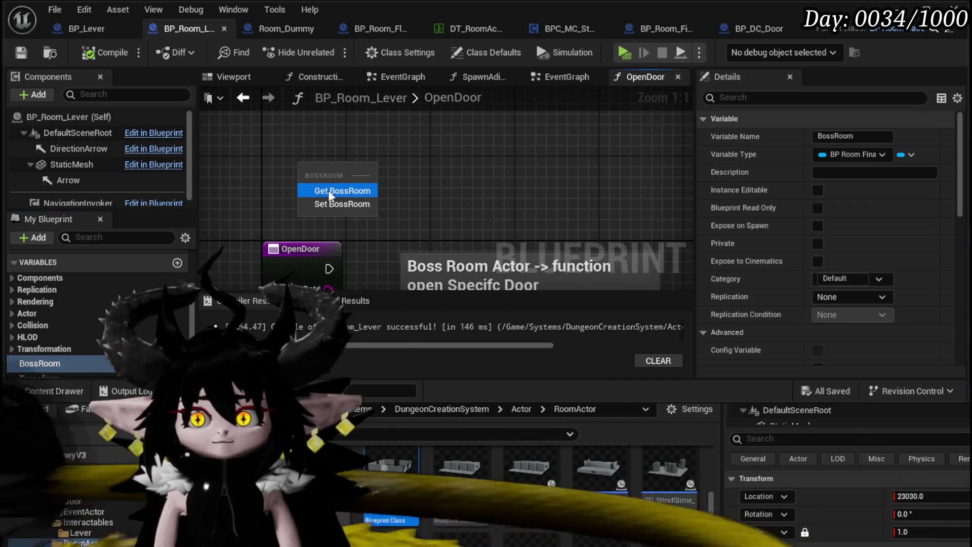
left_click(329, 190)
left_click_drag(364, 168, 452, 181)
type("south")
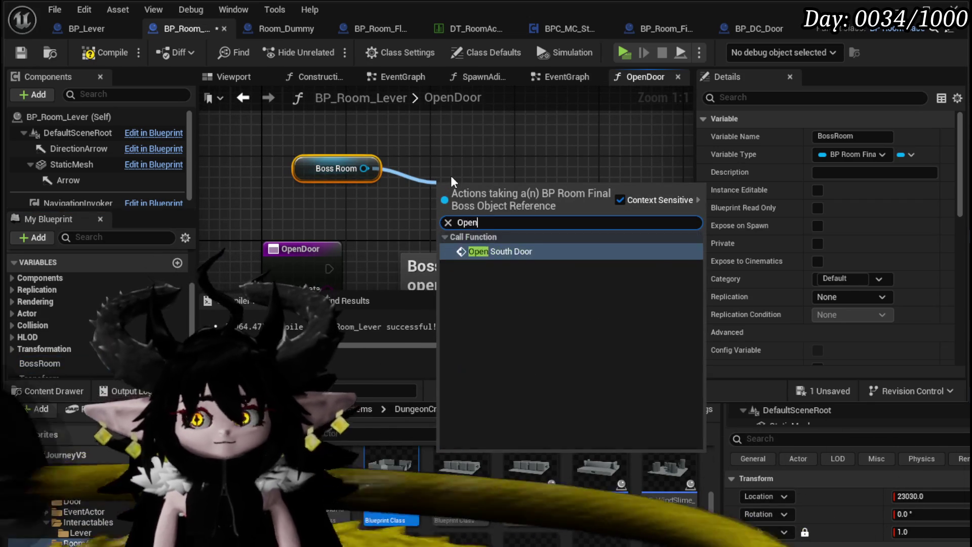
key("Return")
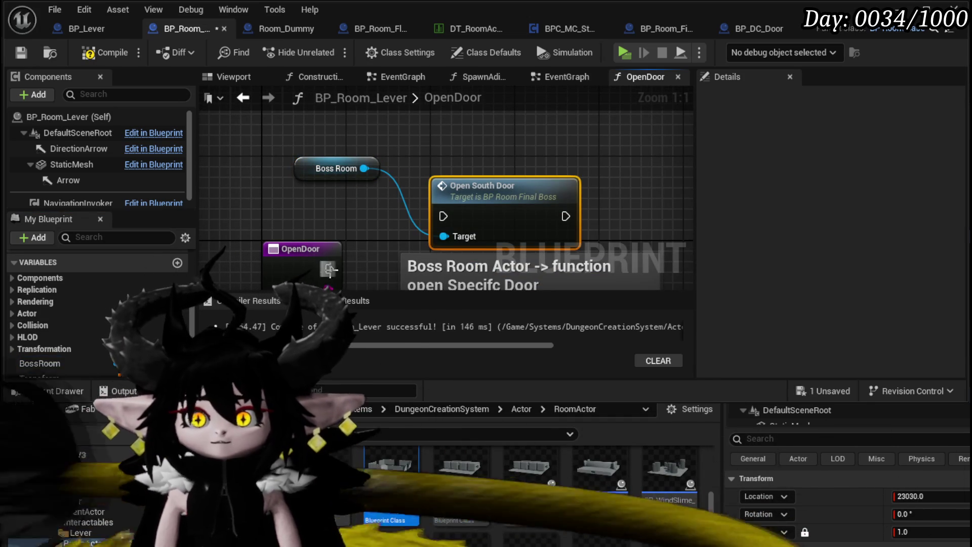
left_click_drag(329, 269, 431, 219)
scroll(439, 212, "down", 2)
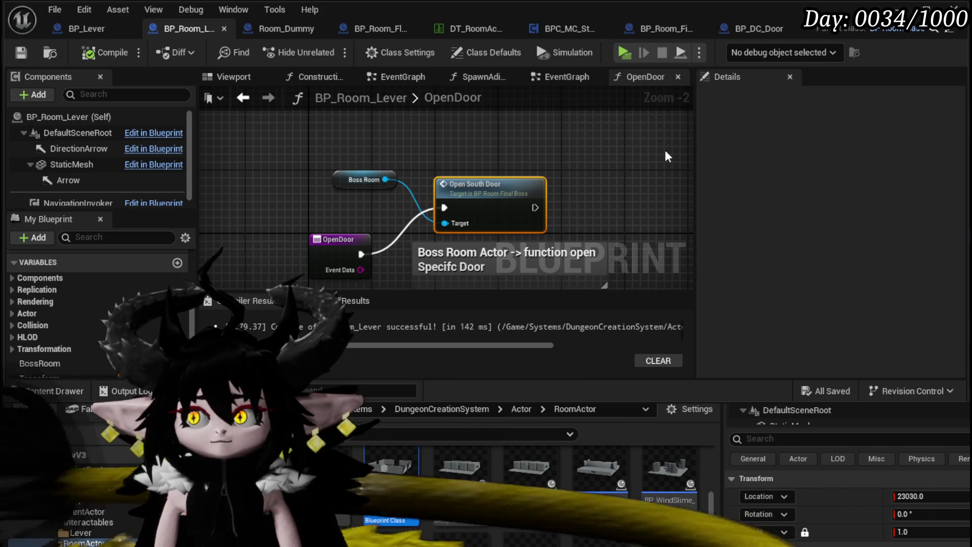
left_click_drag(510, 156, 484, 92)
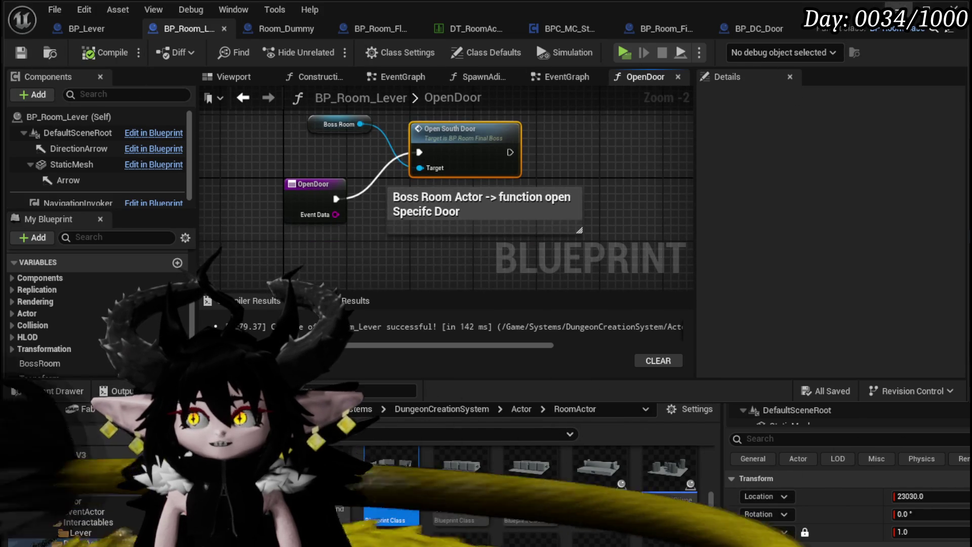
key("alt+Tab")
left_click(328, 50)
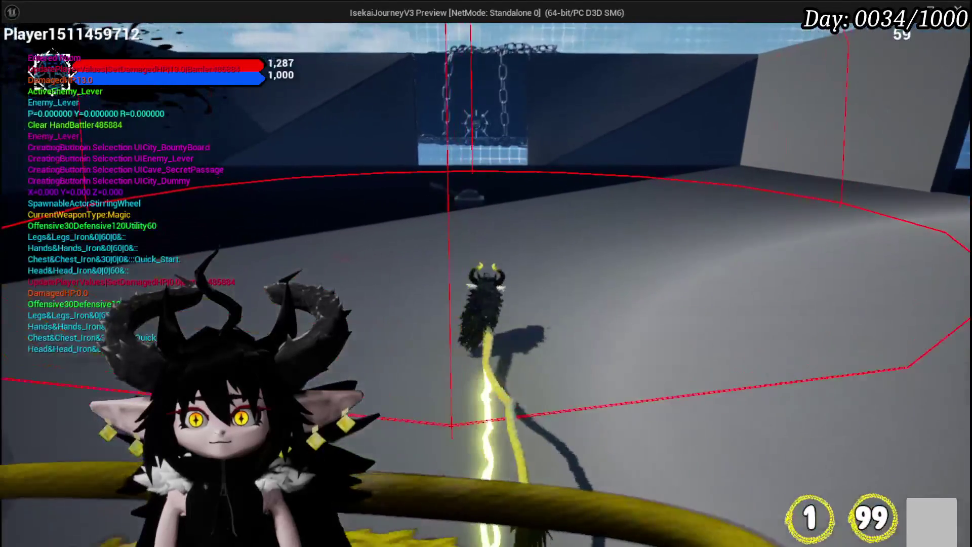
Run and jump the character around the lever in the boss room, then end the play test.
key("w")
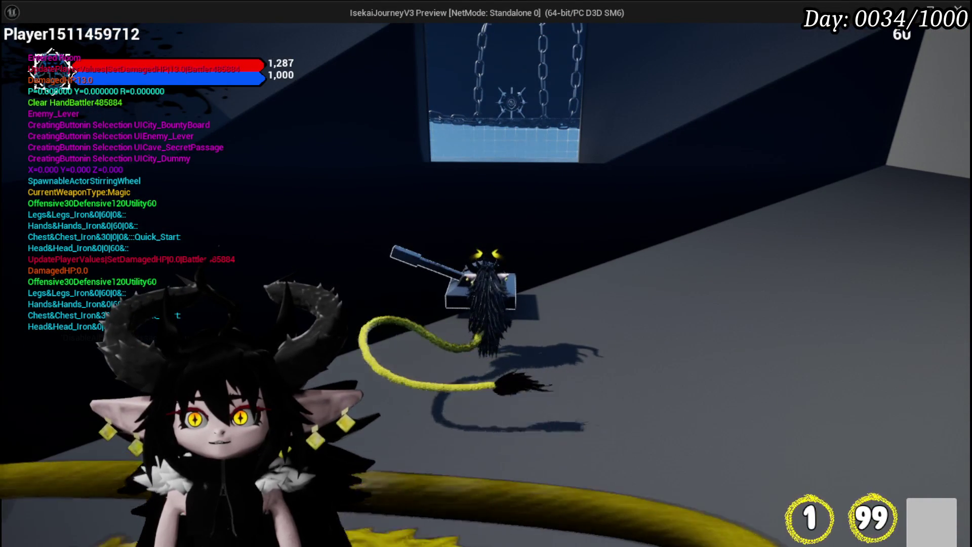
key("space")
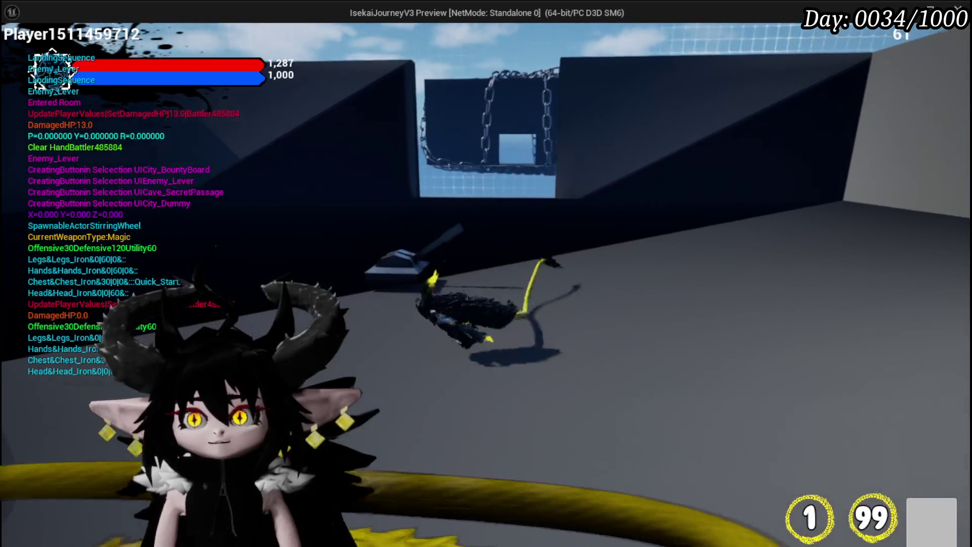
key("w")
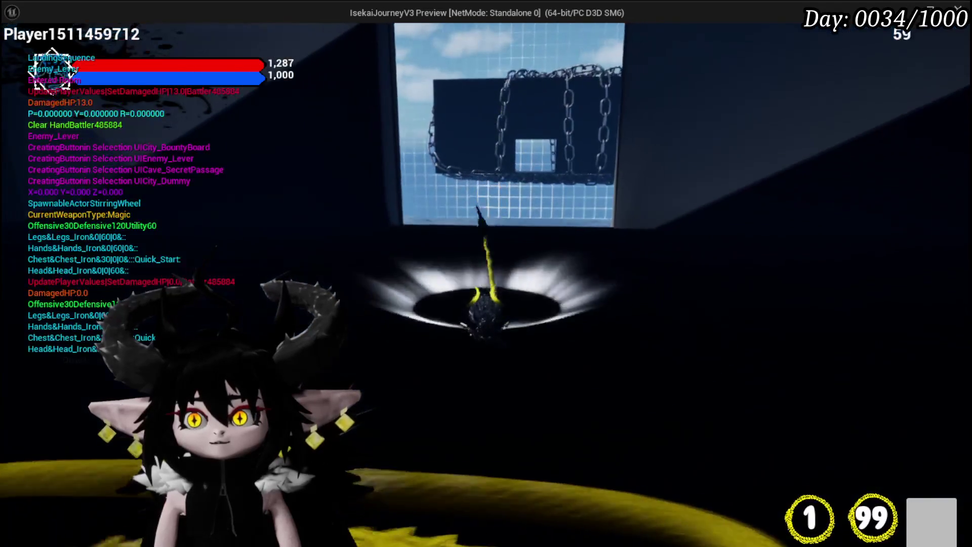
key("d")
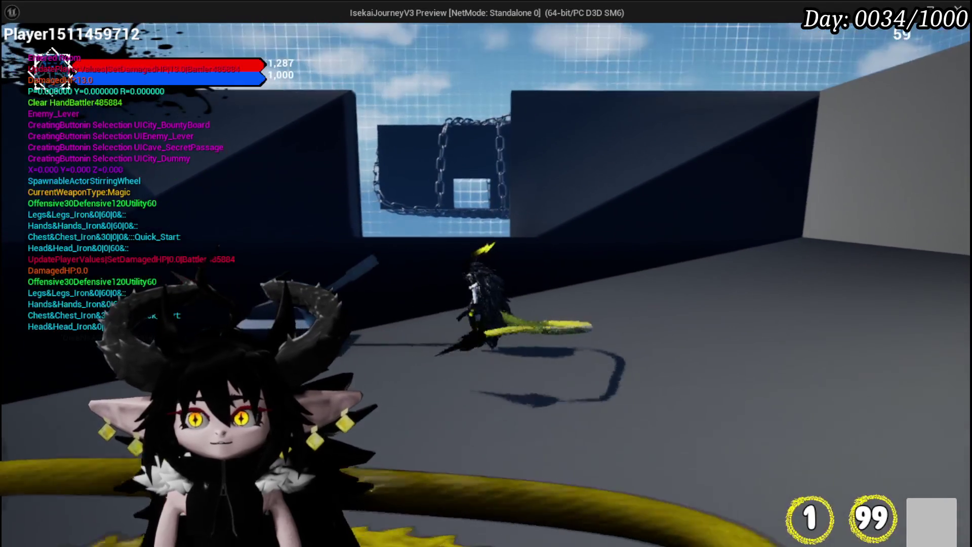
key("w")
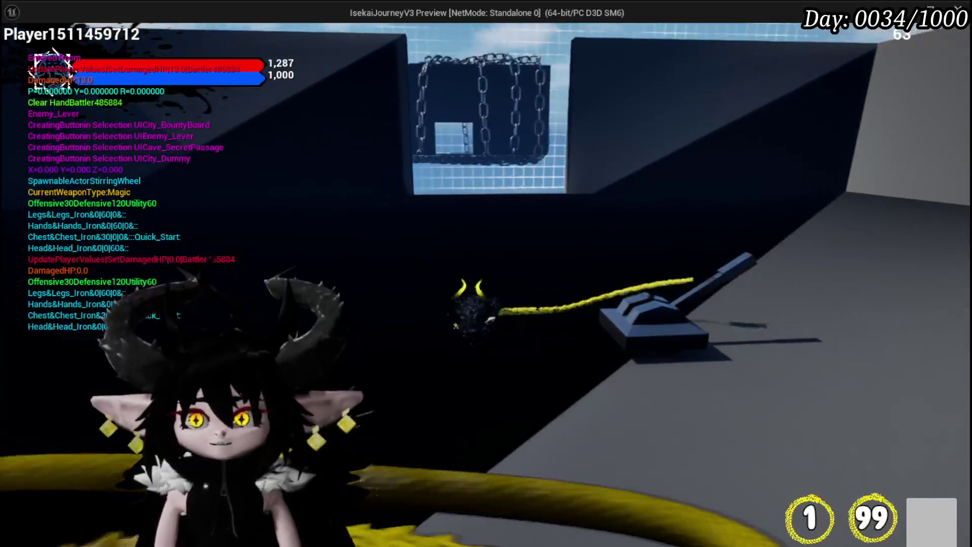
key("s")
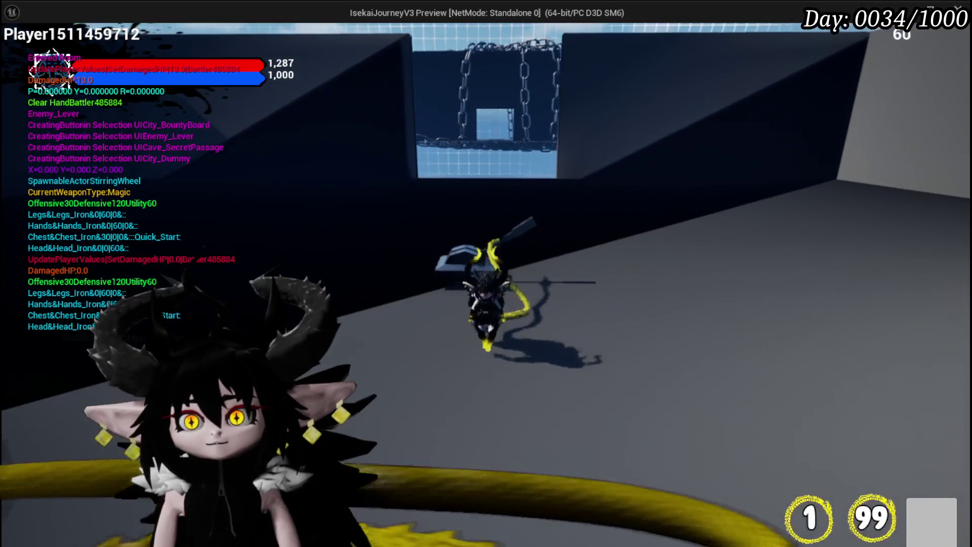
key("w")
key("w")
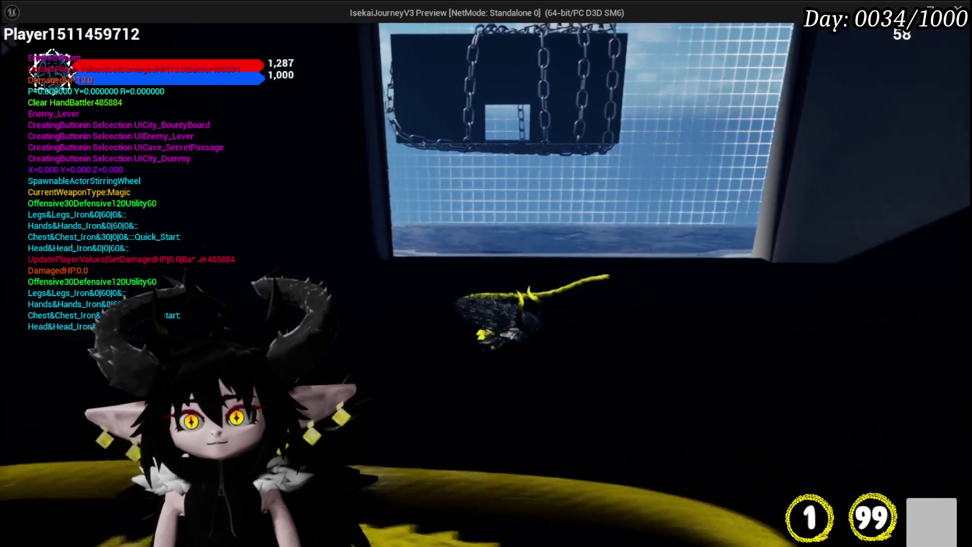
key("w")
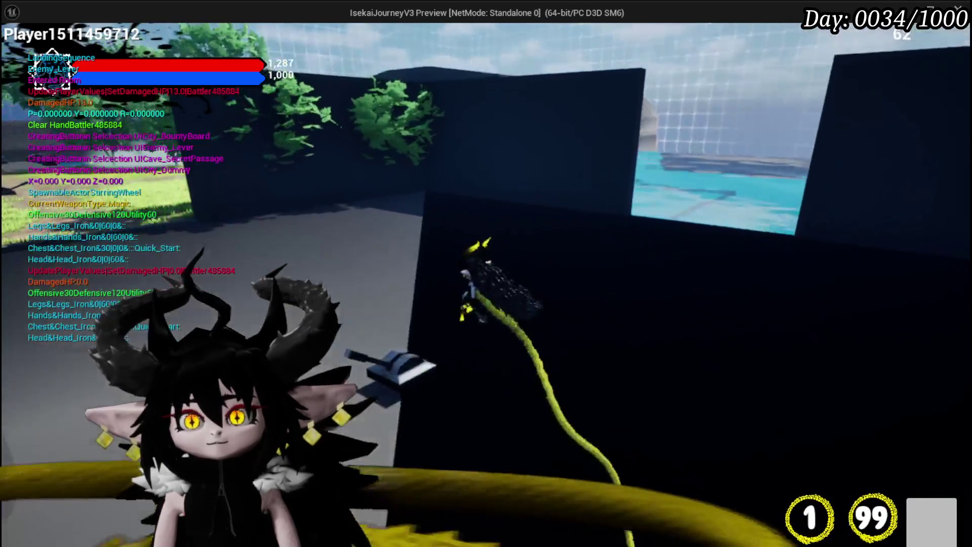
key("w")
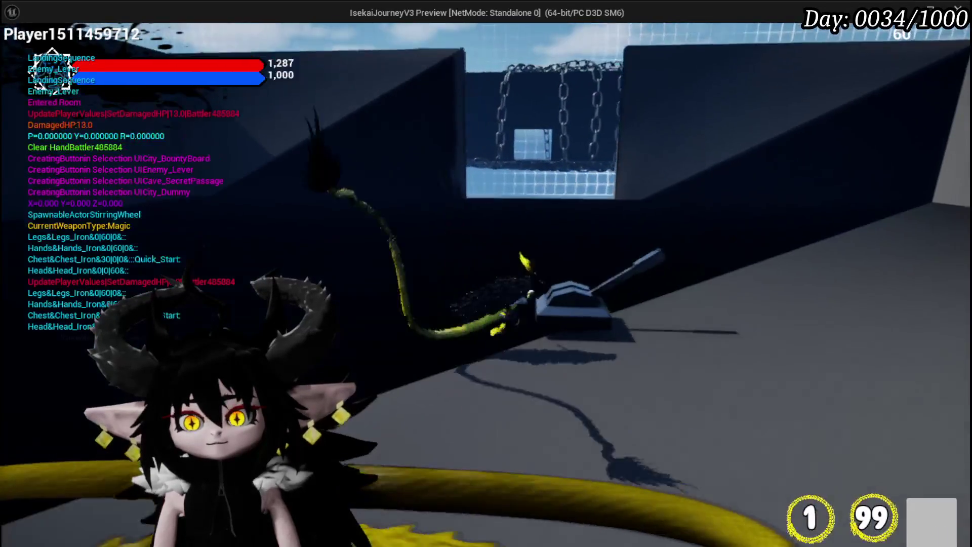
key("w")
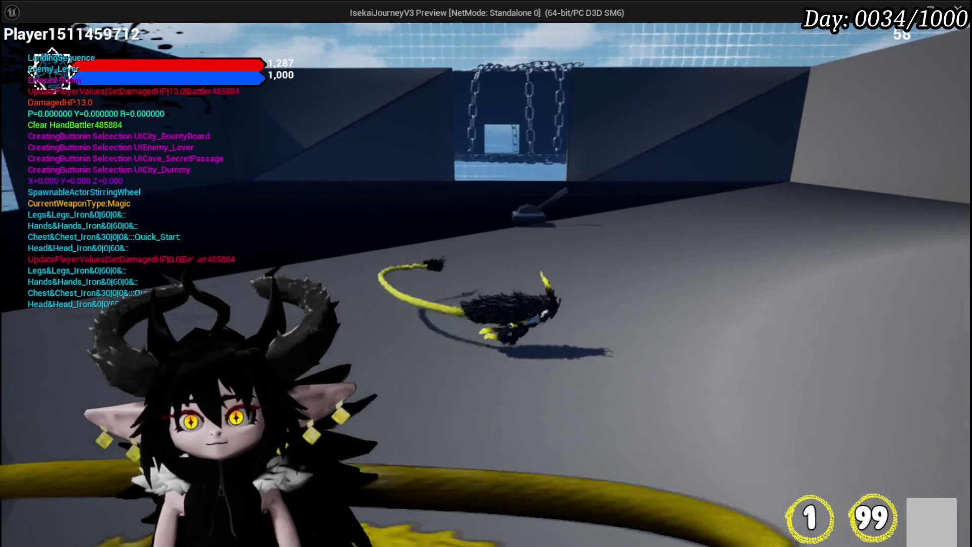
key("w")
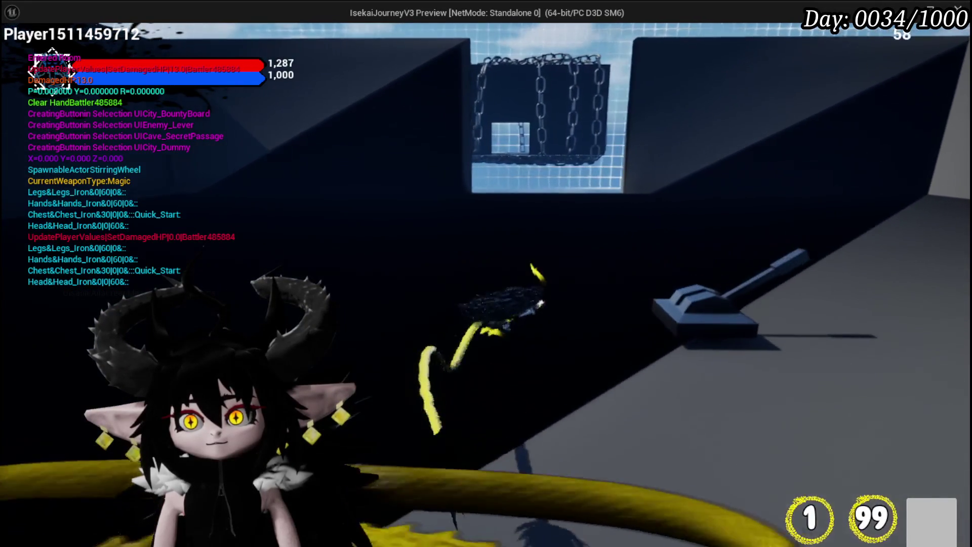
key("w")
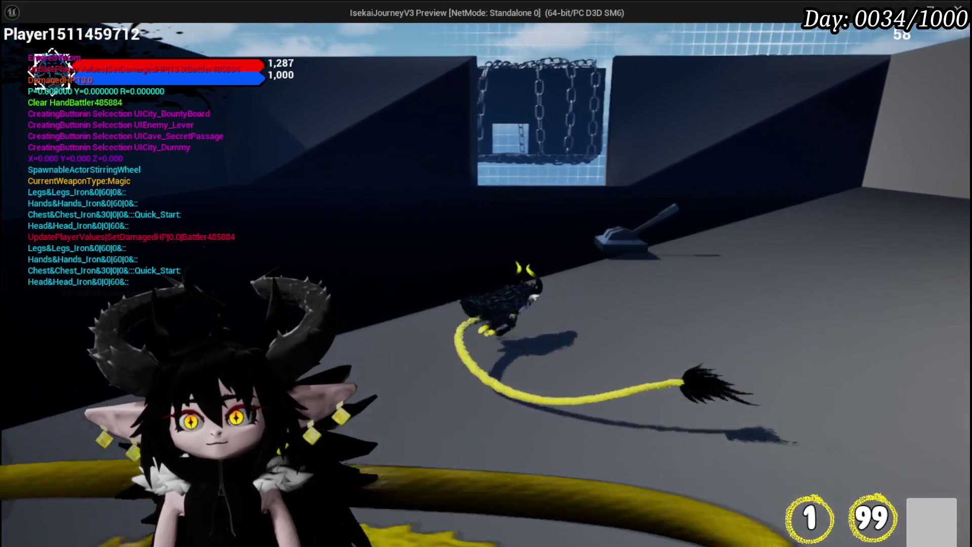
key("w")
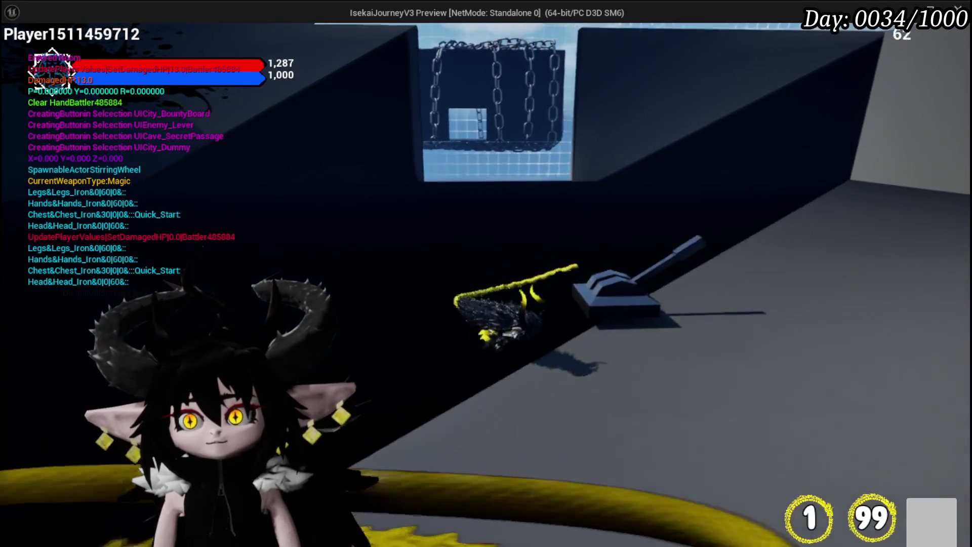
key("w")
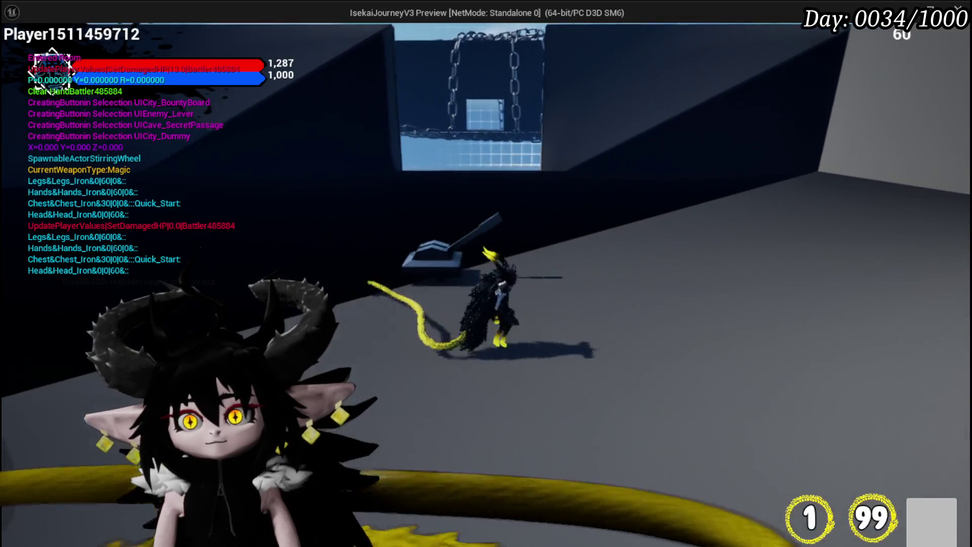
key("w")
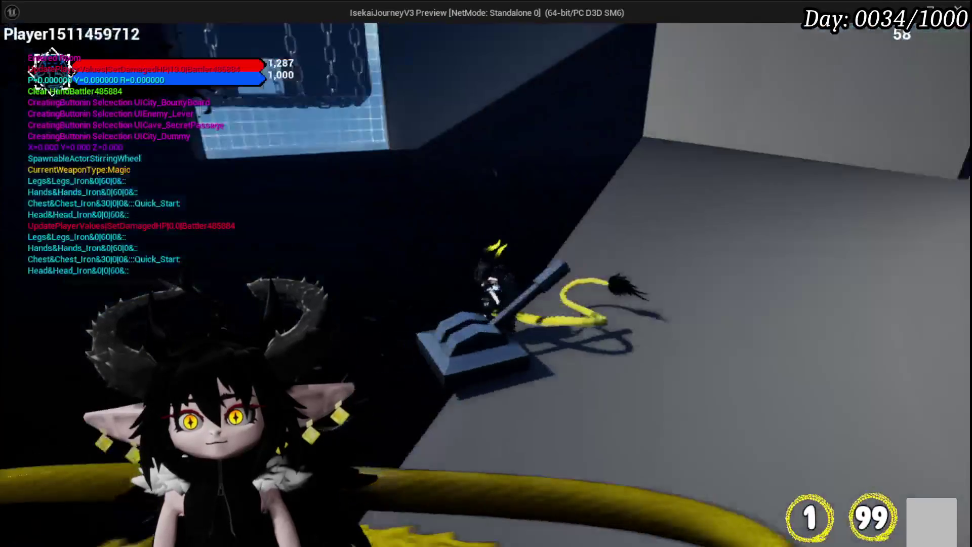
key("Escape")
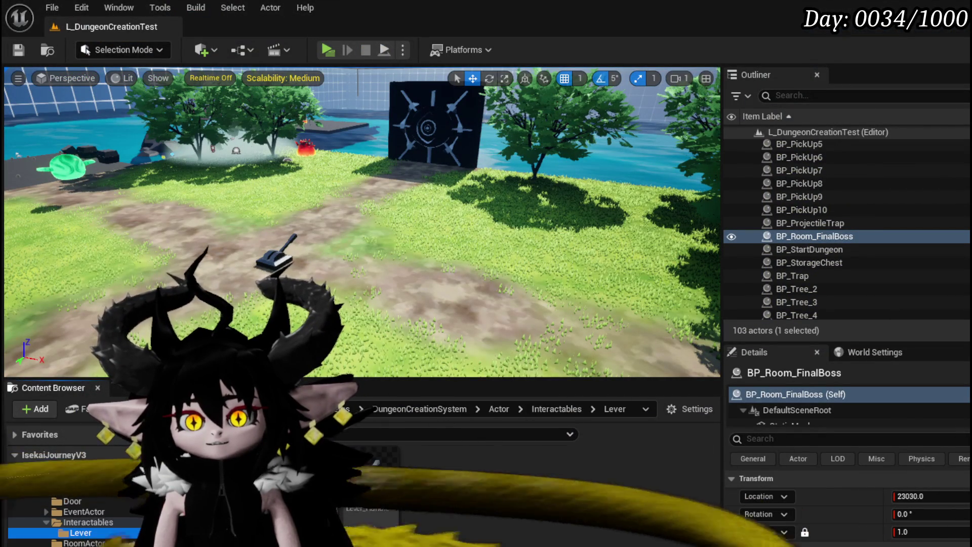
double_click(374, 468)
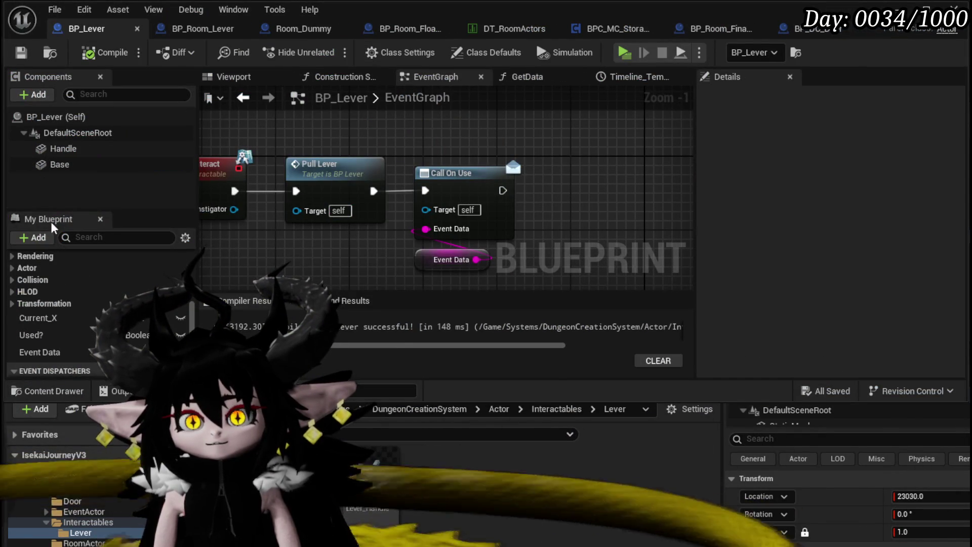
Set the lever Handle's collision preset to NoCollision and compile and save BP_Lever.
left_click(63, 148)
scroll(860, 227, "down", 10)
scroll(913, 255, "down", 10)
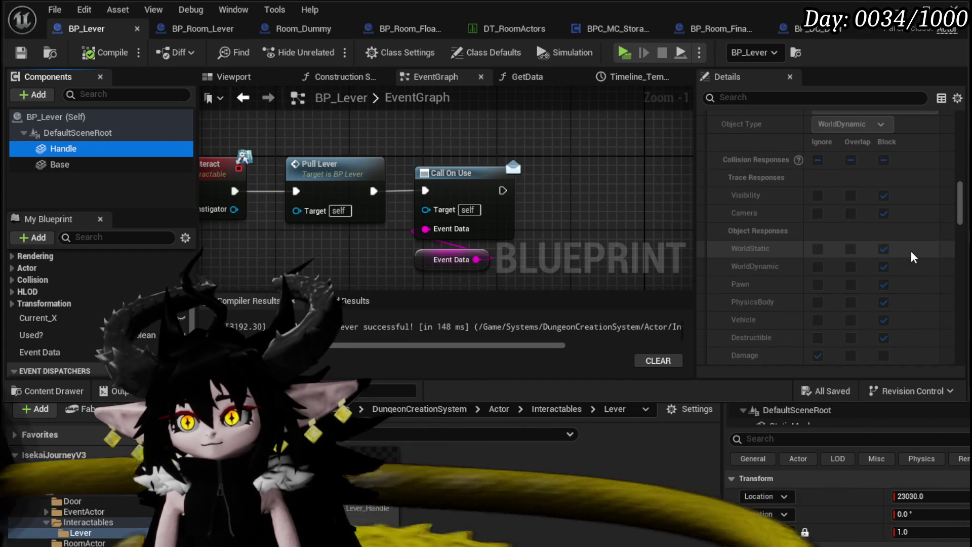
scroll(913, 257, "up", 3)
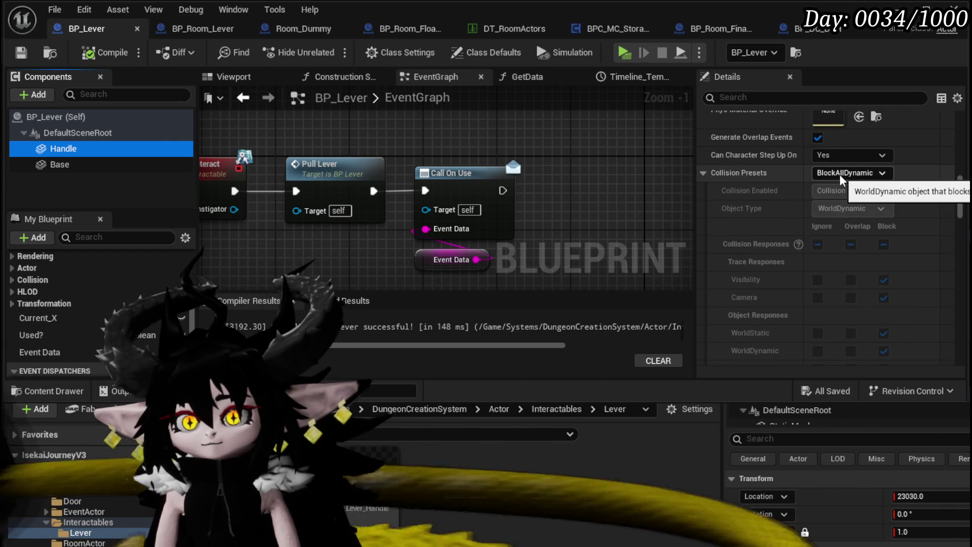
left_click(844, 174)
left_click(849, 210)
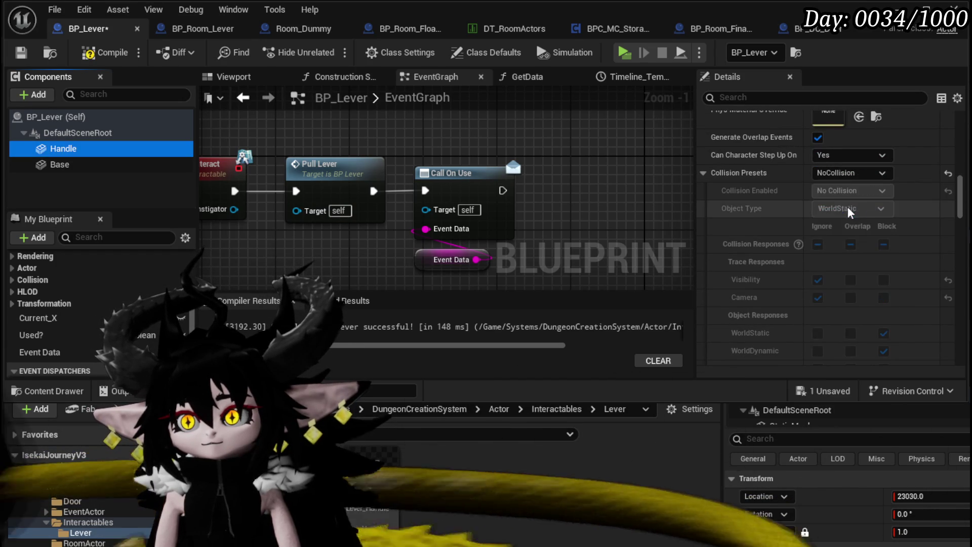
left_click(27, 53)
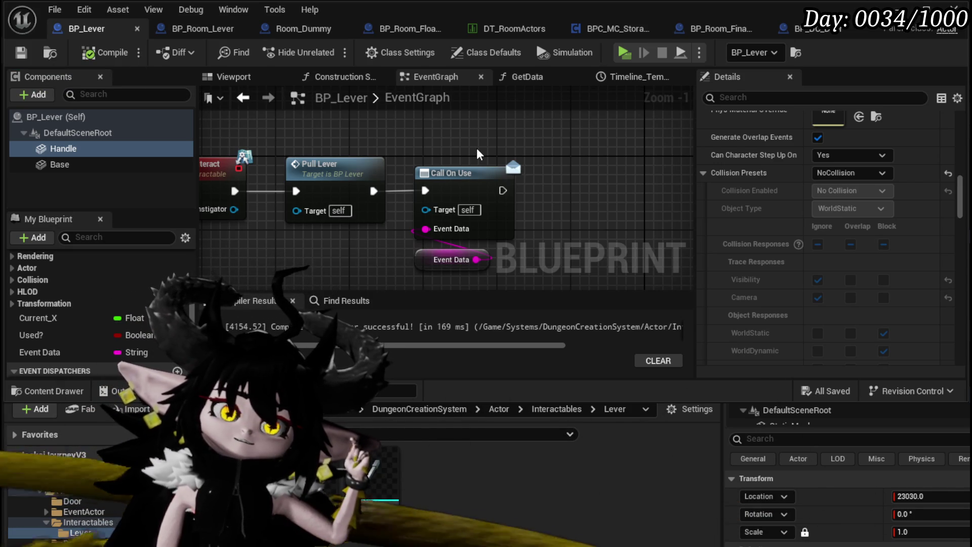
Move the Call On Use and Event Data nodes further right in the graph.
left_click(450, 173)
scroll(413, 231, "down", 1)
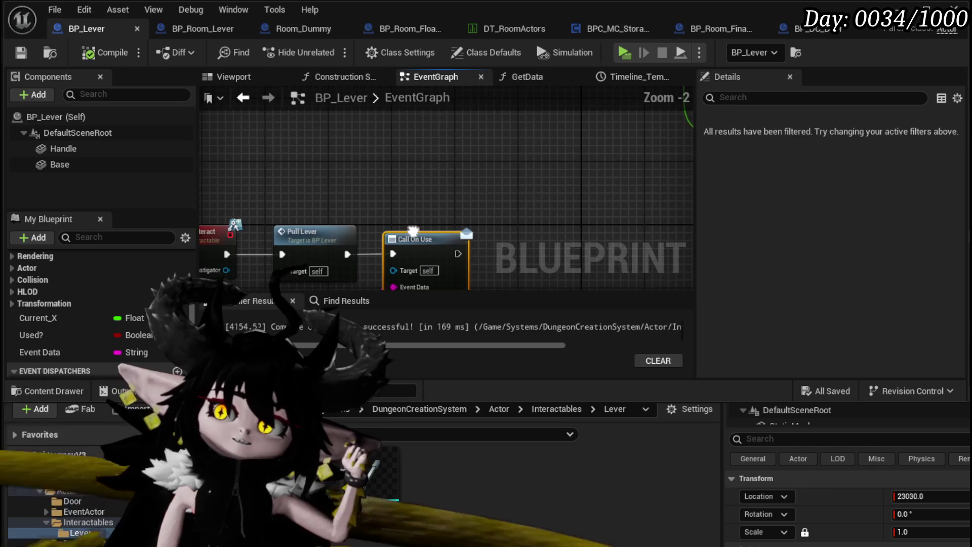
scroll(389, 191, "down", 2)
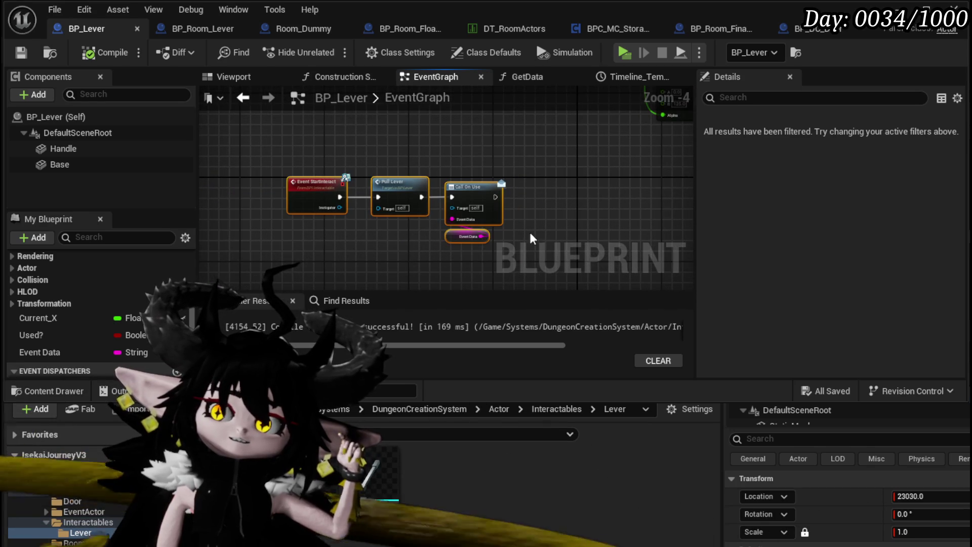
scroll(443, 185, "up", 3)
mouse_move(461, 149)
left_mouse_down()
mouse_move(349, 99)
mouse_move(363, 124)
left_mouse_up()
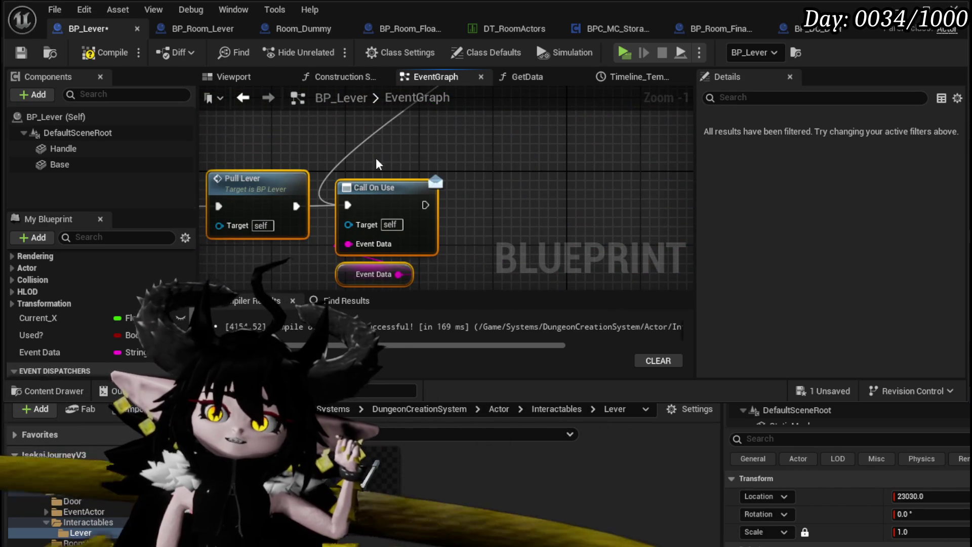
left_click_drag(376, 164, 426, 276)
mouse_move(386, 181)
left_mouse_down()
mouse_move(515, 172)
mouse_move(502, 205)
left_mouse_up()
left_click(269, 197)
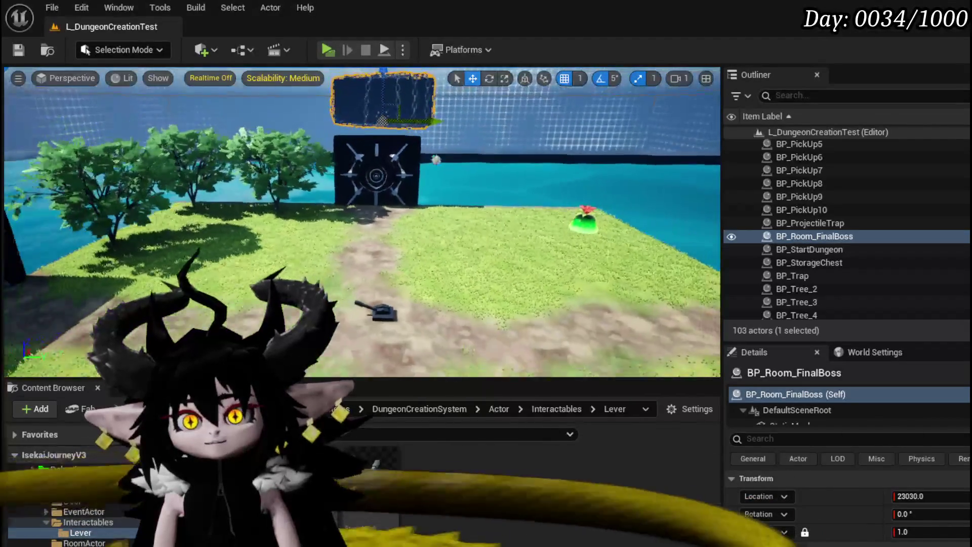
Save everything, start a play test and run along the dirt path to the black door.
key("ctrl+s")
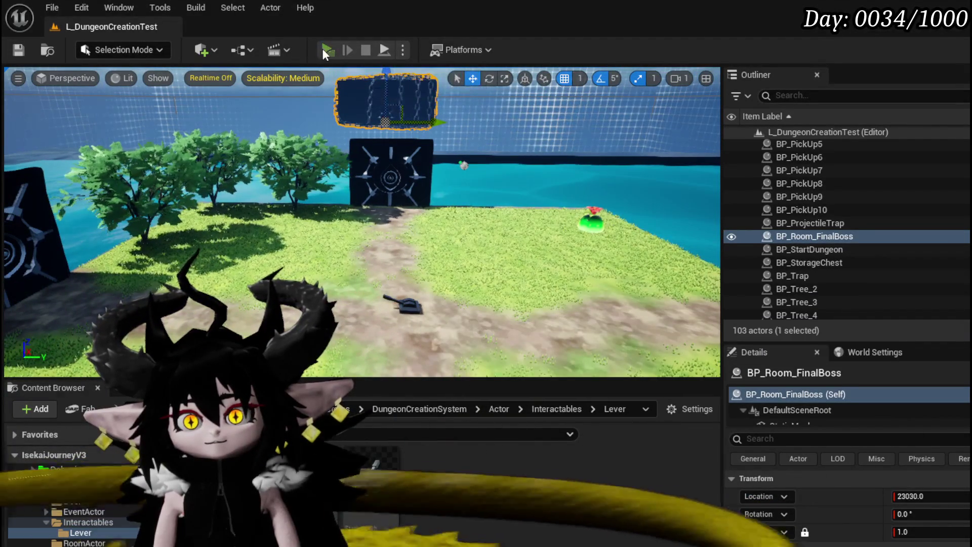
left_click(323, 49)
key("w")
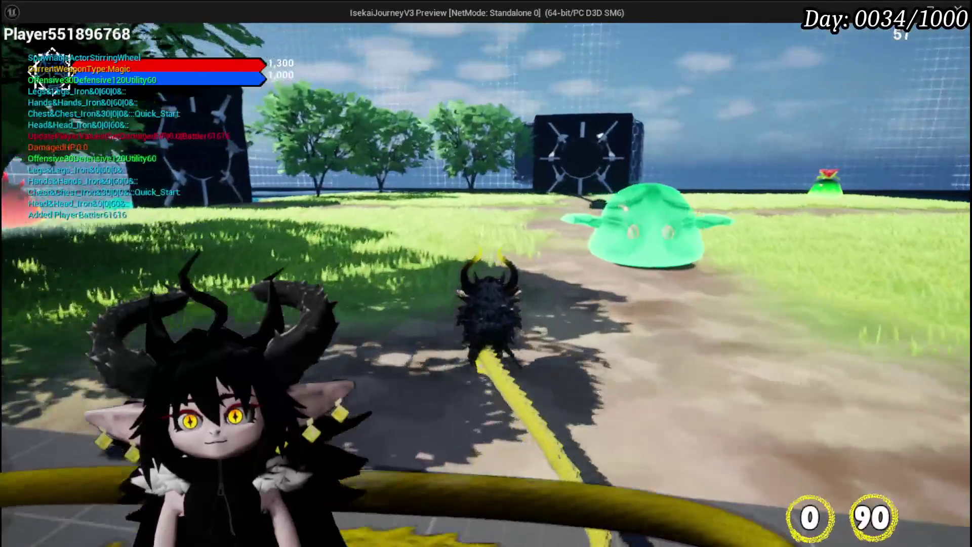
key("w")
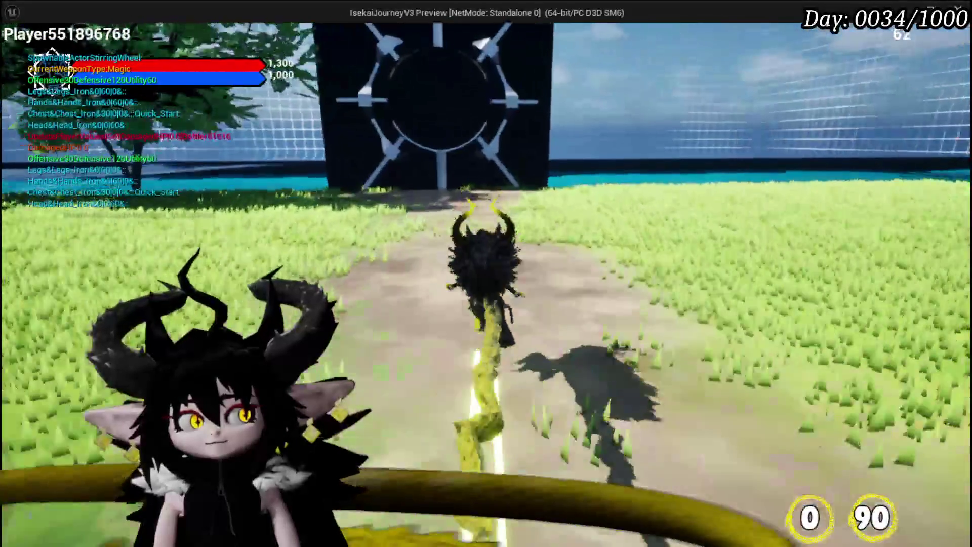
Place a windmill room and a Smelter room on the island.
key("b")
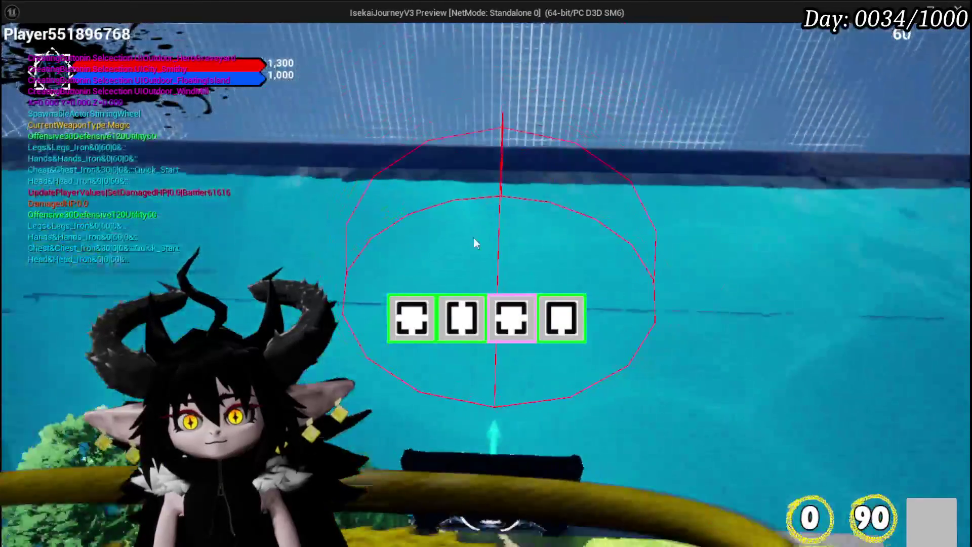
left_click(423, 320)
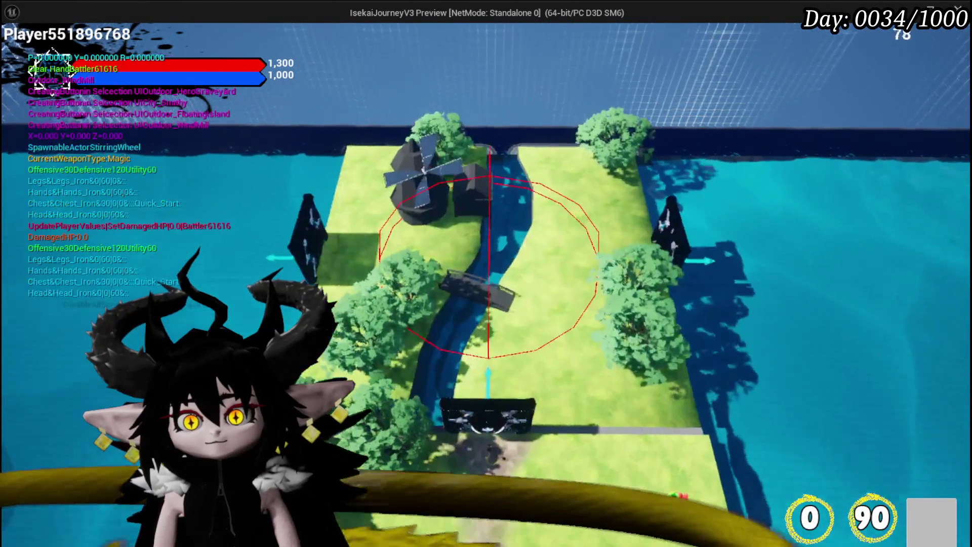
key("w")
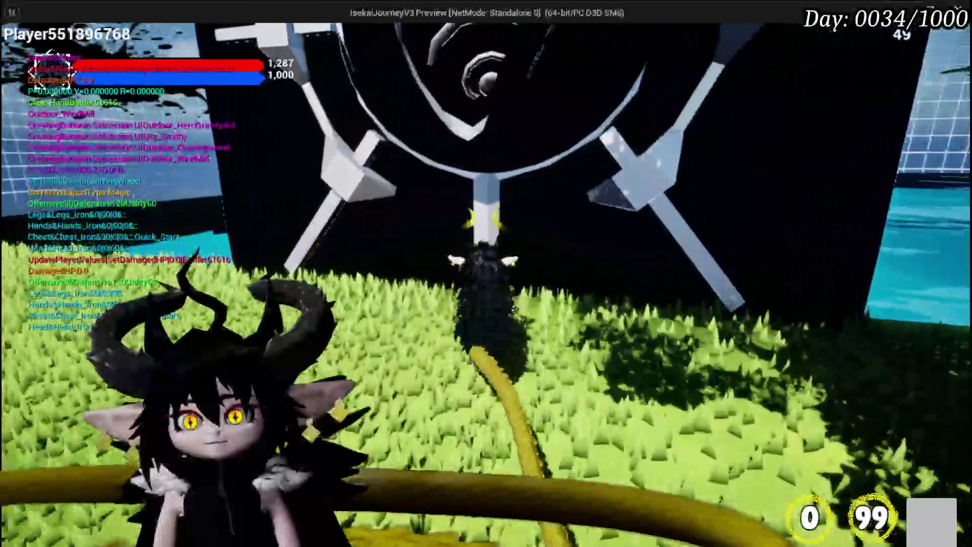
key("b")
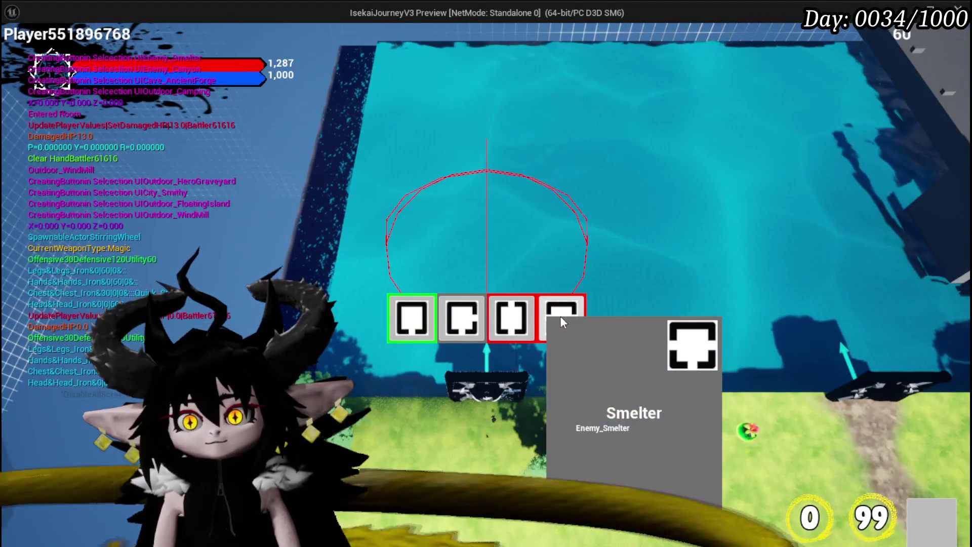
left_click(560, 318)
key("w")
key("w")
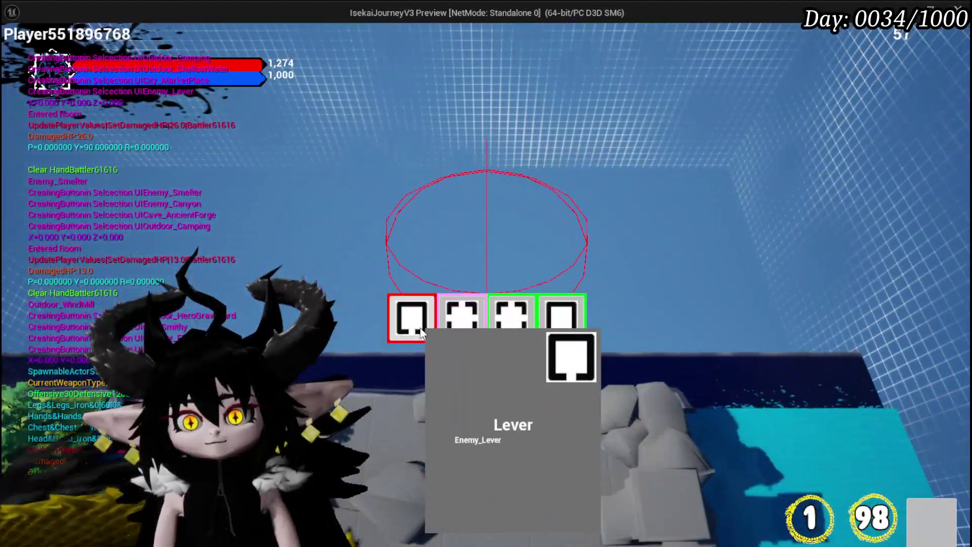
Build the Lever room, walk up to the lever pedestal, then end the play session.
left_click(561, 318)
key("w")
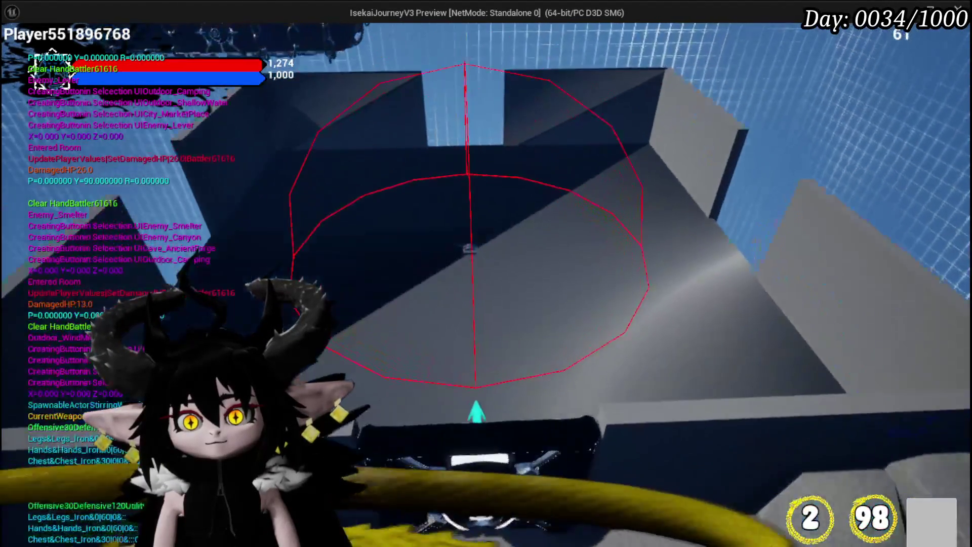
key("w")
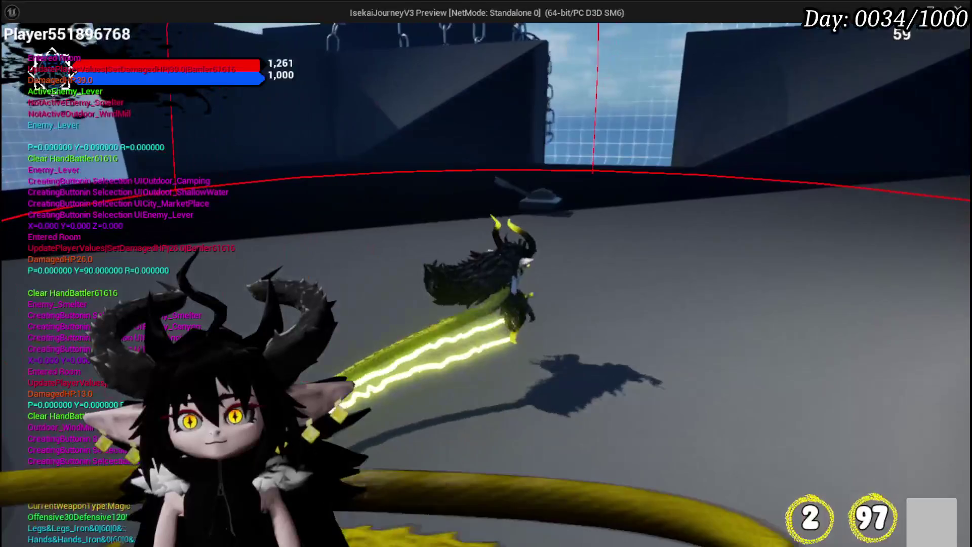
key("w")
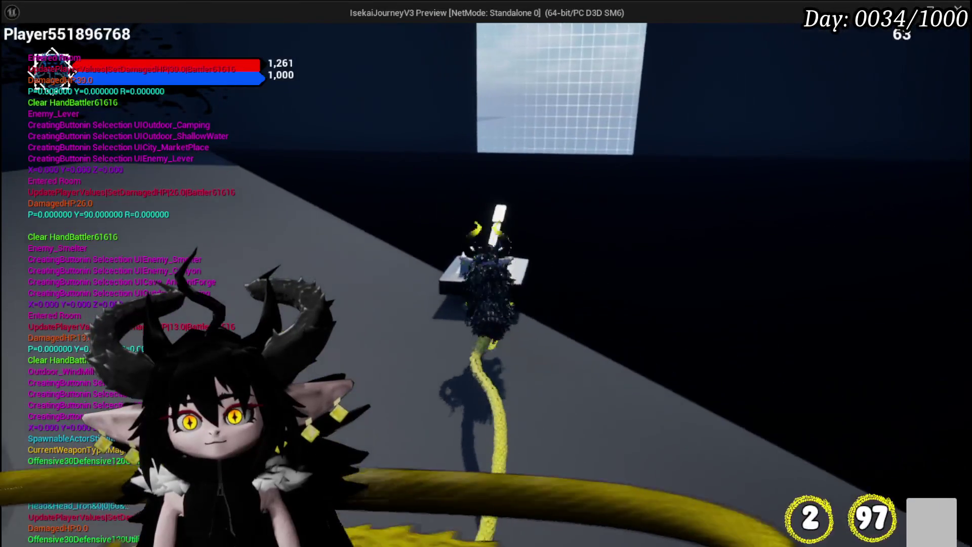
key("w")
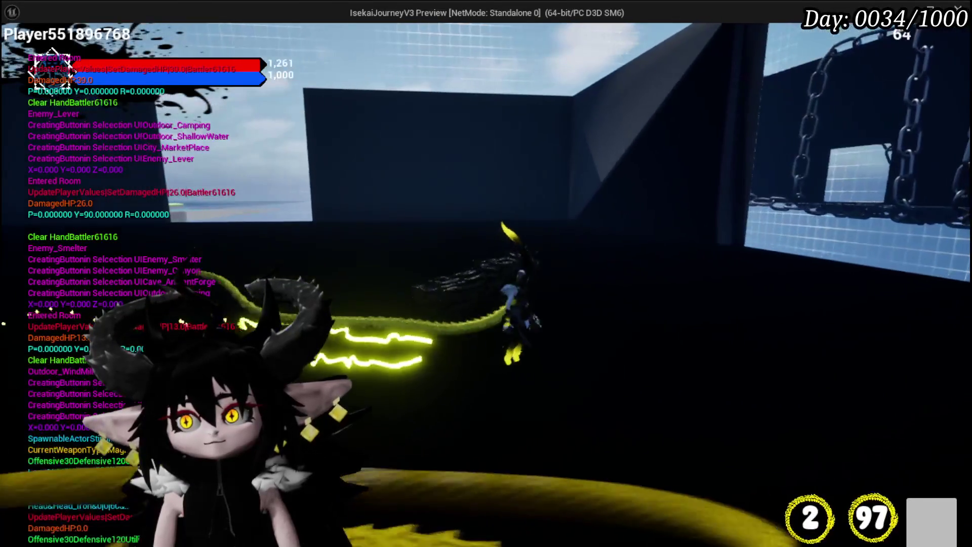
key("w")
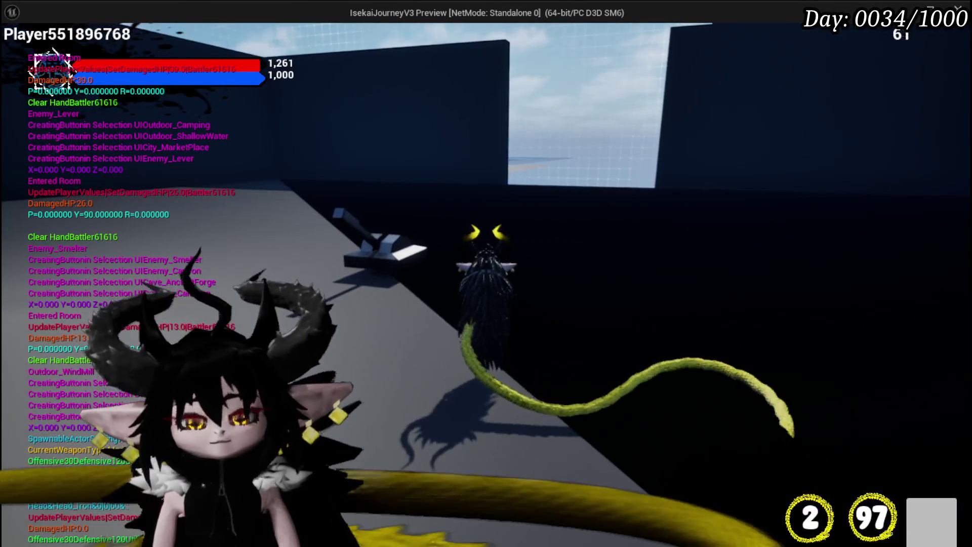
key("Escape")
key("ctrl+s")
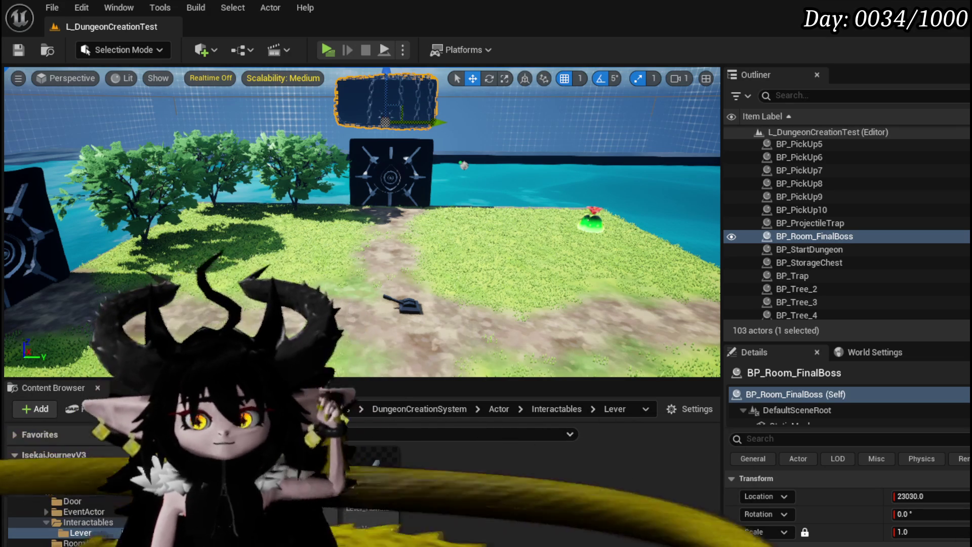
Browse the Lever, Door and EventActor folders in the Content Browser.
left_click(104, 533)
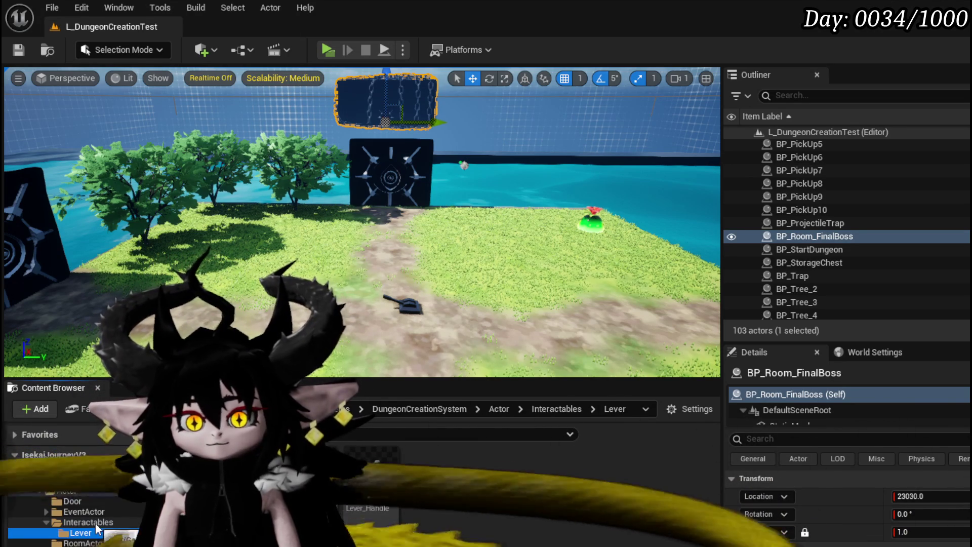
left_click(86, 500)
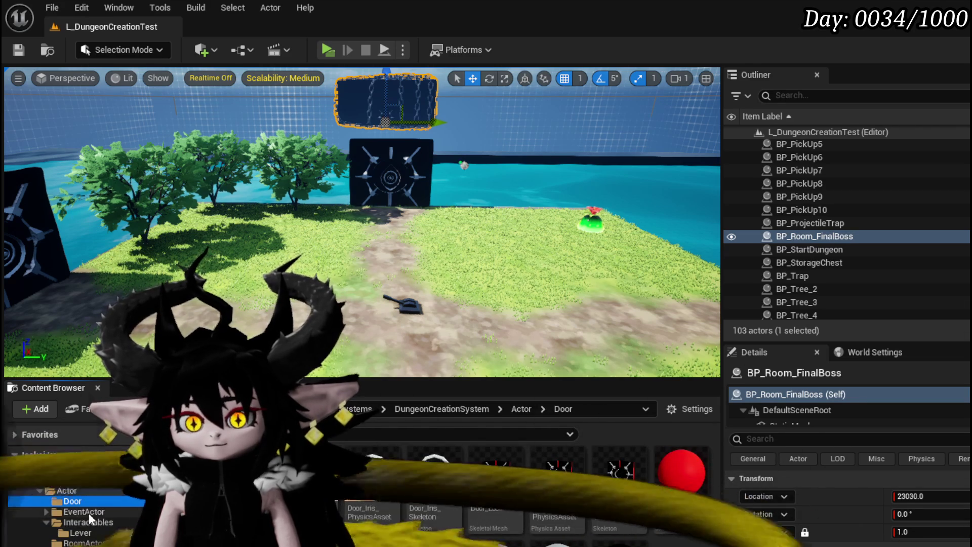
left_click(89, 512)
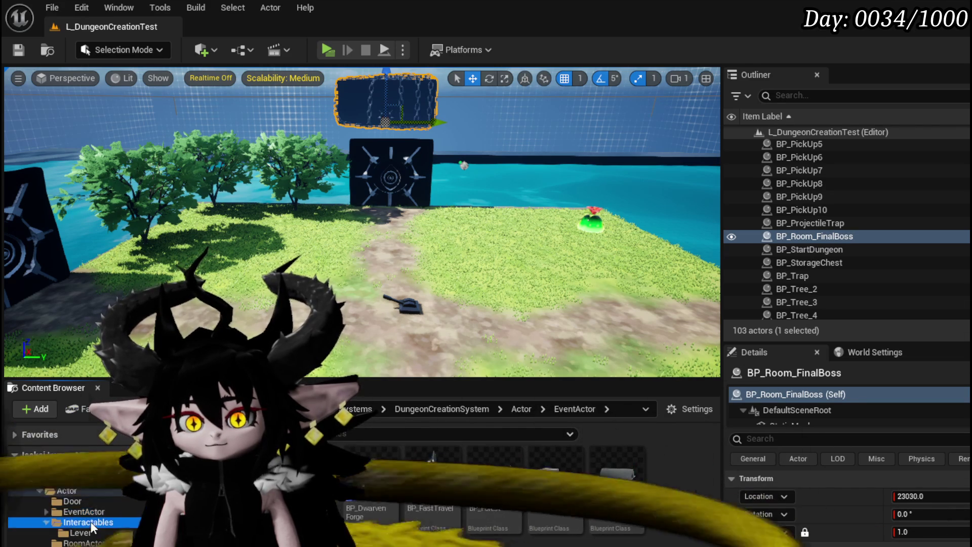
key("Up")
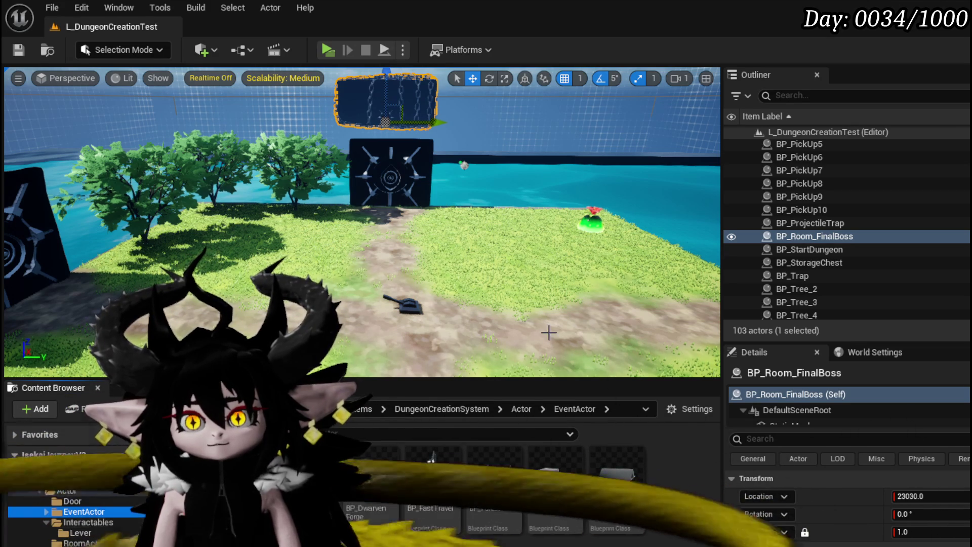
mouse_move(369, 340)
left_mouse_down()
mouse_move(384, 324)
mouse_move(387, 276)
left_mouse_up()
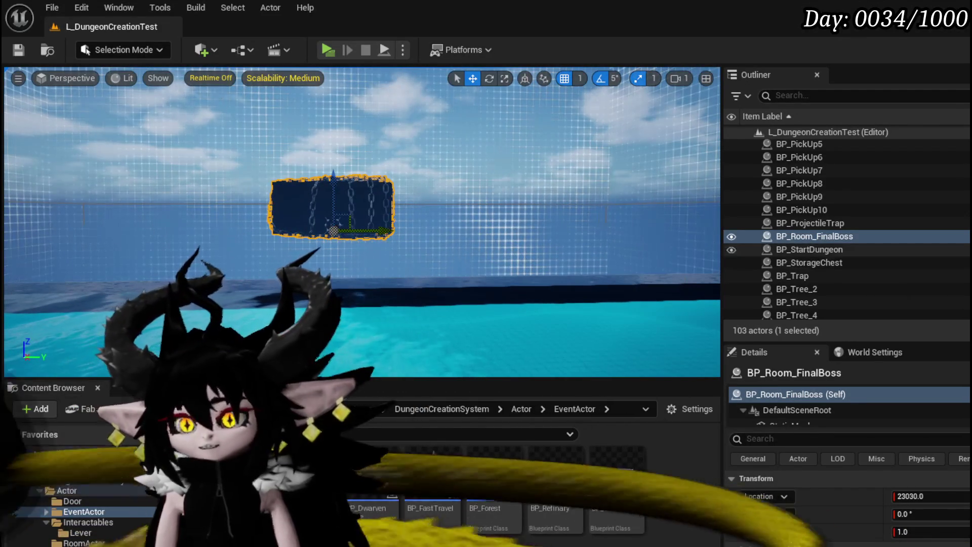
scroll(786, 245, "up", 6)
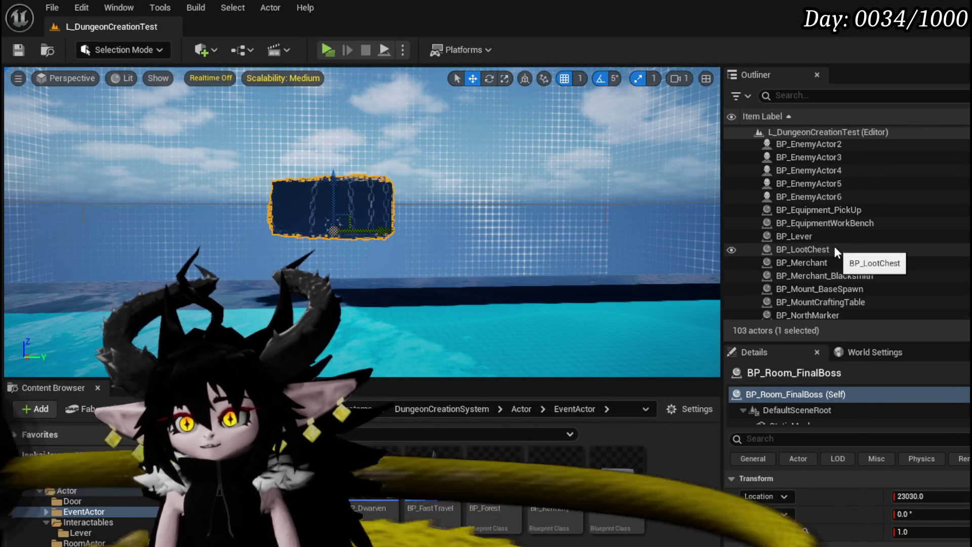
scroll(834, 246, "down", 2)
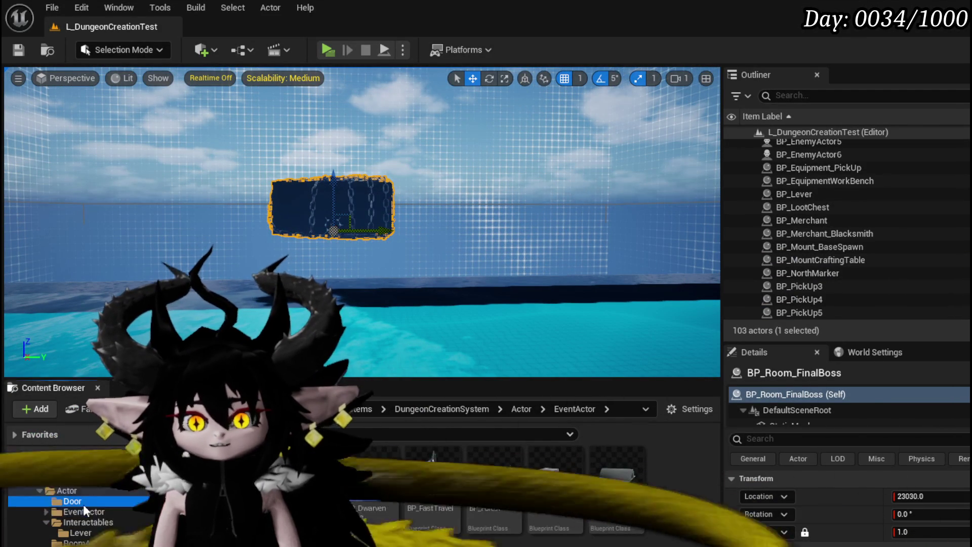
Go through the Door and Interactables > Lever folders and open the BP_Lever Blueprint.
left_click(83, 503)
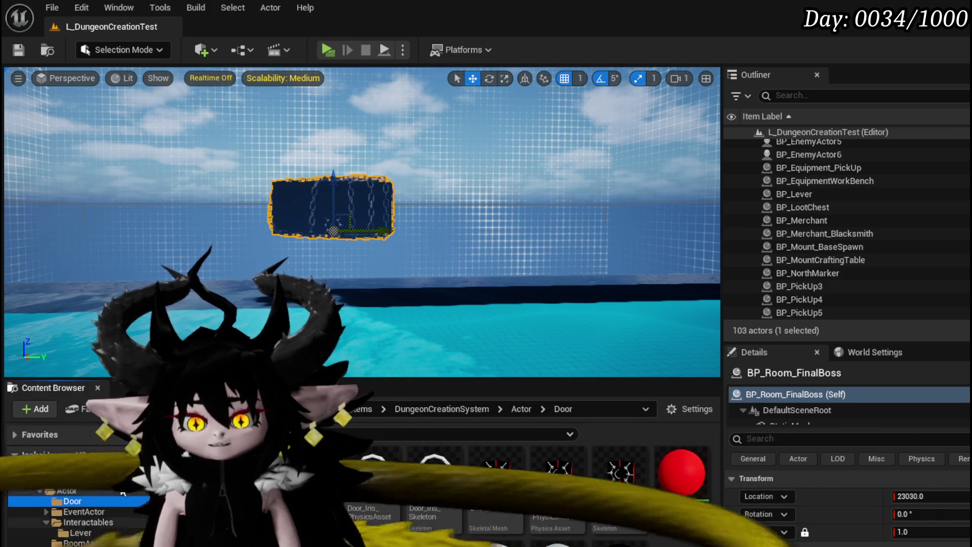
left_click(76, 512)
left_click(98, 525)
left_click(97, 532)
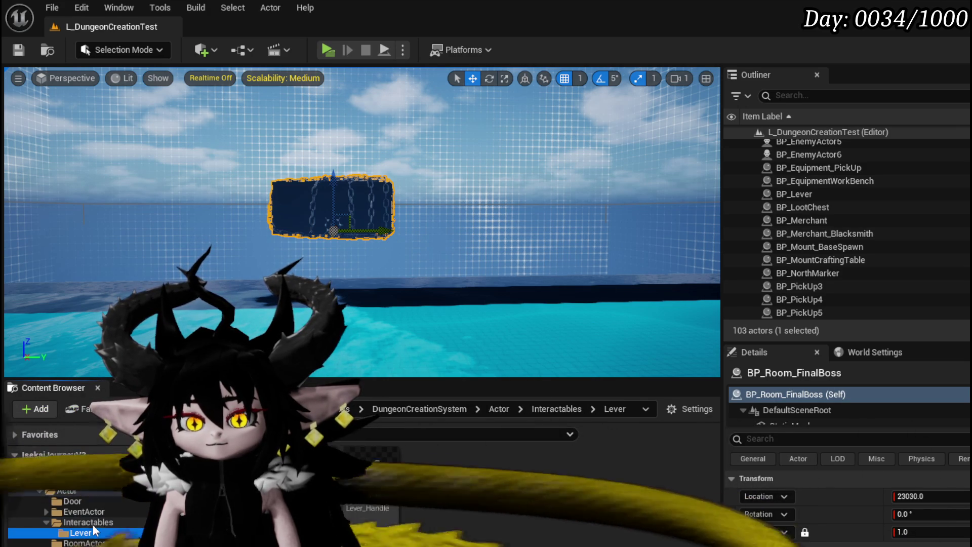
left_click(547, 408)
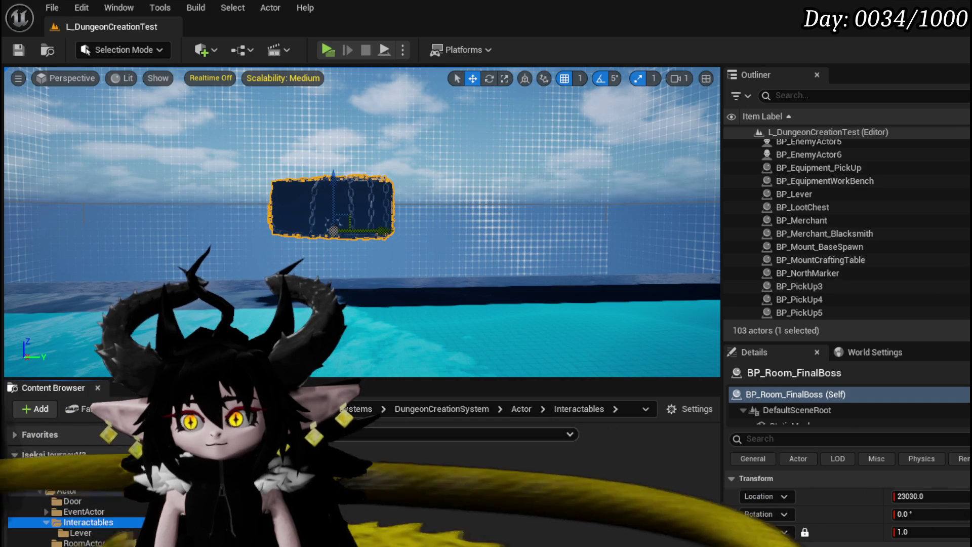
double_click(177, 481)
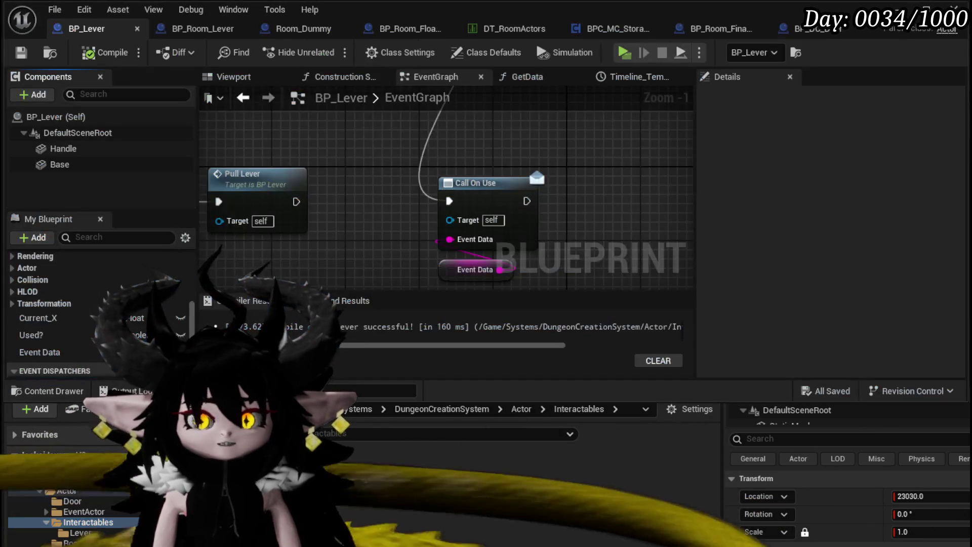
Review BP_DC_Door's EventGraph: the overlap, print-string and DoorOpeningSequence nodes.
left_click(819, 28)
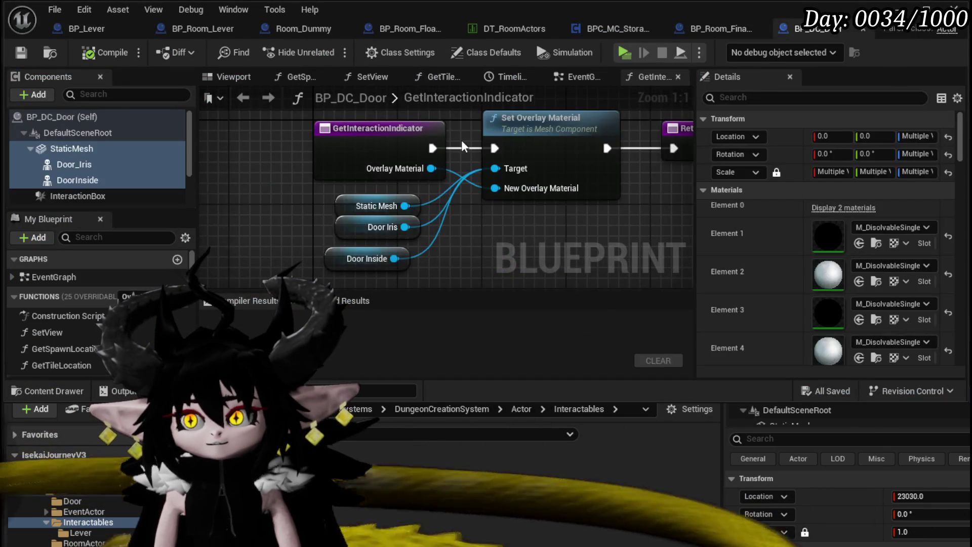
scroll(244, 163, "down", 7)
scroll(323, 174, "up", 3)
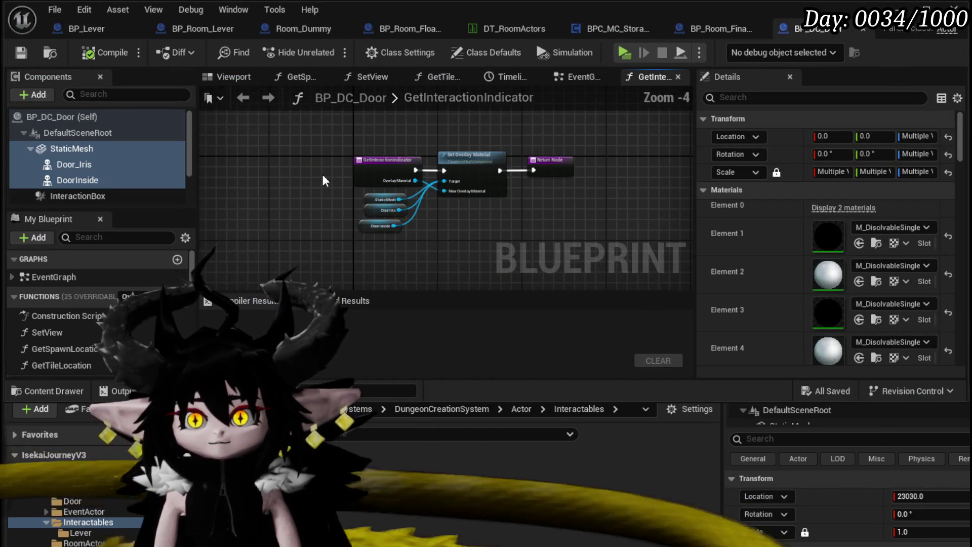
left_click(564, 83)
scroll(502, 156, "down", 8)
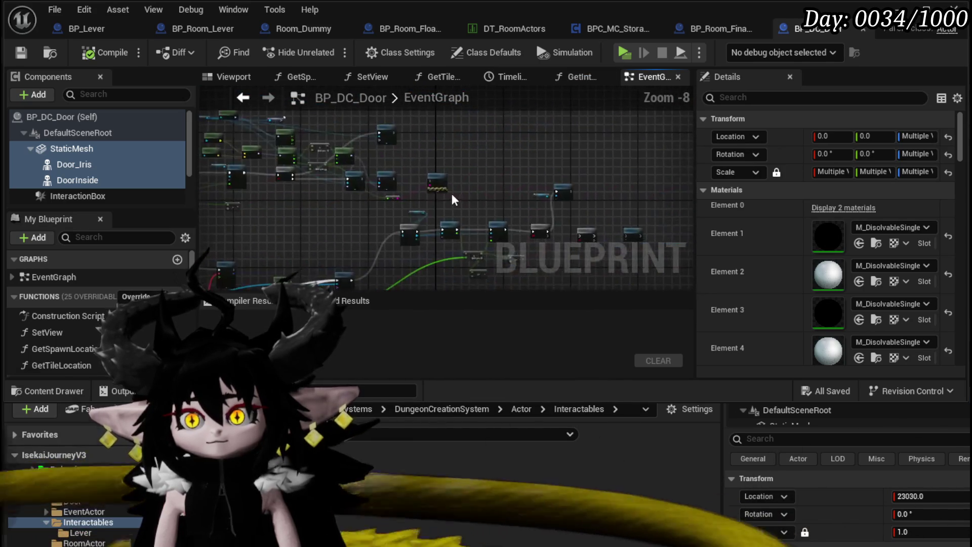
scroll(434, 194, "up", 3)
mouse_move(435, 195)
left_mouse_down()
mouse_move(522, 137)
mouse_move(393, 154)
left_mouse_up()
scroll(523, 145, "up", 5)
scroll(537, 142, "down", 1)
scroll(394, 153, "down", 3)
mouse_move(328, 156)
left_mouse_down()
mouse_move(366, 184)
mouse_move(320, 120)
mouse_move(320, 181)
mouse_move(616, 135)
mouse_move(573, 119)
mouse_move(653, 117)
left_mouse_up()
scroll(366, 184, "up", 3)
scroll(356, 187, "down", 2)
scroll(320, 120, "down", 3)
scroll(321, 182, "up", 3)
scroll(574, 118, "down", 2)
Pan through the door's Event StartInteract, Branch and Sphere Trace interaction nodes.
mouse_move(539, 217)
left_mouse_down()
mouse_move(409, 229)
mouse_move(451, 137)
left_mouse_up()
scroll(426, 220, "down", 2)
left_click_drag(426, 219, 489, 233)
scroll(489, 229, "up", 2)
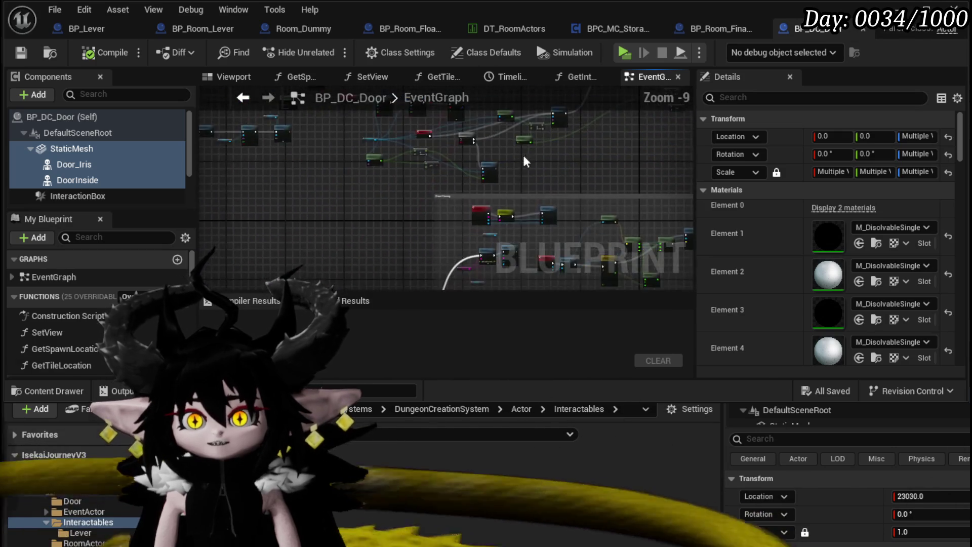
mouse_move(402, 242)
left_mouse_down()
mouse_move(218, 204)
mouse_move(208, 177)
mouse_move(472, 95)
left_mouse_up()
scroll(400, 193, "down", 3)
scroll(387, 203, "up", 4)
scroll(465, 193, "up", 2)
left_click_drag(466, 194, 476, 117)
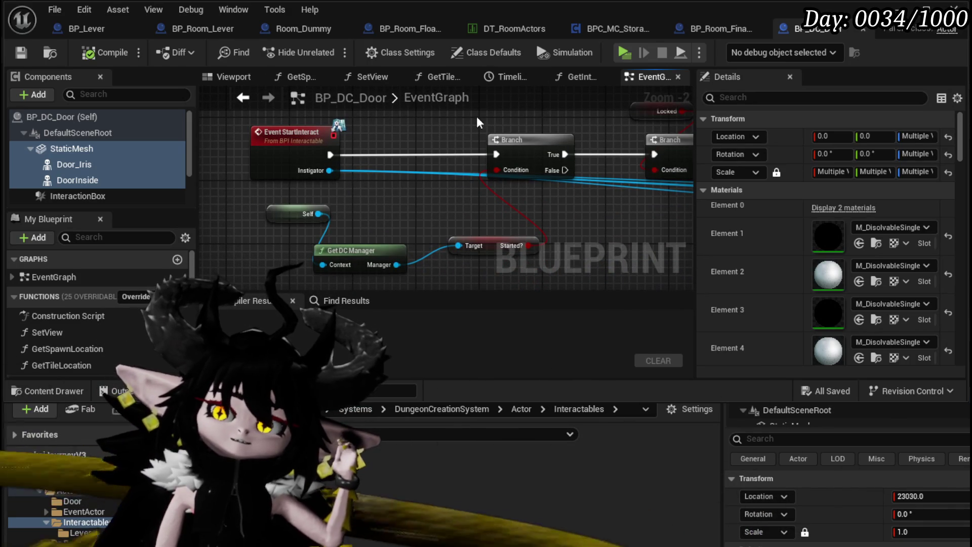
scroll(378, 216, "down", 2)
left_click_drag(378, 217, 225, 205)
mouse_move(564, 187)
left_mouse_down()
mouse_move(339, 236)
mouse_move(310, 224)
left_mouse_up()
scroll(339, 236, "down", 1)
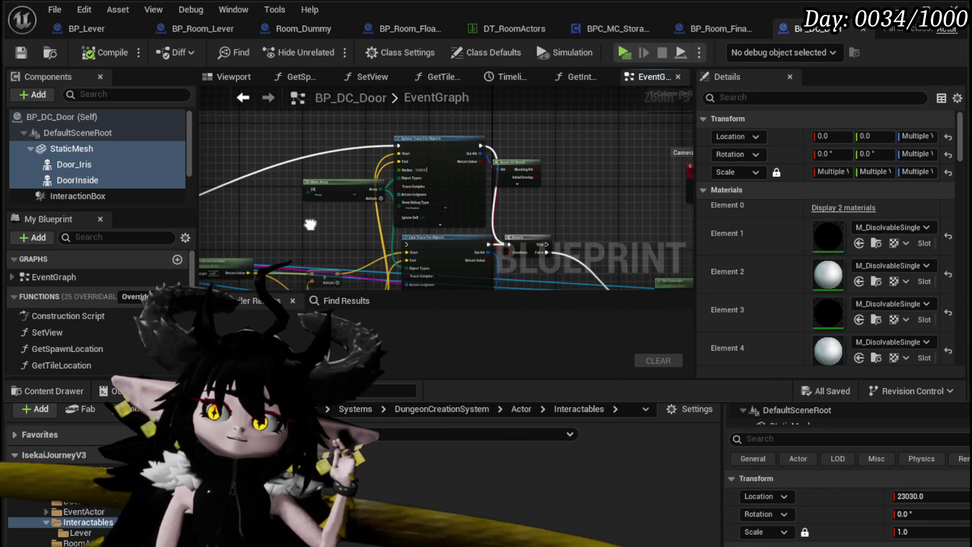
scroll(390, 134, "up", 4)
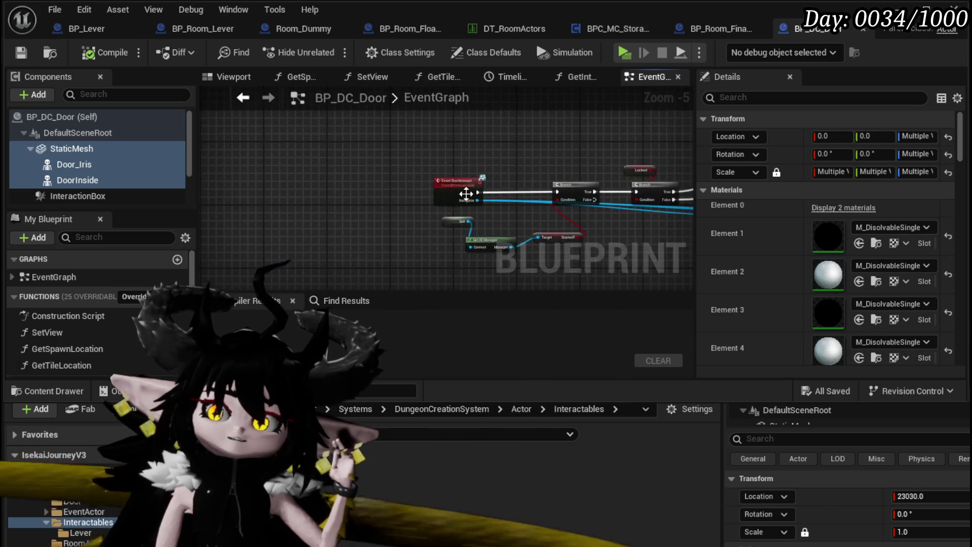
left_click_drag(497, 206, 532, 150)
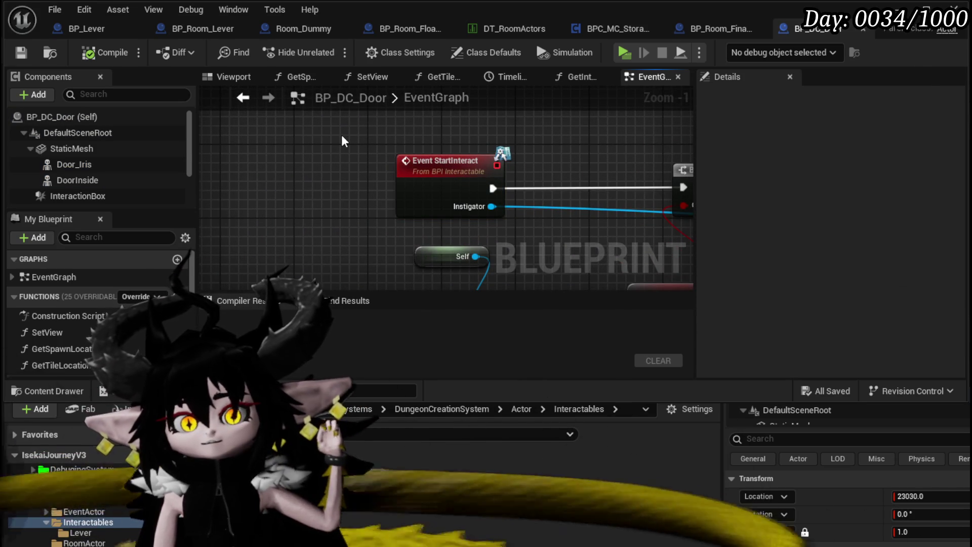
scroll(342, 135, "down", 2)
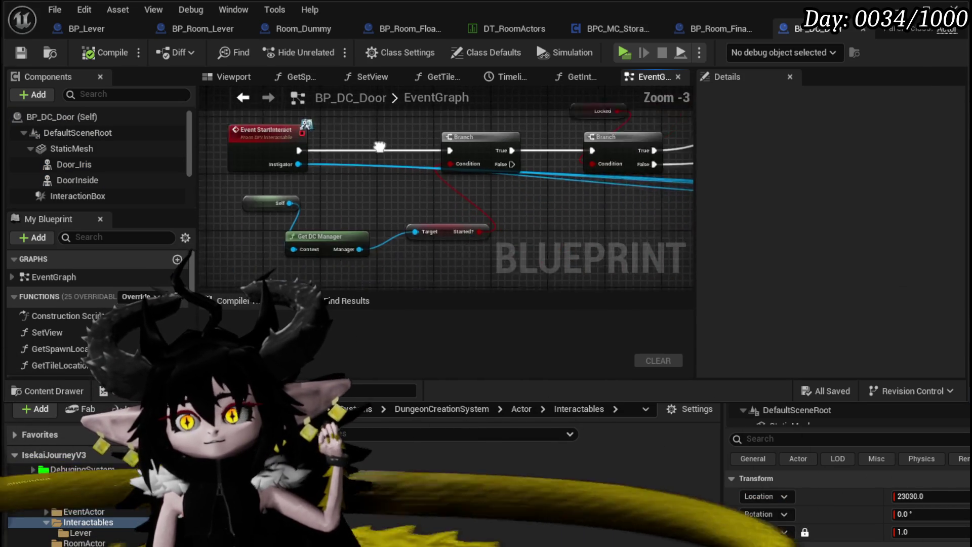
left_click_drag(408, 150, 262, 187)
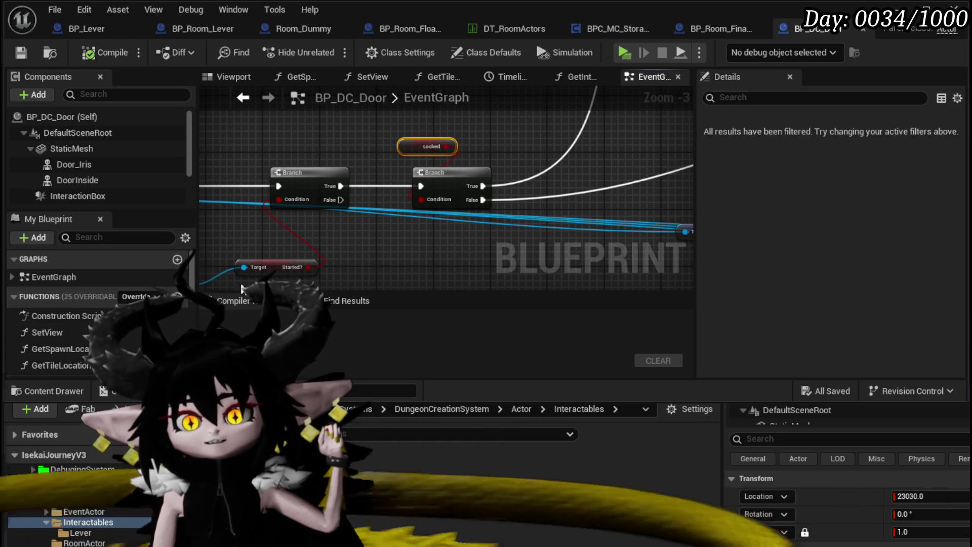
scroll(435, 245, "down", 3)
scroll(311, 215, "up", 2)
Inspect the Server Door Event, Set Collision Enabled and Timeline nodes, then switch to BP_Room_FinalBoss.
mouse_move(344, 213)
left_mouse_down()
mouse_move(375, 232)
mouse_move(358, 277)
mouse_move(367, 287)
left_mouse_up()
scroll(367, 235, "up", 2)
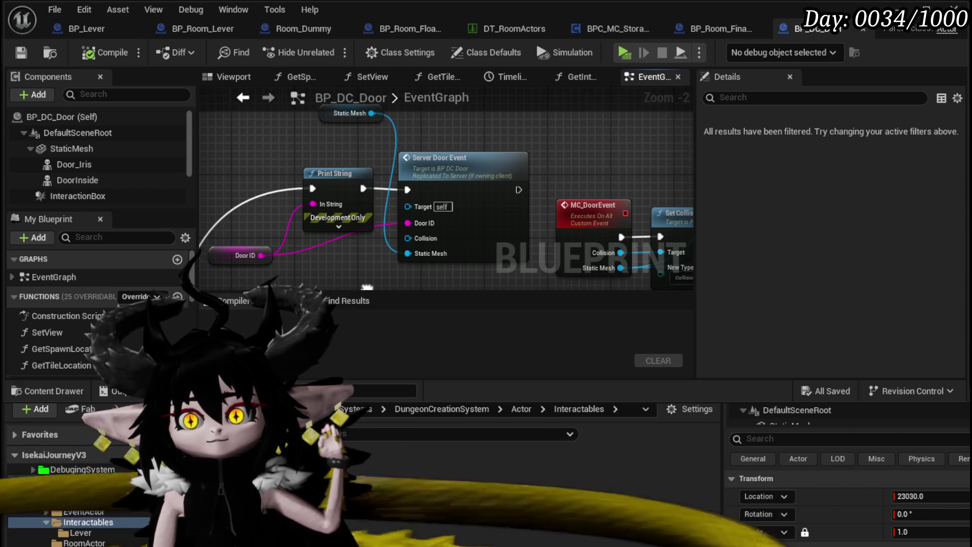
mouse_move(367, 287)
left_mouse_down()
mouse_move(202, 257)
mouse_move(300, 217)
mouse_move(431, 226)
left_mouse_up()
scroll(212, 261, "down", 2)
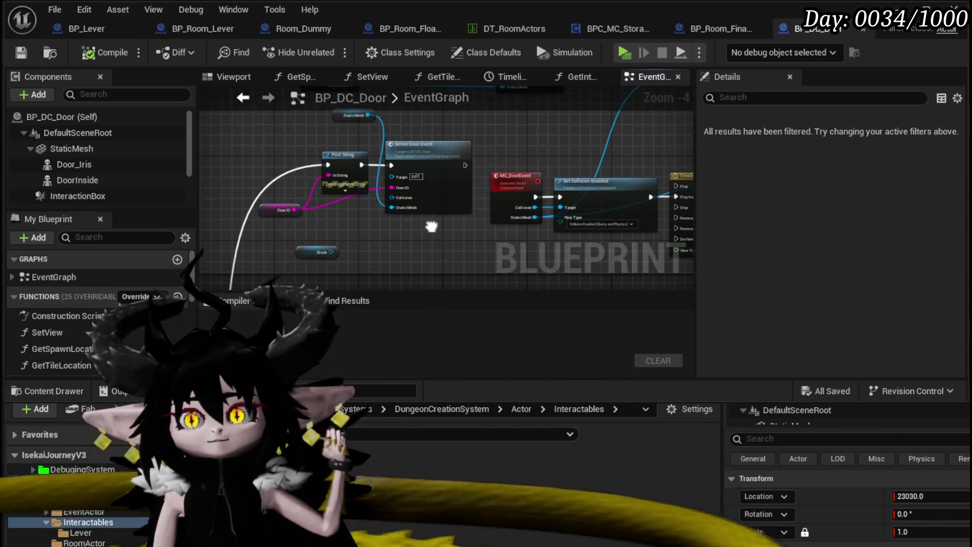
left_click_drag(347, 247, 370, 326)
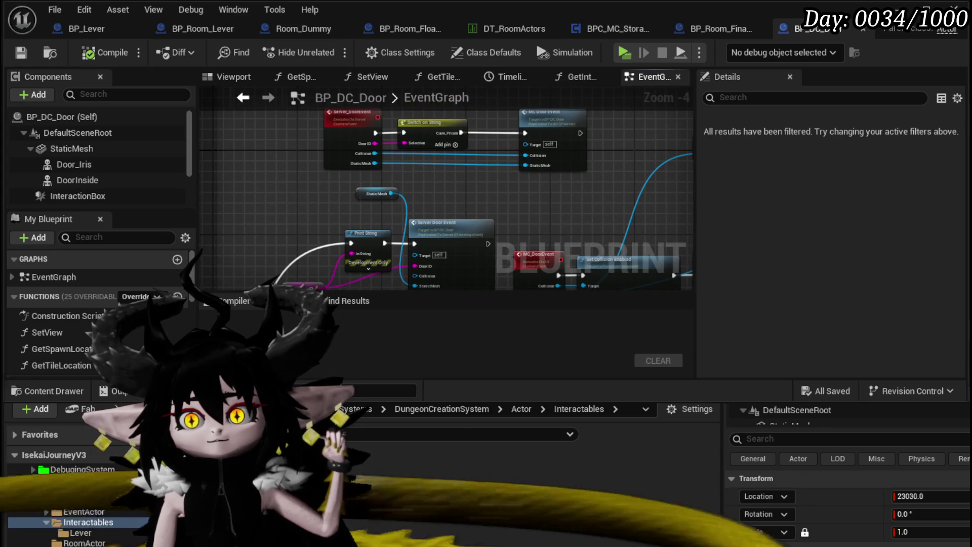
mouse_move(582, 253)
left_mouse_down()
mouse_move(430, 192)
mouse_move(222, 193)
left_mouse_up()
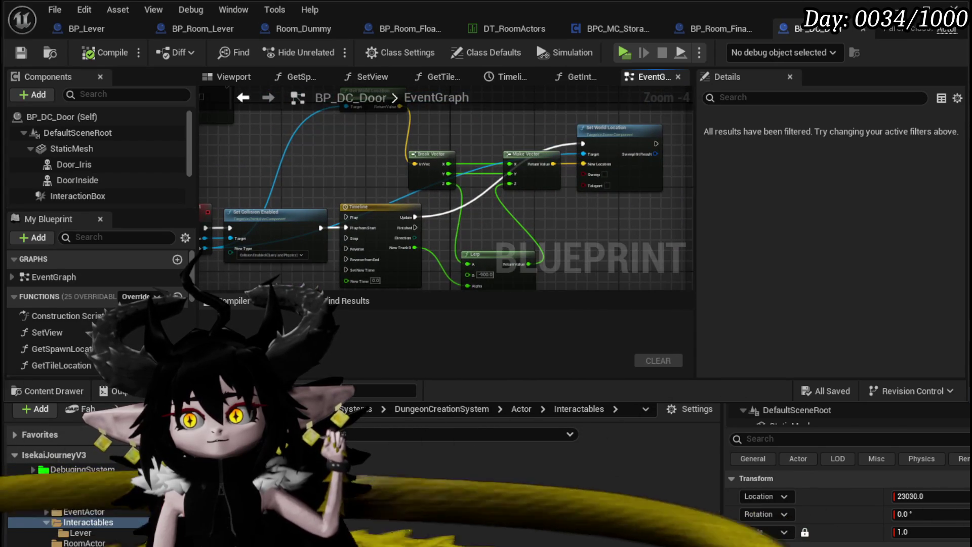
scroll(537, 181, "down", 2)
scroll(536, 181, "down", 1)
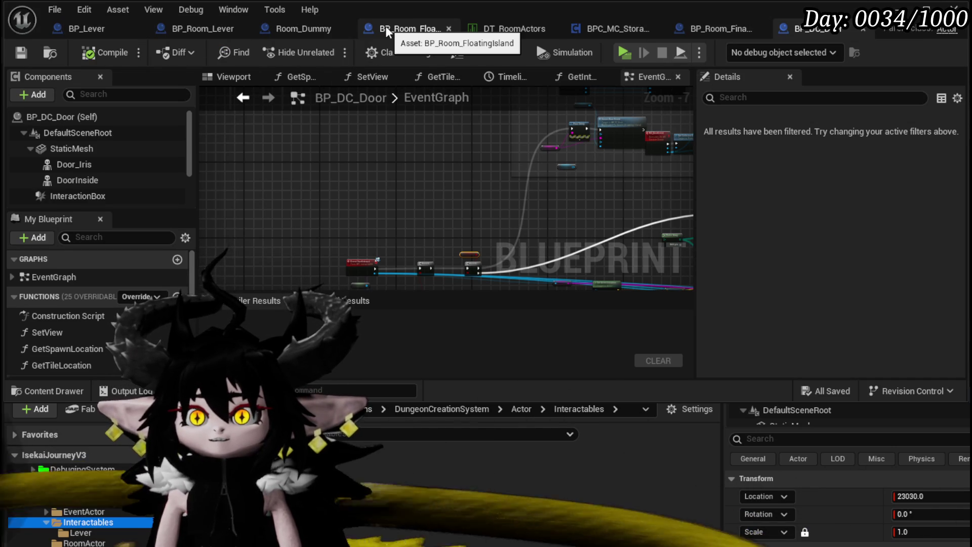
left_click(710, 27)
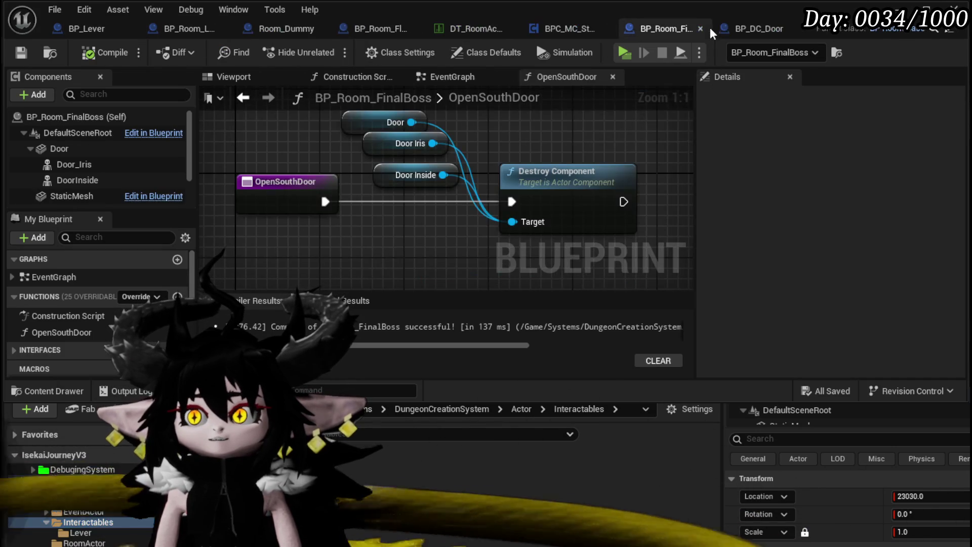
Add an Arrow component to BP_Room_FinalBoss under DefaultSceneRoot.
left_click(445, 76)
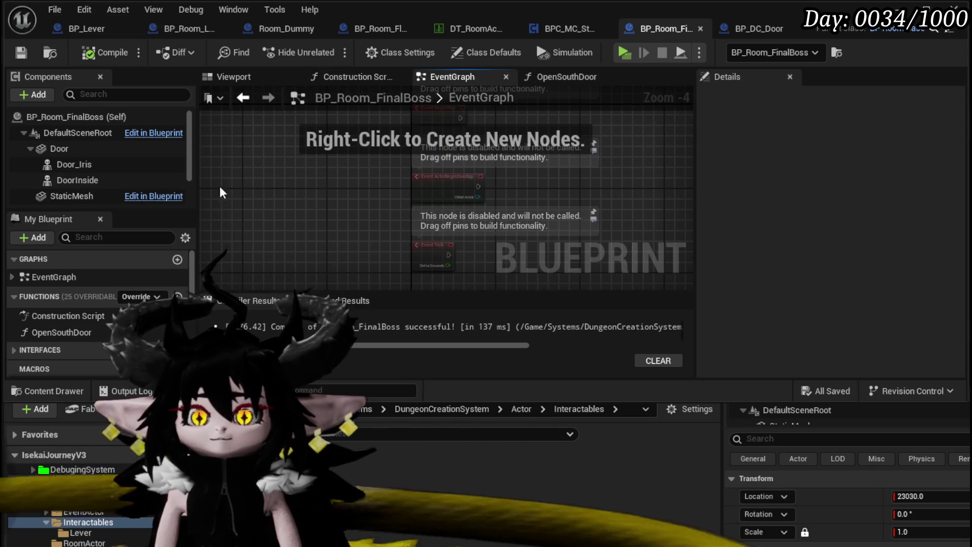
mouse_move(59, 147)
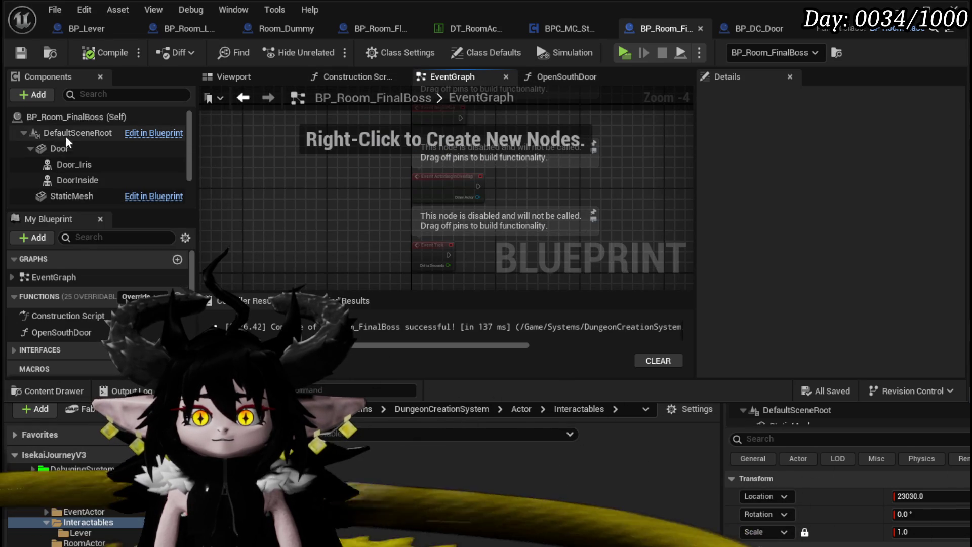
left_click(33, 94)
type("A")
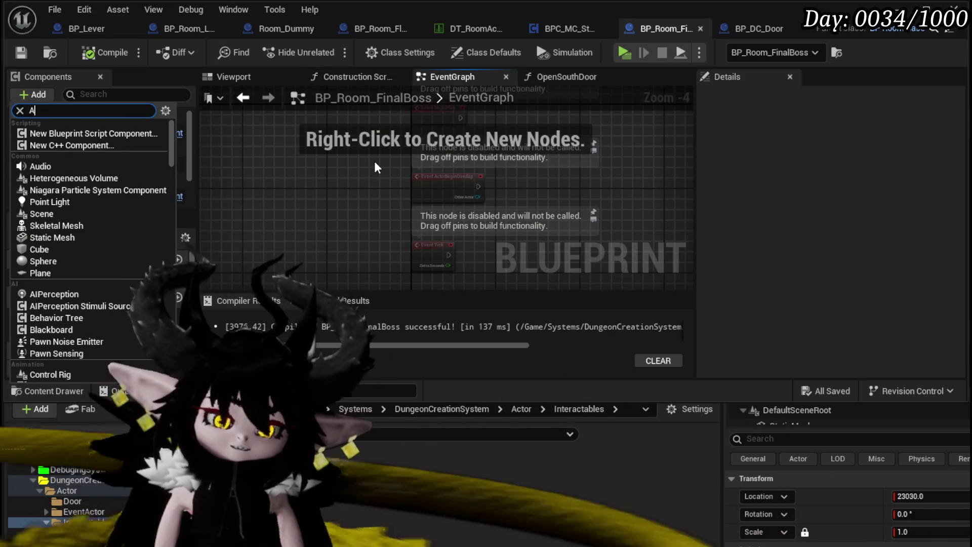
type("rrow")
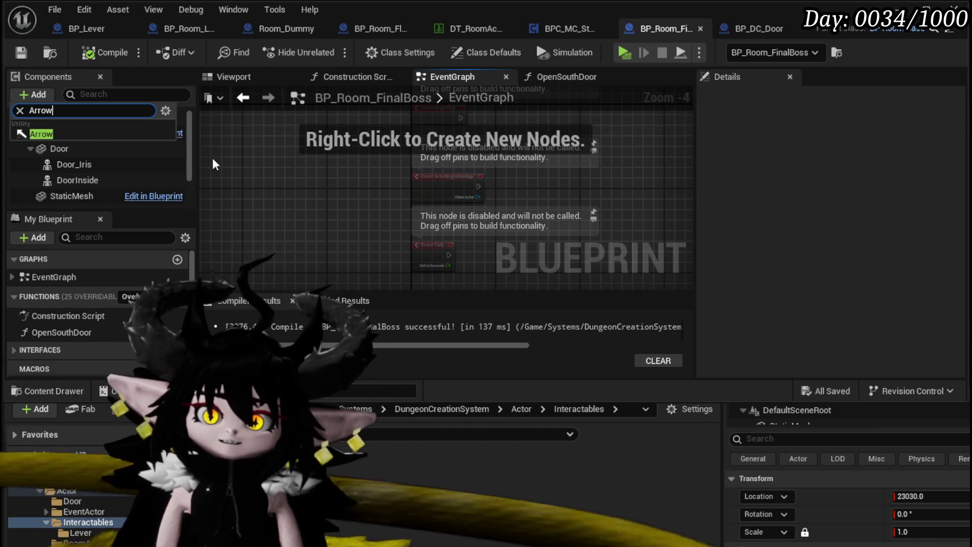
left_click(87, 133)
left_click_drag(70, 192, 48, 131)
left_click(93, 151)
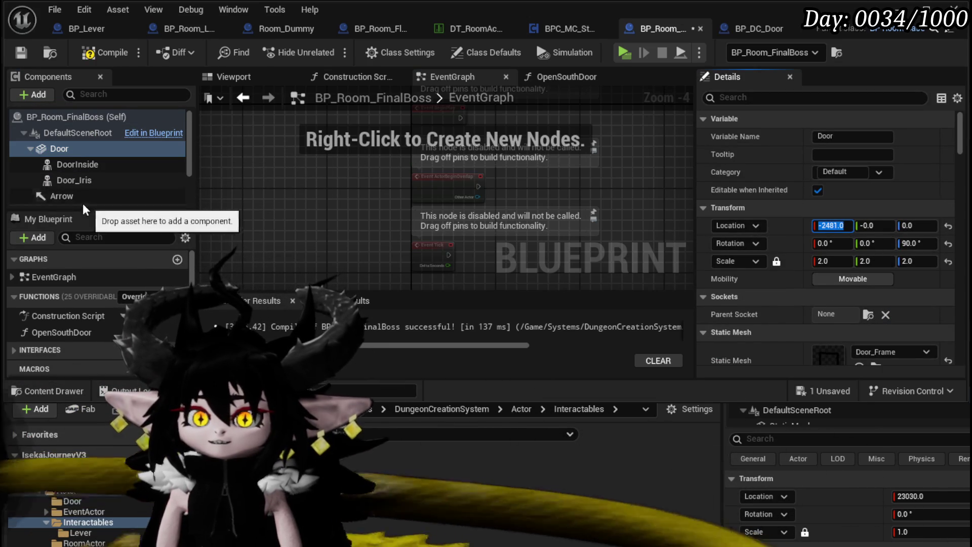
left_click(61, 196)
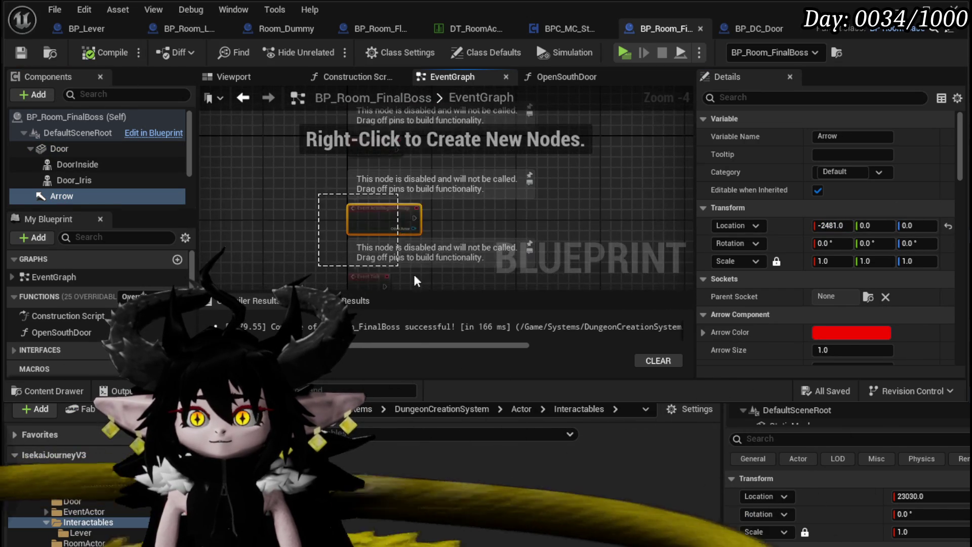
Delete the unused Overlap and Tick nodes and spawn BP_DC_Door from Event BeginPlay.
left_click_drag(392, 262, 430, 202)
key("Delete")
scroll(430, 202, "up", 3)
left_click_drag(375, 177, 484, 188)
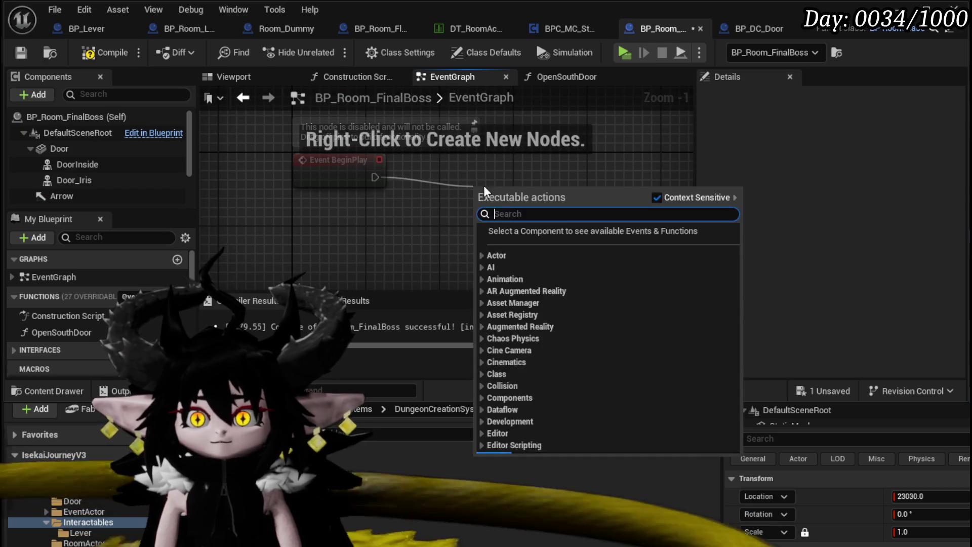
type("spawn a")
key("Return")
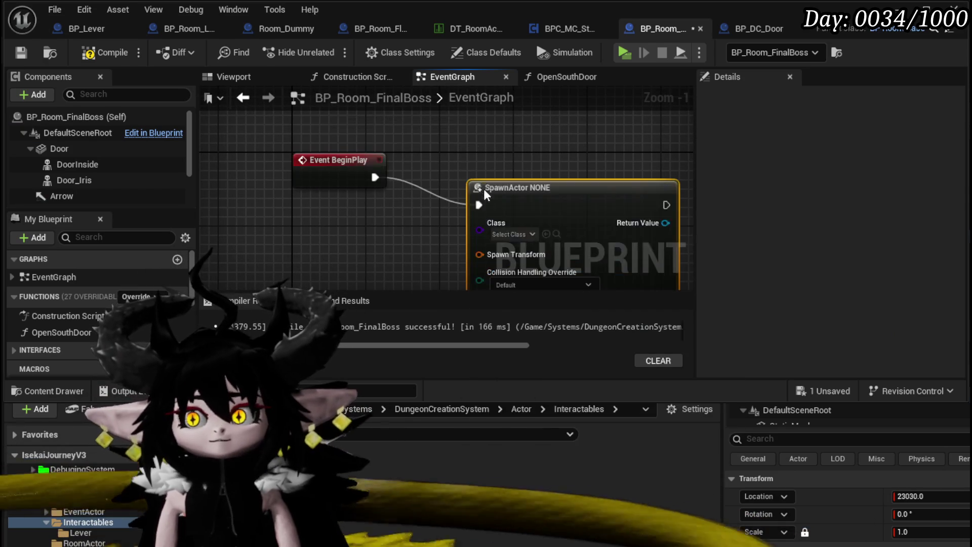
left_click_drag(531, 190, 484, 161)
left_click(474, 204)
type("Door")
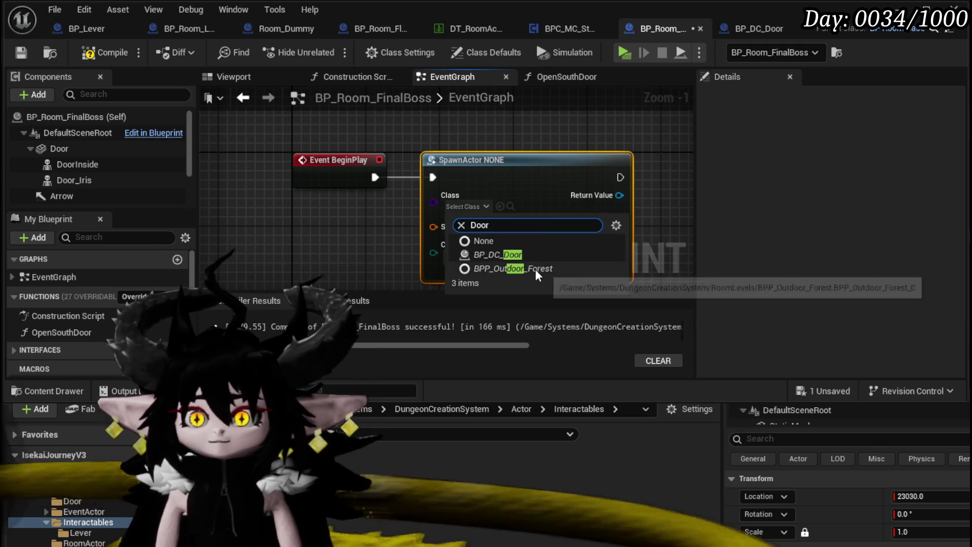
left_click(527, 255)
Feed the Arrow's Get World Transform into the Spawn Transform and compile.
mouse_move(62, 195)
left_mouse_down()
mouse_move(281, 214)
mouse_move(308, 225)
left_mouse_up()
type("get t")
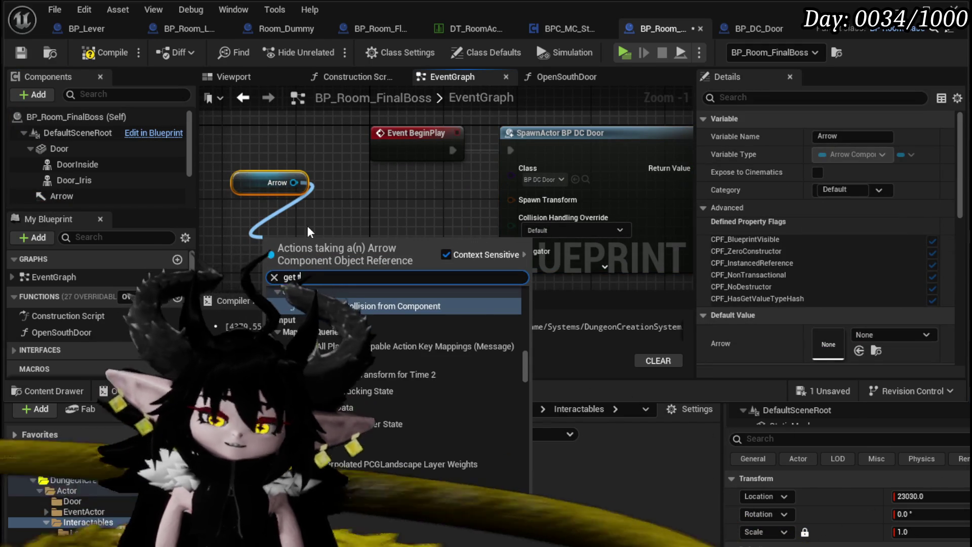
type("ransform")
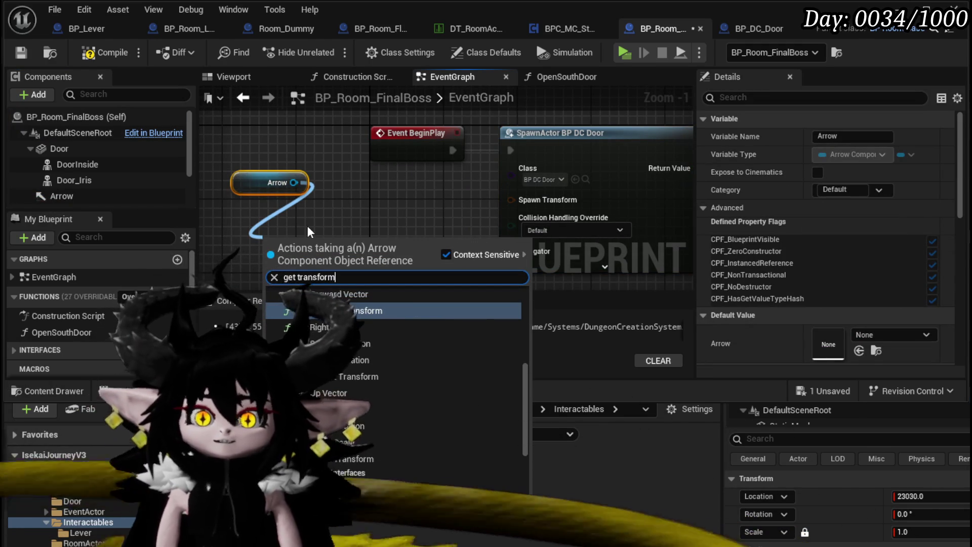
left_click(375, 453)
left_click_drag(376, 271, 524, 207)
left_click(20, 53)
Set spawn collision handling to Always Spawn, Ignore Collisions and recompile.
mouse_move(394, 223)
left_mouse_down()
mouse_move(339, 220)
mouse_move(253, 194)
mouse_move(243, 201)
left_mouse_up()
left_click(402, 205)
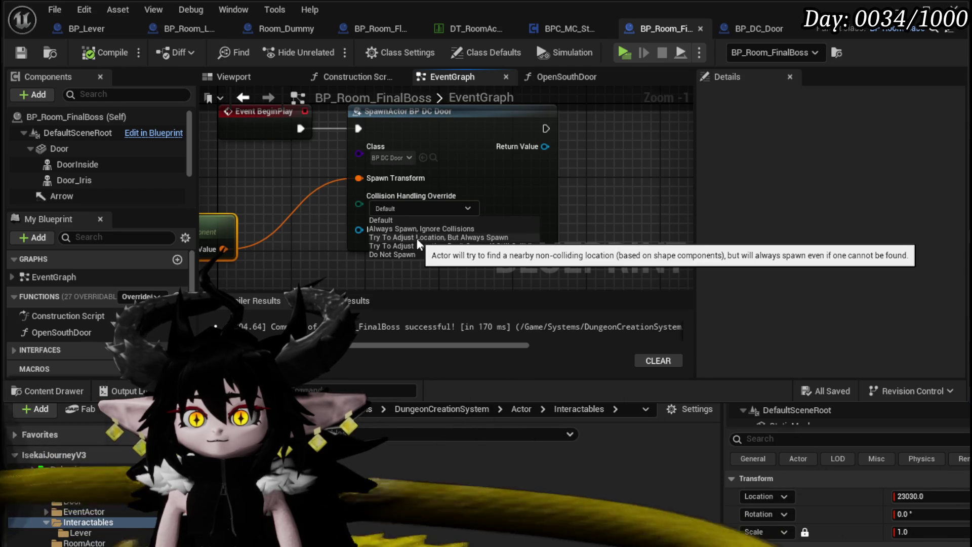
left_click(416, 229)
left_click_drag(652, 179, 540, 206)
left_click(98, 49)
left_click_drag(248, 122, 519, 136)
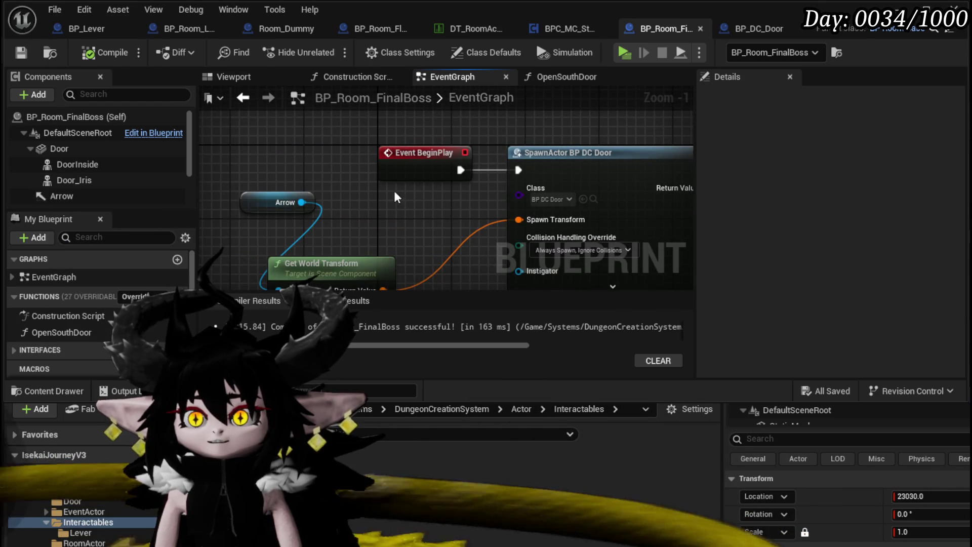
left_click_drag(404, 197, 406, 170)
Delete the old Door_Iris, Door and DoorInside components, keeping the Arrow.
left_click(76, 180)
mouse_move(172, 180)
left_mouse_down()
mouse_move(303, 170)
mouse_move(178, 184)
mouse_move(63, 169)
left_mouse_up()
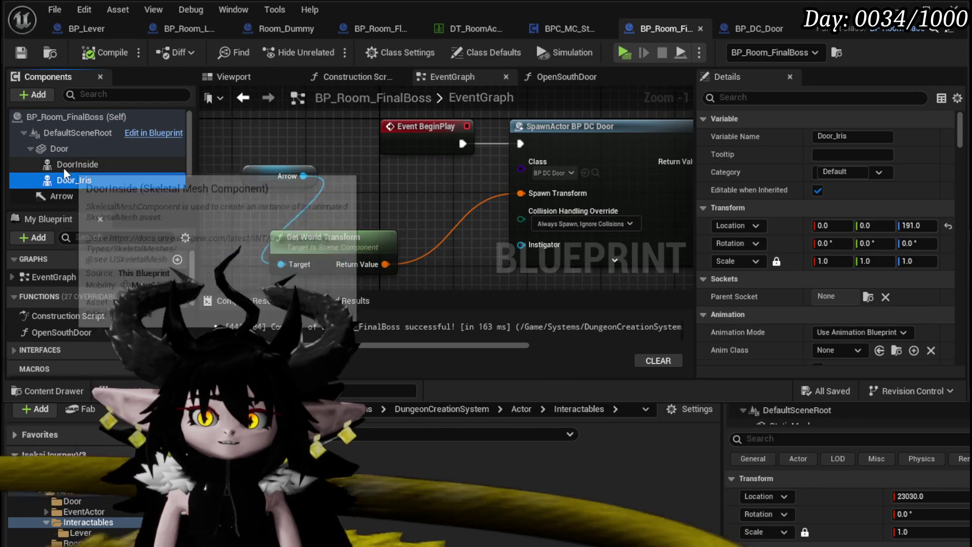
key("Delete")
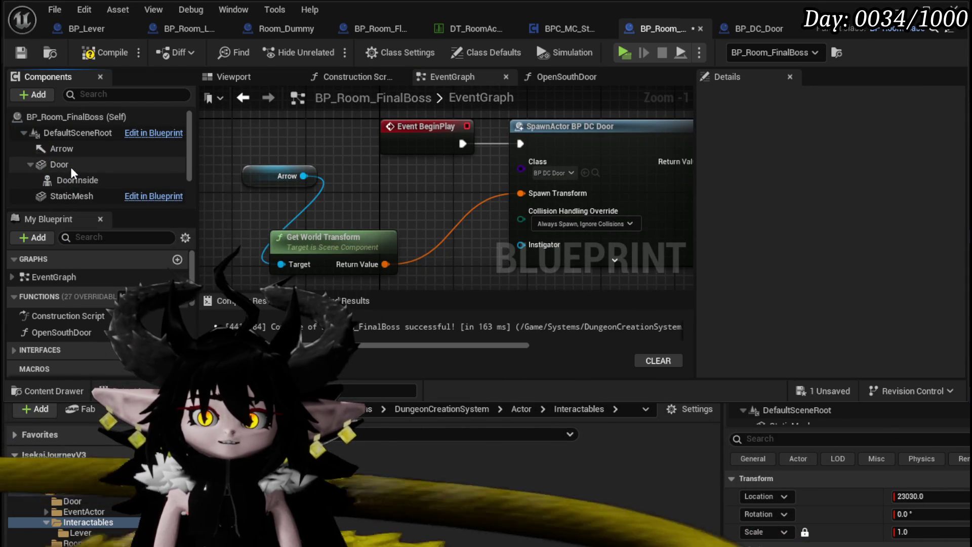
left_click(71, 167)
key("Delete")
left_click(80, 164)
left_click(78, 149)
key("Delete")
left_click(61, 180)
Rename the Arrow component to SouthDoor, then compile and save the blueprint.
right_click(59, 180)
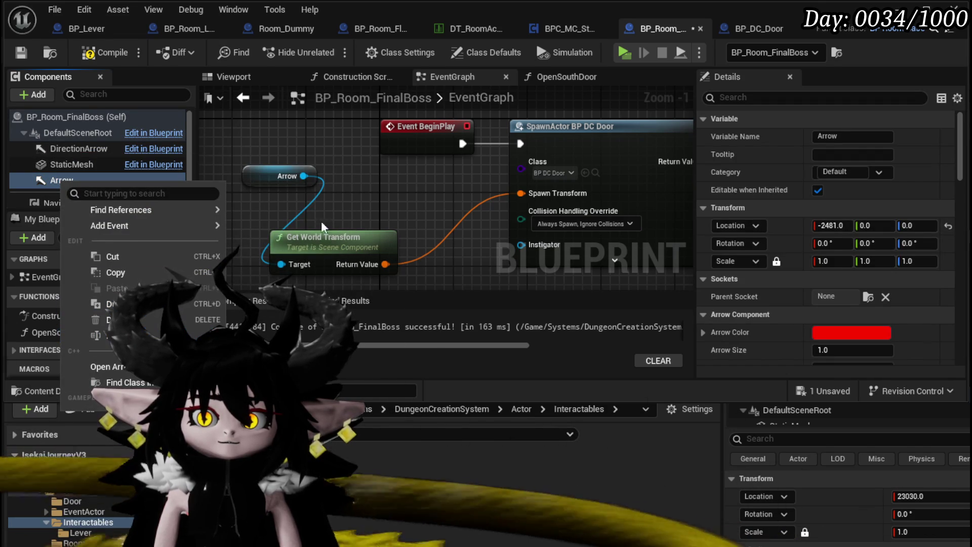
left_click(117, 335)
type("S")
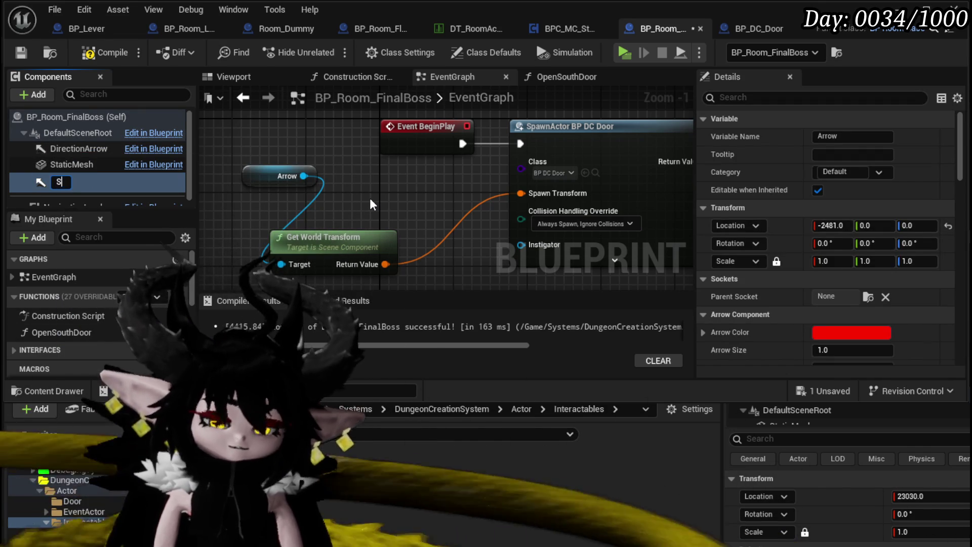
type("outhDoor")
key("Return")
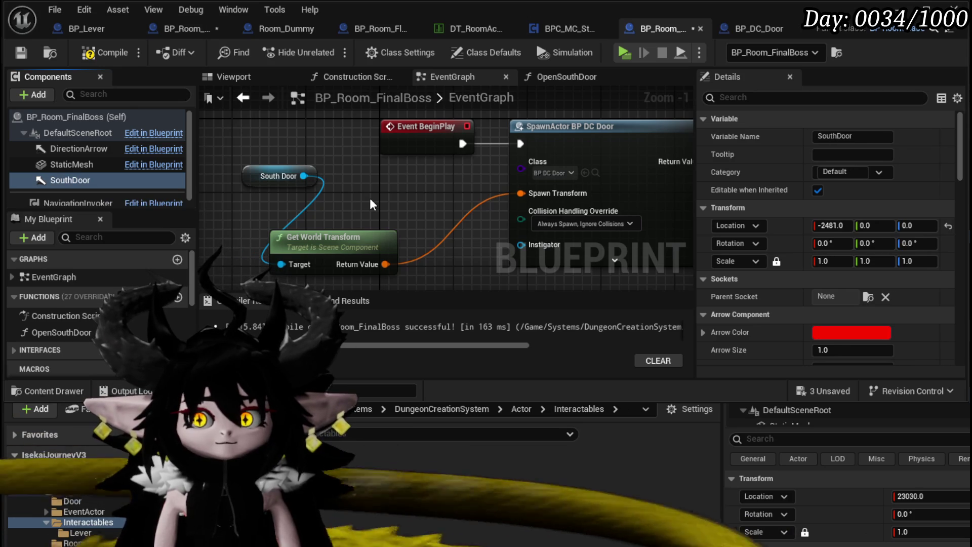
left_click(104, 52)
left_click(21, 53)
left_click(523, 331)
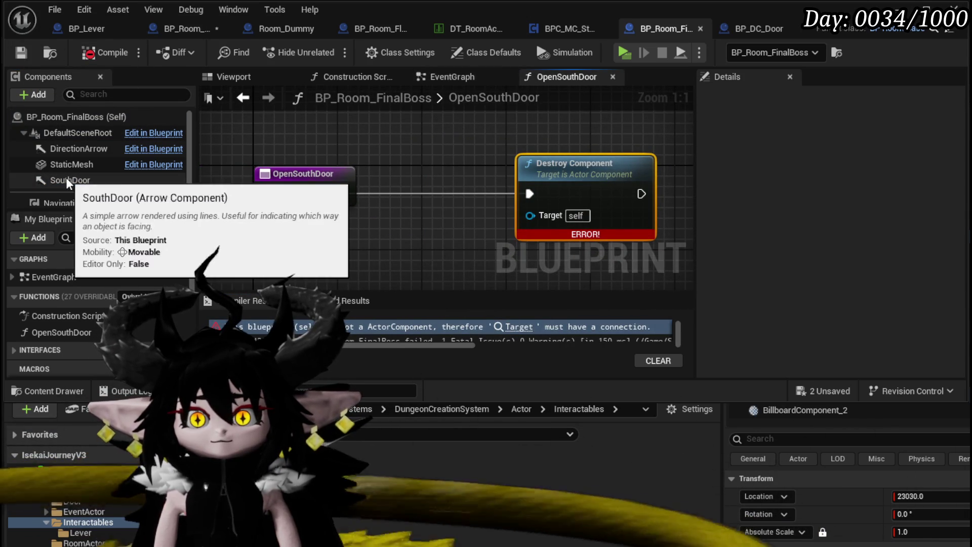
left_click(476, 78)
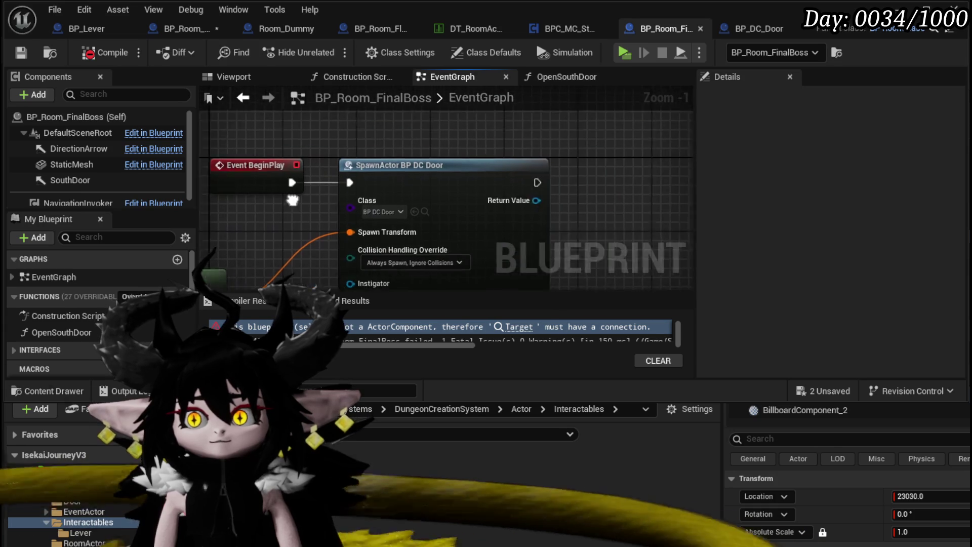
Promote the SpawnActor return value to a SouthDoor_Ref variable and recompile.
right_click(485, 203)
left_click(539, 245)
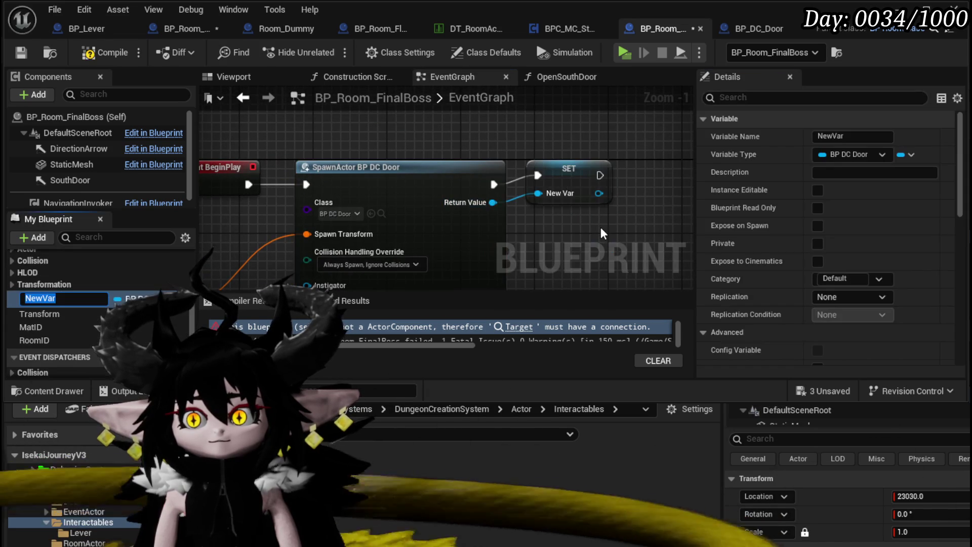
type("D")
key("Return")
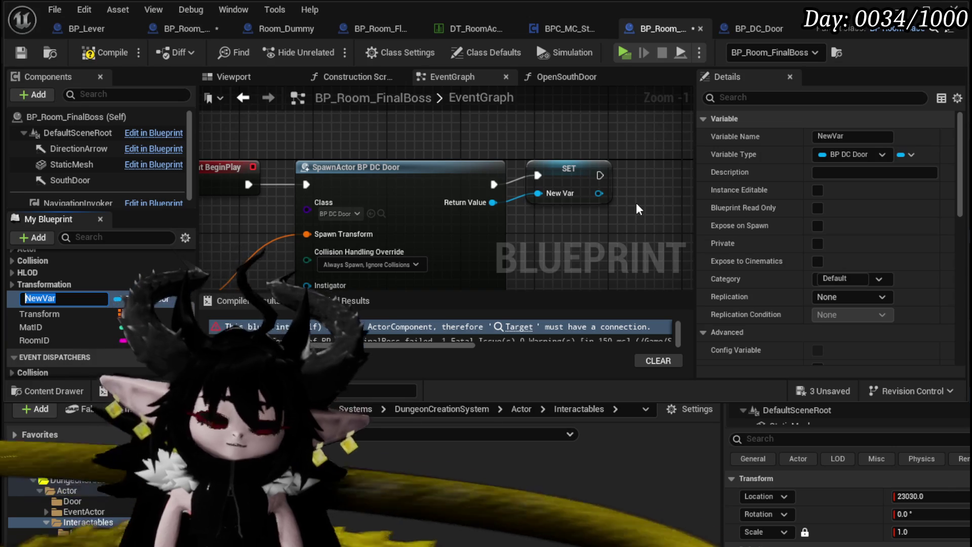
type("SouthDoor_R")
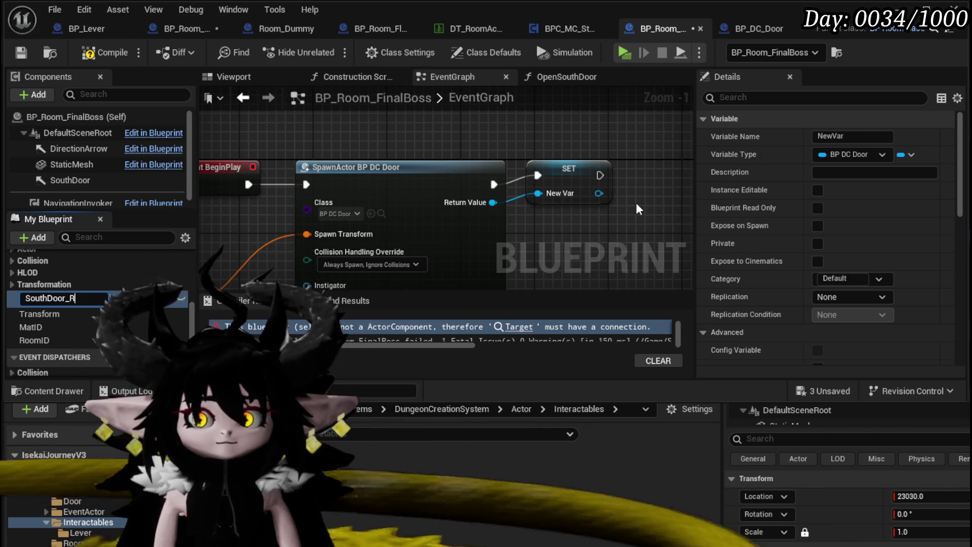
type("ef")
key("Return")
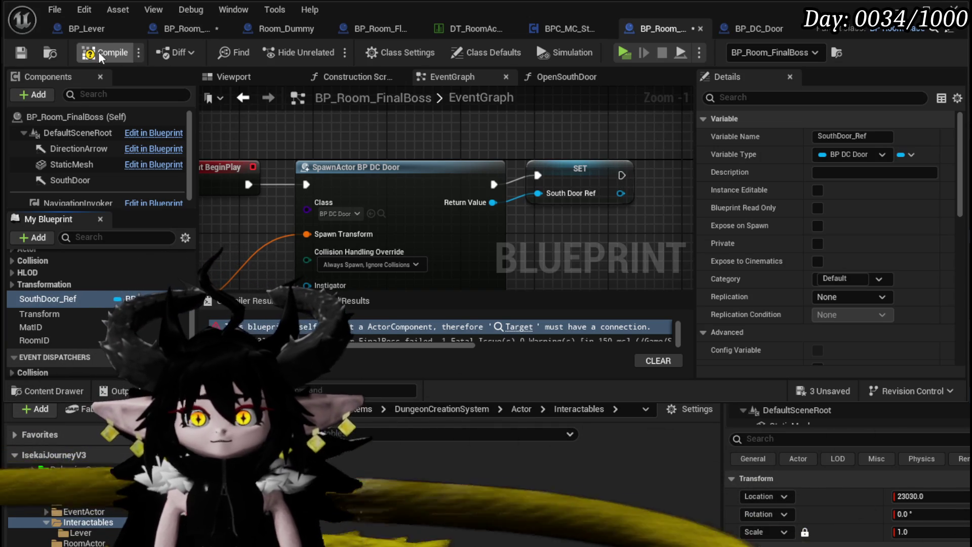
left_click(98, 53)
scroll(72, 293, "up", 5)
double_click(77, 310)
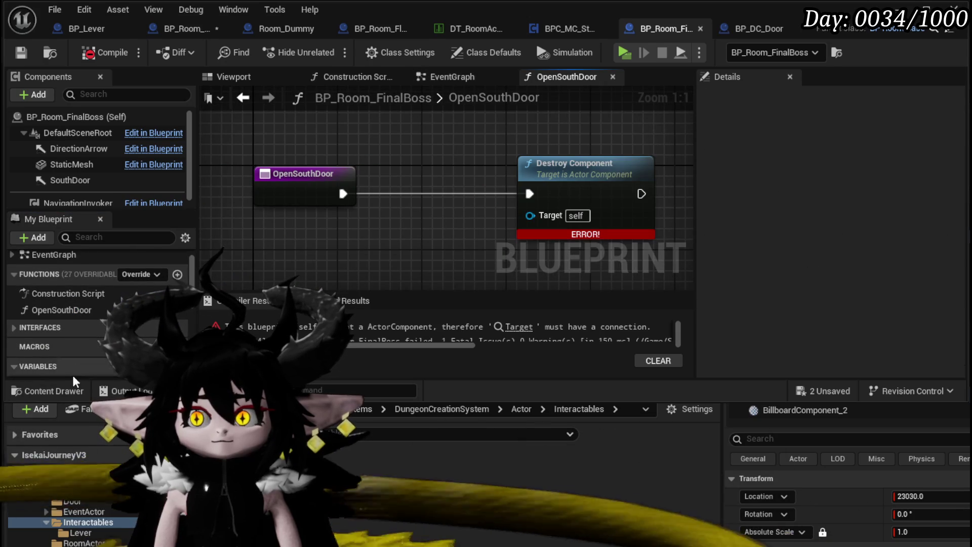
Add a South Door Ref getter and a Door Opening Sequence node to OpenSouthDoor's graph.
scroll(76, 310, "down", 5)
mouse_move(48, 340)
left_mouse_down()
mouse_move(280, 92)
mouse_move(286, 144)
mouse_move(367, 162)
left_mouse_up()
left_click(344, 150)
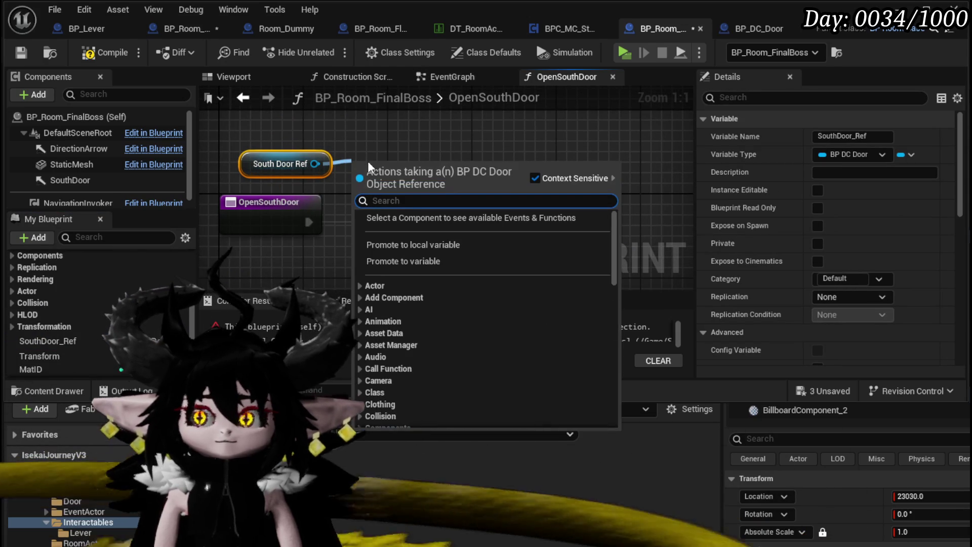
type("d")
key("BackSpace")
type("door")
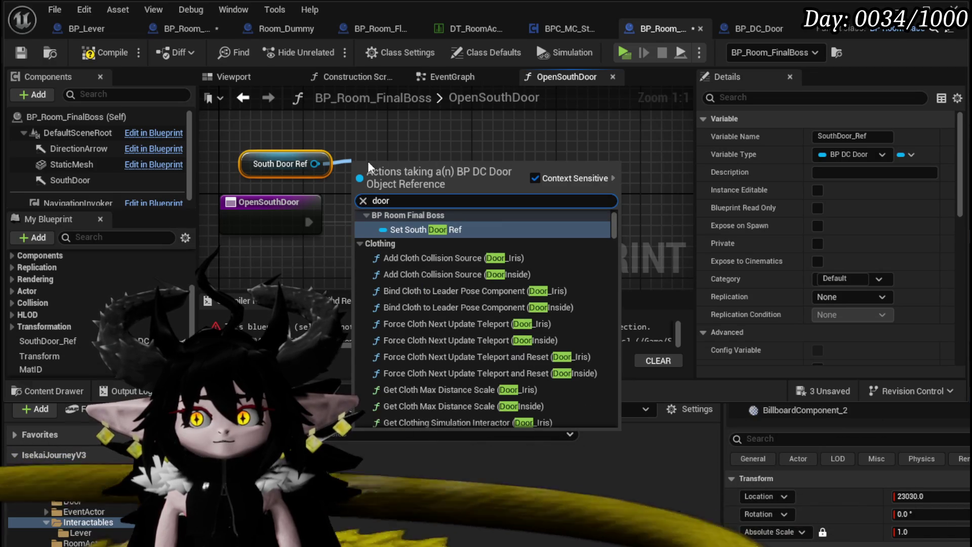
type(" oe")
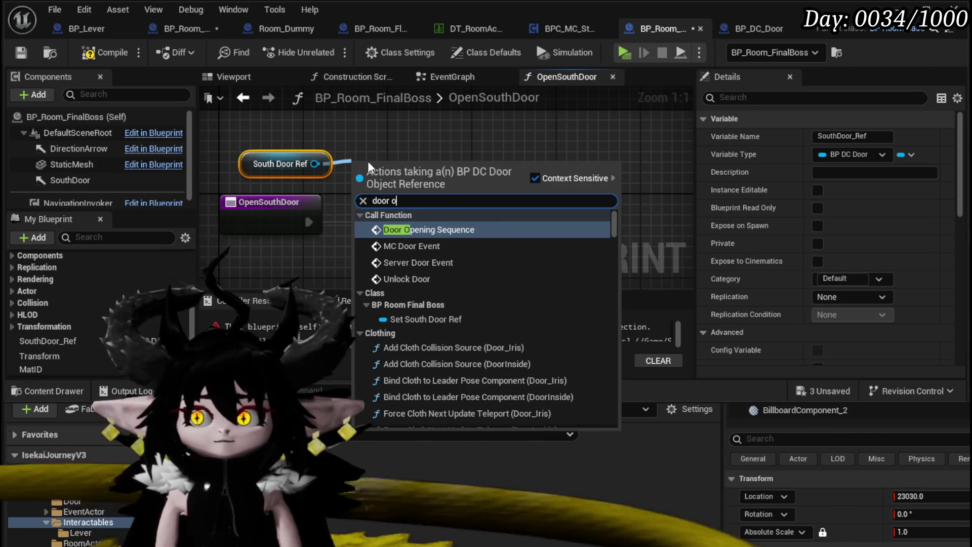
left_click(448, 228)
left_click_drag(441, 200, 448, 155)
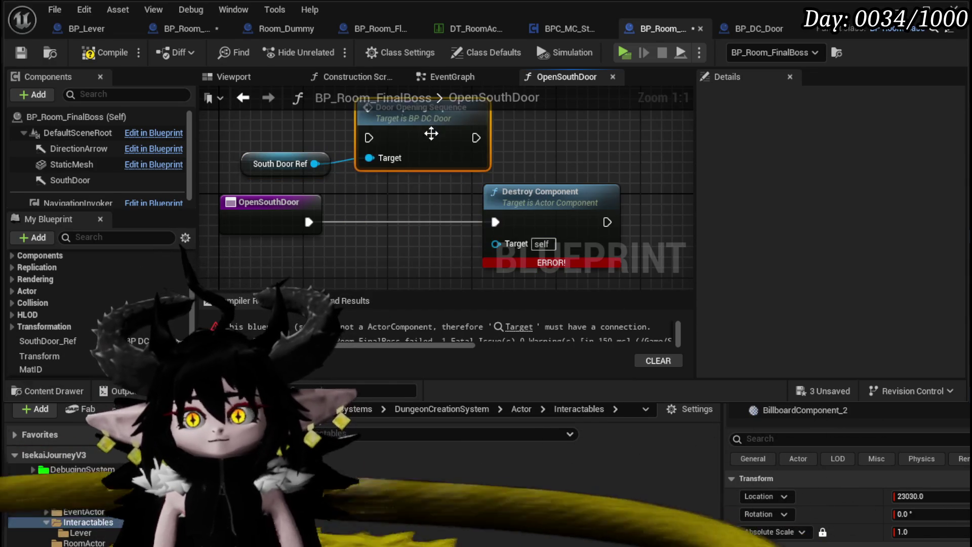
left_click_drag(385, 126, 441, 181)
Wire South Door Ref into Door Opening Sequence and connect OpenSouthDoor's exec to it.
left_click(294, 166)
left_click_drag(328, 165, 385, 153)
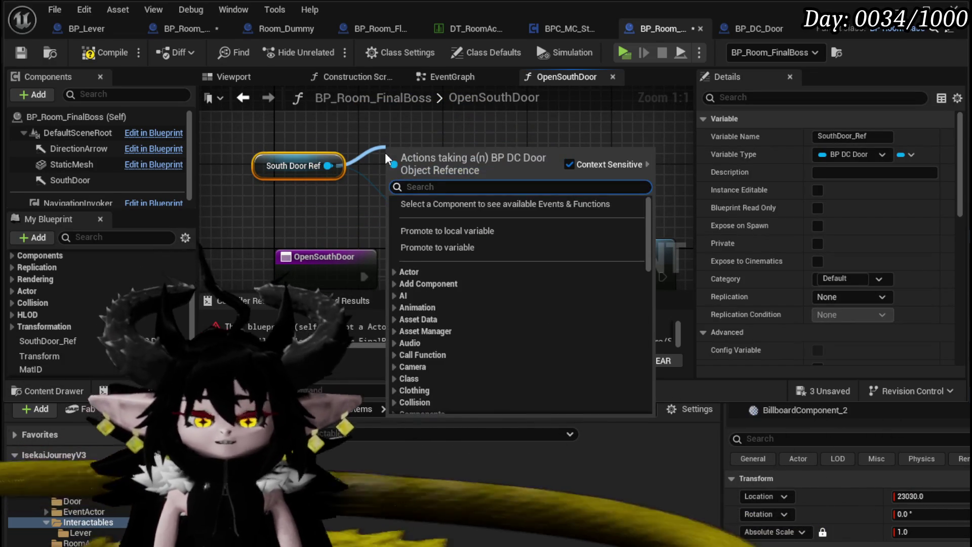
type("Bind on")
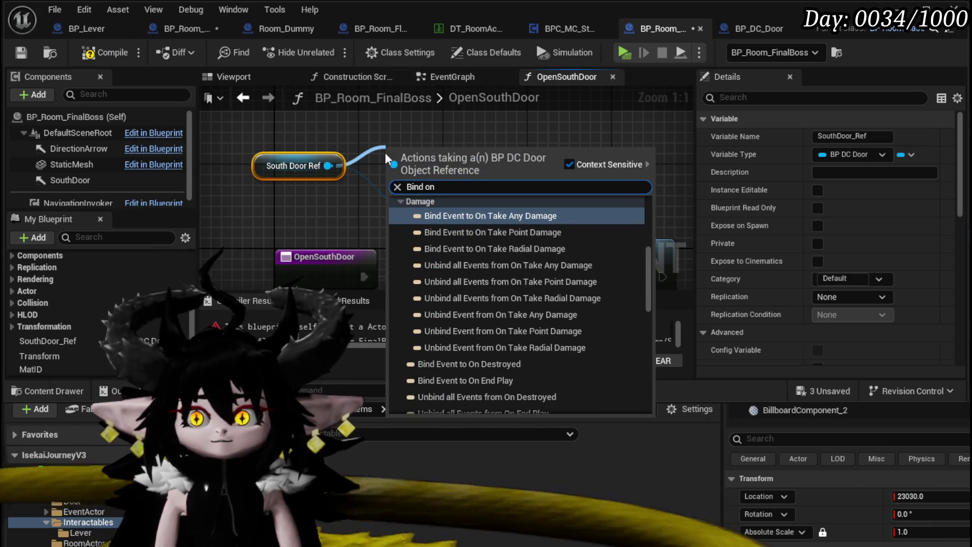
left_click_drag(377, 143, 238, 139)
mouse_move(287, 238)
left_mouse_down()
mouse_move(357, 208)
mouse_move(345, 162)
mouse_move(355, 158)
left_mouse_up()
Delete the Destroy Component node, compile BP_Room_FinalBoss, and close the Blueprint editors.
left_click(506, 248)
key("Delete")
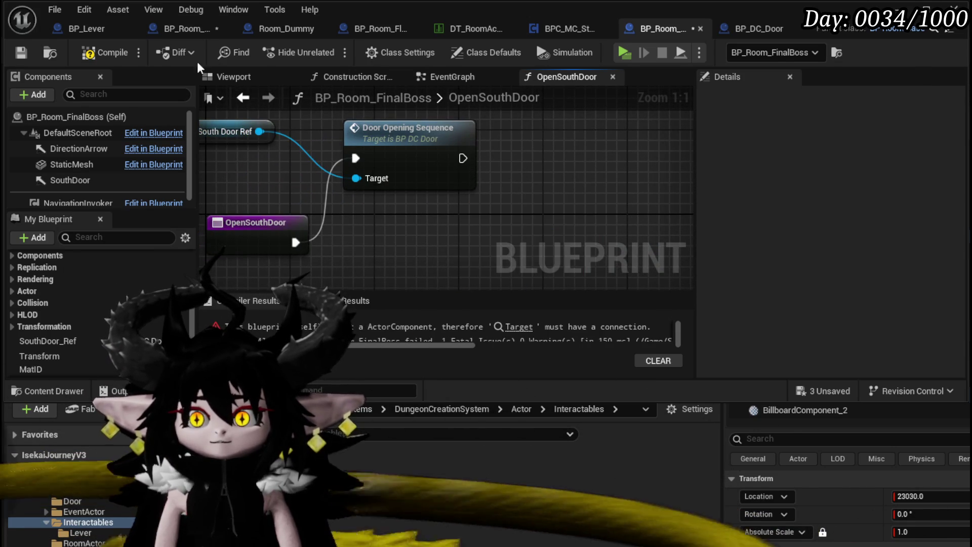
left_click(112, 52)
left_click(172, 28)
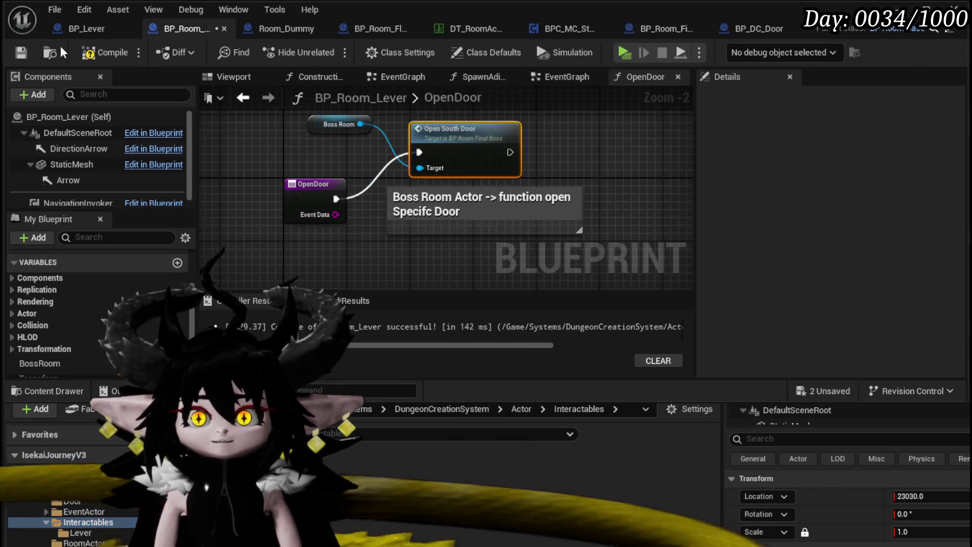
left_click(895, 9)
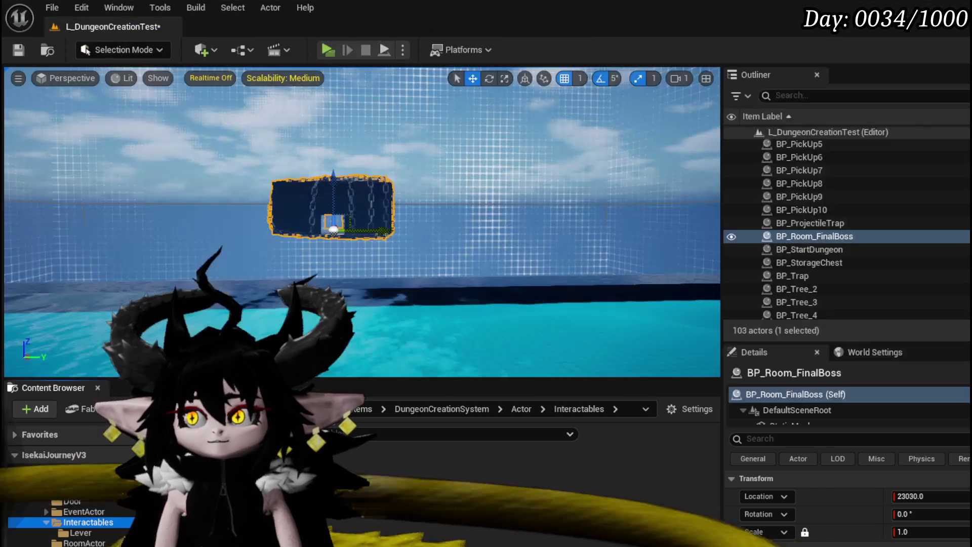
Start a play session, walk toward the black gate, and pick the BountyBoard building.
left_click(326, 48)
key("w")
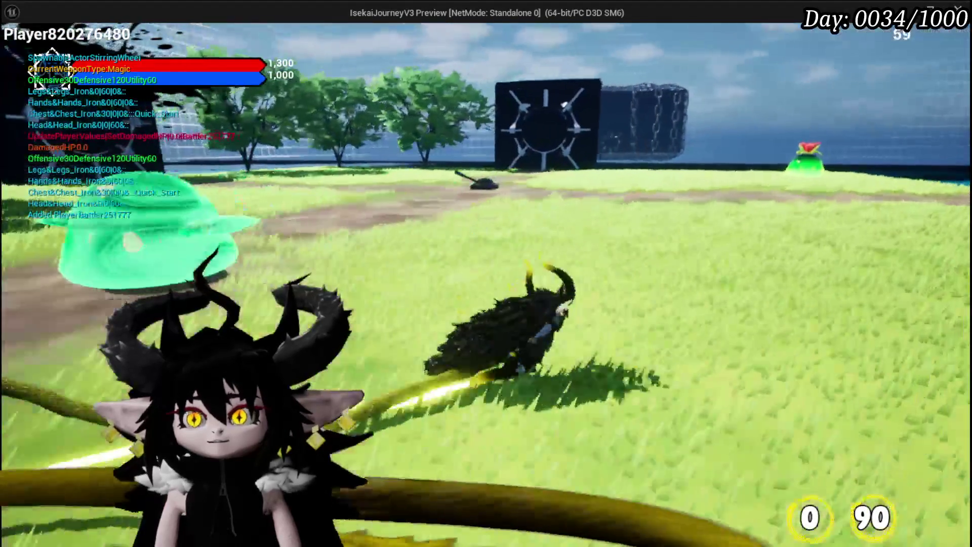
key("w")
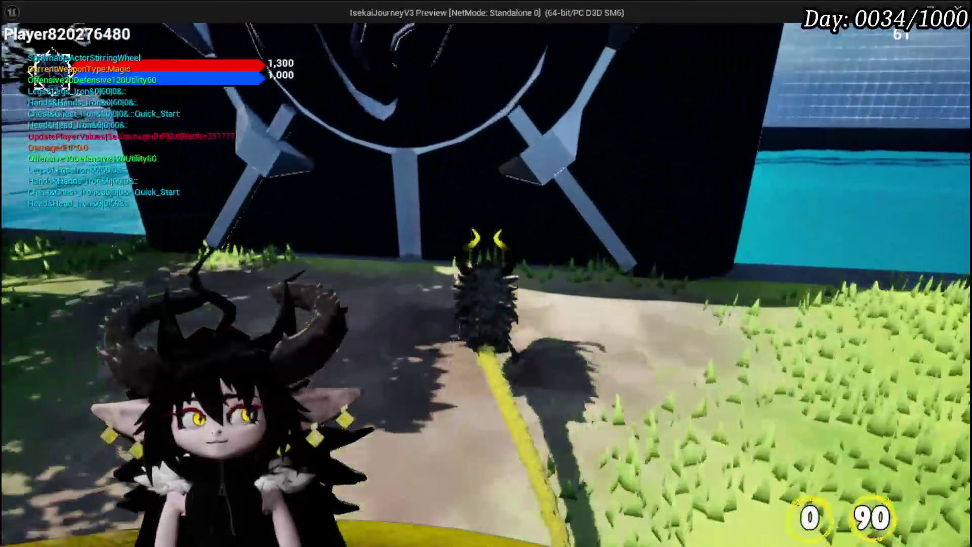
key("b")
mouse_move(480, 312)
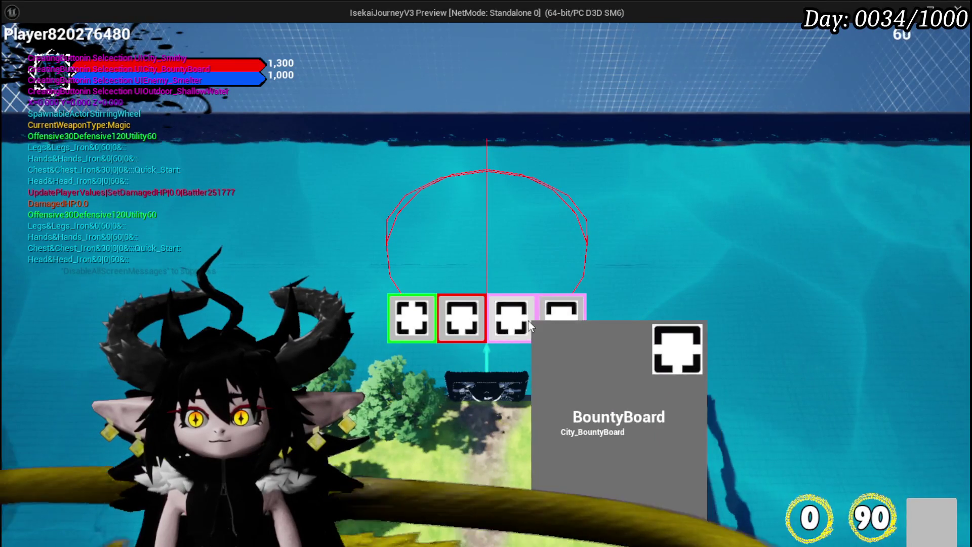
left_click(527, 320)
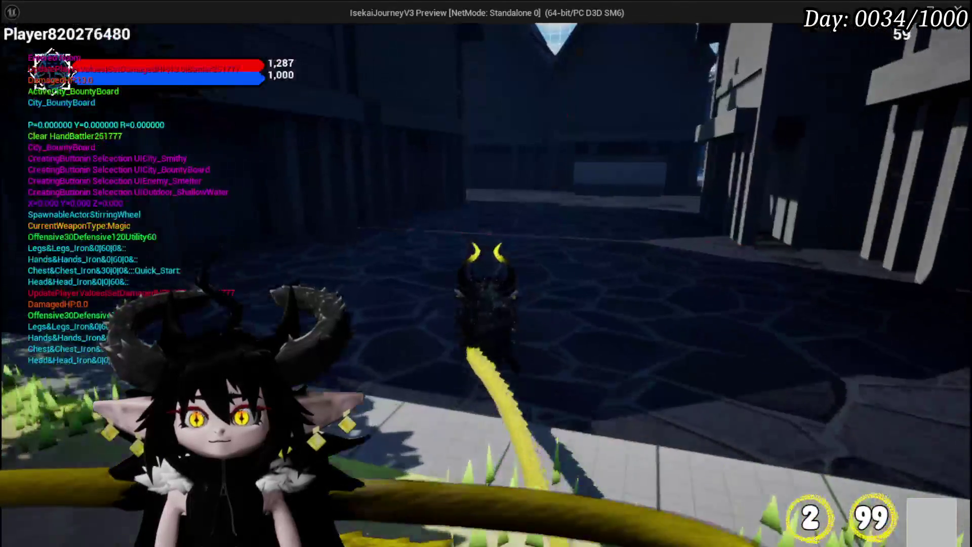
Enter the Lever room and run across it to strike the lever.
key("w")
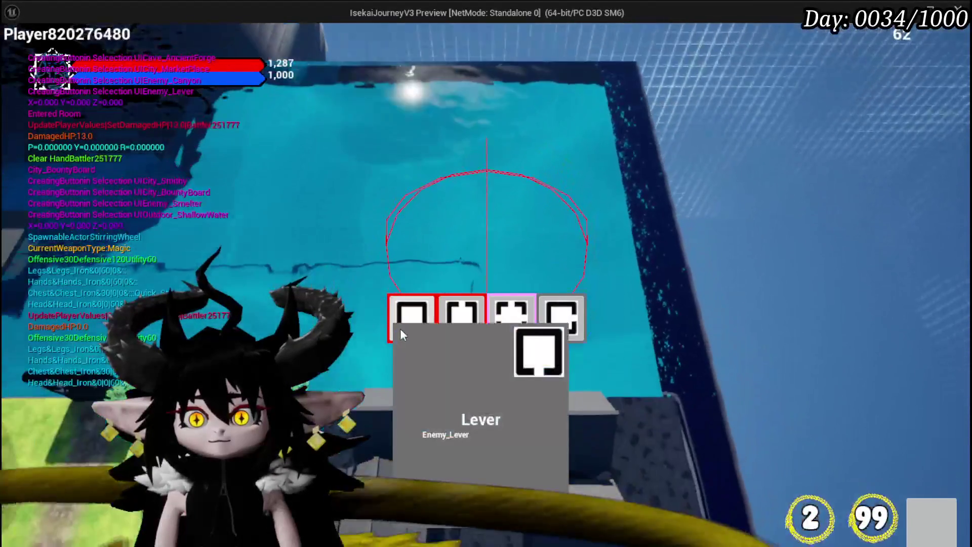
left_click(400, 328)
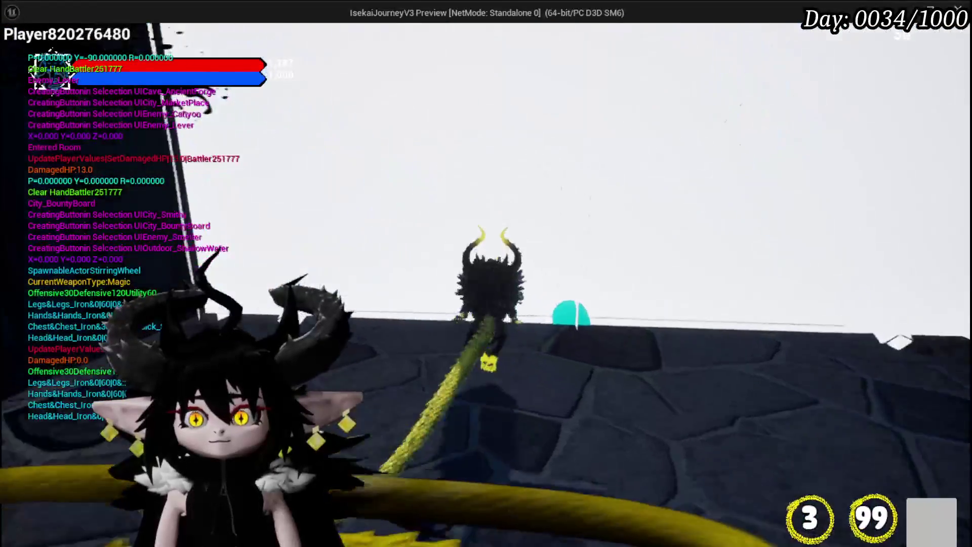
key("w")
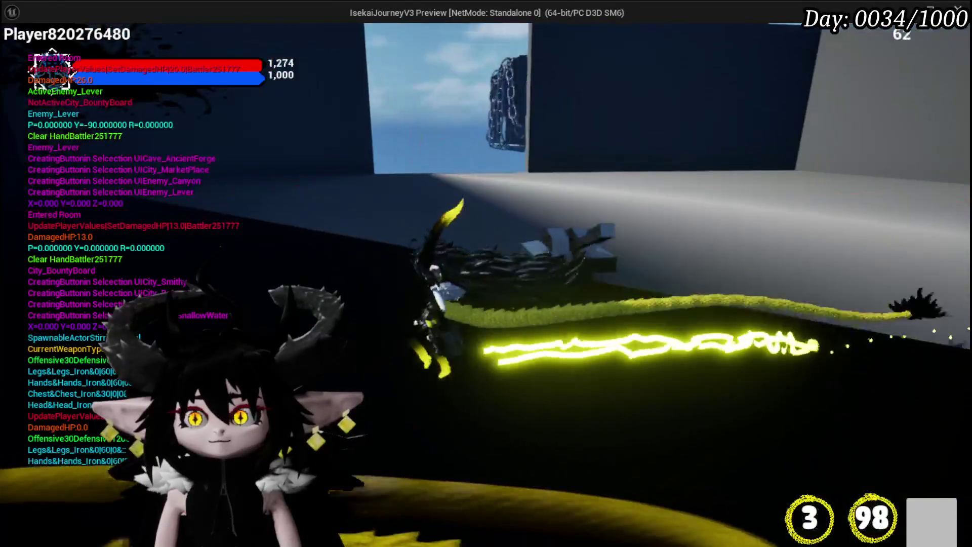
key("w")
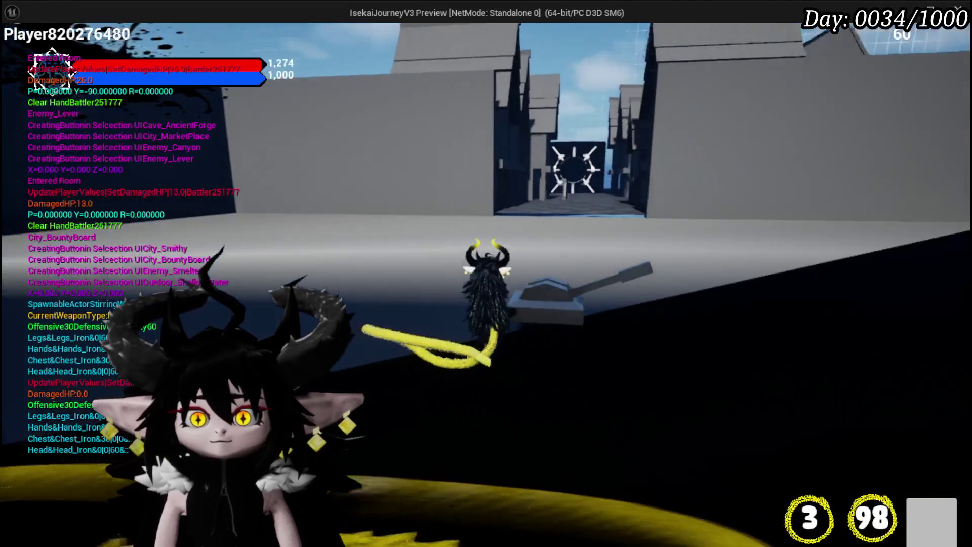
key("w")
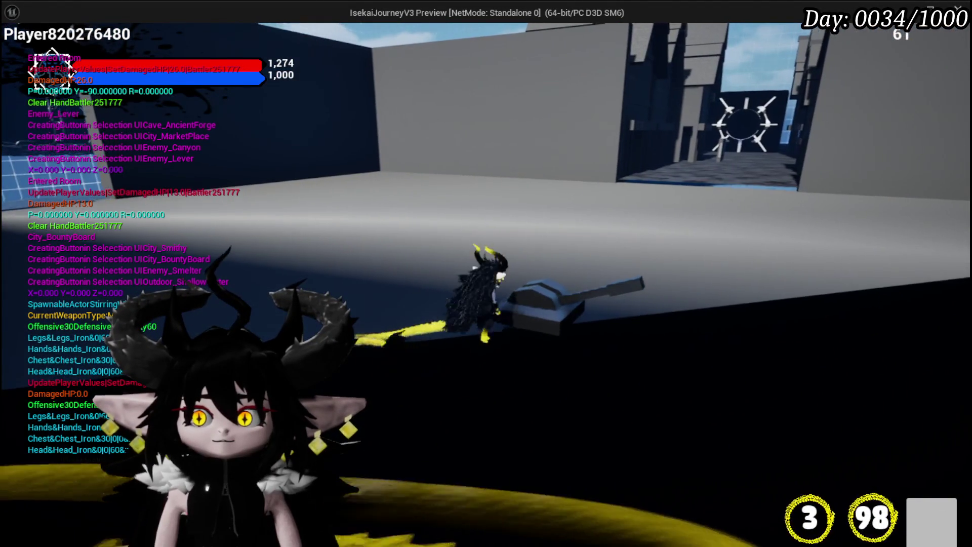
key("w")
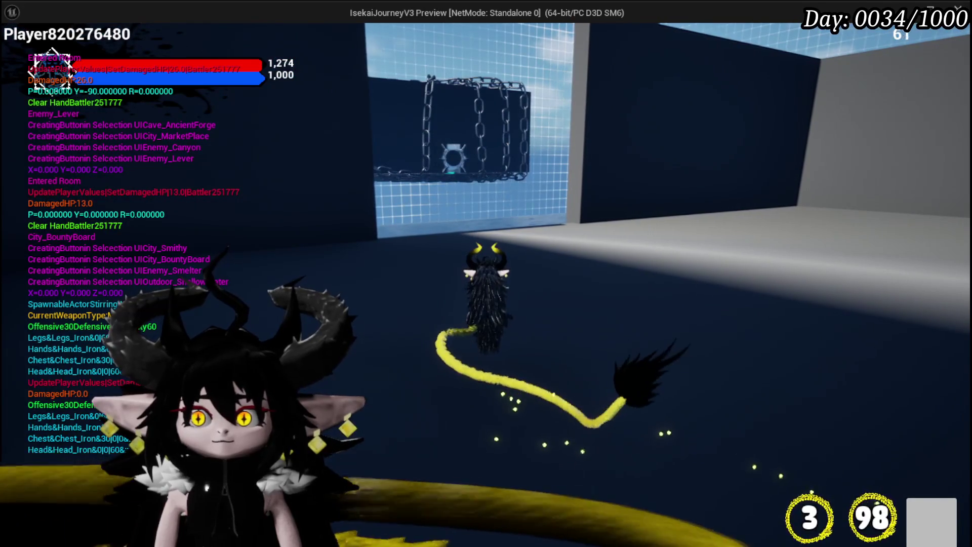
Look around the chained wall, stop the play session, and save L_DungeonCreationTest.
key("a")
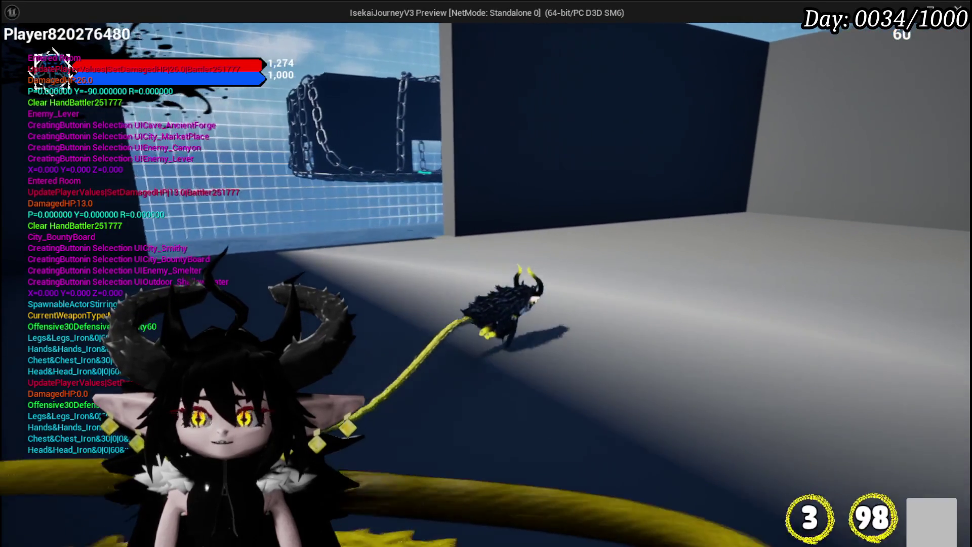
key("w")
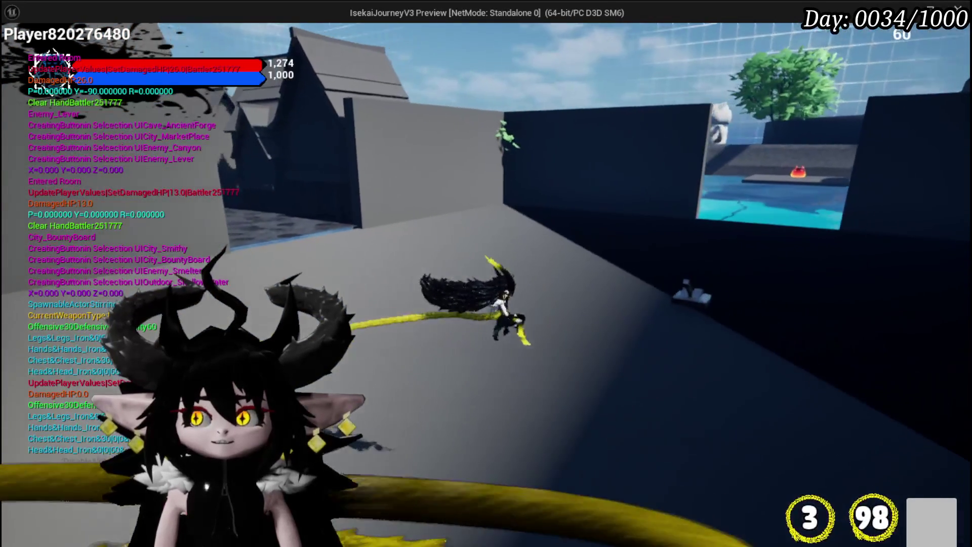
key("w")
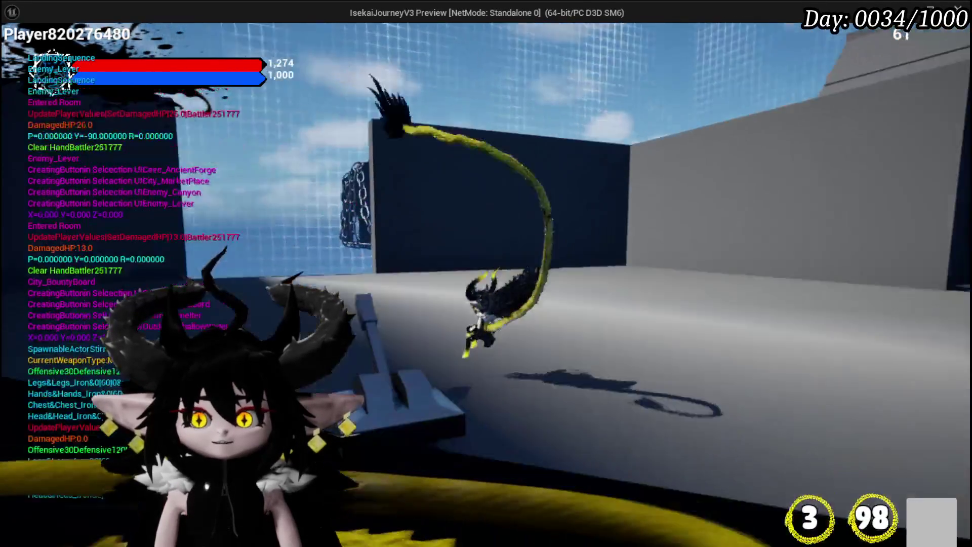
key("Escape")
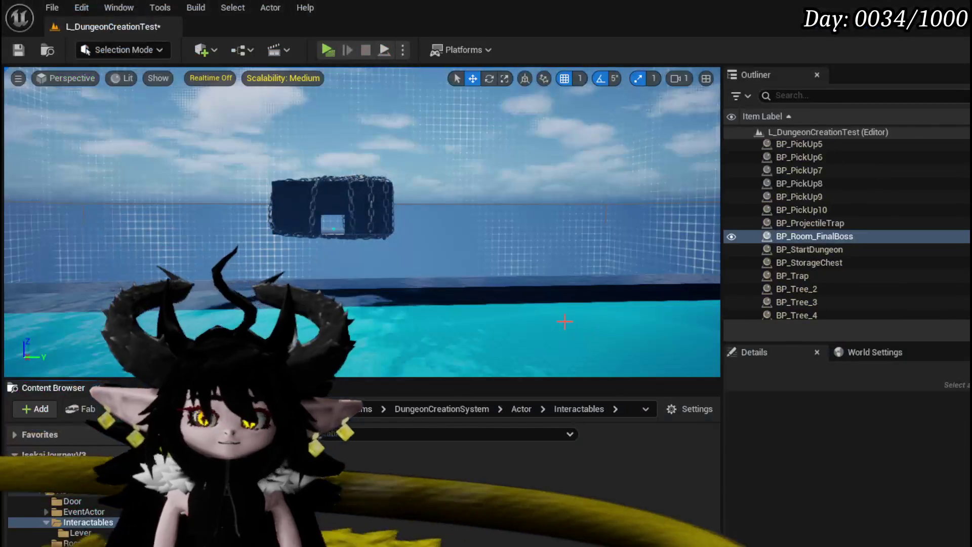
left_click(25, 52)
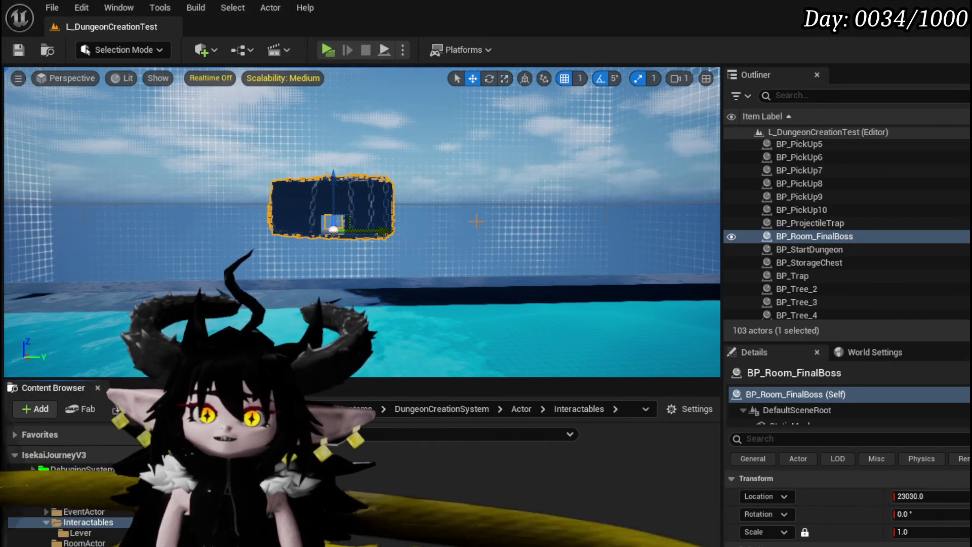
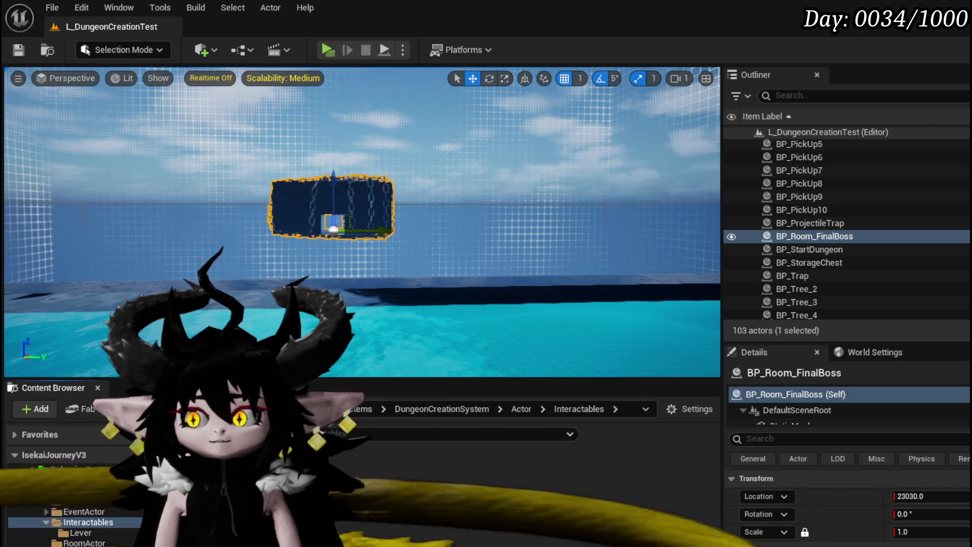
Save the level, show the Lever folder, and return to the BP_Room_Lever blueprint editor.
left_click(14, 52)
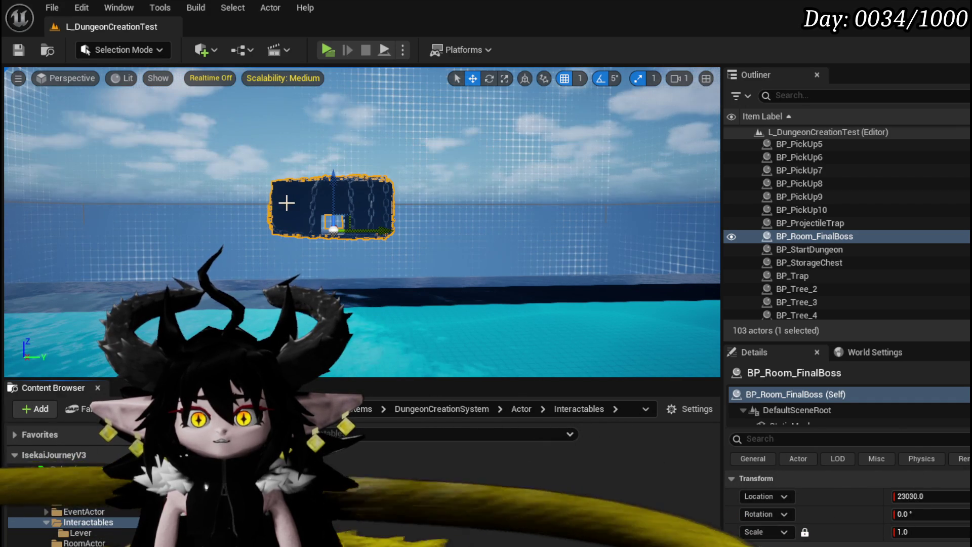
left_click(75, 532)
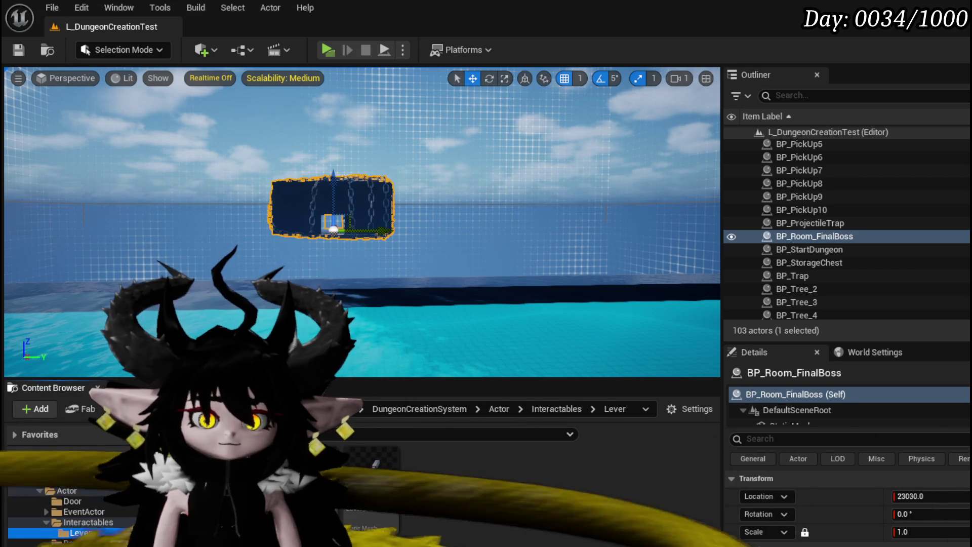
key("alt+Tab")
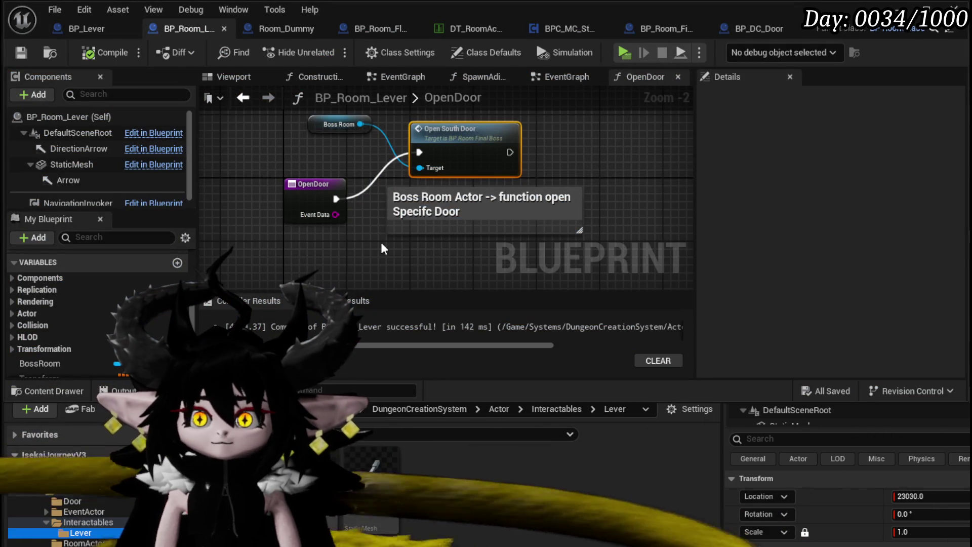
Delete the comment in BP_Room_Lever's OpenDoor graph, tidy Open South Door, then compile and save.
left_click(528, 205)
key("Delete")
left_click(102, 52)
left_click(20, 52)
left_click_drag(475, 155, 448, 199)
left_click(21, 52)
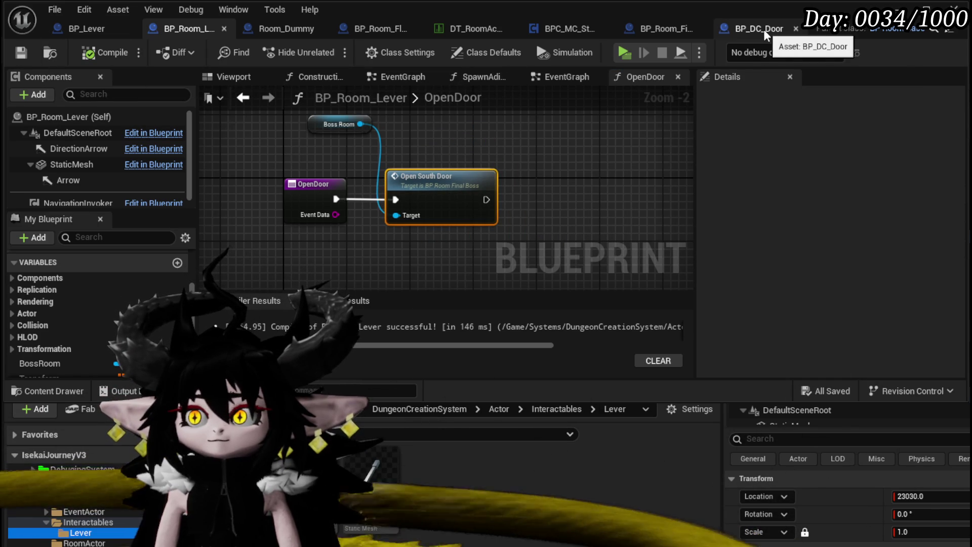
Switch to BP_Room_FinalBoss and show its component Viewport.
left_click(669, 28)
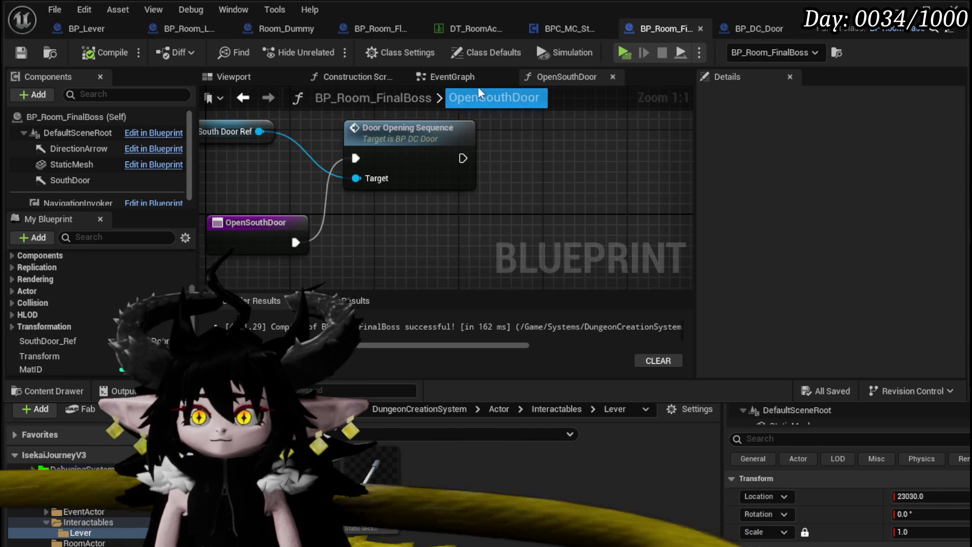
left_click(457, 78)
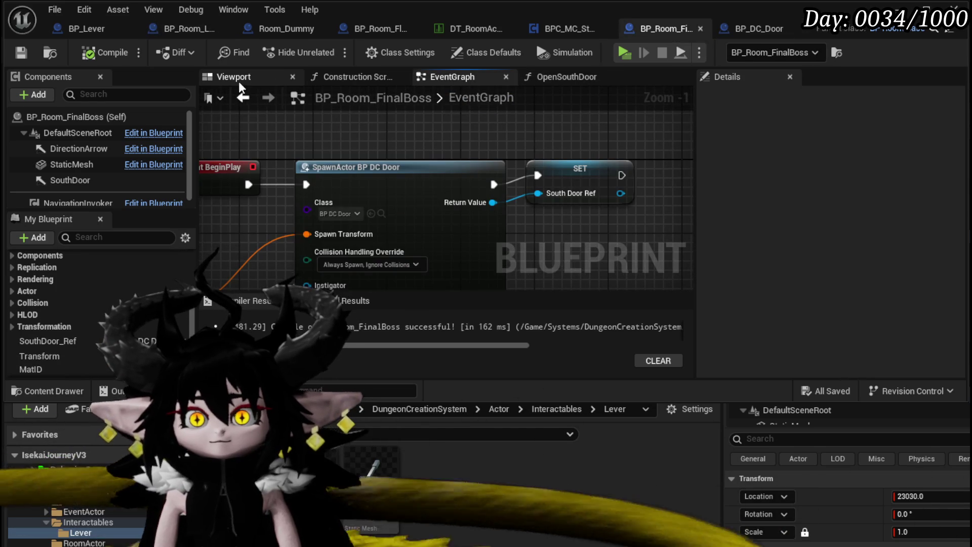
left_click(239, 81)
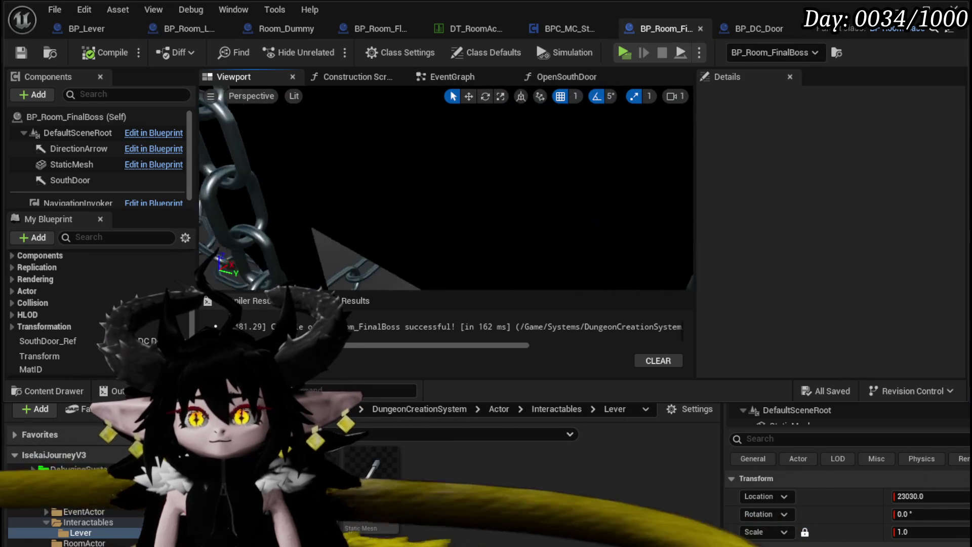
Duplicate SouthDoor, place the copy at Location X 2481 with Z rotation 180, and compile.
left_click(375, 198)
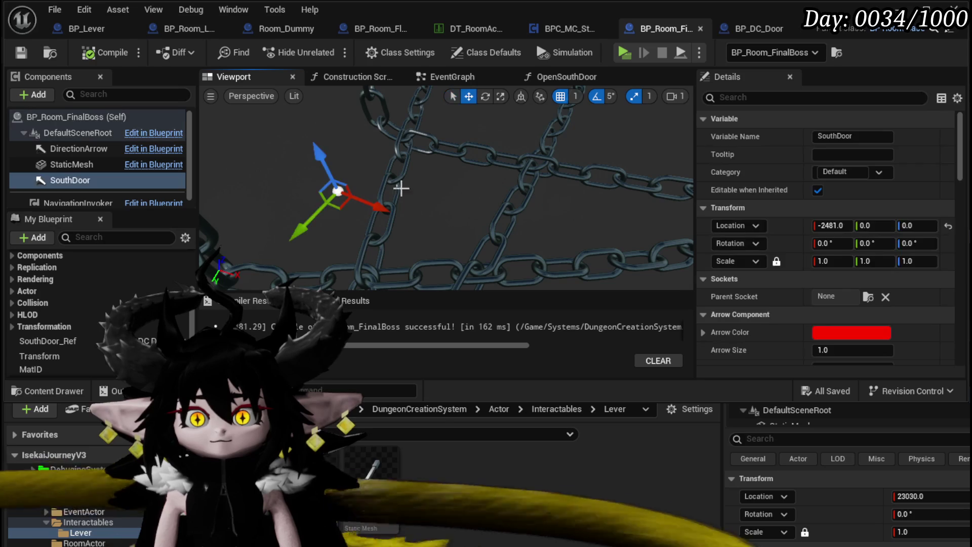
left_click_drag(420, 104, 424, 158)
key("ctrl+d")
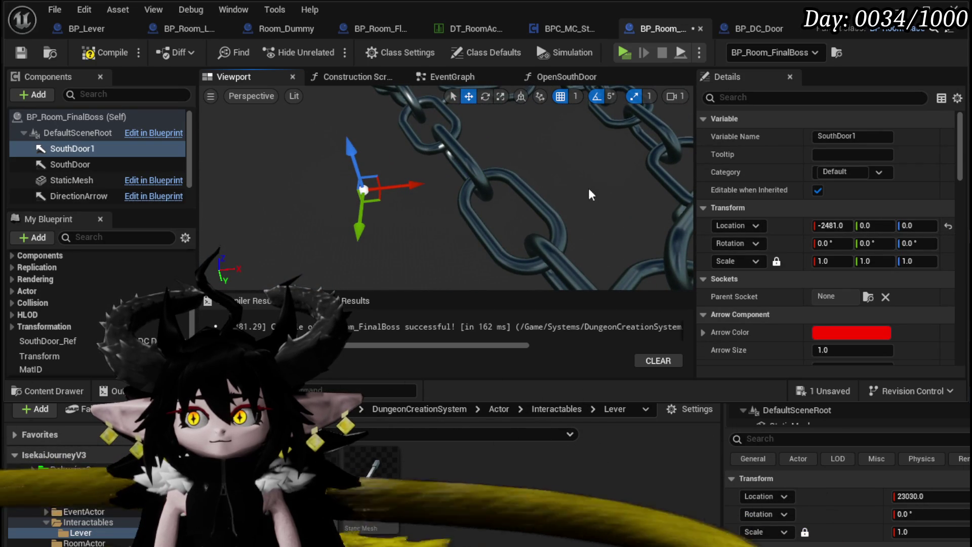
left_click(823, 227)
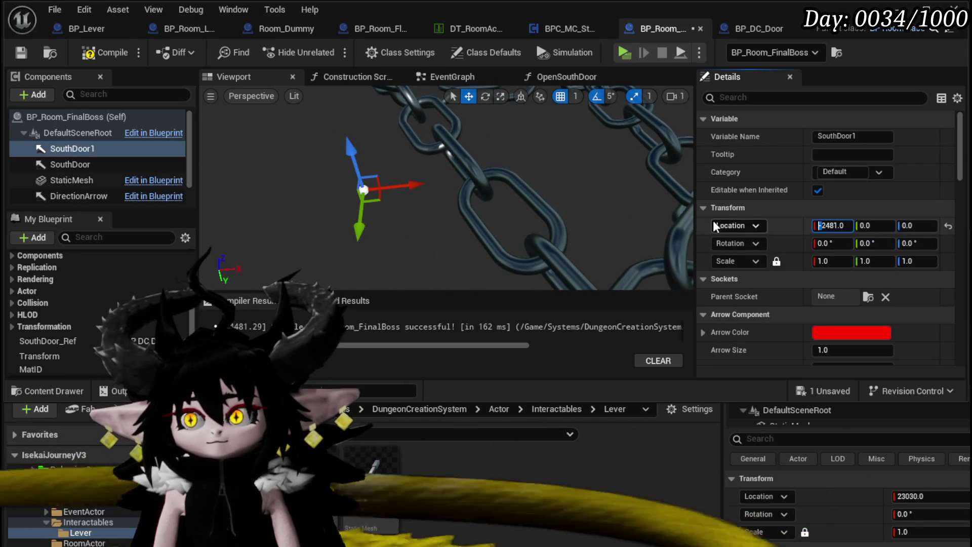
mouse_move(445, 193)
left_mouse_down()
mouse_move(476, 182)
mouse_move(433, 189)
left_mouse_up()
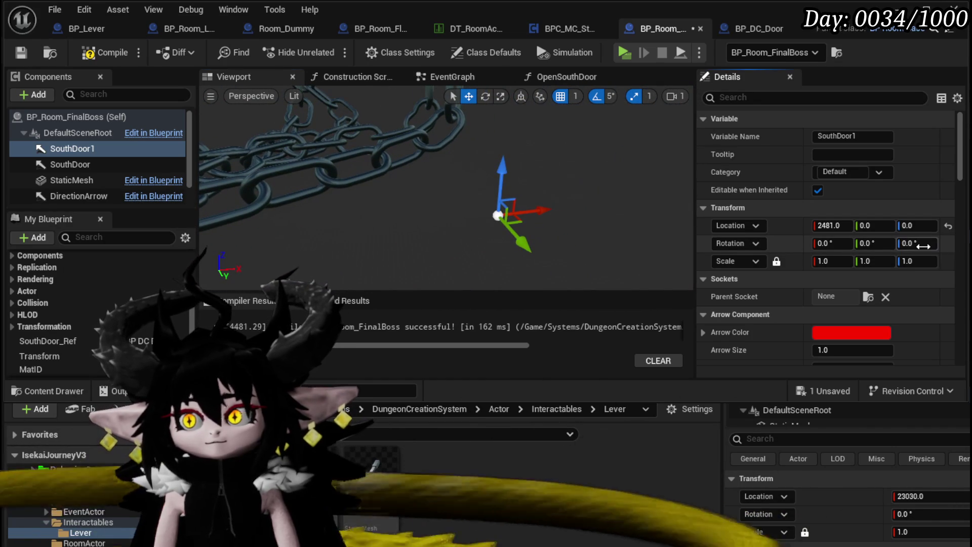
left_click(923, 246)
type("18")
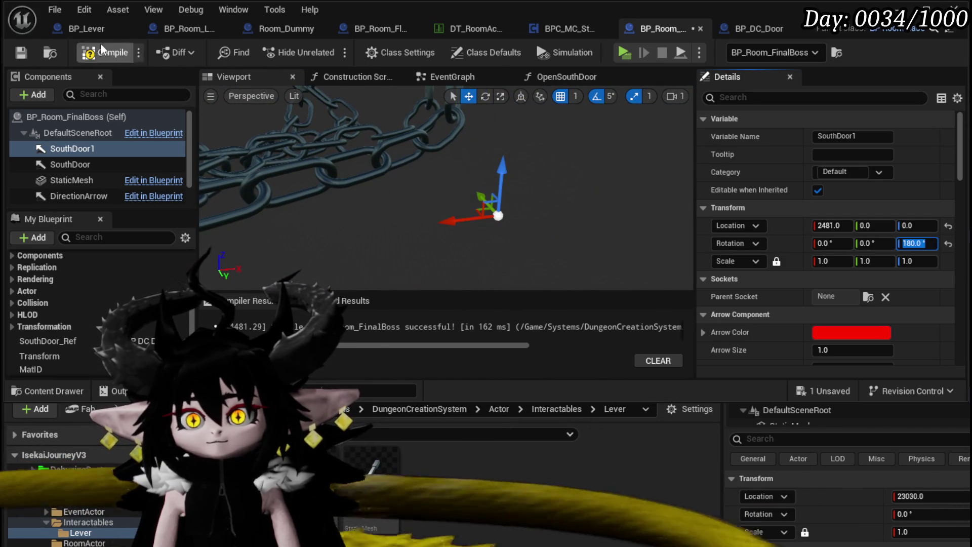
left_click(122, 53)
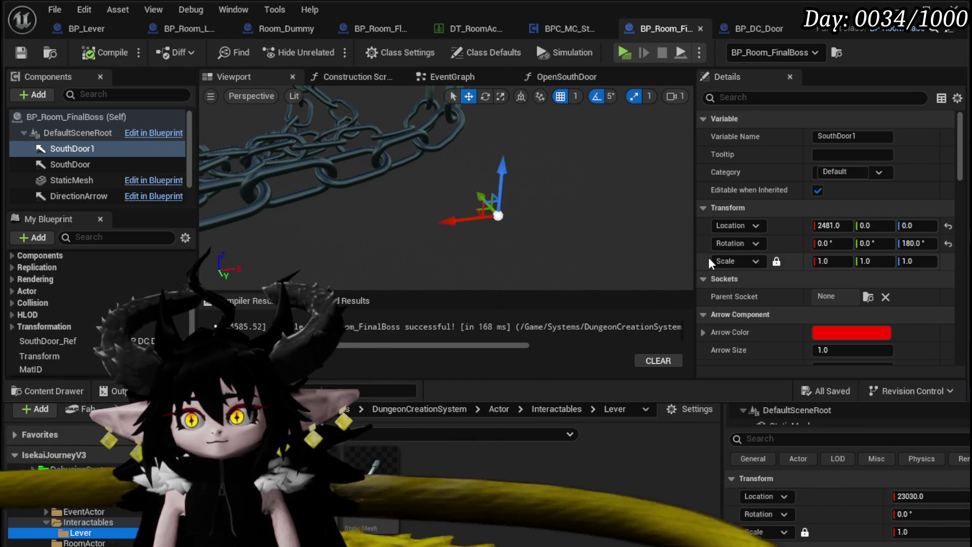
Rename the SouthDoor1 copy to NorthDoor.
right_click(61, 147)
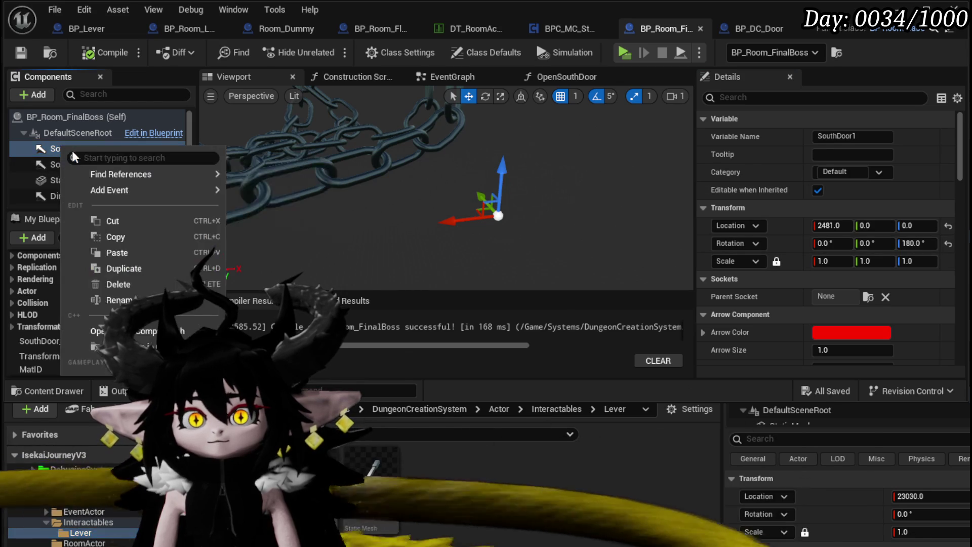
left_click(116, 300)
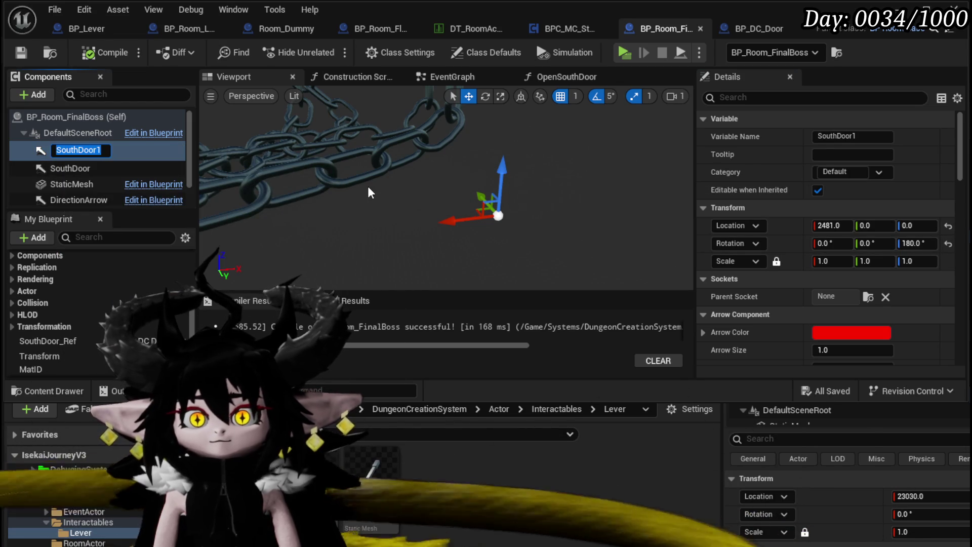
type("NorthD")
key("Return")
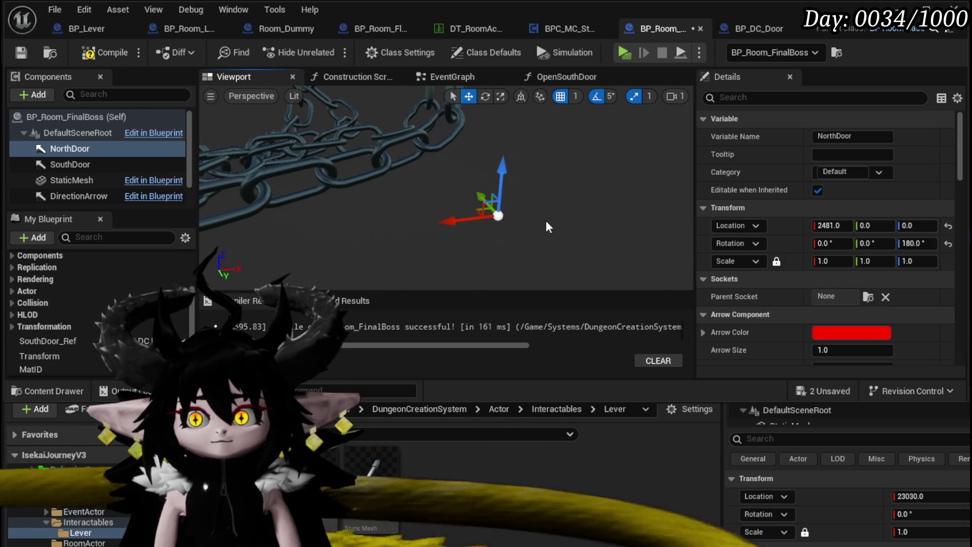
Duplicate NorthDoor and set the NorthDoor1 copy's Location X to 0.
key("ctrl+d")
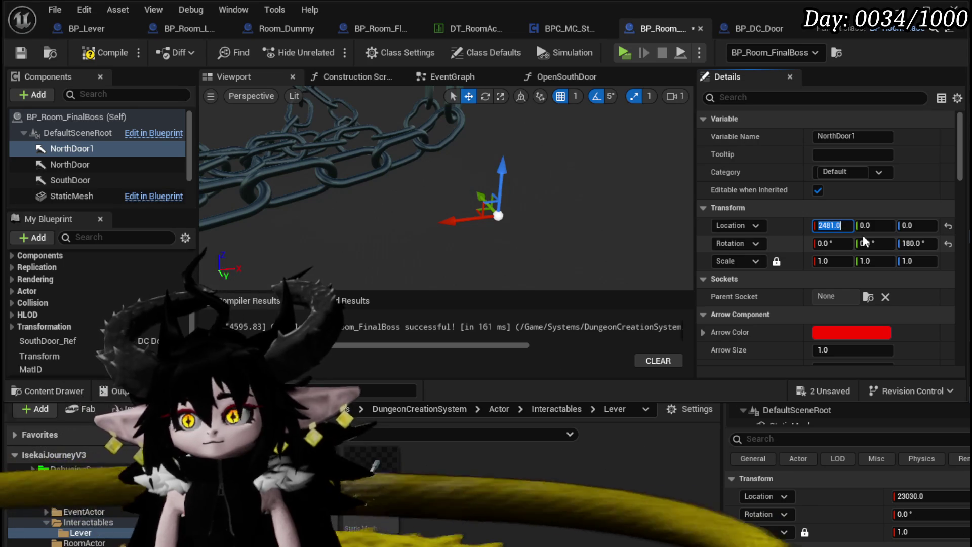
left_click(825, 225)
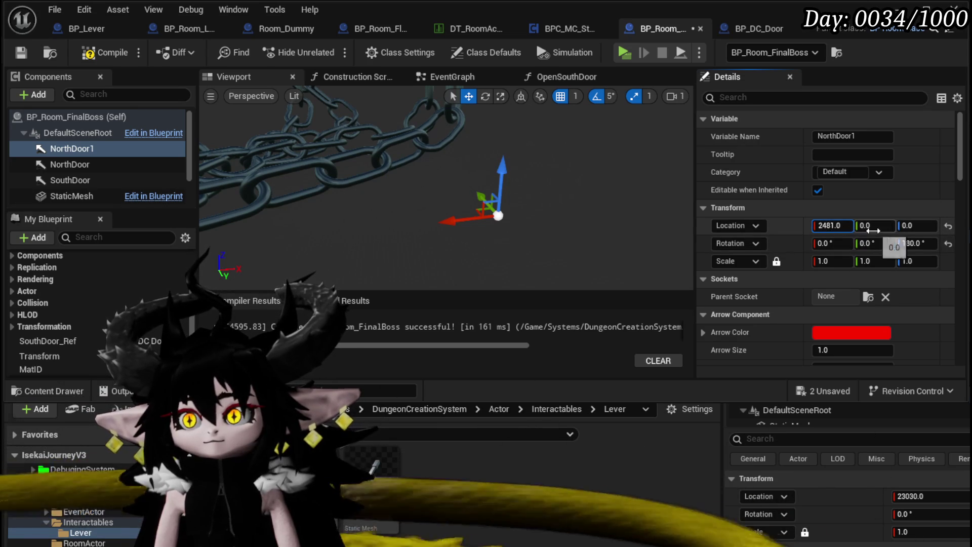
type("0")
key("Return")
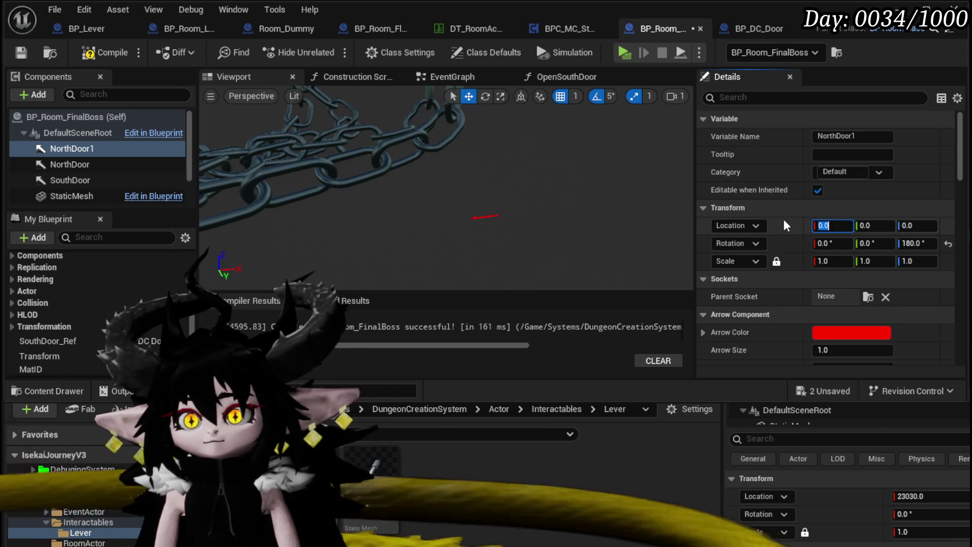
left_click_drag(499, 207, 553, 214)
left_click(60, 163)
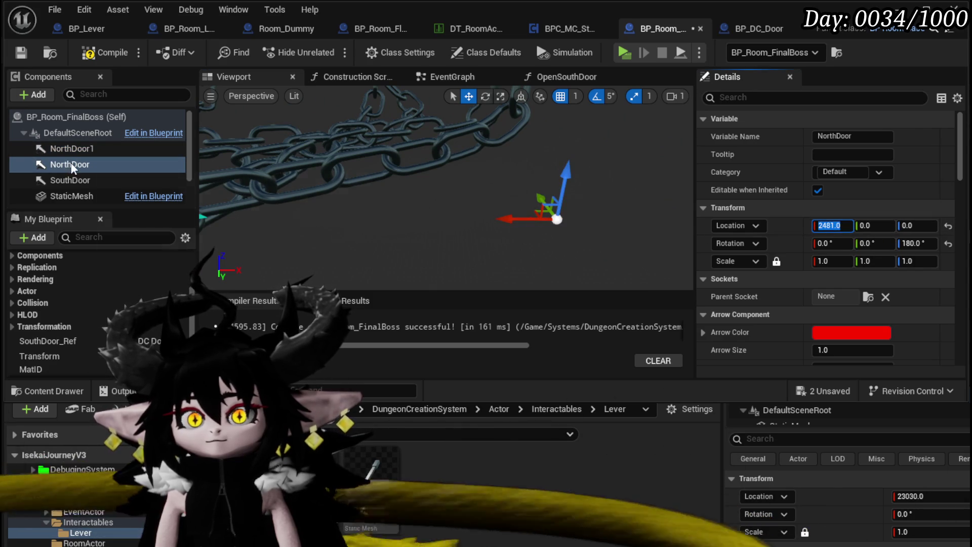
left_click(71, 148)
Set NorthDoor1's Location Y to 2481 and its Z rotation to -90.
left_click(885, 226)
type("2481")
key("Return")
key("f")
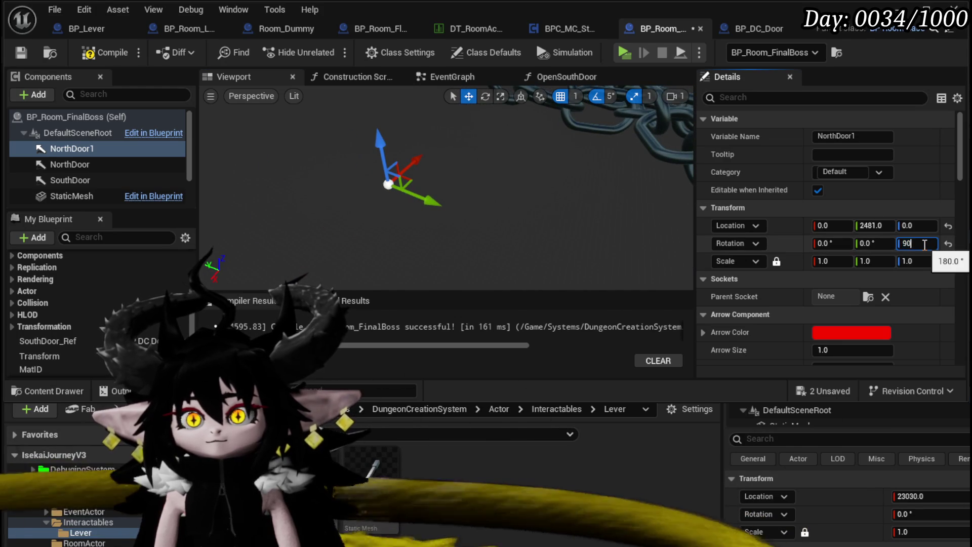
key("Return")
type("90")
key("Return")
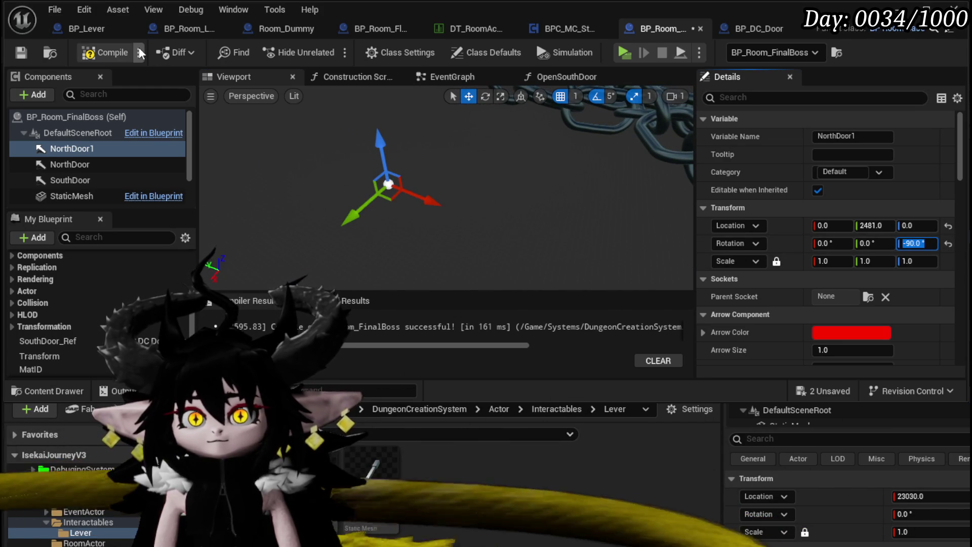
mouse_move(355, 192)
left_mouse_down()
mouse_move(405, 182)
mouse_move(445, 146)
left_mouse_up()
mouse_move(371, 261)
left_mouse_down()
mouse_move(387, 246)
mouse_move(371, 261)
left_mouse_up()
right_click(77, 152)
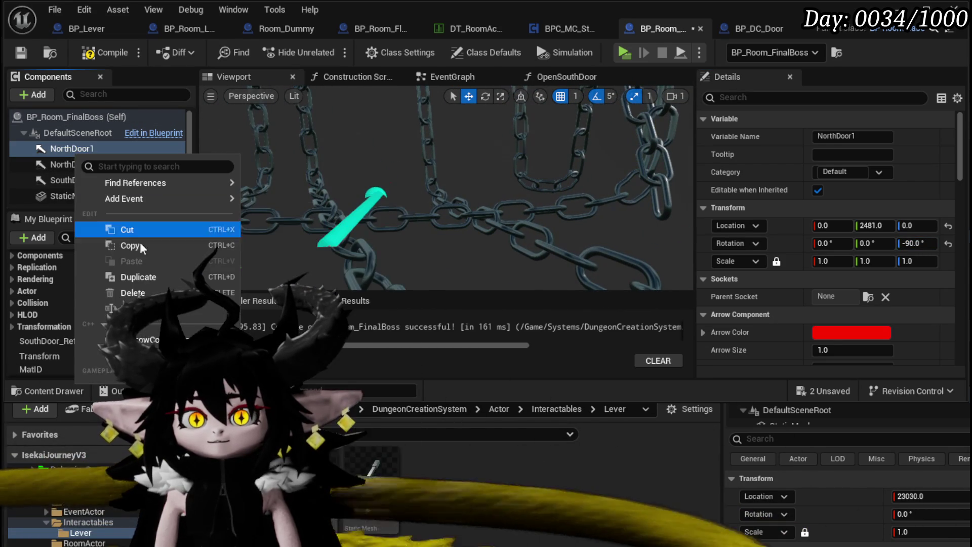
Rename NorthDoor1 to WestDoor.
left_click(110, 307)
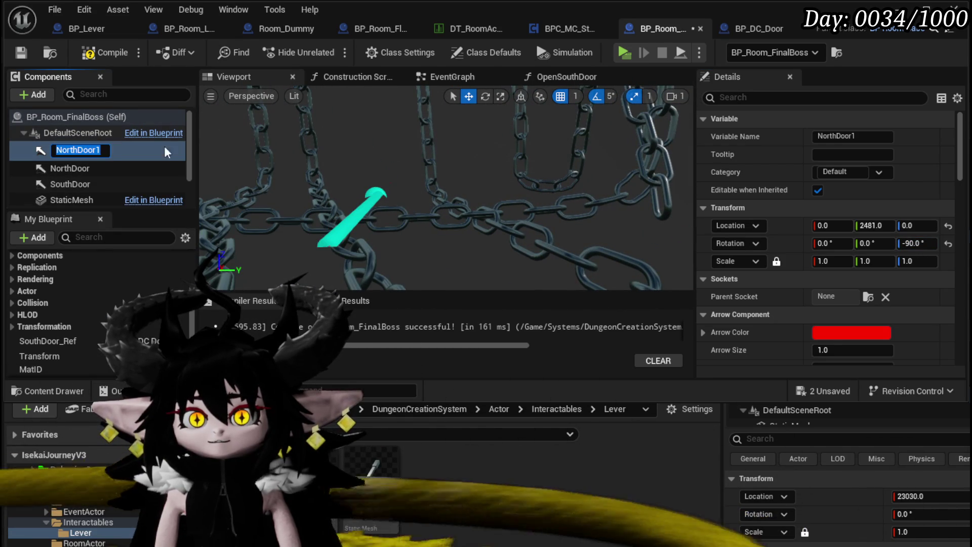
type("WestDoor")
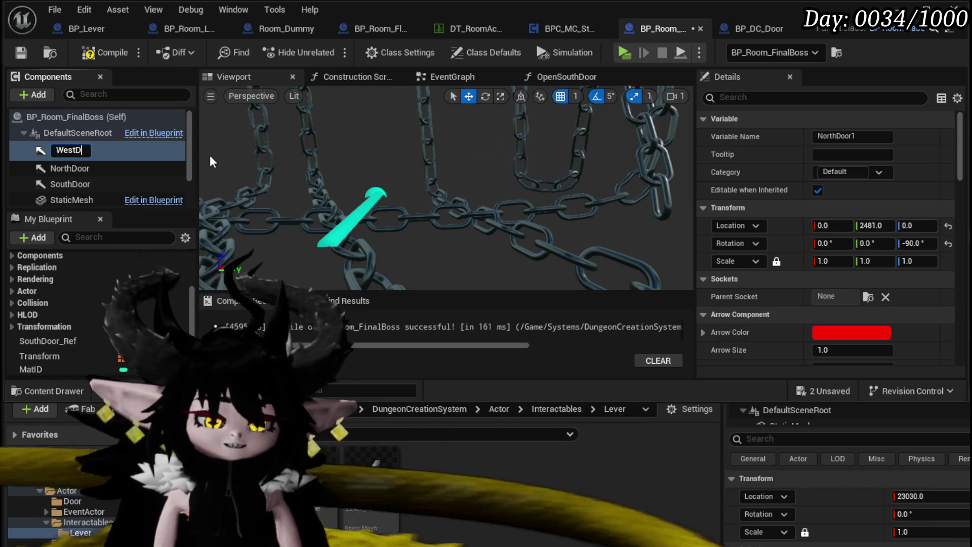
key("Return")
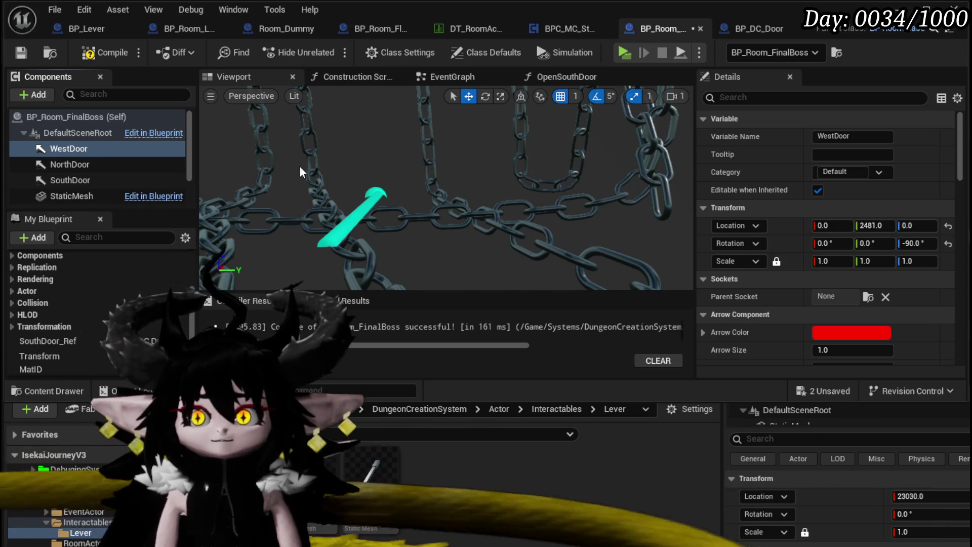
key("f")
left_click_drag(349, 186, 476, 243)
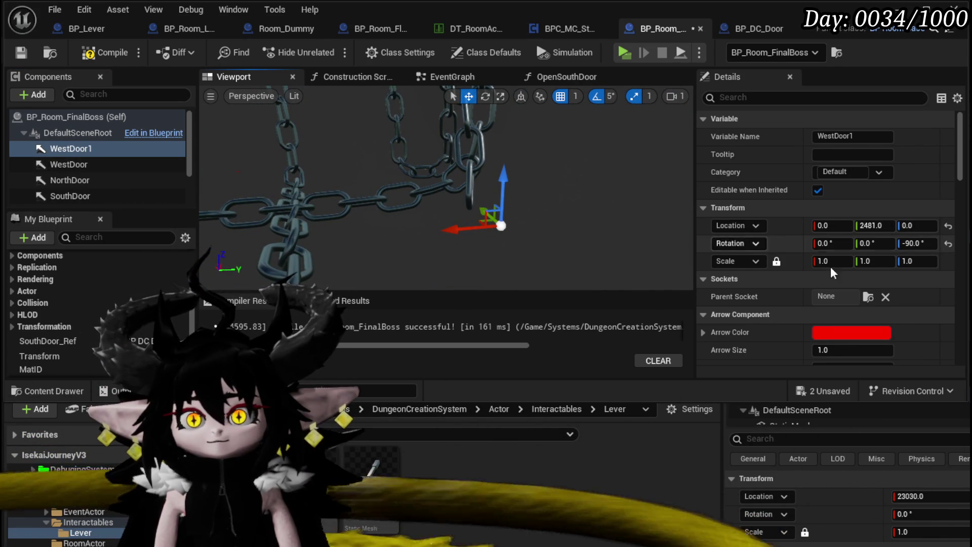
Flip the WestDoor1 copy's Location Y to -2481.
left_click(891, 226)
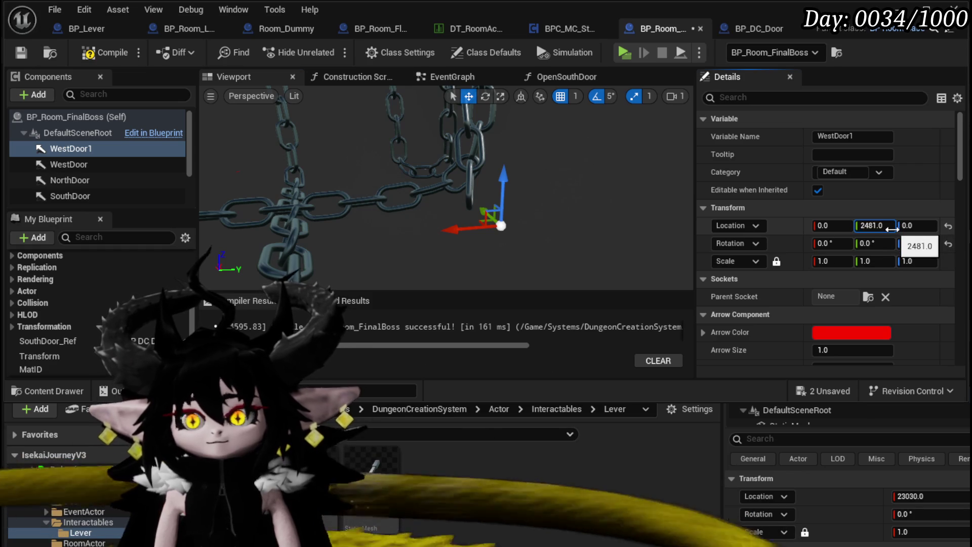
key("Home")
type("-")
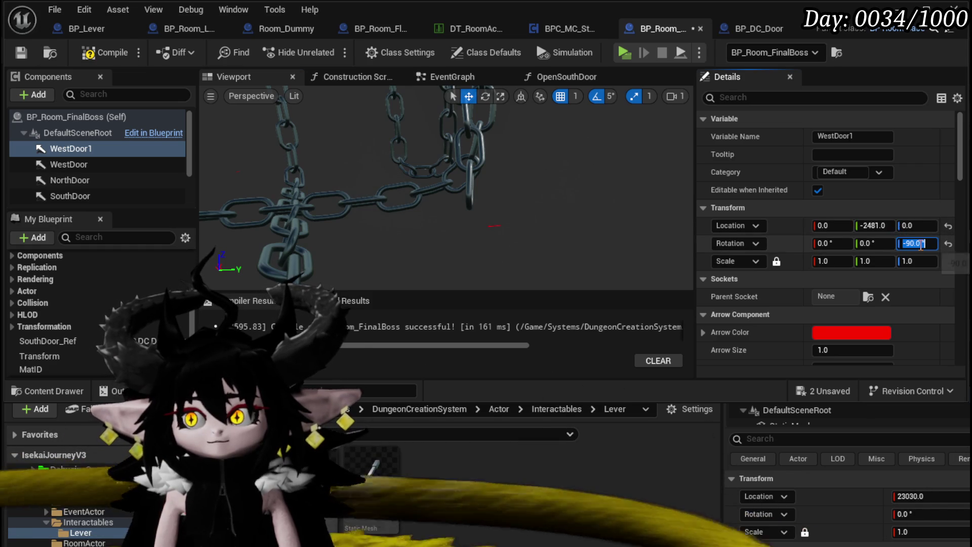
left_click_drag(497, 214, 527, 225)
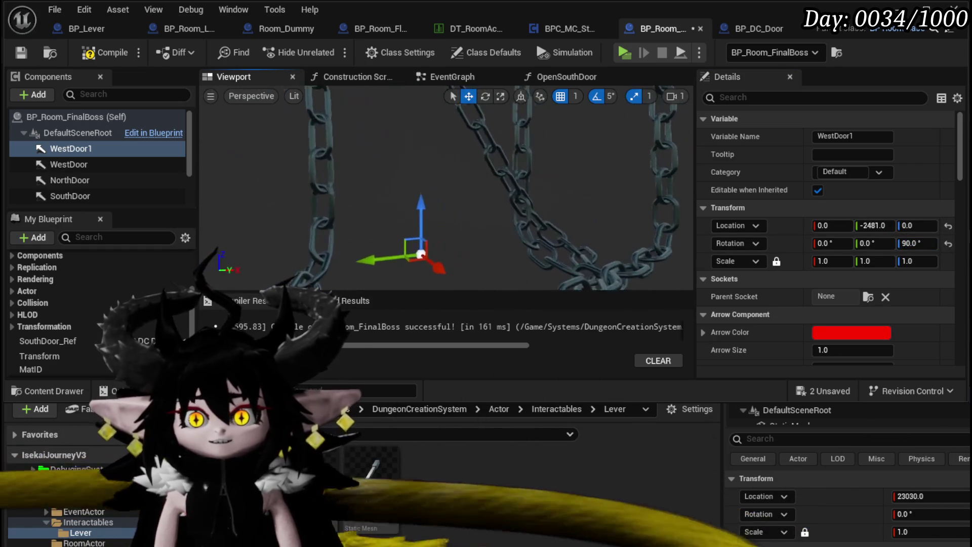
Rename WestDoor1 to EastDoor, compile BP_Room_FinalBoss, and go to the EventGraph.
right_click(58, 149)
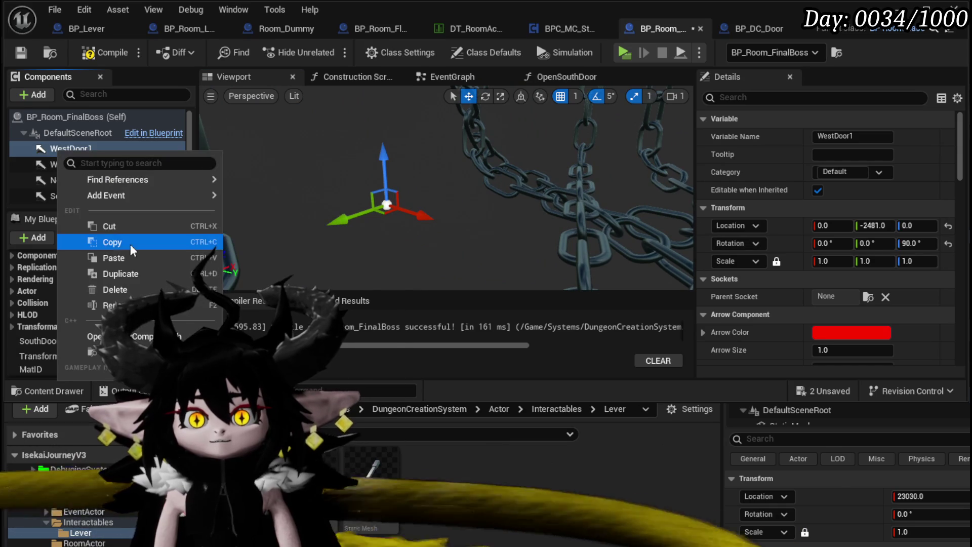
key("Escape")
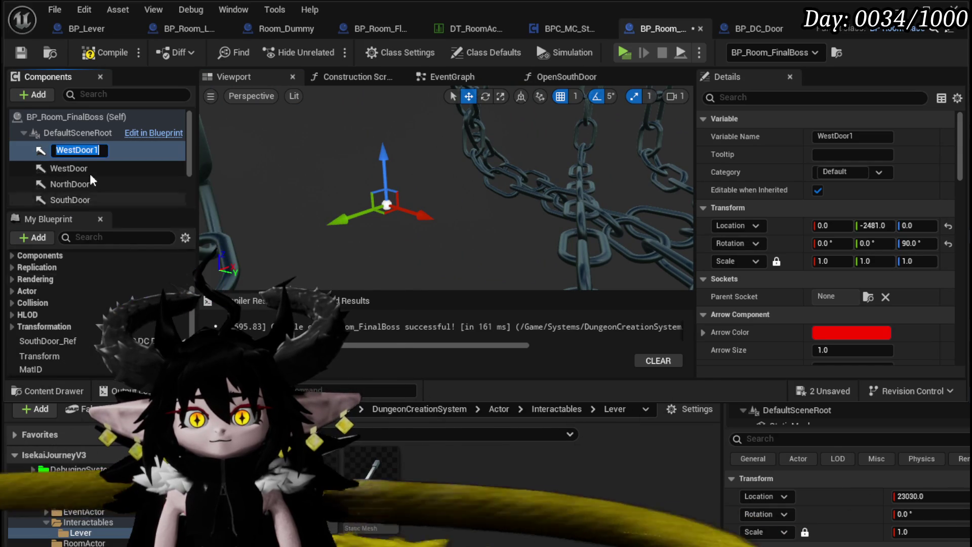
left_click(67, 148)
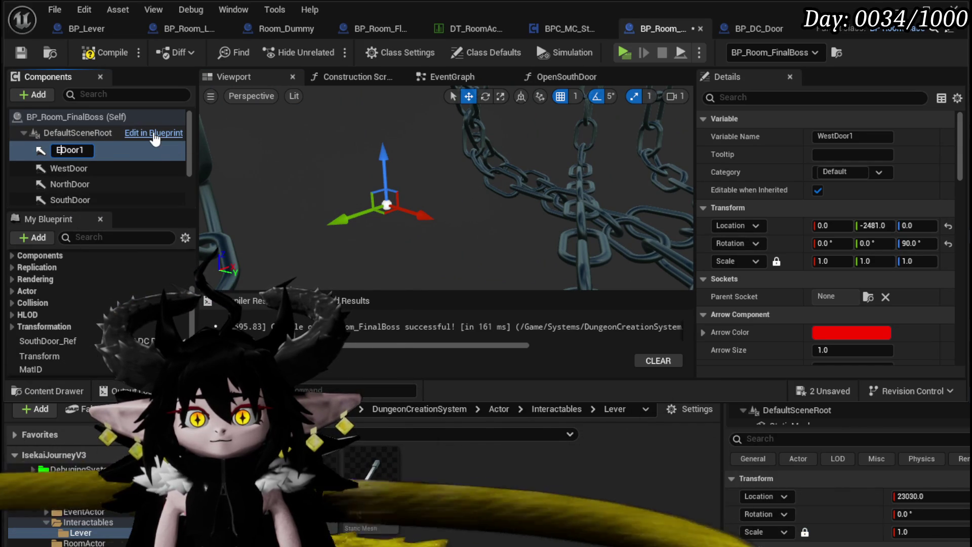
type("ast")
key("End")
key("BackSpace")
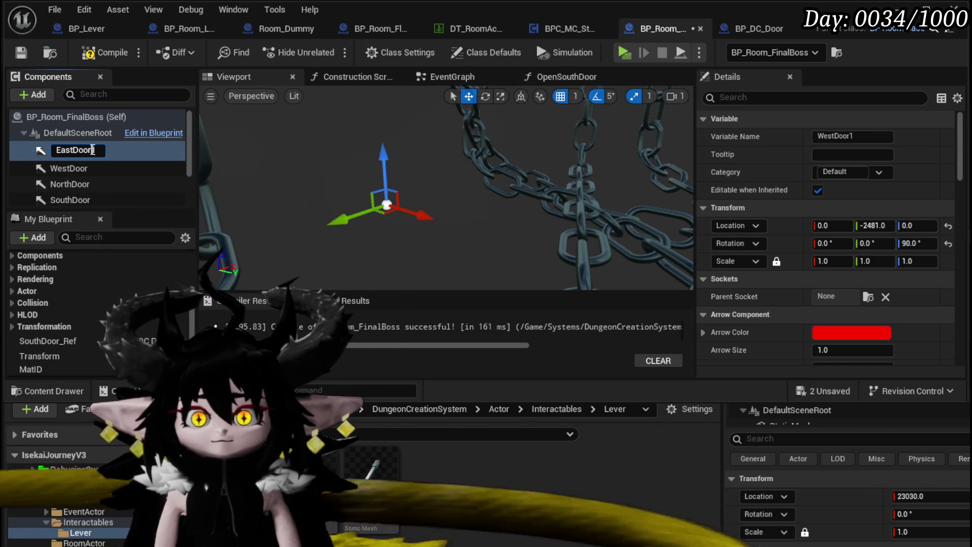
key("Return")
left_click(101, 53)
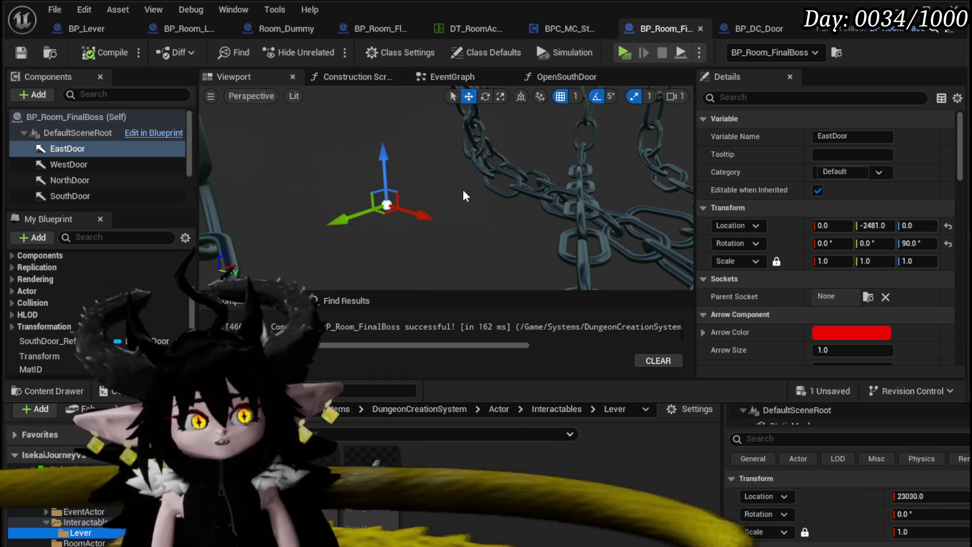
left_click_drag(514, 195, 633, 192)
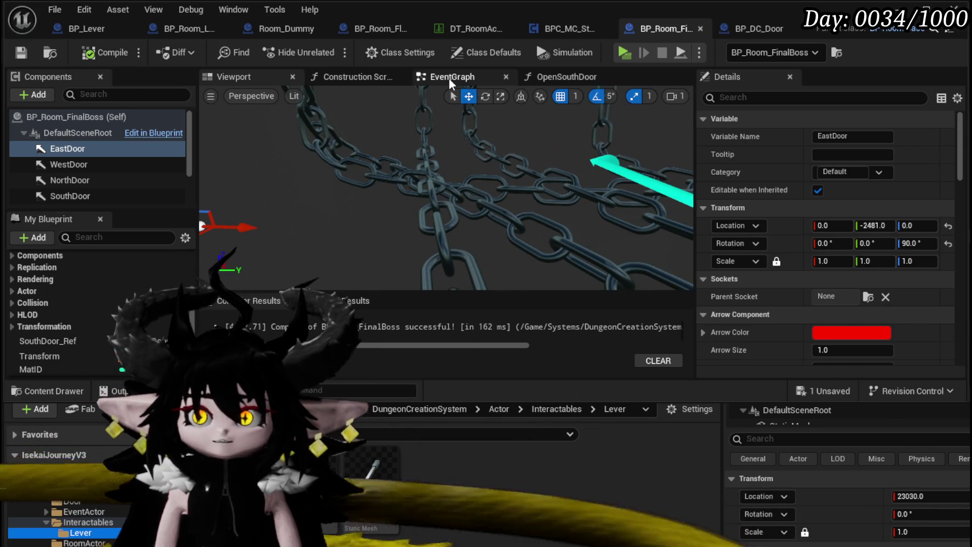
left_click(447, 77)
Feed the South Door getter into a new Make Array node.
scroll(307, 153, "down", 3)
scroll(378, 172, "up", 2)
left_click(634, 136)
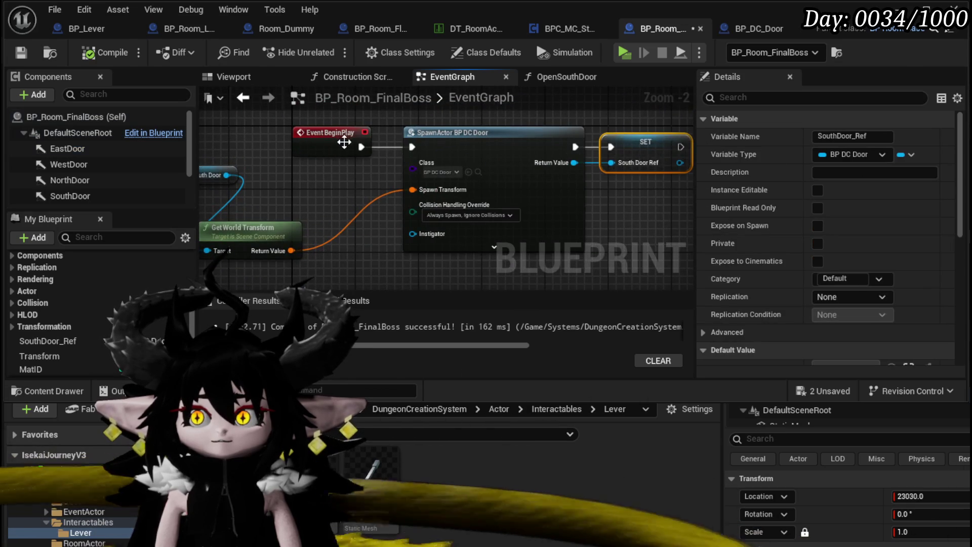
mouse_move(455, 144)
left_mouse_down()
mouse_move(285, 142)
mouse_move(349, 129)
left_mouse_up()
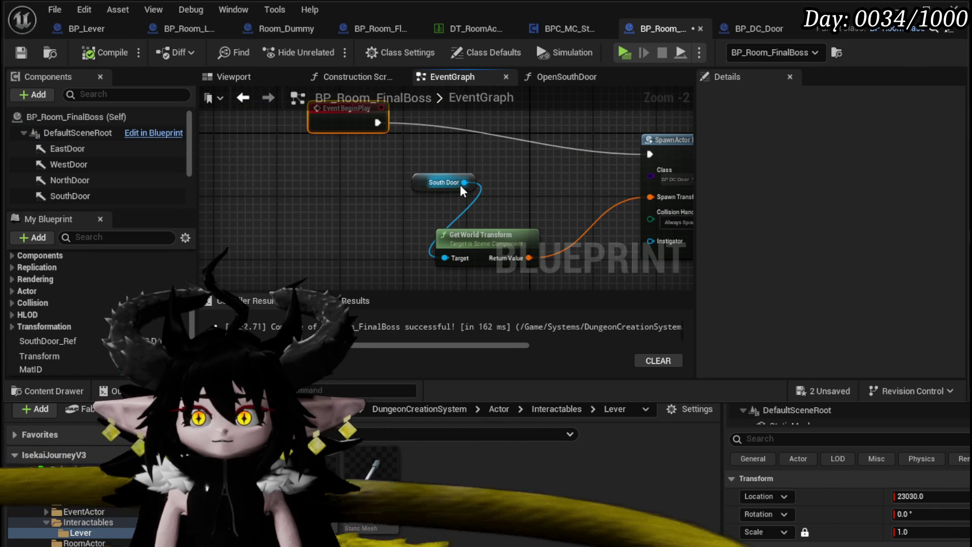
left_click_drag(461, 185, 500, 187)
type("make")
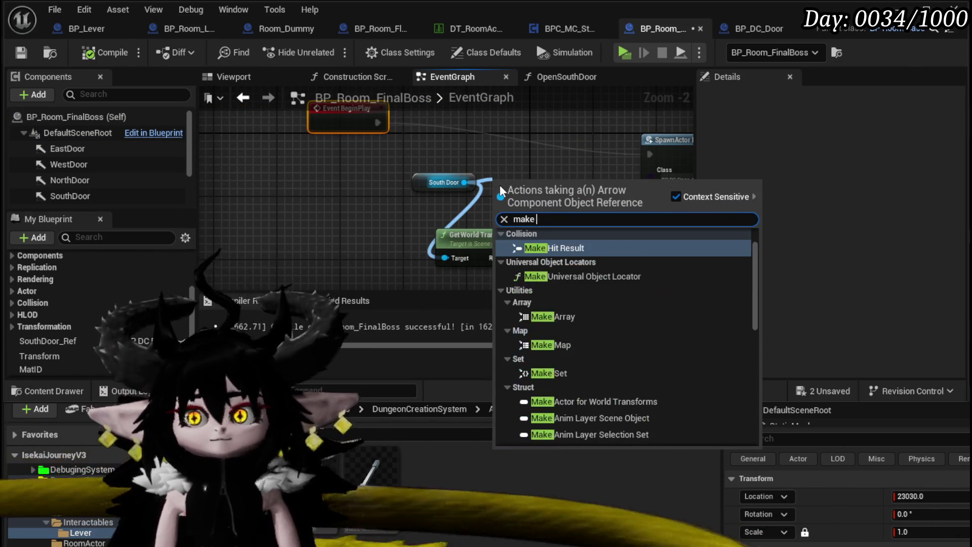
type(" array")
key("Return")
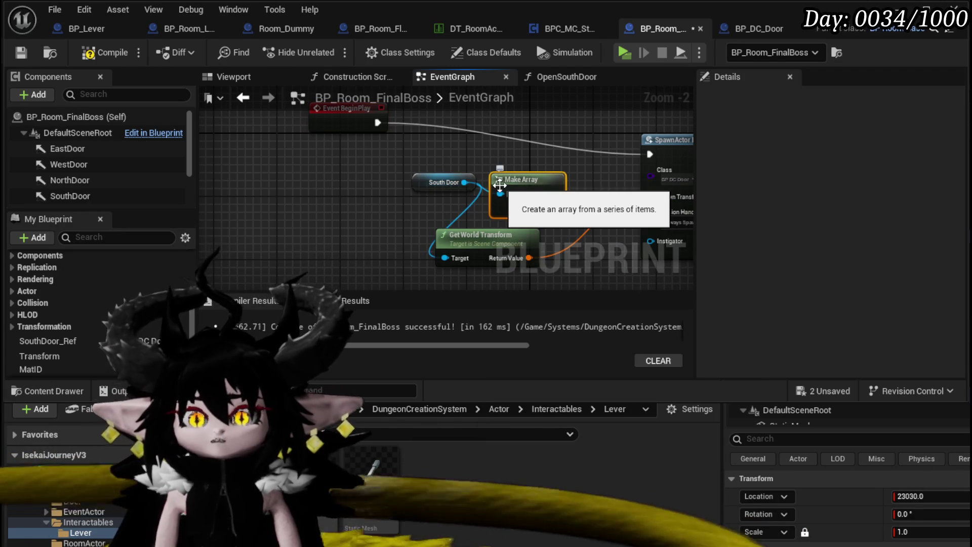
Loop over the array with For Each Loop and run SpawnActor in the loop body.
left_click_drag(451, 186, 261, 194)
mouse_move(524, 179)
left_mouse_down()
mouse_move(414, 171)
mouse_move(491, 185)
left_mouse_up()
type("Loop")
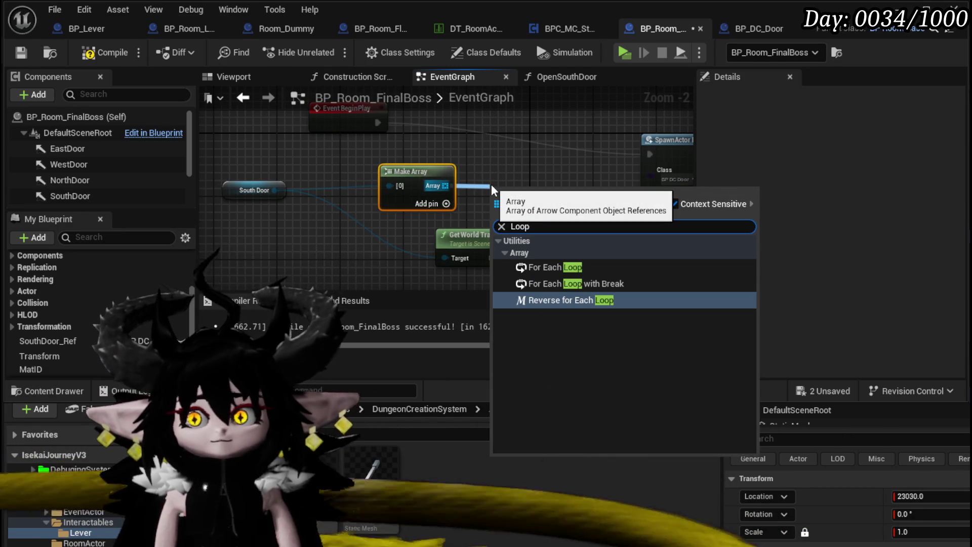
left_click(556, 267)
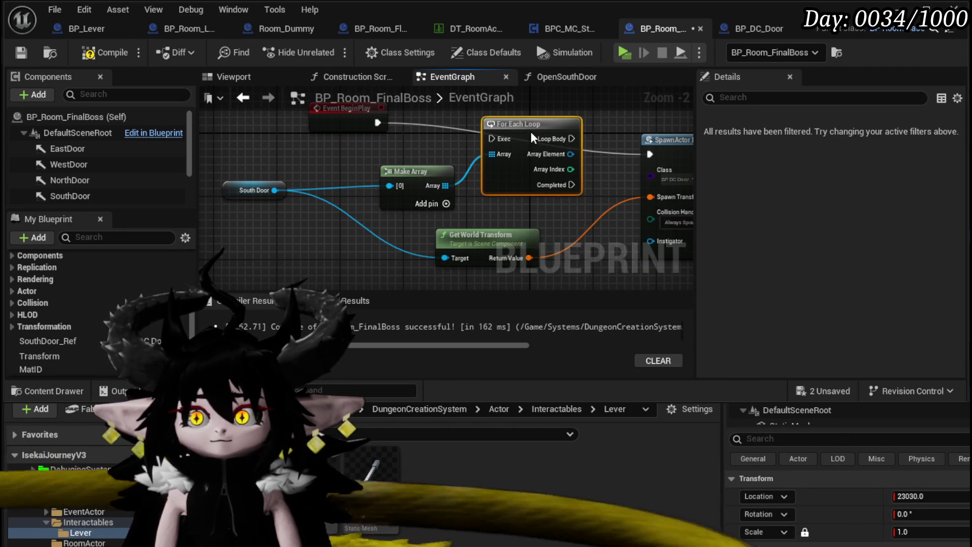
left_click_drag(345, 121, 339, 139)
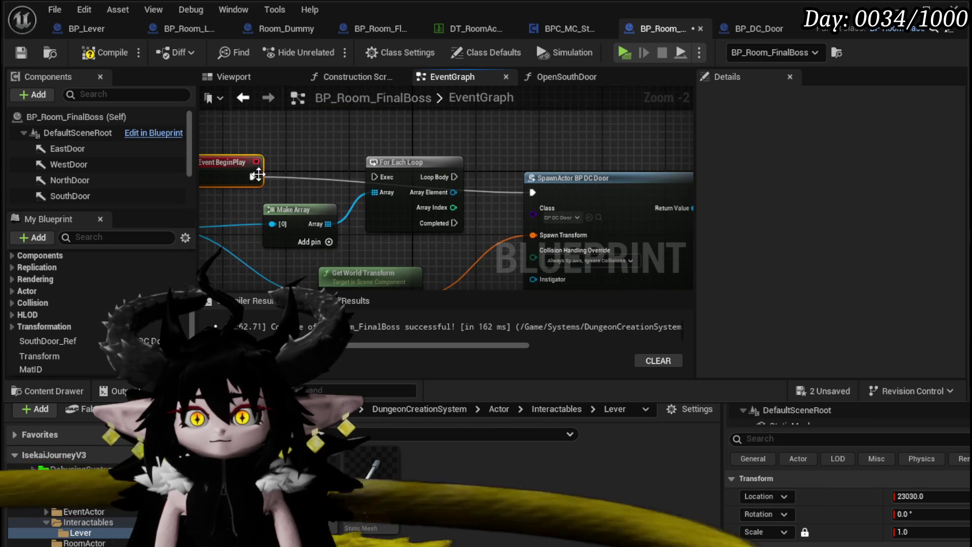
mouse_move(454, 177)
left_mouse_down()
mouse_move(536, 194)
mouse_move(430, 267)
mouse_move(412, 227)
mouse_move(500, 193)
left_mouse_up()
left_click_drag(407, 179, 527, 194)
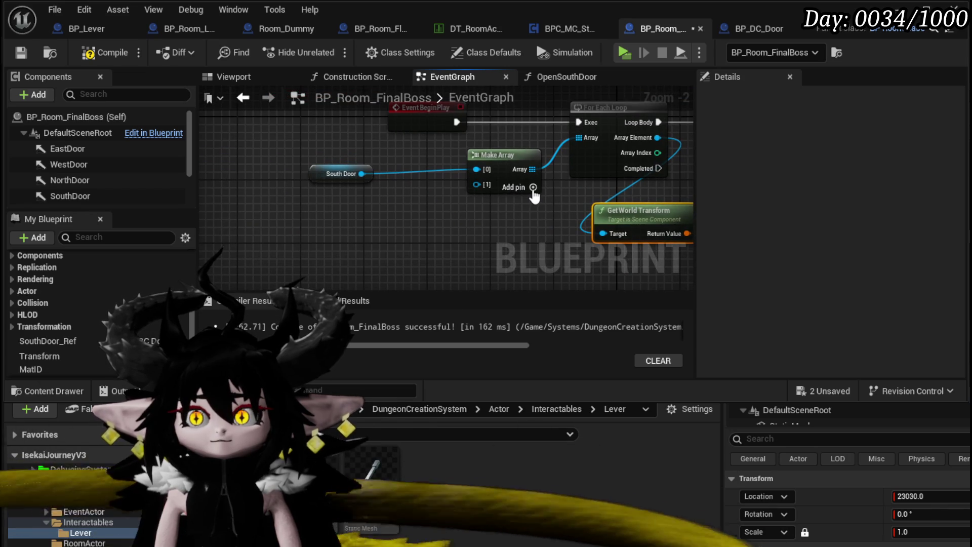
Add East Door and West Door getters to Make Array pins [1] and [2], then save.
left_click(532, 189)
left_click(532, 188)
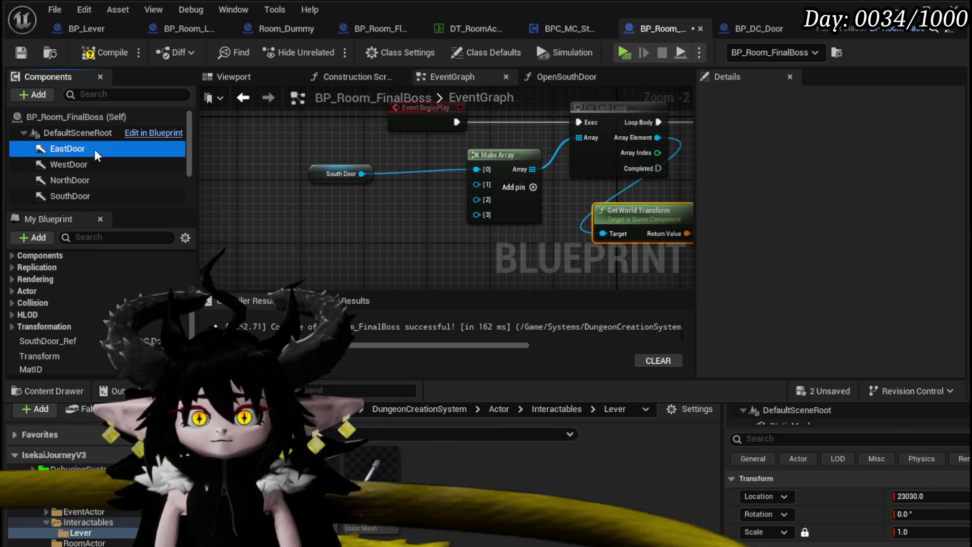
left_click_drag(78, 146, 475, 184)
mouse_move(71, 165)
left_mouse_down()
mouse_move(479, 199)
mouse_move(191, 200)
mouse_move(485, 210)
mouse_move(476, 215)
left_mouse_up()
left_click_drag(333, 175, 384, 164)
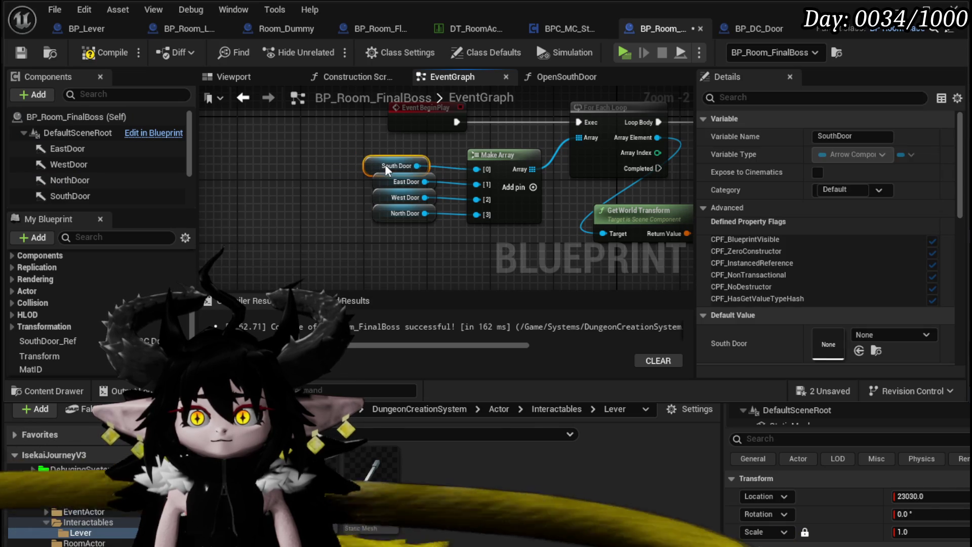
left_click_drag(623, 151, 252, 187)
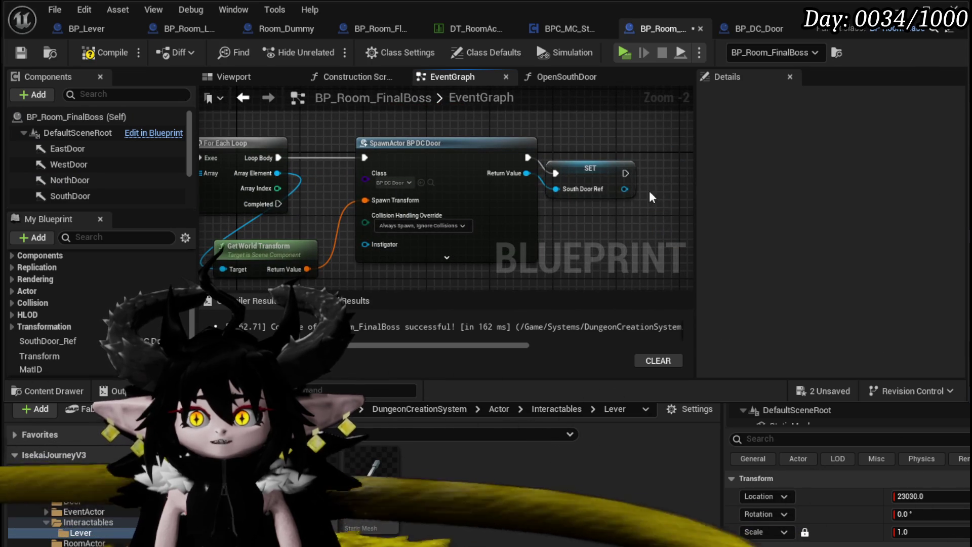
left_click_drag(601, 171, 617, 163)
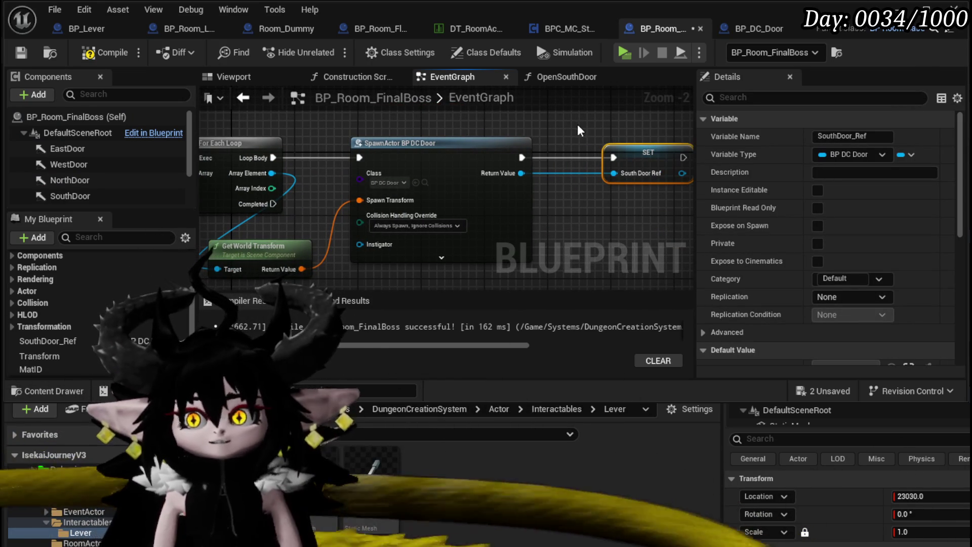
left_click(23, 53)
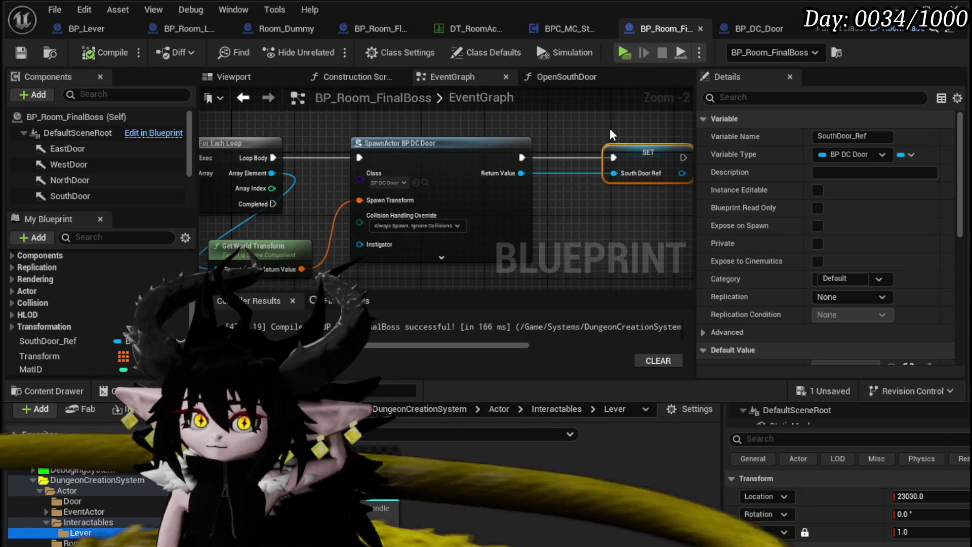
Wire Event BeginPlay directly to SpawnActor.
mouse_move(610, 130)
left_mouse_down()
mouse_move(541, 130)
mouse_move(626, 130)
mouse_move(552, 130)
left_mouse_up()
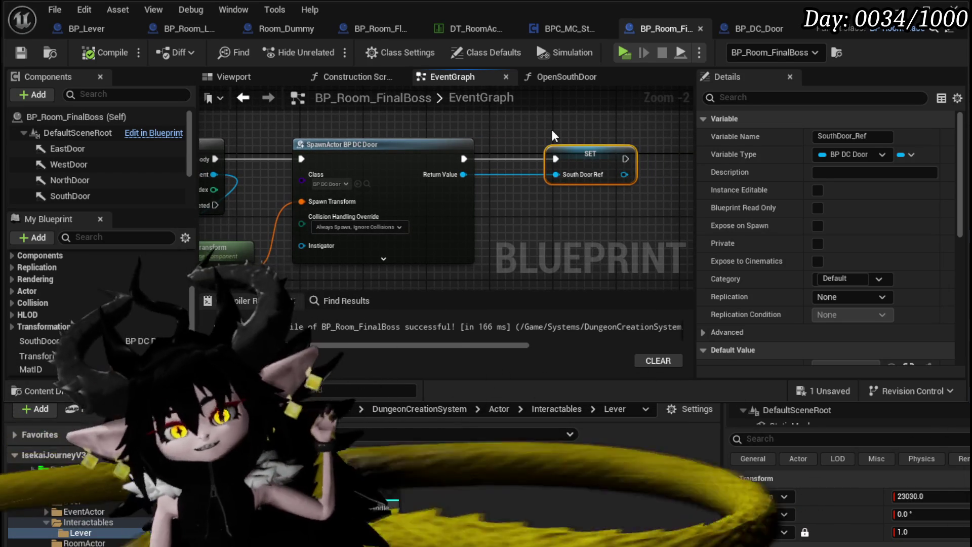
left_click_drag(478, 139, 684, 134)
left_click_drag(355, 121, 463, 120)
mouse_move(359, 149)
left_mouse_down()
mouse_move(639, 136)
mouse_move(647, 149)
left_mouse_up()
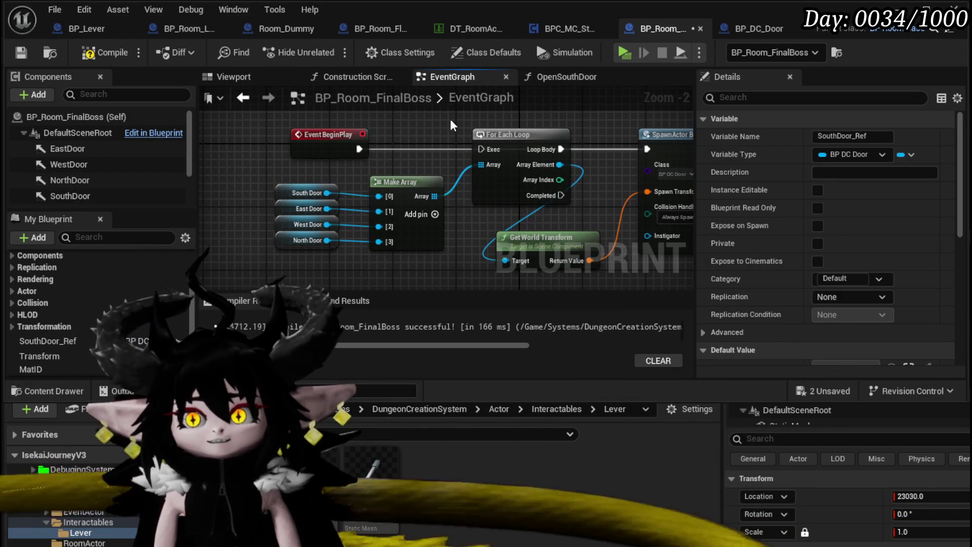
Delete the For Each Loop and wire South Door into Get World Transform's Target.
left_click(507, 134)
key("Delete")
left_click_drag(327, 193, 505, 261)
left_click_drag(329, 196, 432, 188)
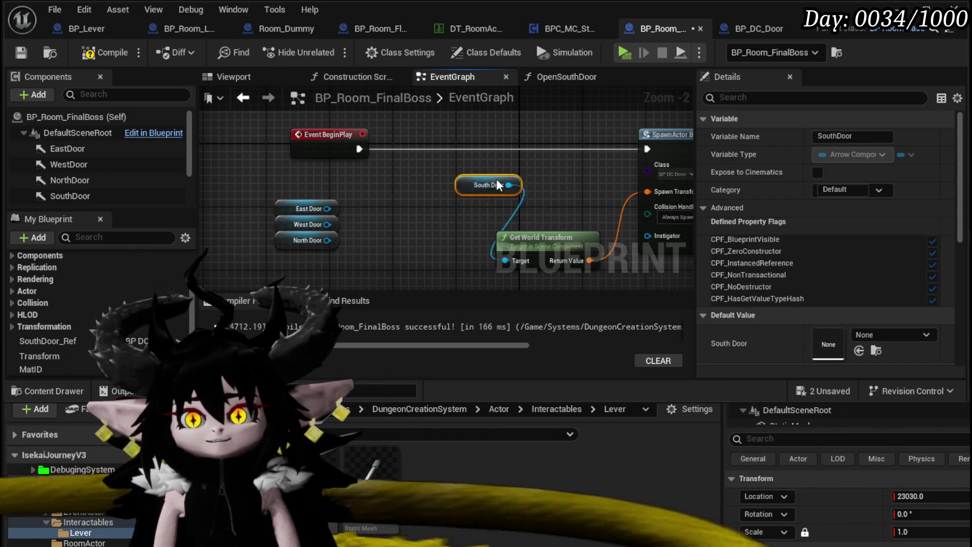
Copy the SpawnActor, transform and SET node group and paste extra copies.
scroll(514, 196, "down", 3)
left_click_drag(361, 246, 626, 148)
key("ctrl+c")
key("ctrl+v")
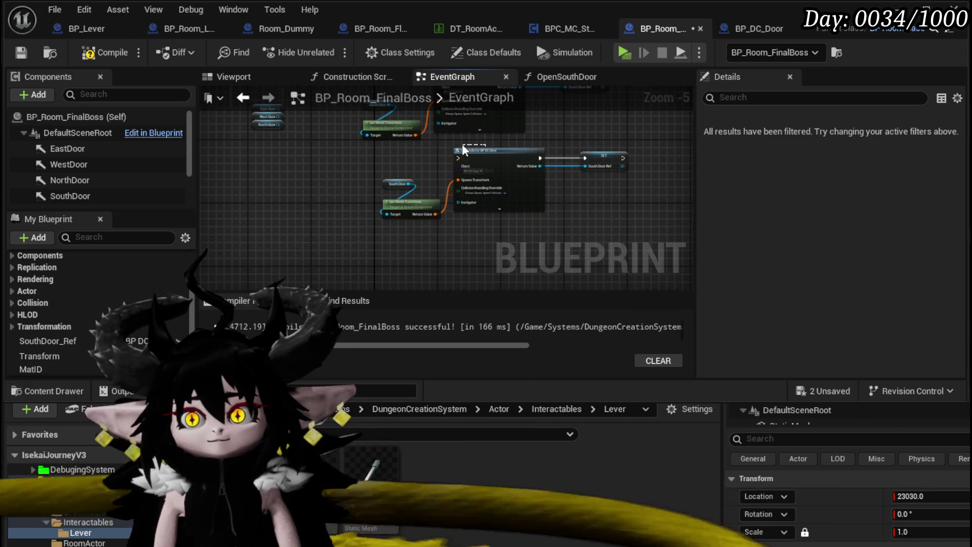
left_click_drag(461, 146, 463, 146)
left_click_drag(627, 150, 589, 155)
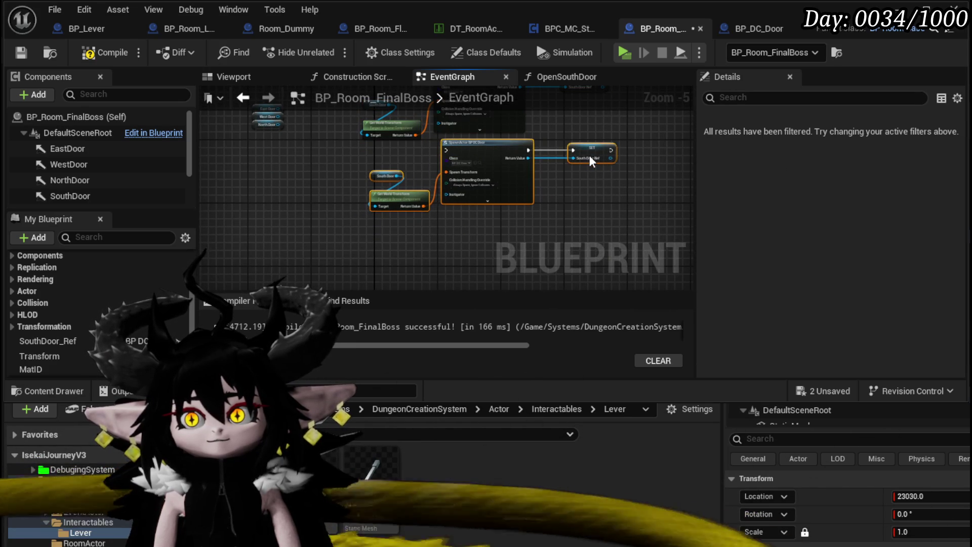
scroll(375, 241, "down", 1)
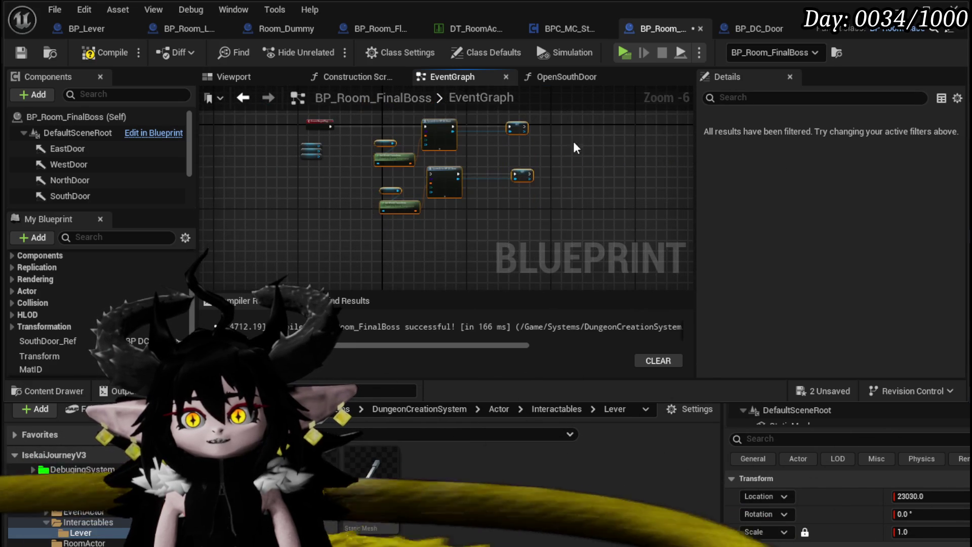
key("ctrl+v")
key("ctrl+v")
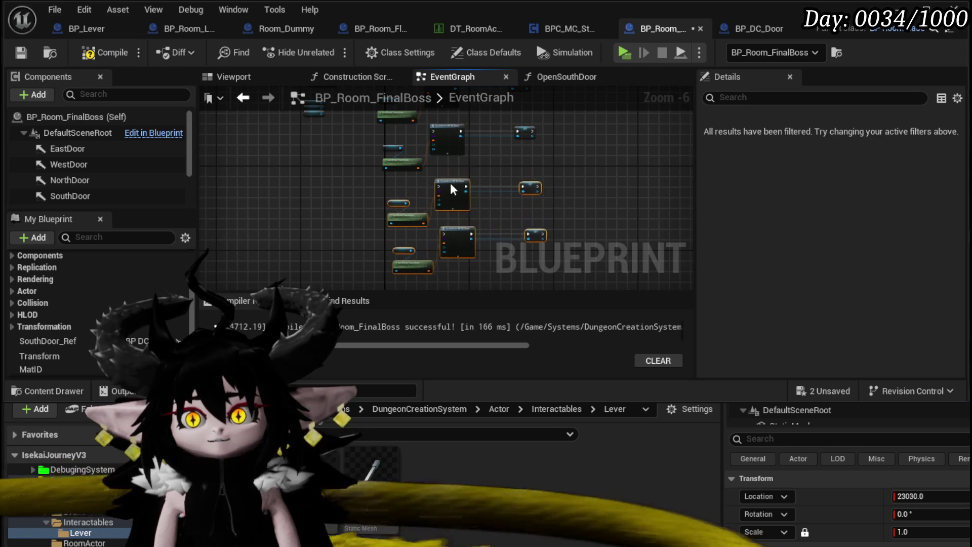
scroll(356, 187, "up", 3)
Add a Sequence after BeginPlay and connect its outputs to the SpawnActor nodes.
left_click(347, 186)
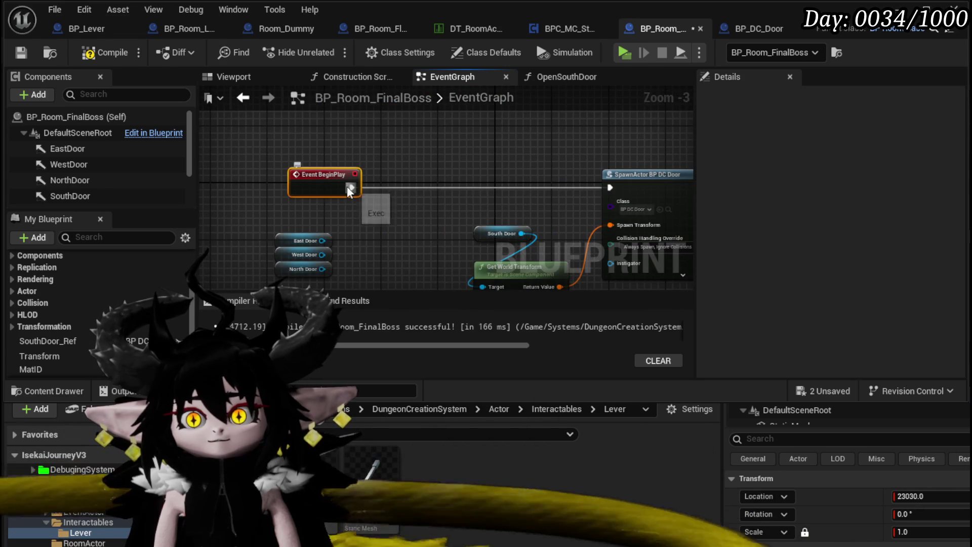
left_click_drag(348, 186, 412, 180)
type("Sequen")
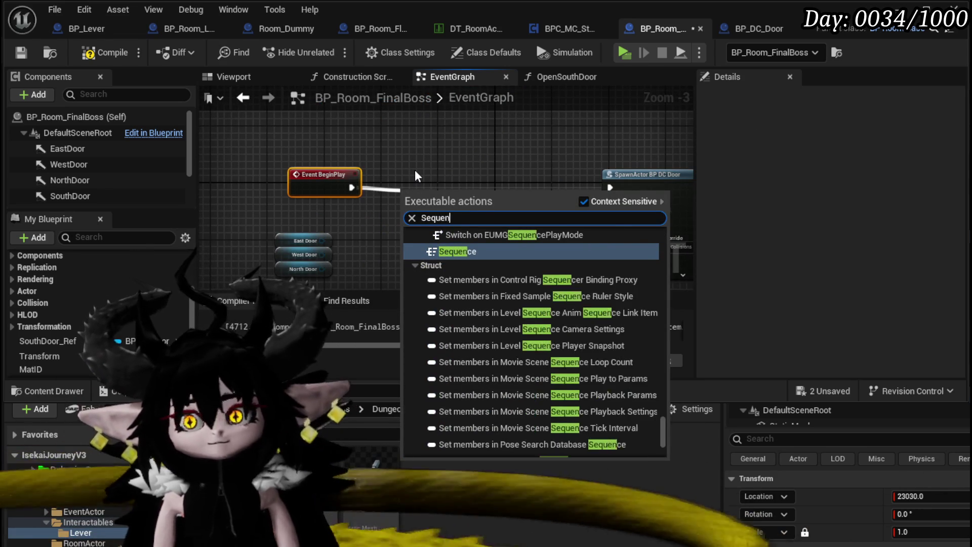
key("Return")
mouse_move(423, 195)
left_mouse_down()
mouse_move(398, 174)
mouse_move(581, 208)
mouse_move(624, 152)
mouse_move(566, 240)
mouse_move(576, 247)
left_mouse_up()
left_click(378, 147)
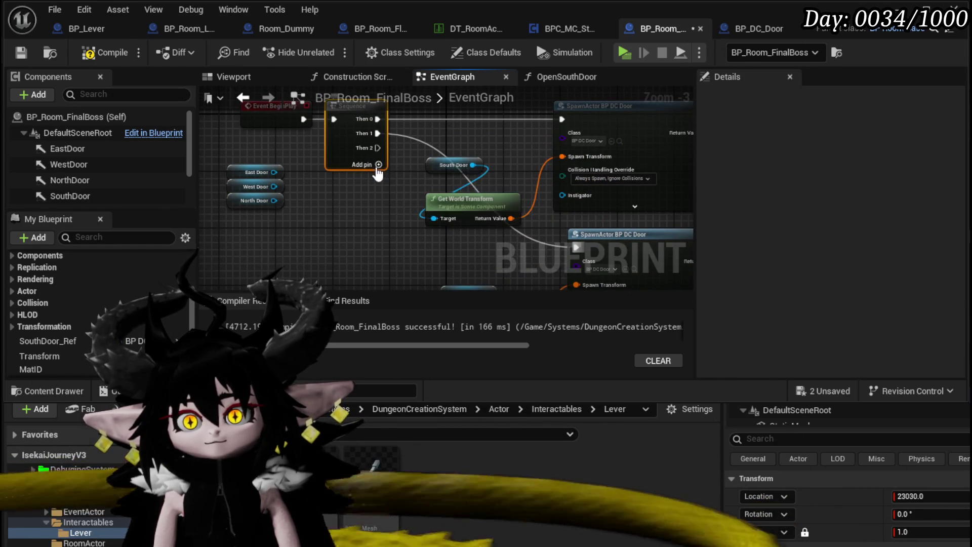
mouse_move(377, 148)
left_mouse_down()
mouse_move(422, 317)
mouse_move(594, 188)
mouse_move(455, 152)
mouse_move(363, 162)
mouse_move(612, 219)
left_mouse_up()
Wire the West, South and North Door getters into their own Get World Transform nodes.
mouse_move(353, 233)
left_mouse_down()
mouse_move(342, 178)
mouse_move(556, 139)
mouse_move(464, 190)
left_mouse_up()
scroll(510, 170, "up", 3)
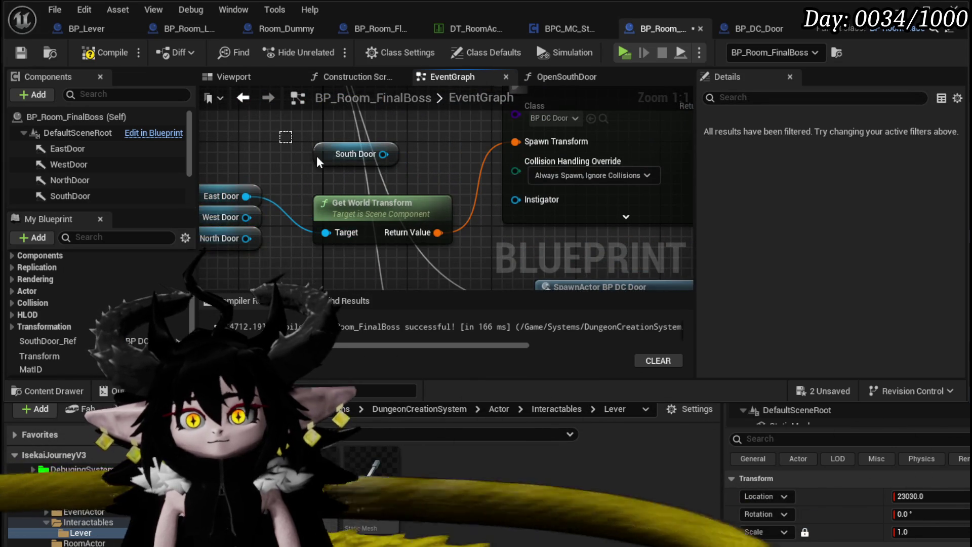
scroll(287, 139, "down", 3)
mouse_move(246, 230)
left_mouse_down()
mouse_move(245, 162)
mouse_move(237, 178)
mouse_move(364, 232)
left_mouse_up()
left_click(361, 177)
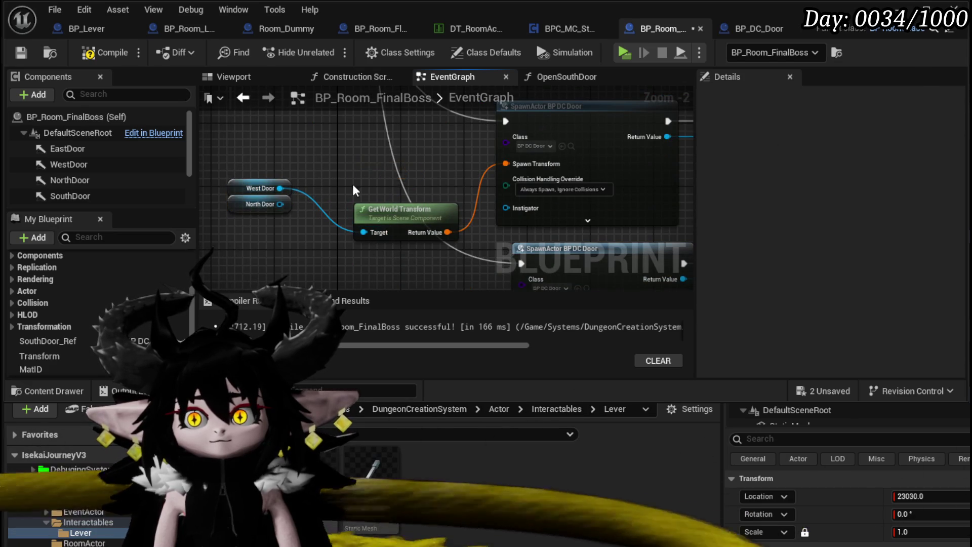
left_click_drag(407, 173, 363, 232)
left_click(336, 243)
mouse_move(314, 192)
left_mouse_down()
mouse_move(293, 180)
mouse_move(343, 229)
left_mouse_up()
left_click(360, 175)
Delete the old SET South Door Ref node.
left_click(557, 195)
key("Delete")
right_click(430, 206)
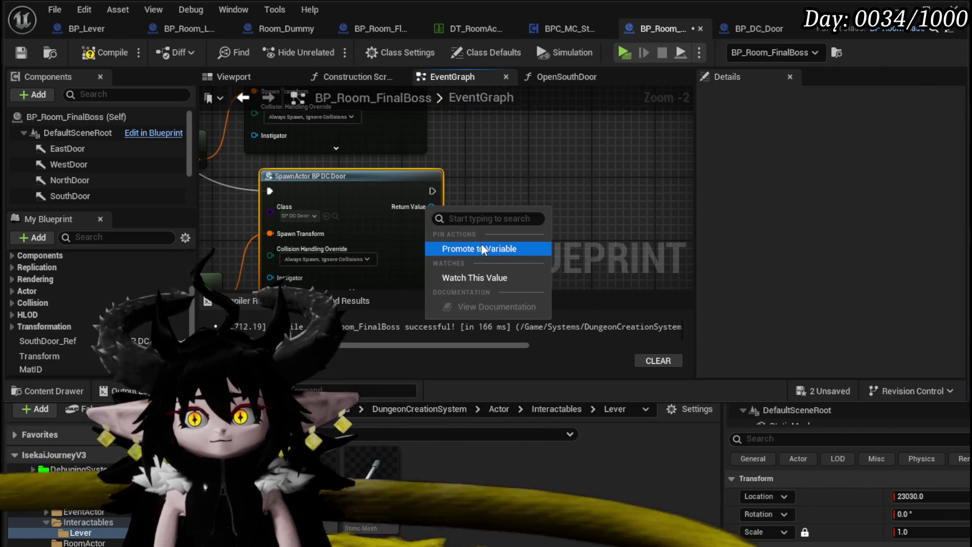
Promote the North and West spawn return values to NorthDoor_Ref and WestDoor_Ref variables.
left_click(484, 249)
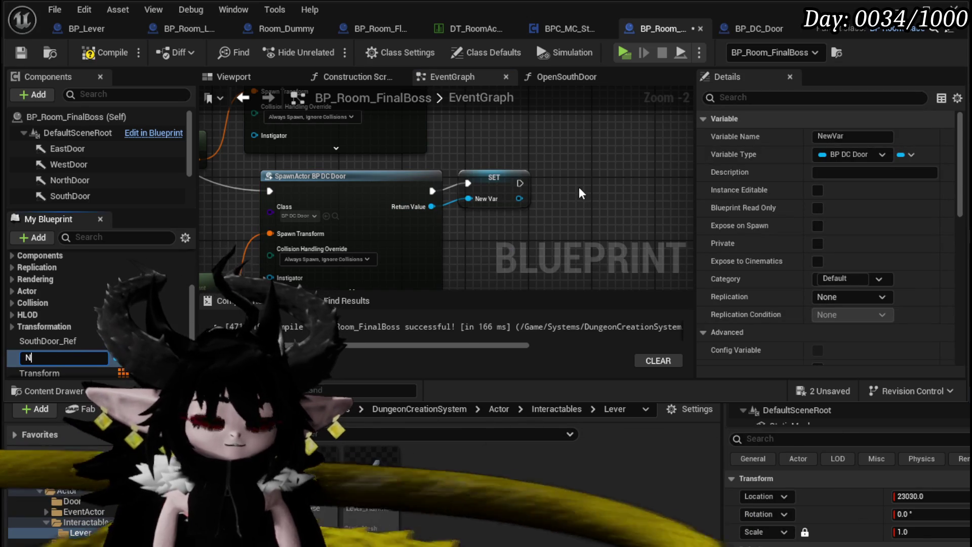
type("orthDoor_Ref")
key("Return")
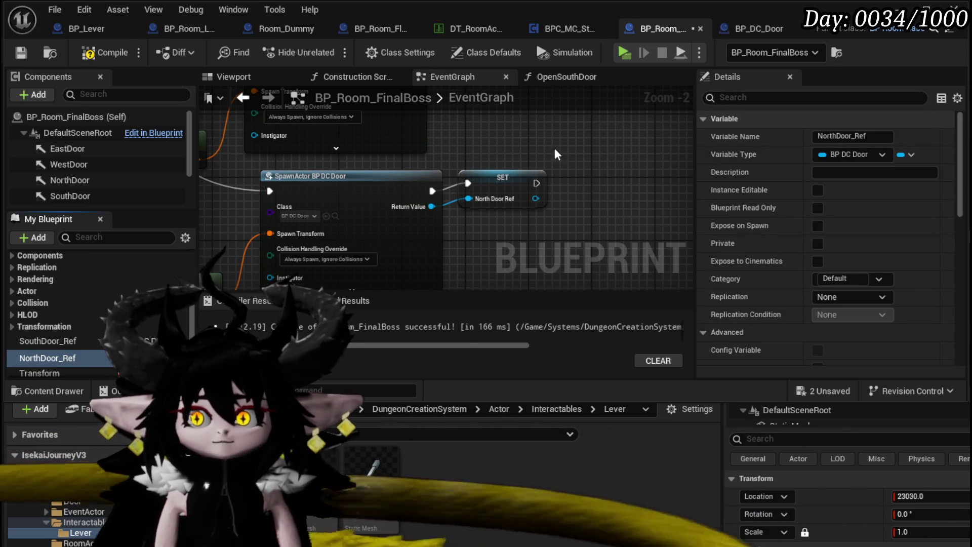
left_click_drag(578, 186, 872, 282)
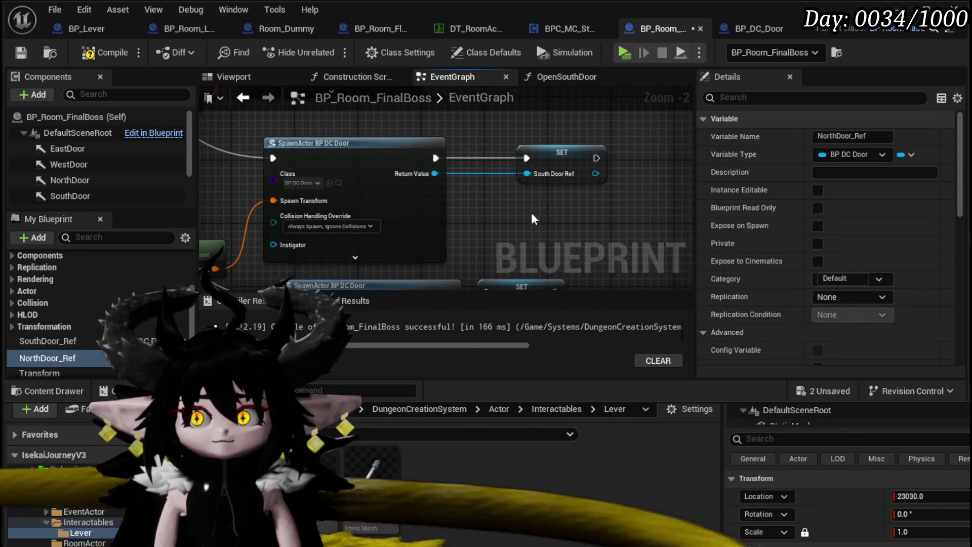
right_click(427, 172)
left_click(506, 212)
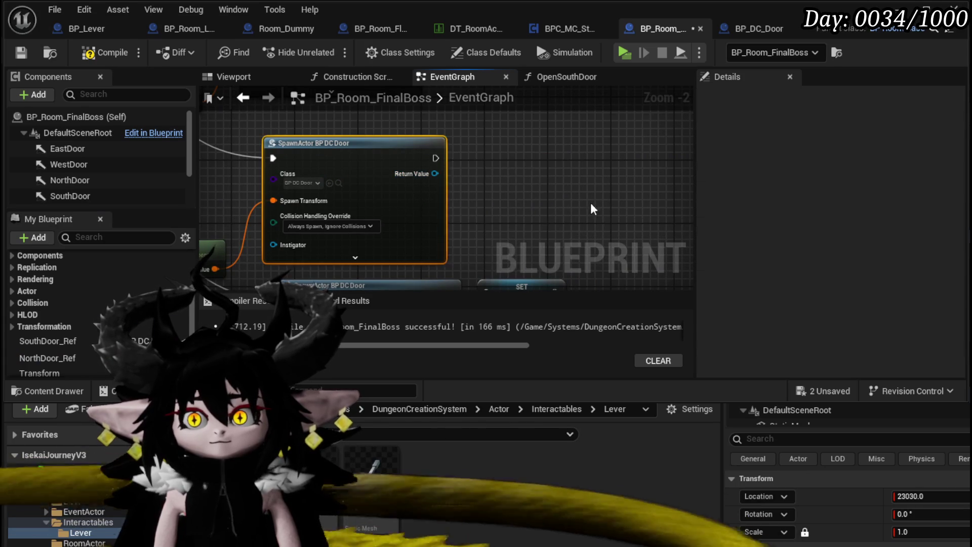
type("WestDoor_R")
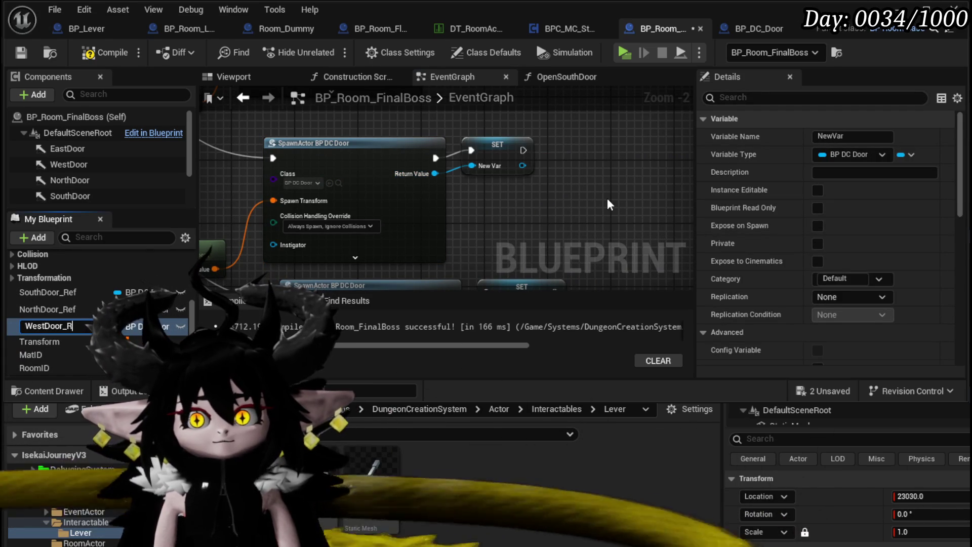
type("ef")
key("Return")
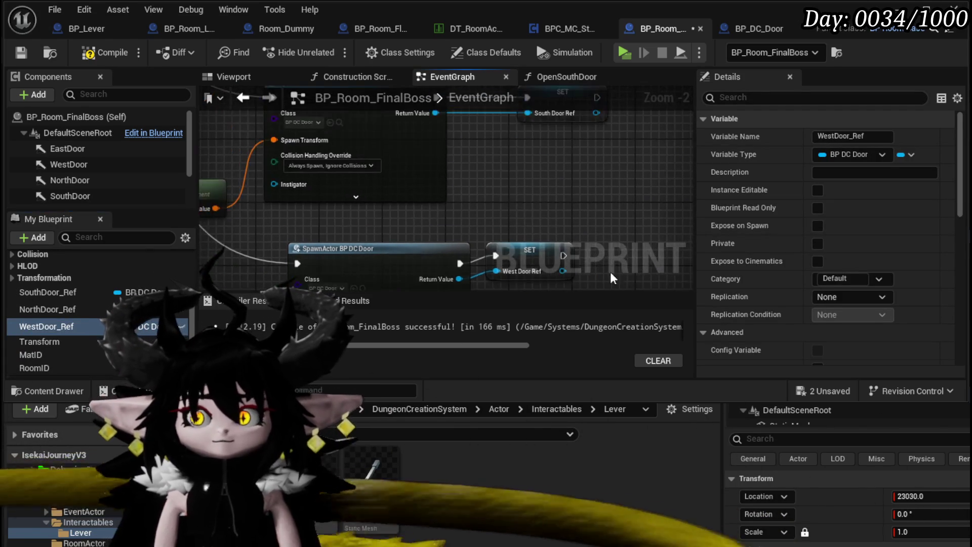
left_click(507, 163)
Promote the East spawn's return value to EastDoor_Ref and compile.
mouse_move(521, 167)
left_mouse_down()
mouse_move(672, 149)
mouse_move(690, 139)
left_mouse_up()
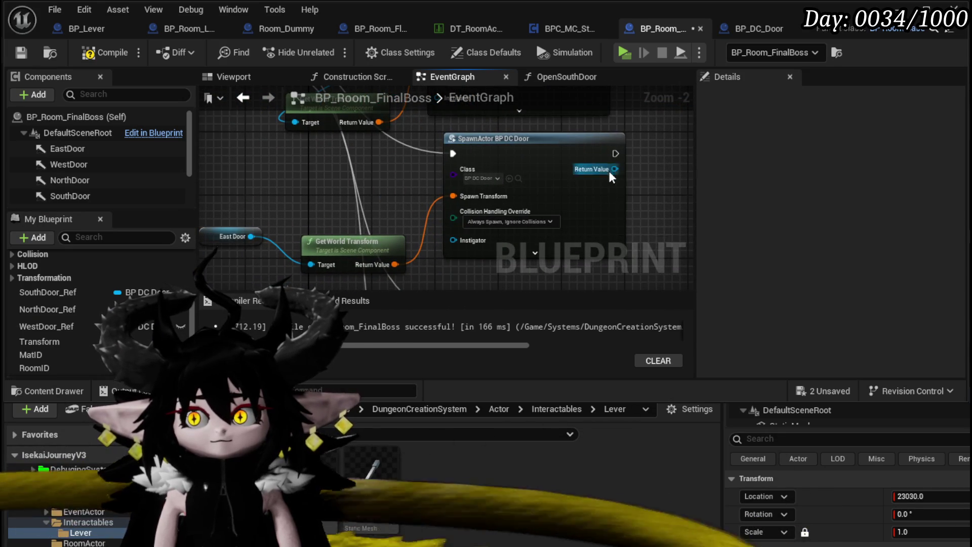
right_click(611, 173)
left_click(647, 213)
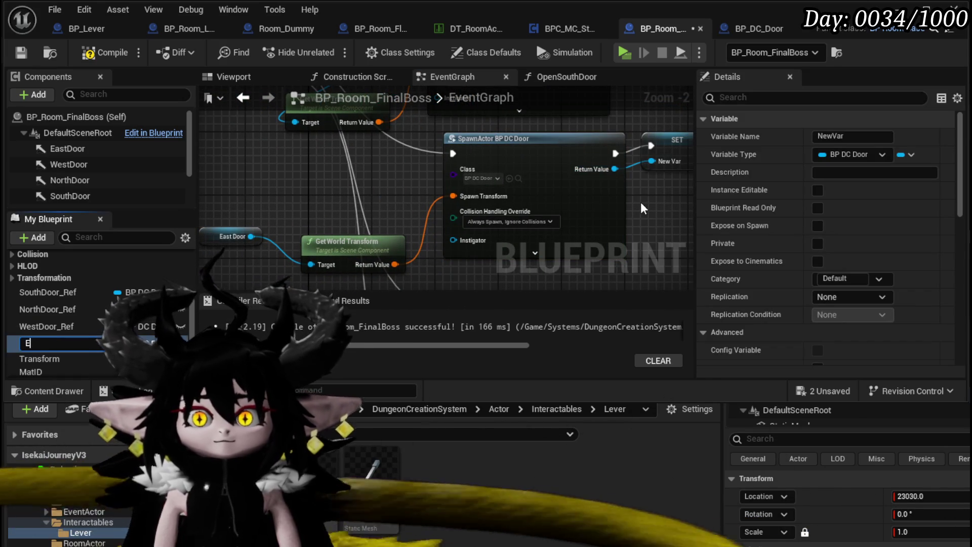
type("astDoor_Ref")
key("Return")
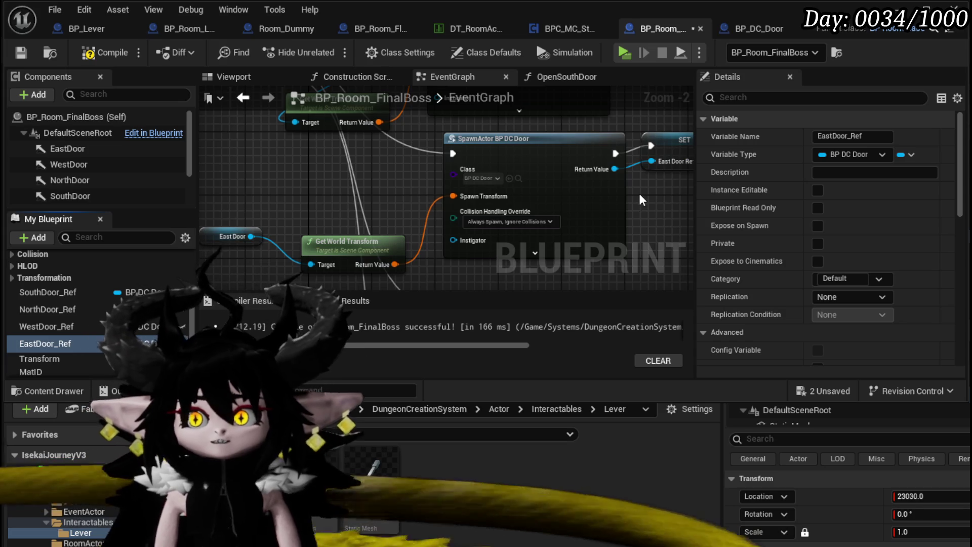
scroll(639, 192, "down", 2)
left_click(112, 53)
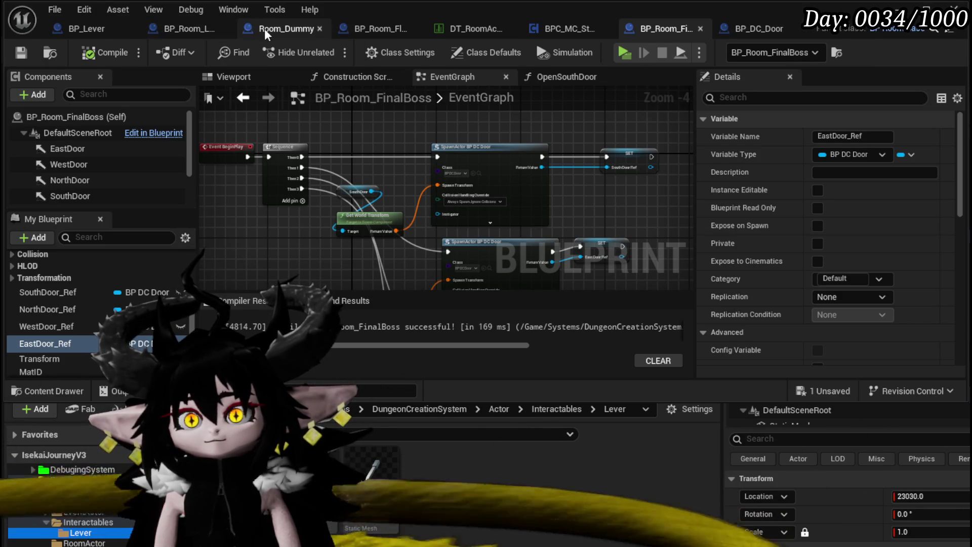
In BP_Room_Lever's OpenDoor graph, tidy the nodes and open the called OpenSouthDoor function.
left_click(176, 29)
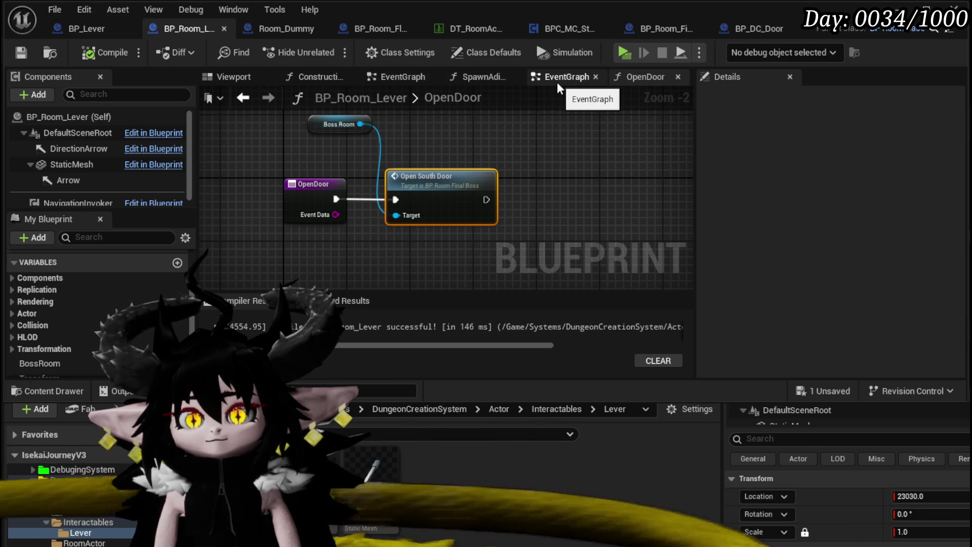
mouse_move(328, 237)
left_mouse_down()
mouse_move(337, 197)
mouse_move(363, 216)
mouse_move(348, 235)
left_mouse_up()
left_click_drag(305, 183, 279, 184)
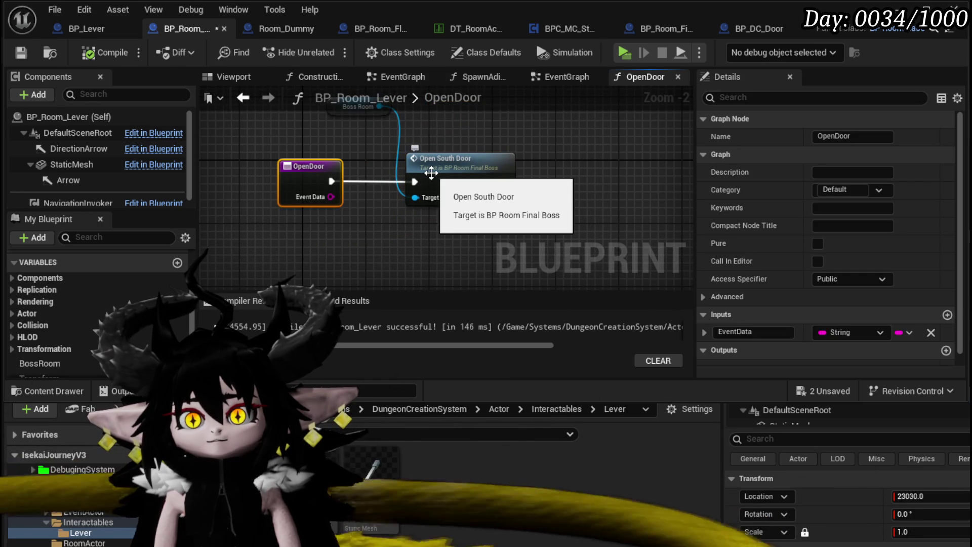
left_click_drag(360, 154, 347, 178)
left_click_drag(334, 143, 281, 181)
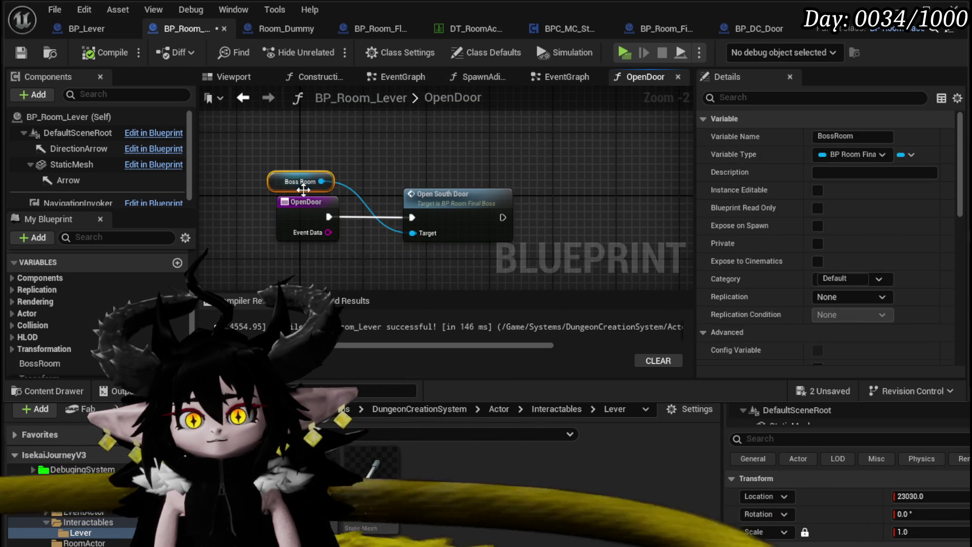
double_click(455, 203)
scroll(454, 201, "down", 2)
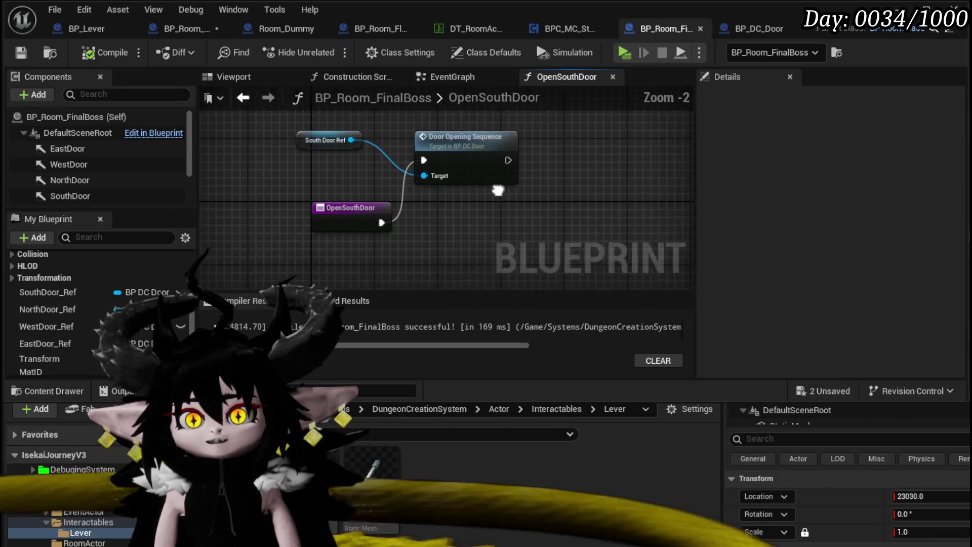
Add a String input parameter named Data to the OpenSouthDoor function.
mouse_move(397, 211)
left_mouse_down()
mouse_move(308, 153)
mouse_move(339, 220)
mouse_move(403, 165)
left_mouse_up()
scroll(378, 235, "up", 2)
left_click_drag(375, 230, 436, 209)
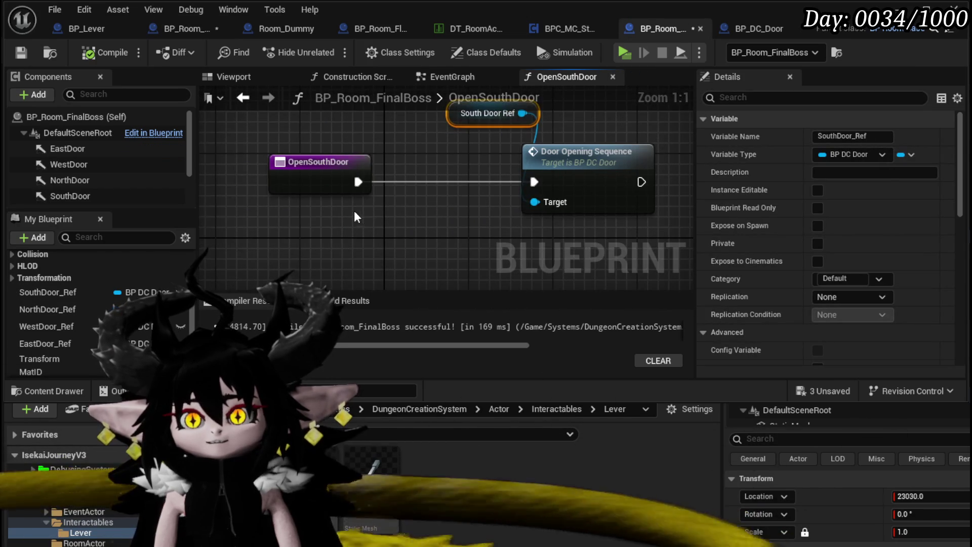
left_click(318, 167)
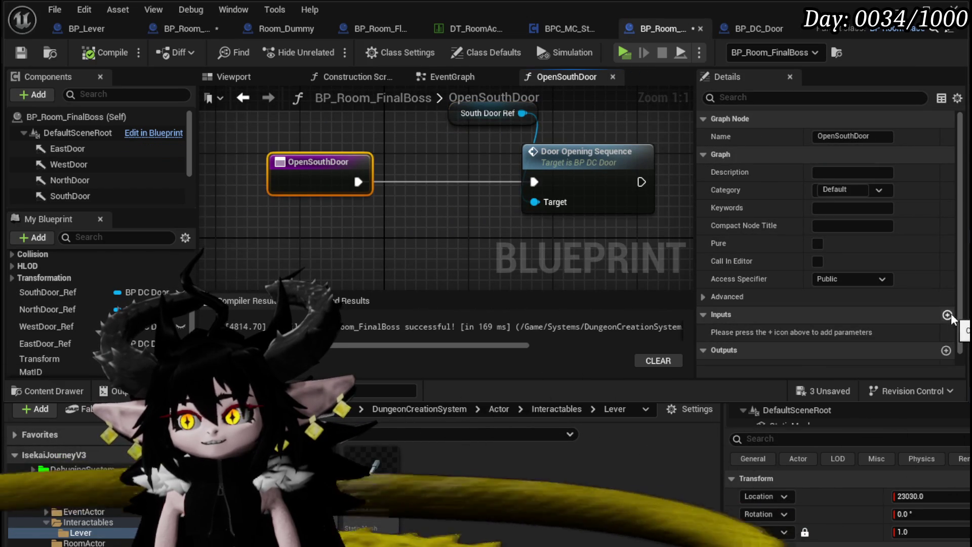
left_click(947, 315)
left_click(855, 332)
left_click(853, 435)
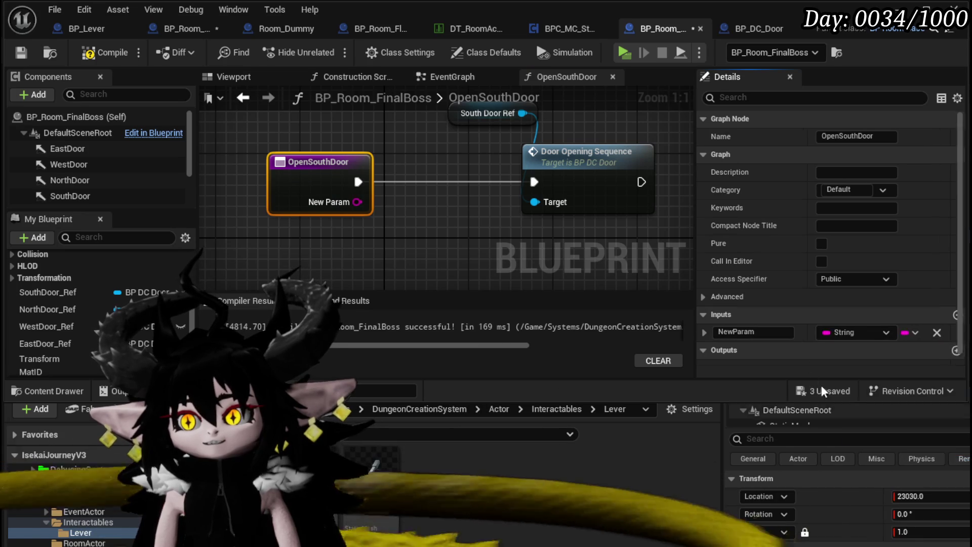
type("Data")
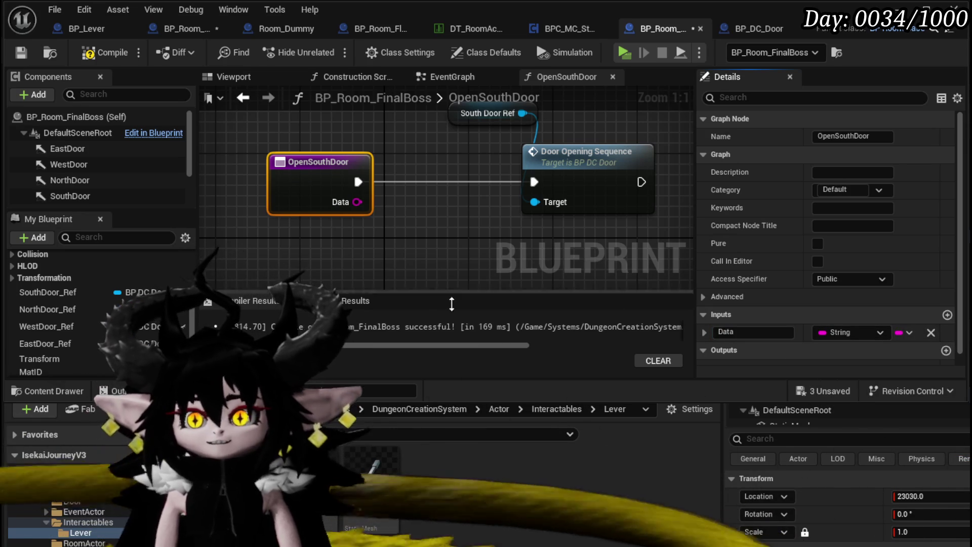
Feed the Data input into a new Switch on String node, discarding an accidental Data variable.
right_click(355, 202)
left_click(407, 245)
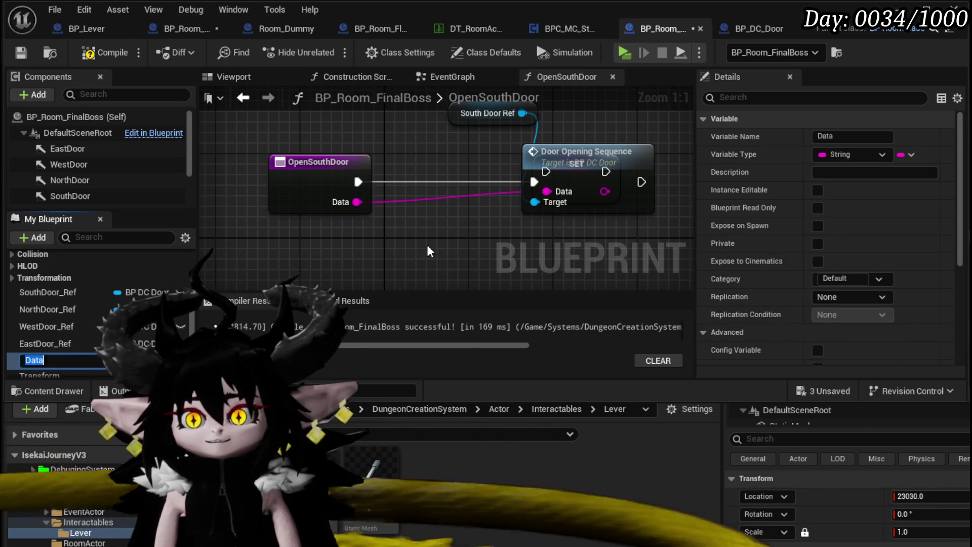
left_click(28, 361)
key("Delete")
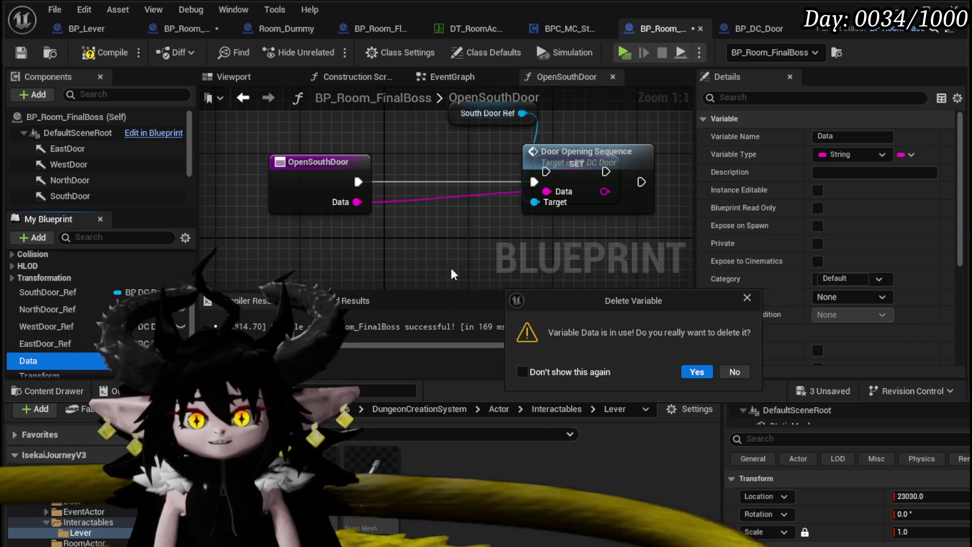
left_click(697, 372)
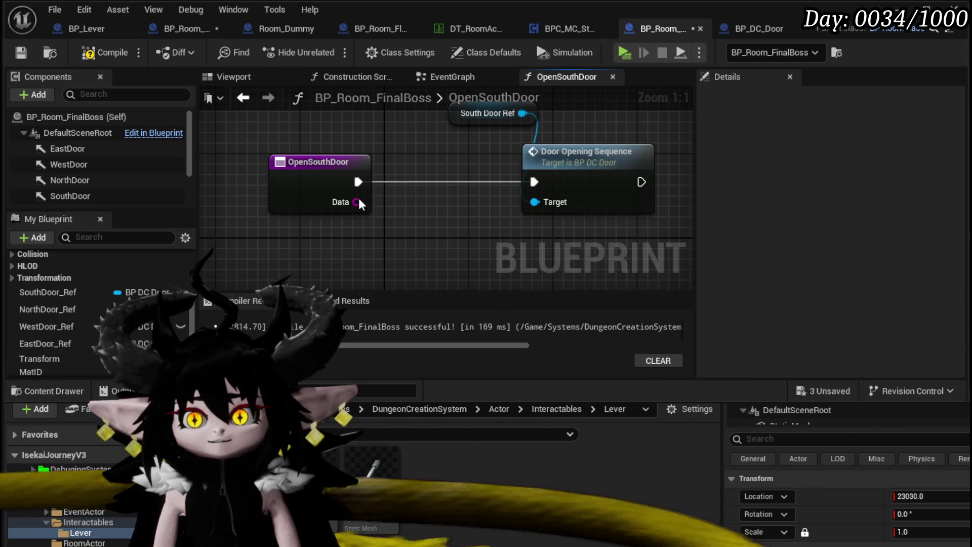
right_click(357, 202)
left_click_drag(289, 207, 268, 208)
left_click_drag(348, 251, 347, 249)
type("switch")
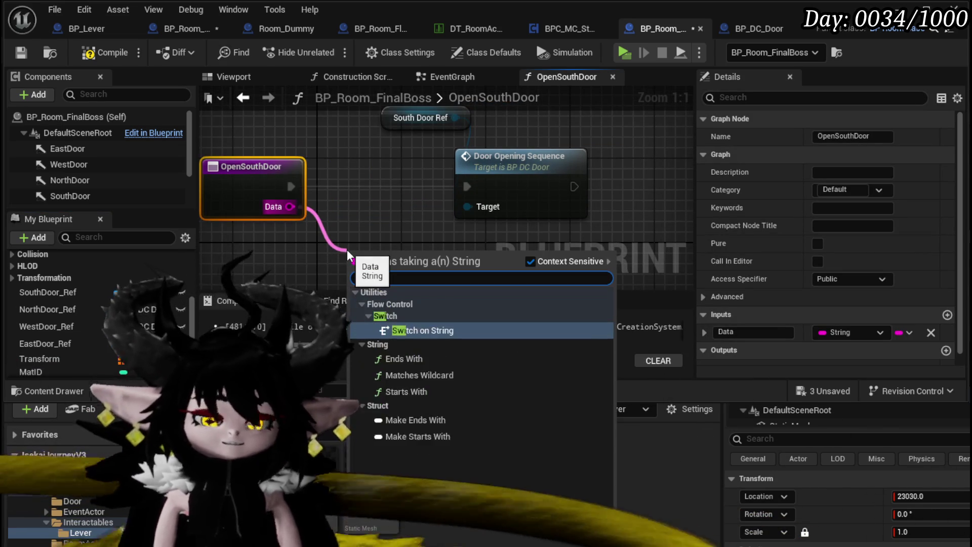
key("Return")
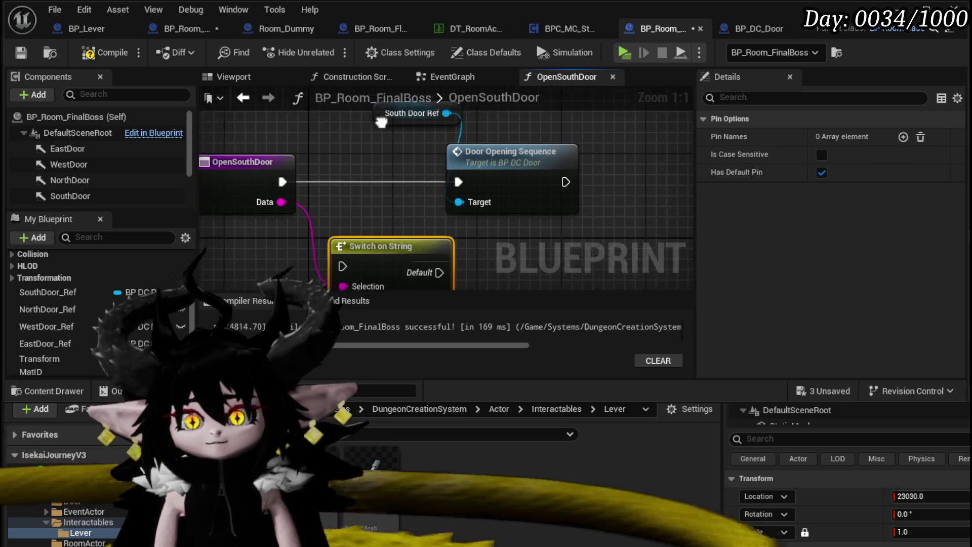
Move the door-opening nodes aside and run Switch on String from the function entry.
left_click(349, 187)
left_click(450, 222, "ctrl")
left_click_drag(451, 219, 621, 163)
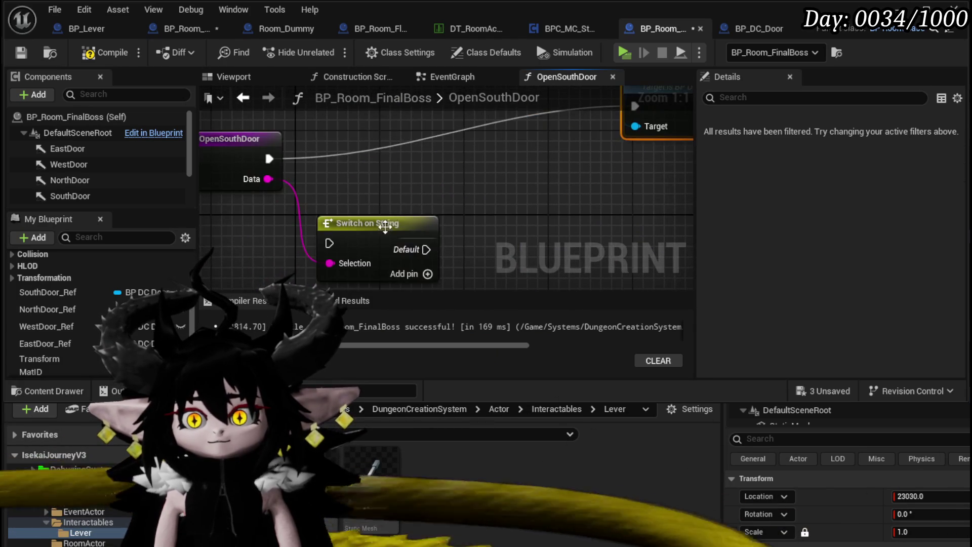
left_click_drag(389, 224, 389, 146)
left_click_drag(274, 160, 329, 159)
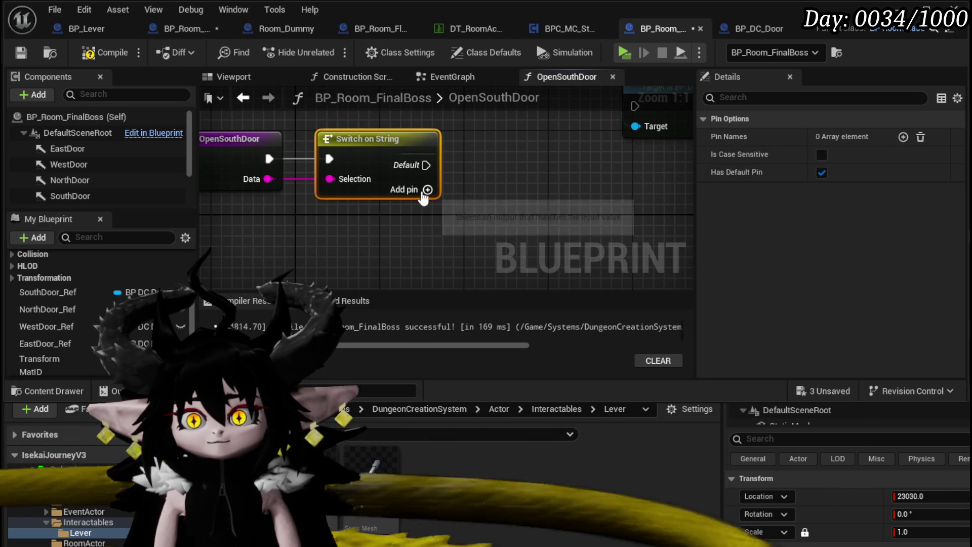
Give the switch four cases named North, West, South and East.
left_click(427, 189)
left_click(428, 210)
left_click(428, 231)
left_click(428, 252)
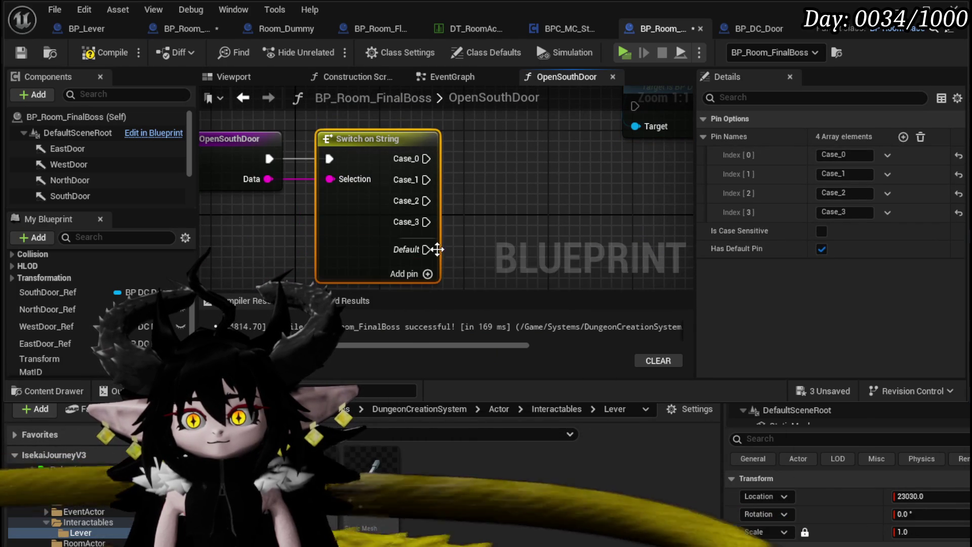
left_click(860, 158)
type("North")
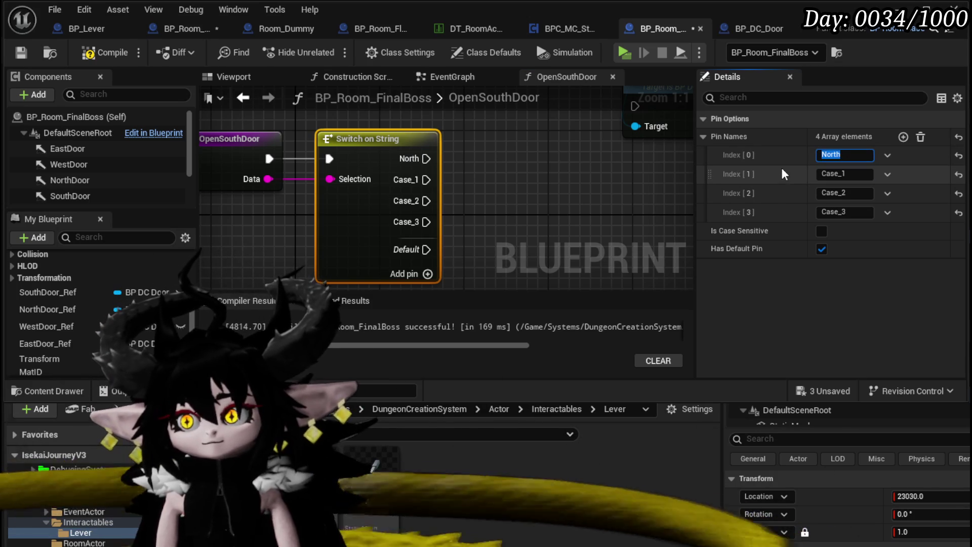
type("t")
key("Return")
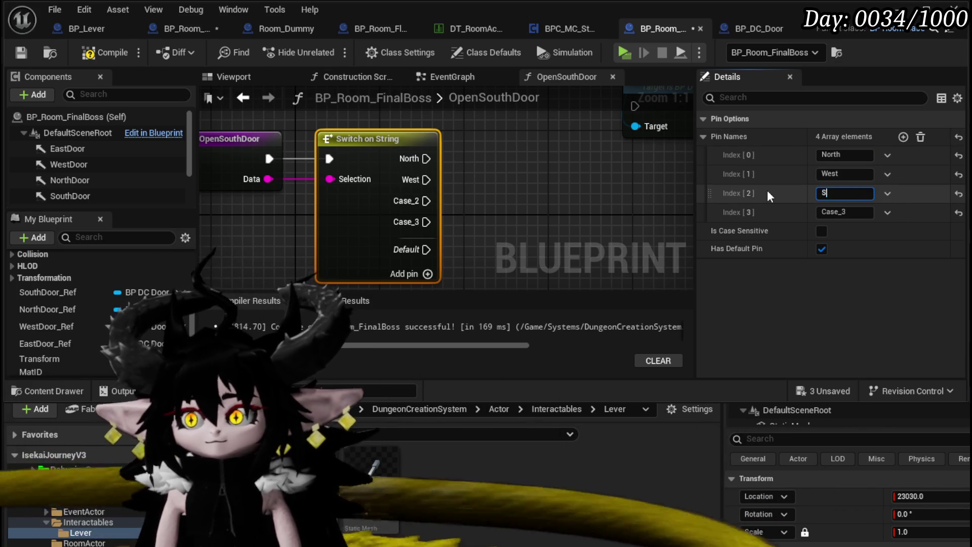
type("S")
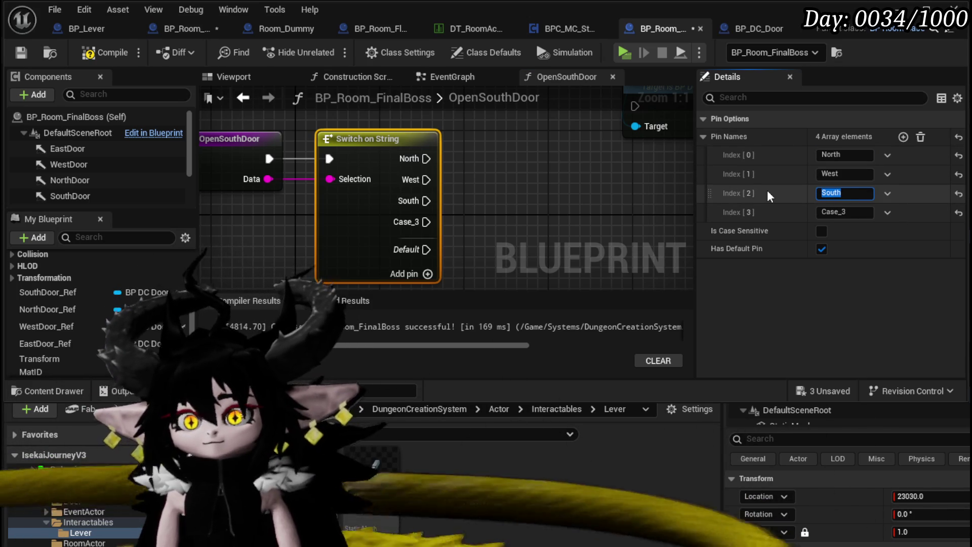
left_click(855, 213)
type("t")
key("Return")
Shift South Door Ref left, compile BP_Room_FinalBoss, and go to its EventGraph.
left_click(468, 199)
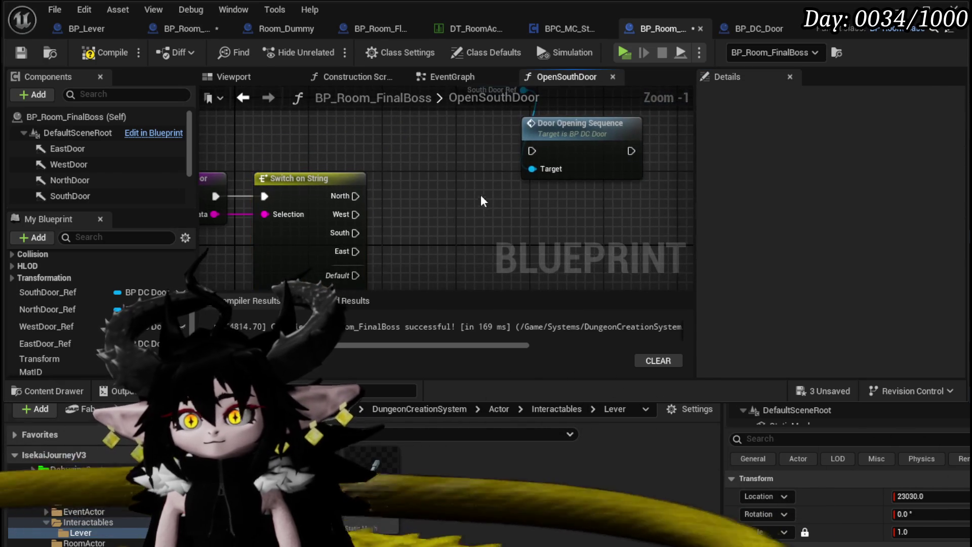
scroll(457, 189, "down", 1)
left_click_drag(419, 208, 402, 262)
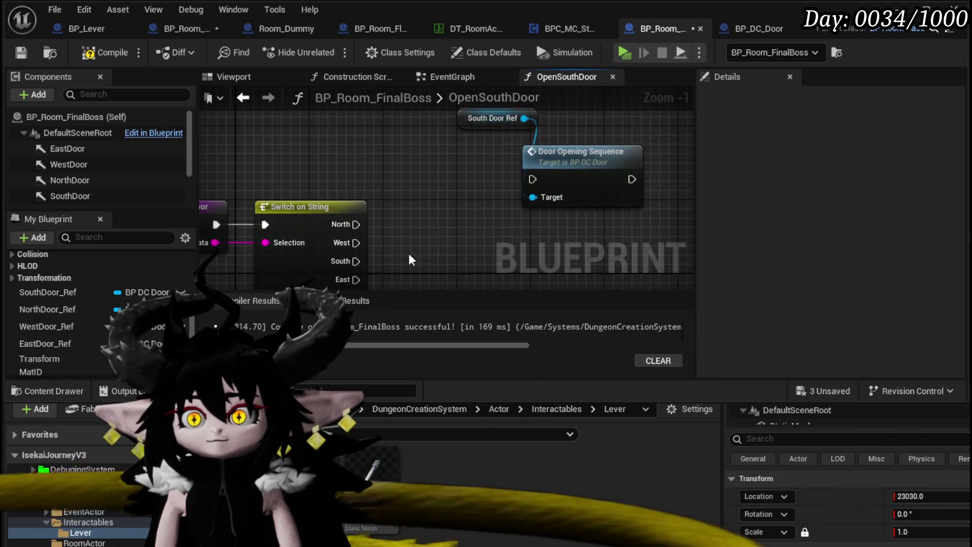
left_click_drag(454, 130, 287, 138)
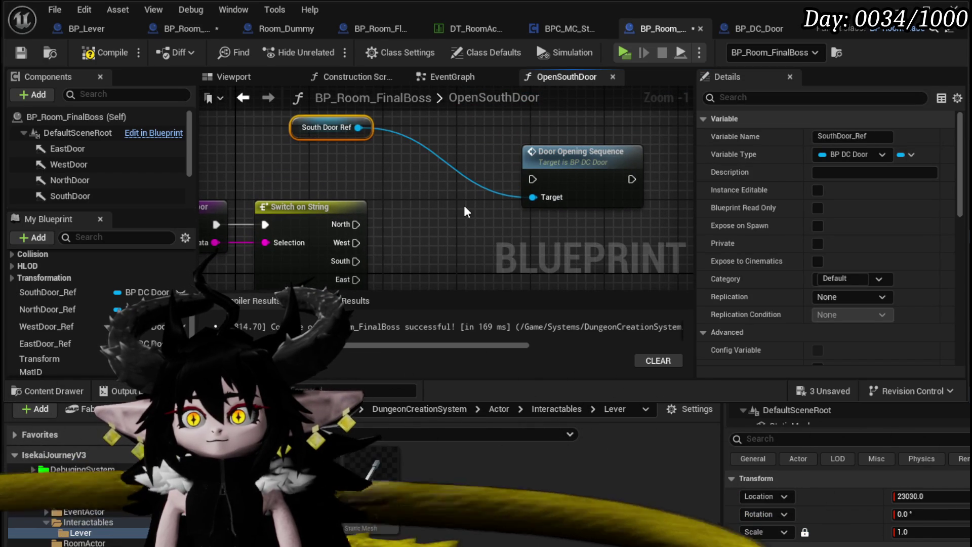
left_click(89, 54)
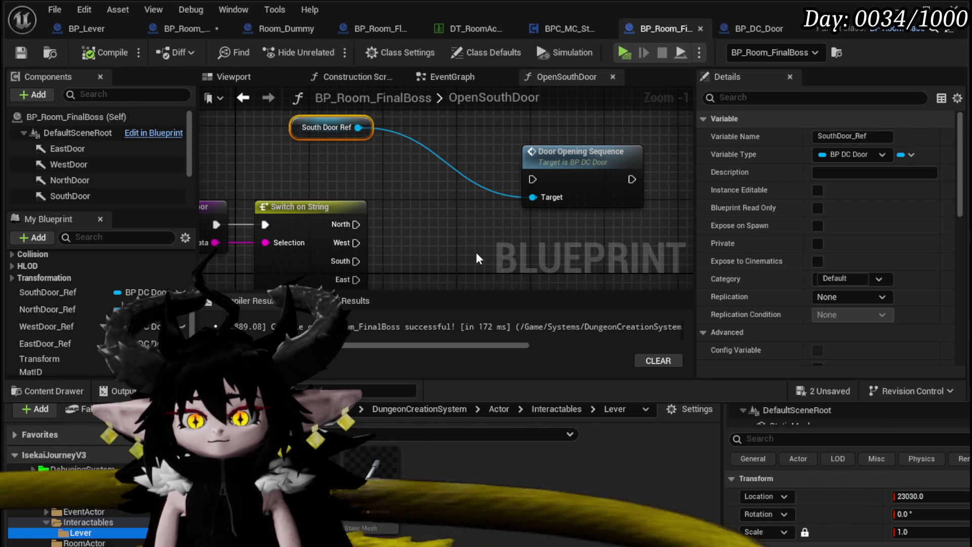
left_click_drag(476, 253, 515, 215)
scroll(192, 315, "up", 3)
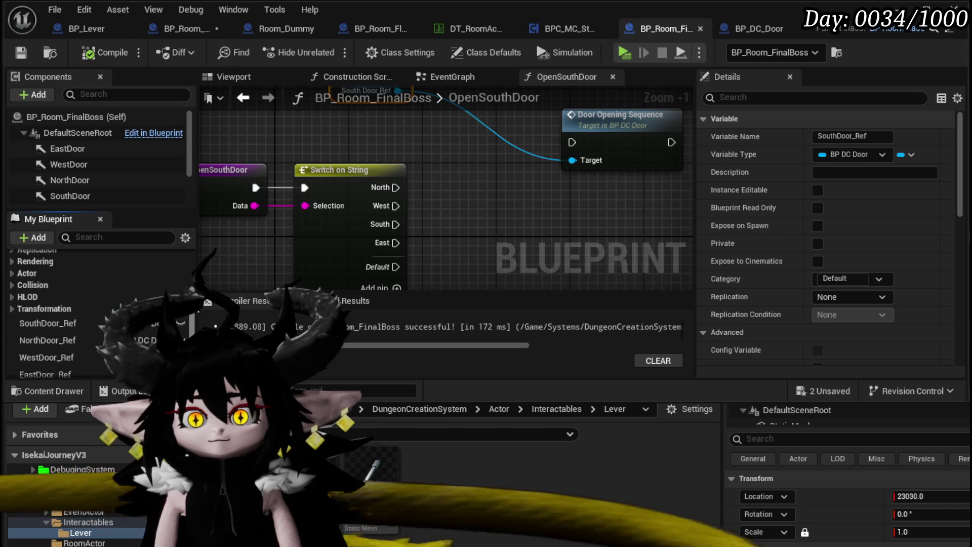
scroll(197, 312, "down", 2)
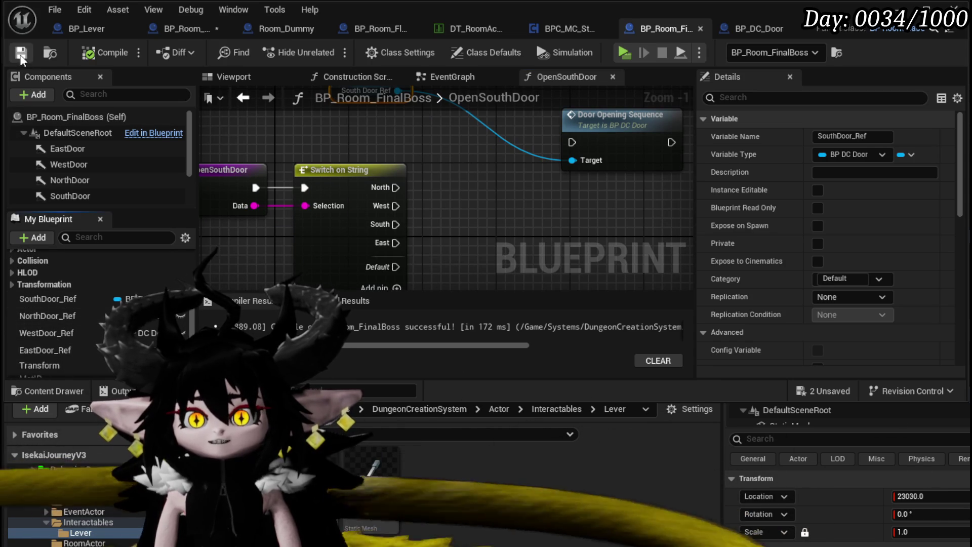
left_click(446, 77)
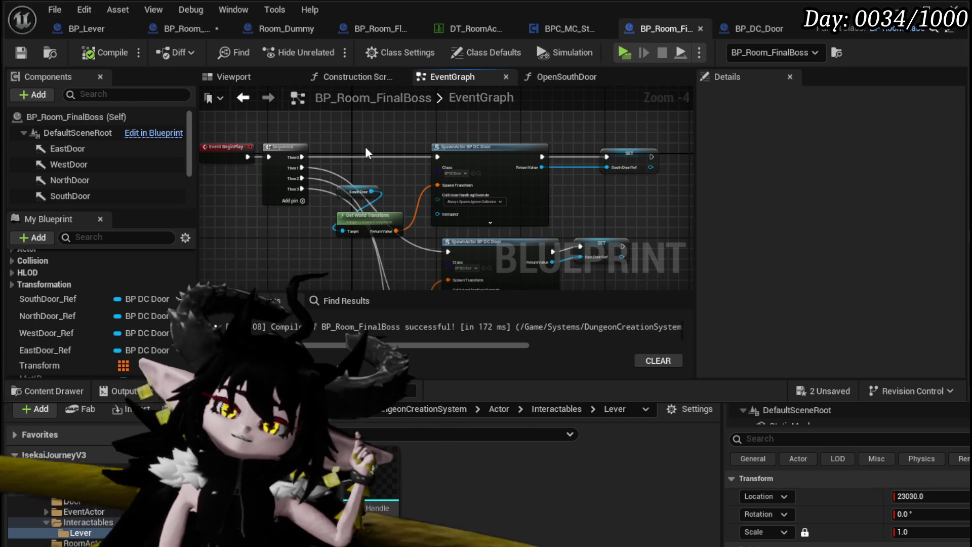
Check the door spawn nodes, then wire the South case to Door Opening Sequence on South Door Ref.
left_click_drag(365, 147, 359, 136)
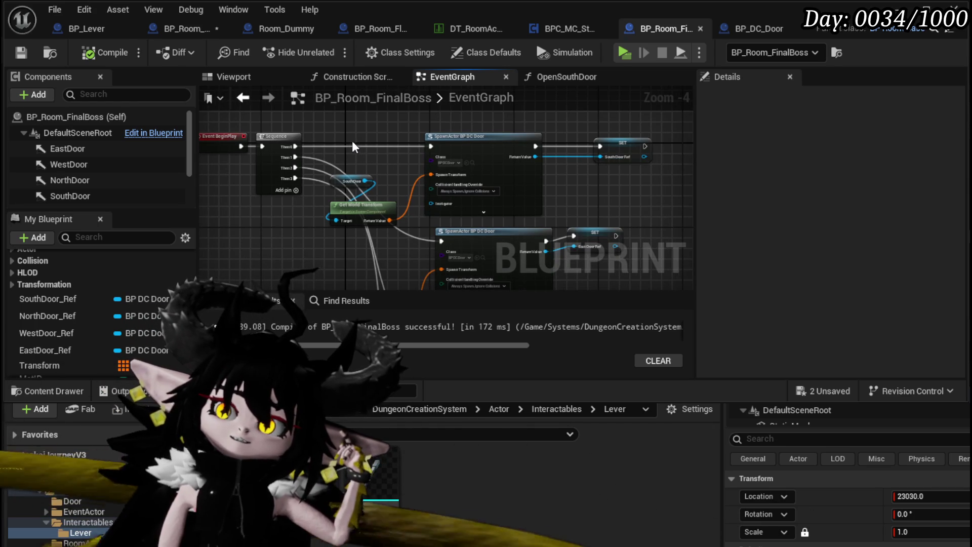
mouse_move(348, 142)
left_mouse_down()
mouse_move(337, 51)
mouse_move(333, 144)
mouse_move(356, 238)
left_mouse_up()
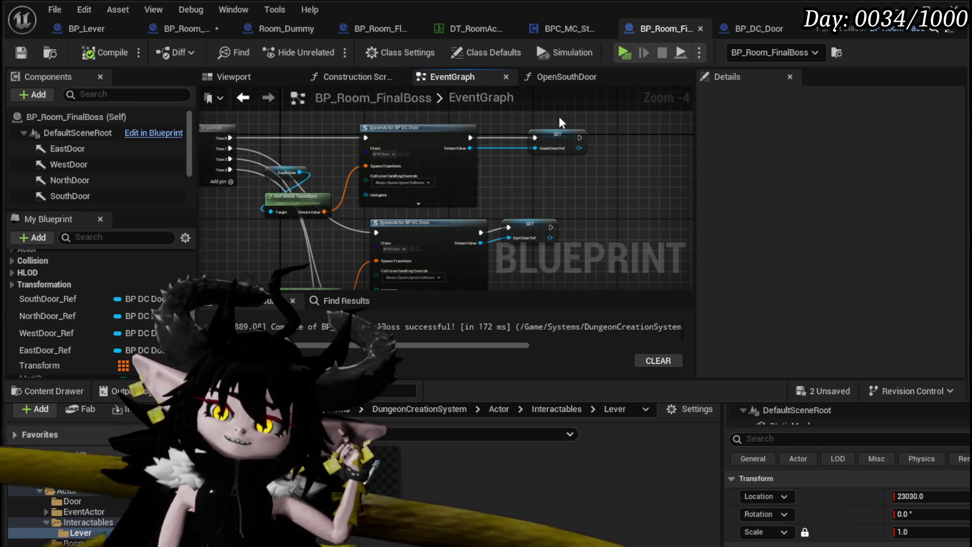
left_click(546, 74)
left_click_drag(350, 151, 564, 152)
left_click_drag(330, 238, 507, 157)
Add an EastDoor_Ref getter, duplicate Door Opening Sequence into four nodes, and wire the East case.
left_click_drag(45, 350, 392, 214)
left_click(436, 221)
left_click(511, 200)
key("ctrl+c")
key("ctrl+v")
left_click_drag(364, 261, 439, 178)
mouse_move(483, 152)
left_mouse_down()
mouse_move(380, 242)
mouse_move(375, 202)
mouse_move(395, 190)
left_mouse_up()
key("ctrl+c")
key("ctrl+v")
scroll(352, 199, "down", 2)
left_click_drag(306, 206, 435, 177)
Connect NorthDoor_Ref and WestDoor_Ref to the remaining sequences and wire the North and West cases.
left_click_drag(51, 316, 373, 215)
left_click_drag(442, 246, 445, 248)
left_click_drag(306, 162, 445, 234)
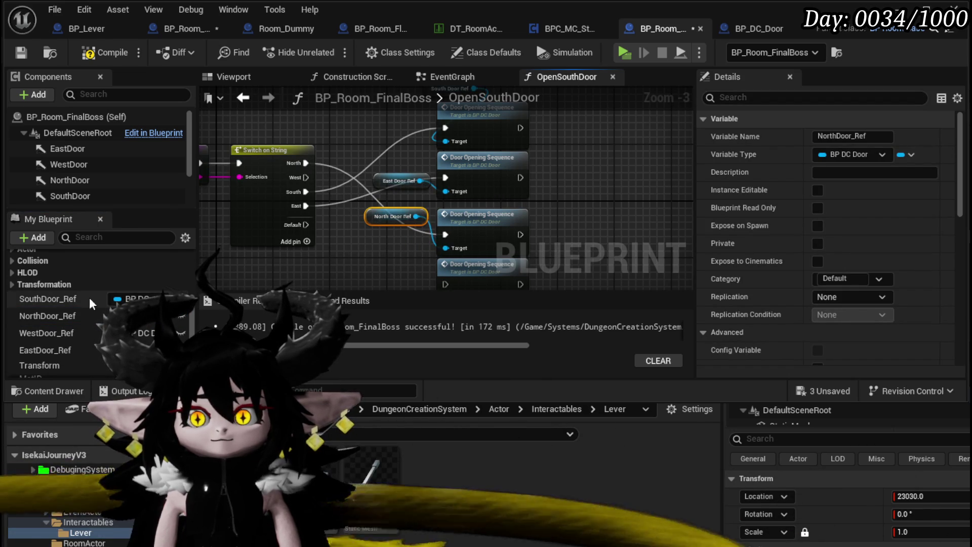
mouse_move(315, 256)
left_mouse_down()
mouse_move(378, 263)
mouse_move(451, 159)
left_mouse_up()
left_click(395, 272)
mouse_move(346, 158)
left_mouse_down()
mouse_move(519, 258)
mouse_move(478, 264)
left_mouse_up()
left_click(387, 275)
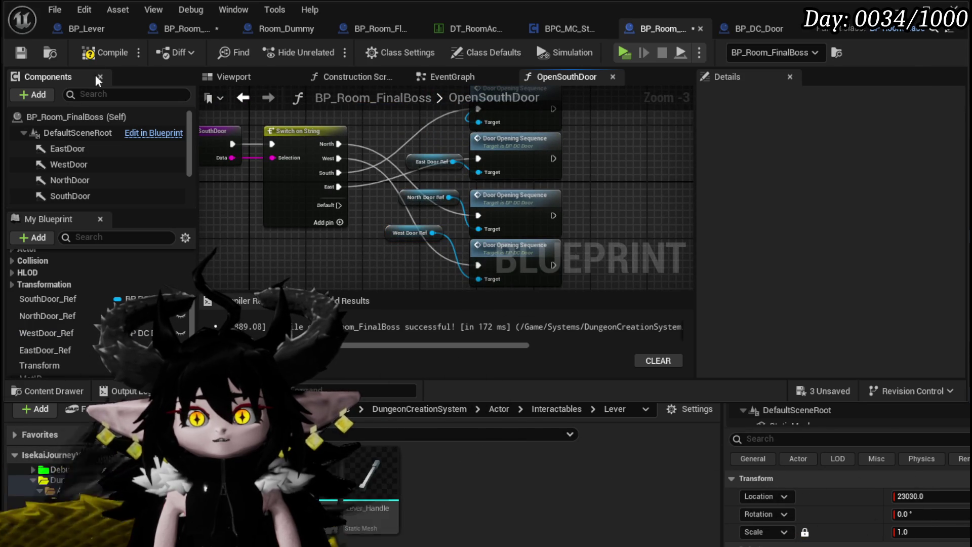
Save BP_Room_FinalBoss, then in BP_Room_Lever connect Event Data to Open South Door's Data and compile.
left_click(30, 50)
left_click(183, 30)
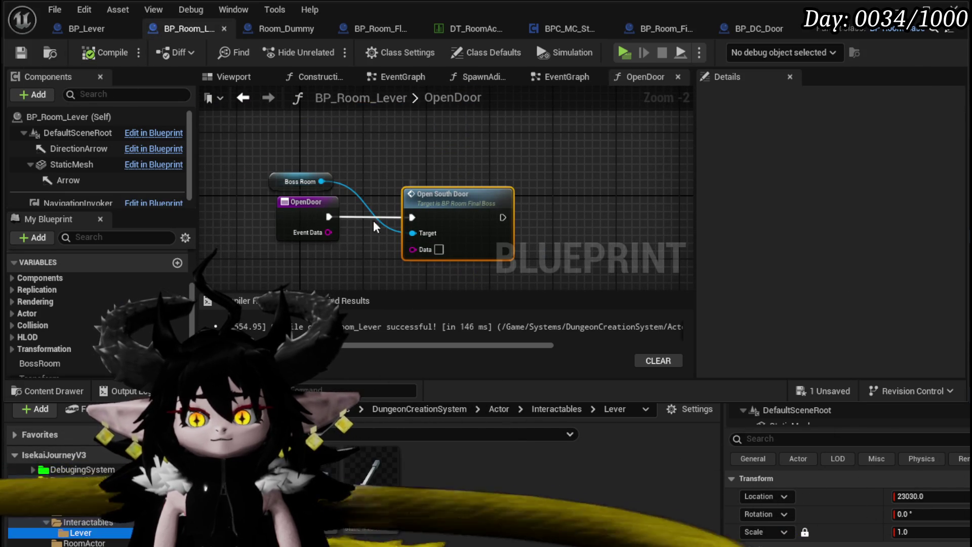
left_click_drag(328, 232, 437, 251)
left_click(368, 263)
left_click(98, 52)
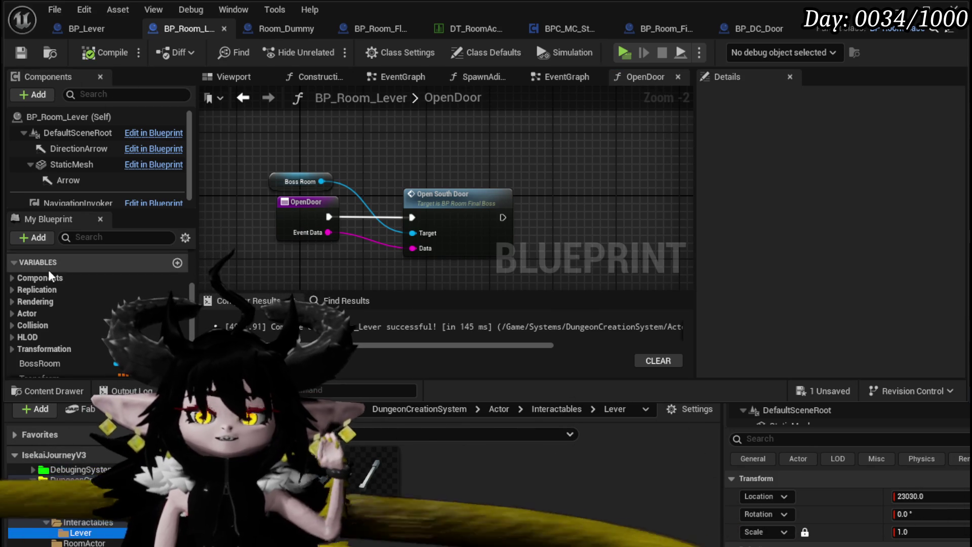
In SpawnAditionals, insert a SET Event Data node between the Cast and Bind Event to On Use.
scroll(76, 304, "up", 5)
double_click(62, 316)
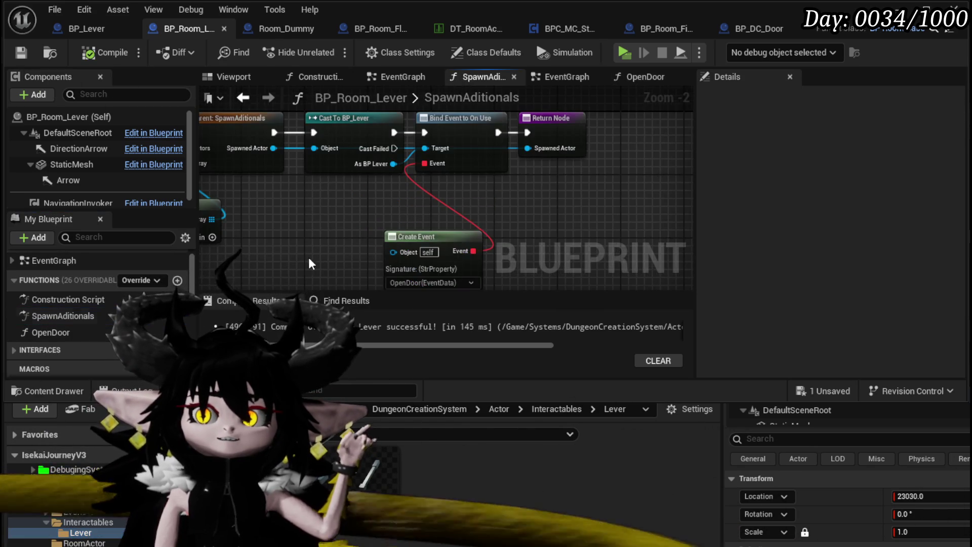
left_click_drag(375, 146, 525, 147)
left_click_drag(314, 198, 369, 220)
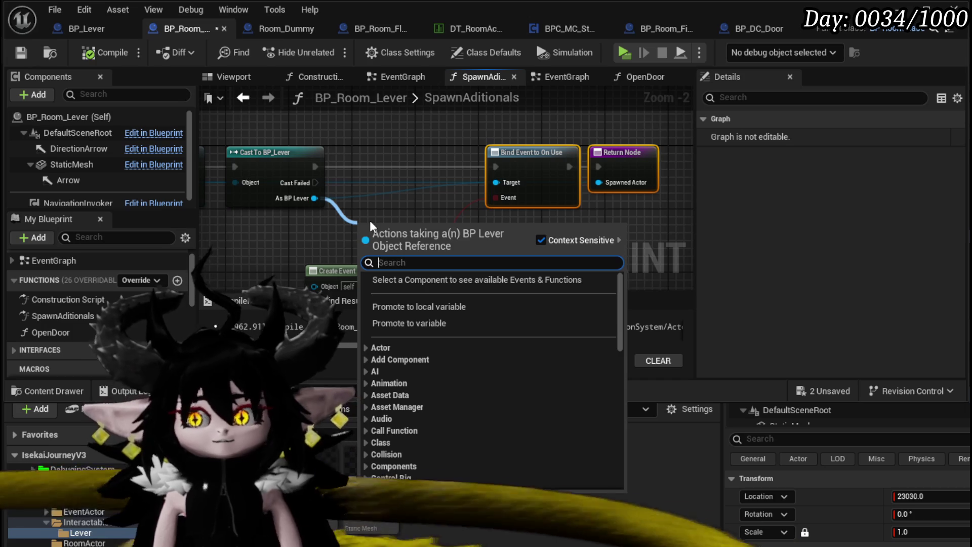
type("Set Data")
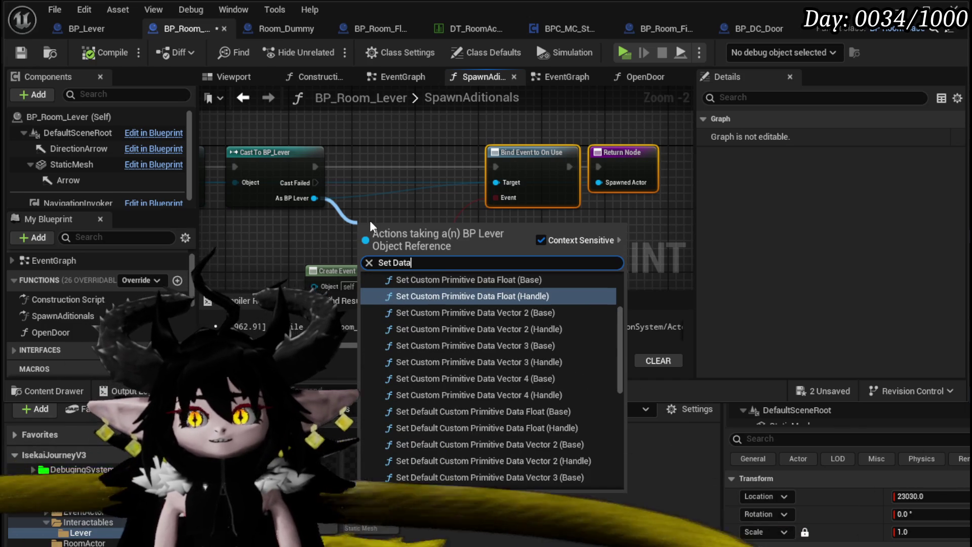
left_click_drag(617, 318, 620, 409)
left_click(454, 481)
left_click_drag(386, 230, 386, 166)
left_click_drag(312, 168, 362, 167)
left_click_drag(432, 167, 496, 166)
left_click(418, 230)
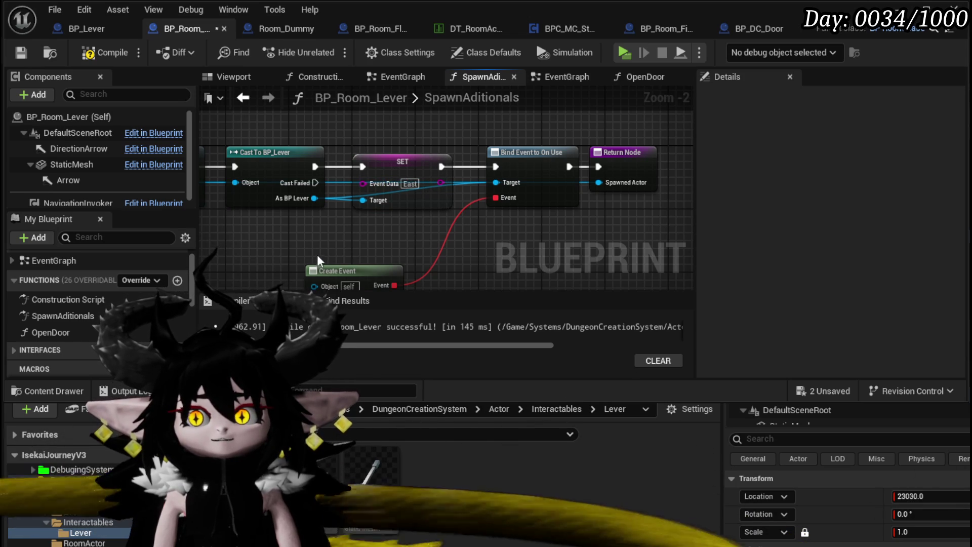
Compile and save BP_Room_Lever, and set the SET node's Event Data value to South.
left_click(104, 52)
left_click(21, 53)
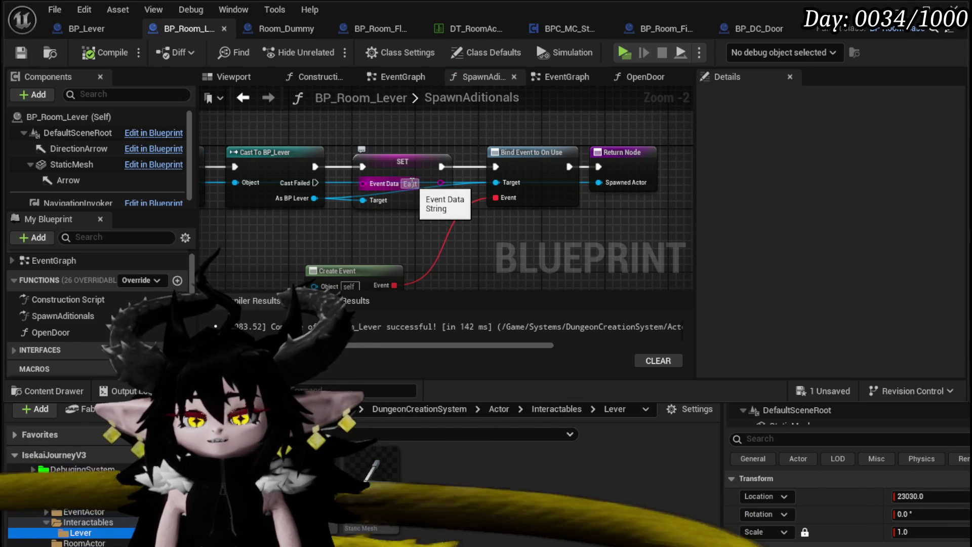
left_click(410, 183)
type("outh")
key("Return")
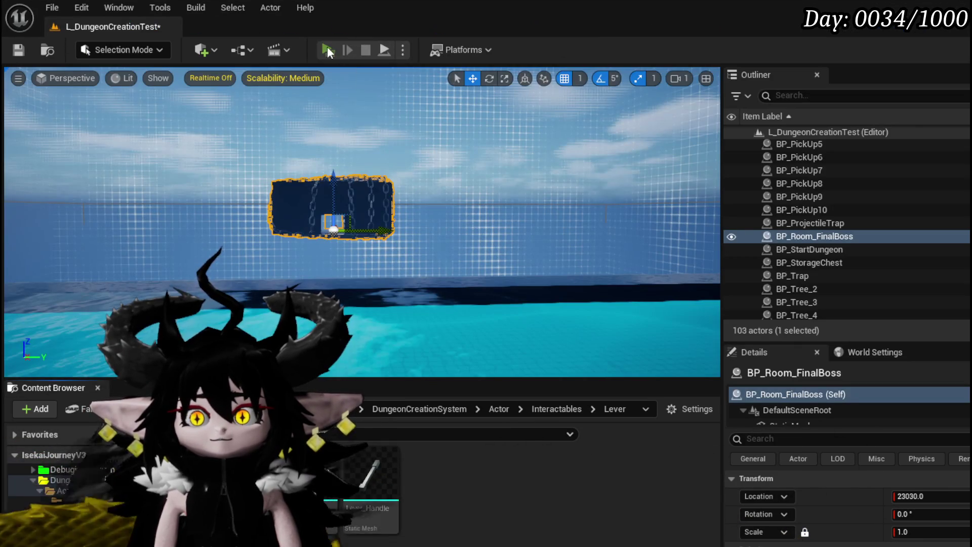
Playtest in standalone, passing through HighRocks into the Lever room, then stop the preview.
left_click(327, 47)
key("w")
key("w")
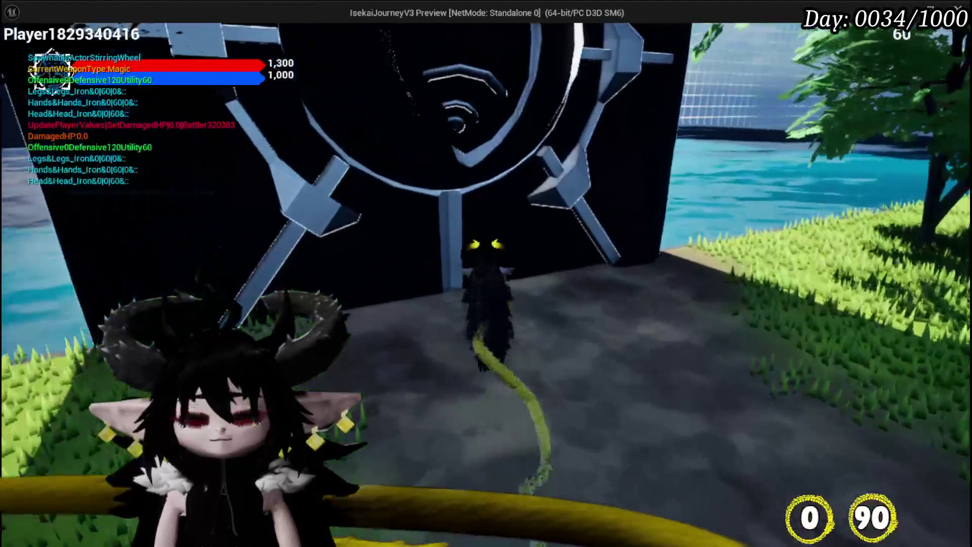
key("e")
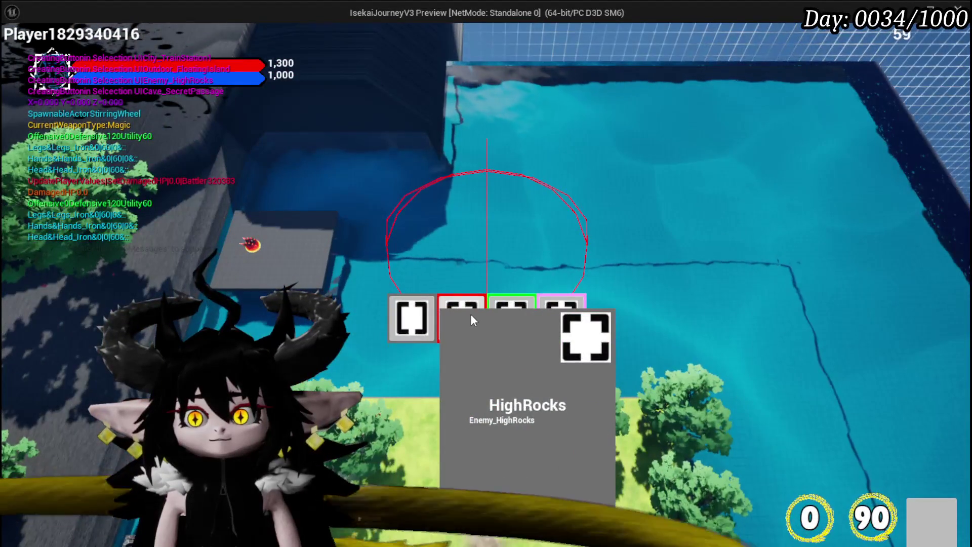
left_click(471, 315)
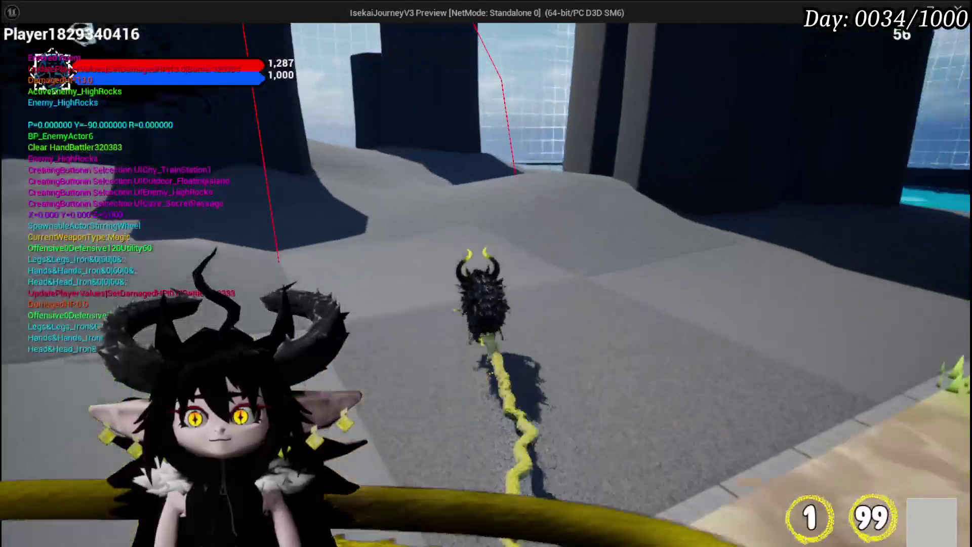
key("w")
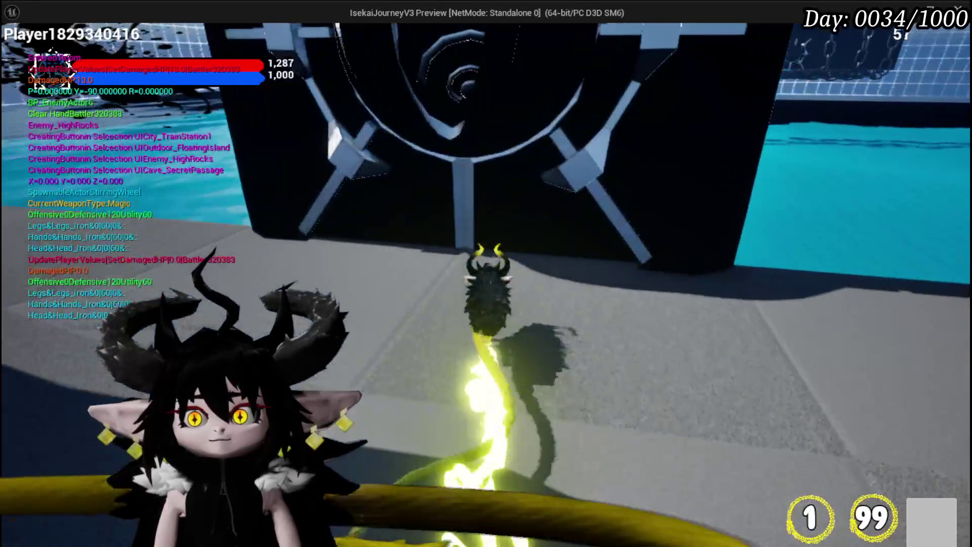
key("e")
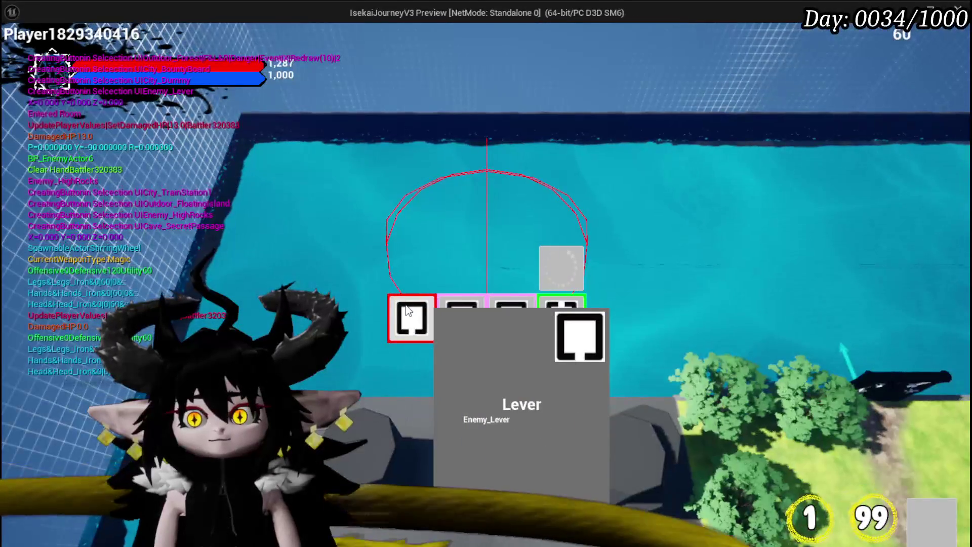
left_click(408, 311)
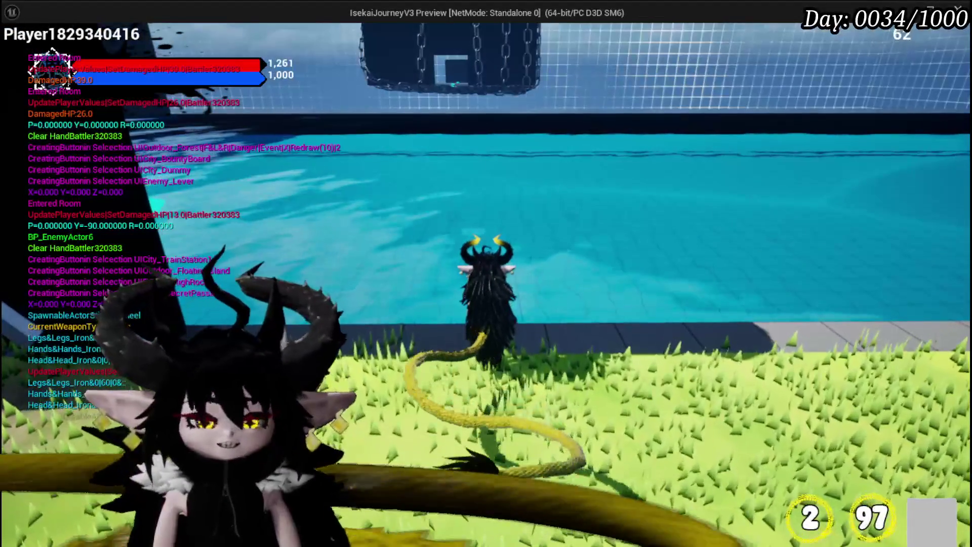
key("Escape")
Select BP_Room_FinalBoss, save the dungeon level, and return to the blueprint editor.
left_click(362, 189)
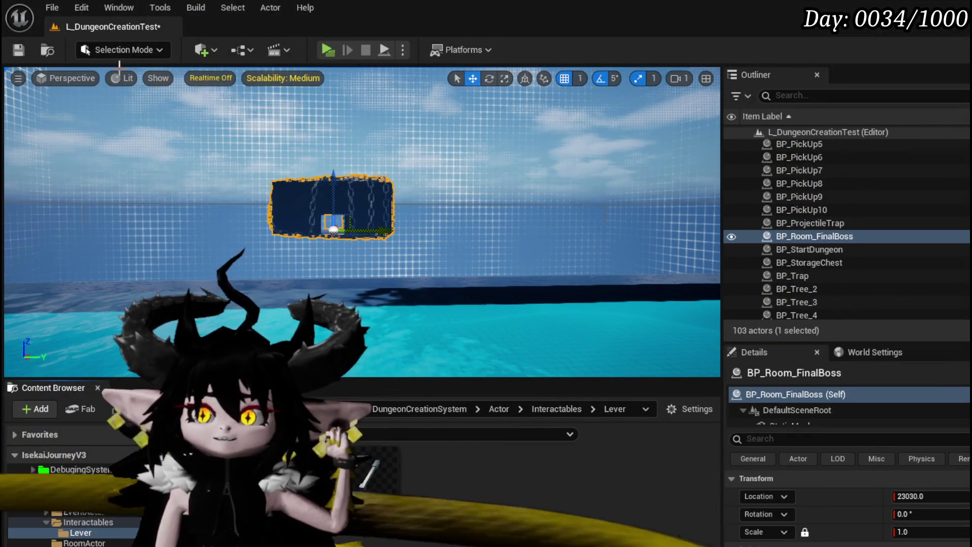
key("ctrl+s")
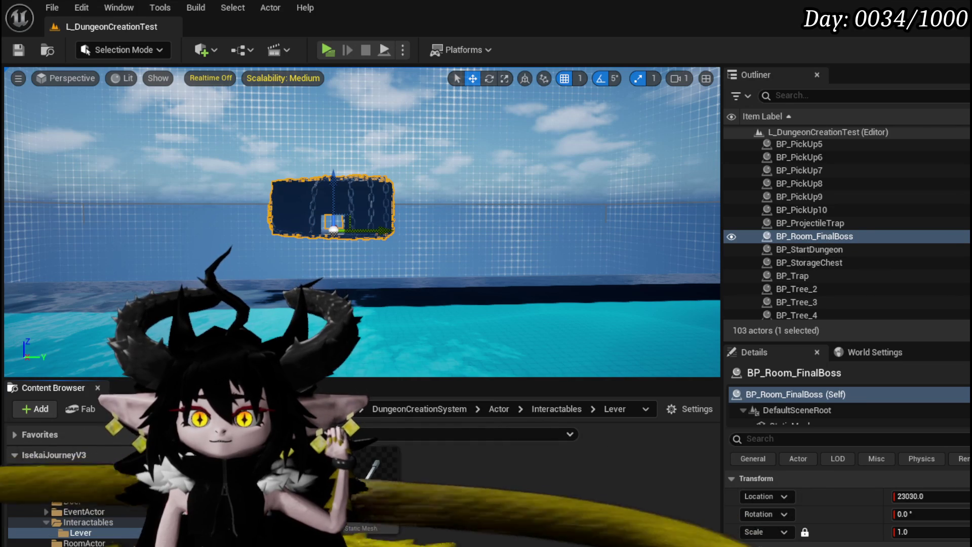
key("alt+Tab")
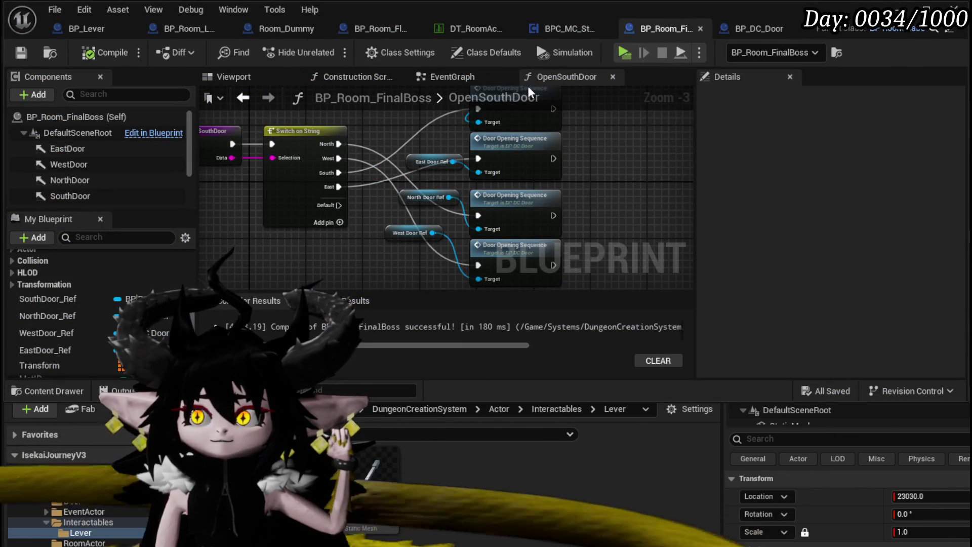
Inspect the room mesh's materials and locate the PureBlack material asset.
left_click(432, 76)
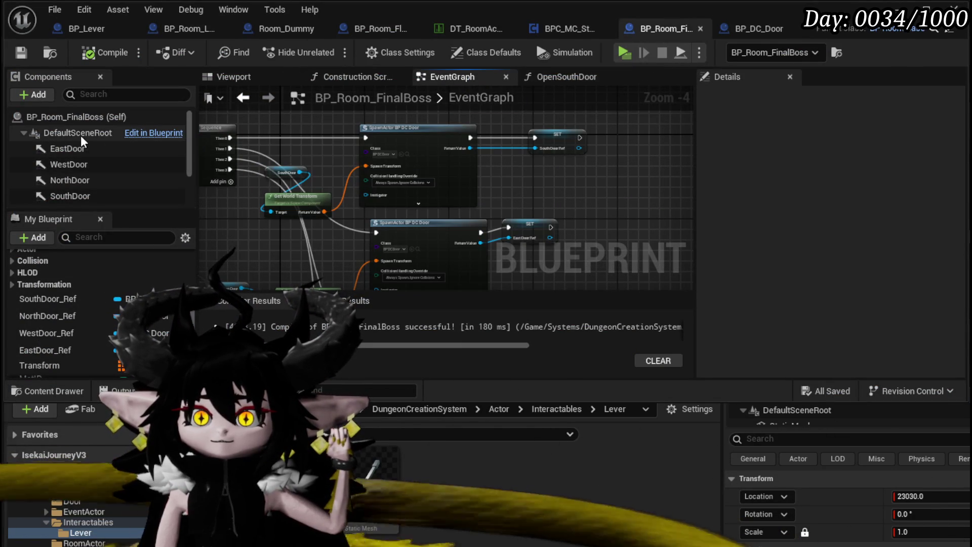
scroll(82, 138, "down", 2)
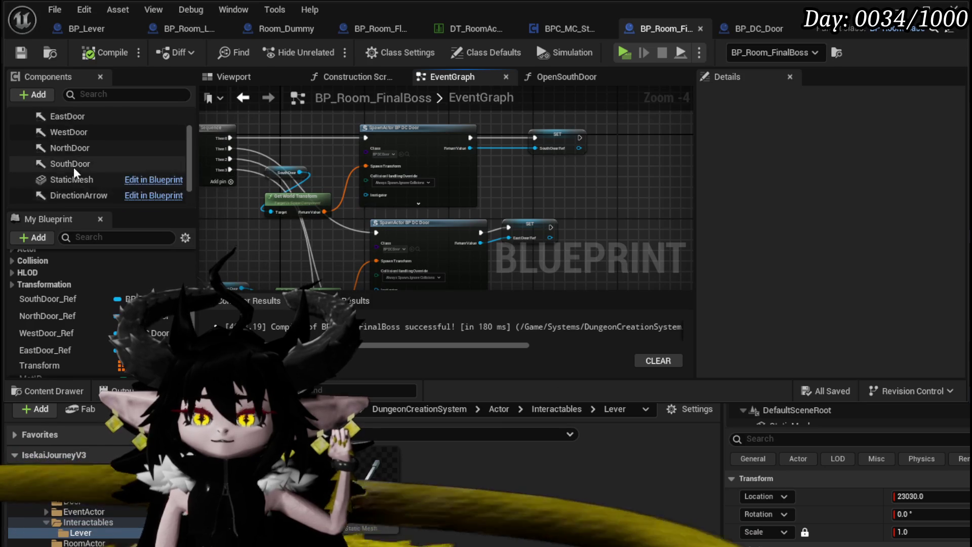
left_click(75, 177)
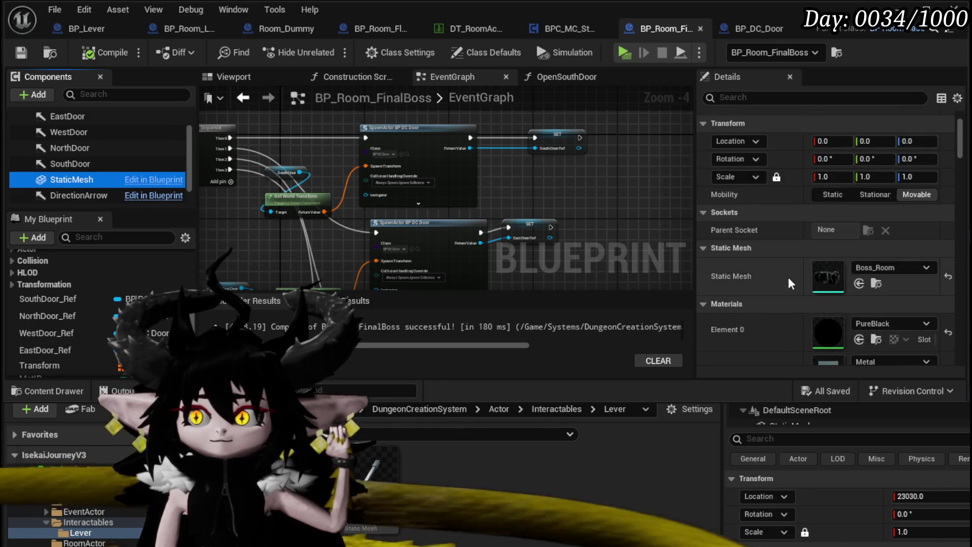
scroll(787, 277, "down", 2)
left_click(875, 278)
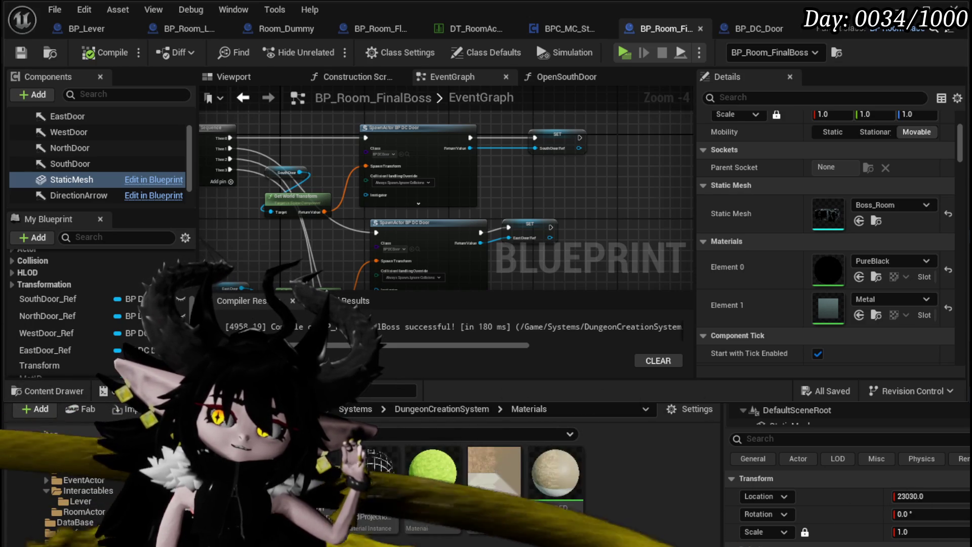
Create a material named M_PureBlackTwoSides, save it, and open it for editing.
right_click(299, 481)
left_click(381, 225)
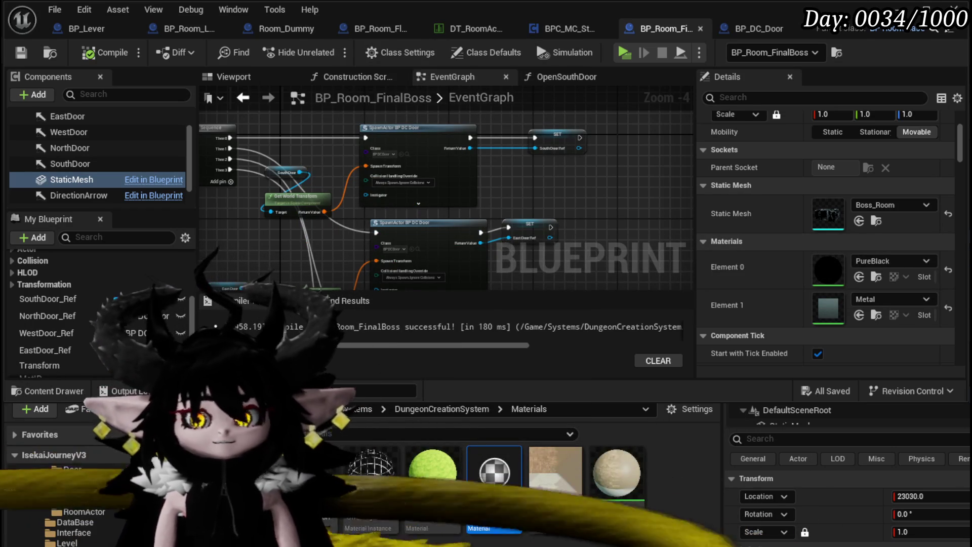
type("M_Pure")
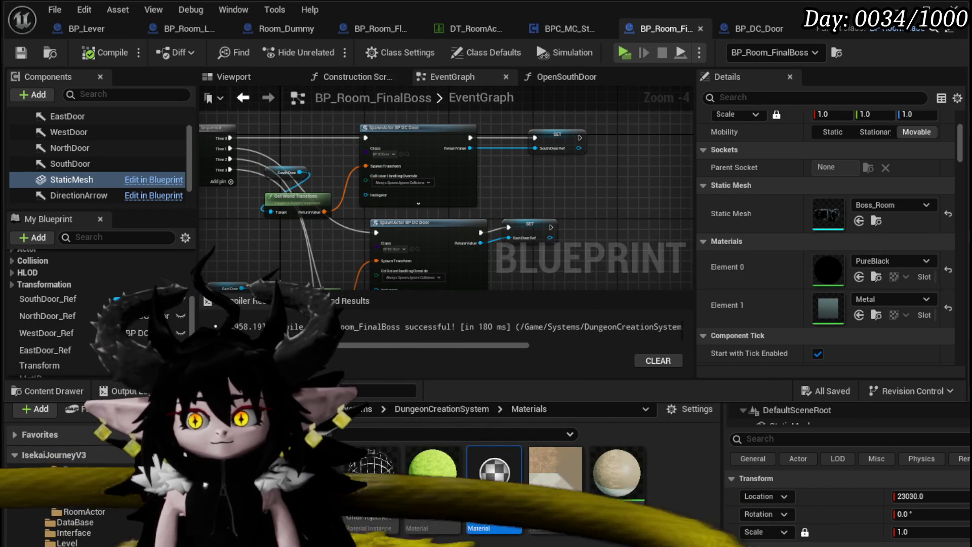
type("BlackTwoS")
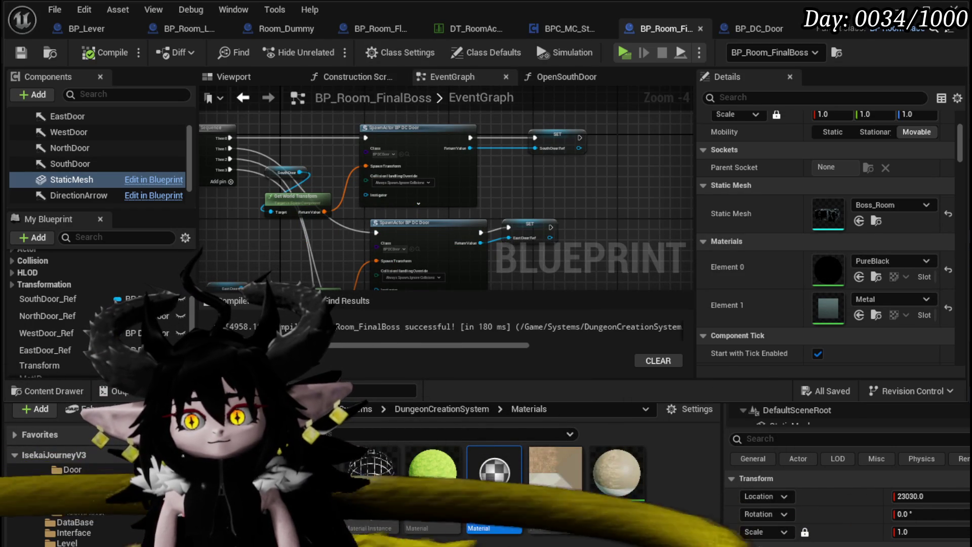
type("ides")
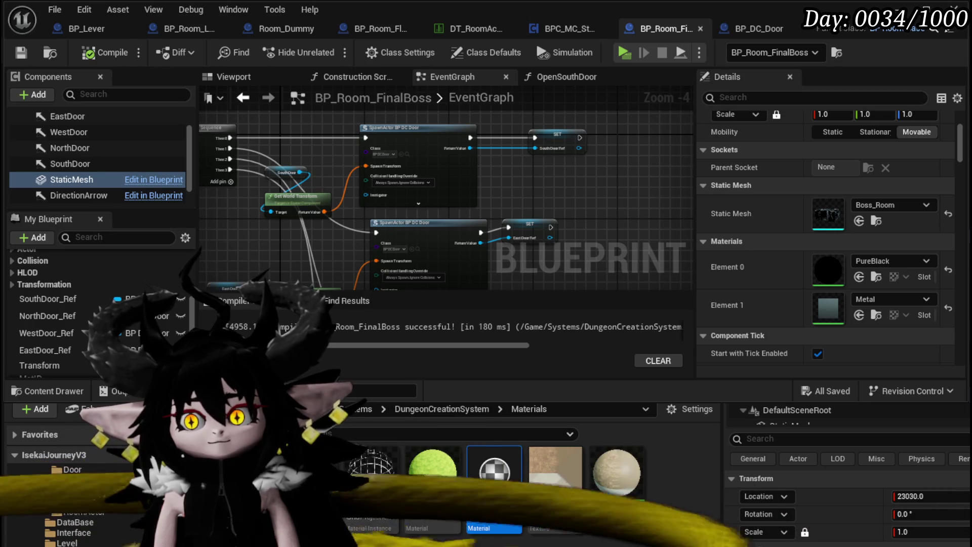
key("Return")
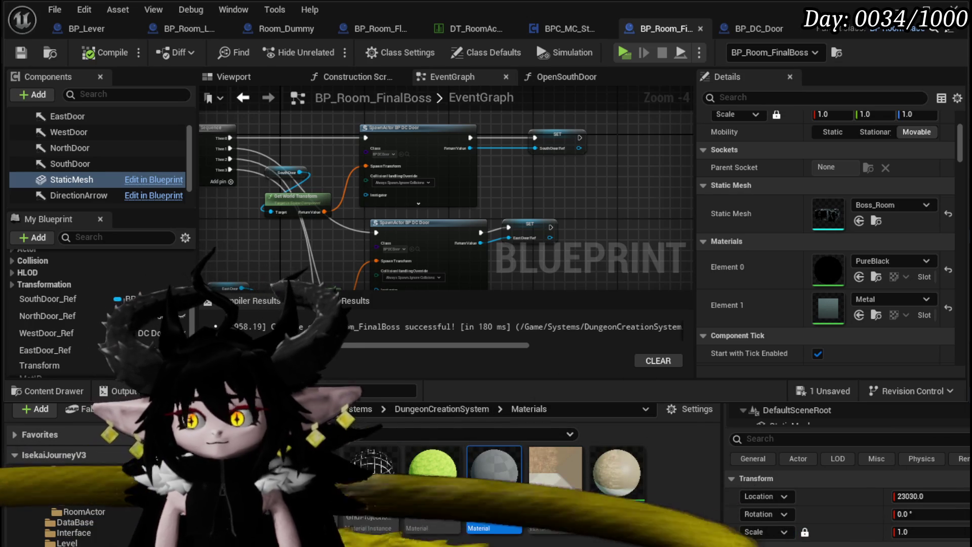
key("ctrl+shift+s")
left_click(741, 496)
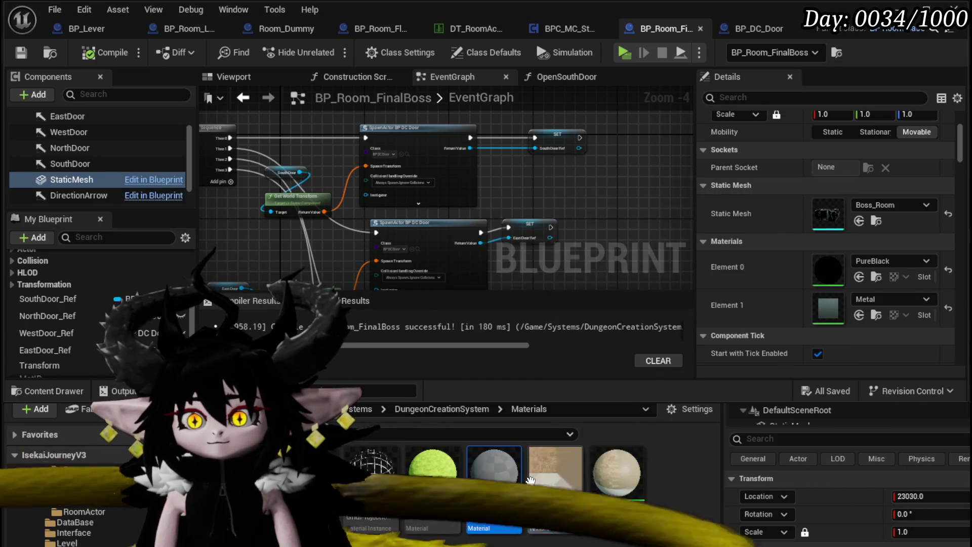
double_click(502, 454)
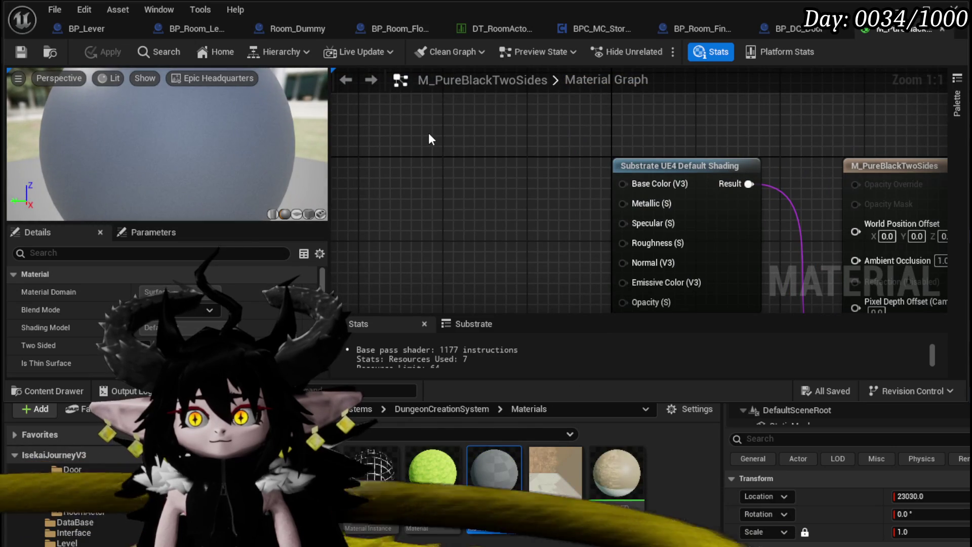
Feed a black (0,0,0) constant into Base Color and 0 constants into Metallic, Specular and Roughness.
left_click(428, 133)
left_click_drag(557, 162, 624, 183)
mouse_move(580, 237)
left_mouse_down()
mouse_move(603, 198)
mouse_move(490, 239)
mouse_move(577, 191)
mouse_move(530, 213)
mouse_move(487, 191)
left_mouse_up()
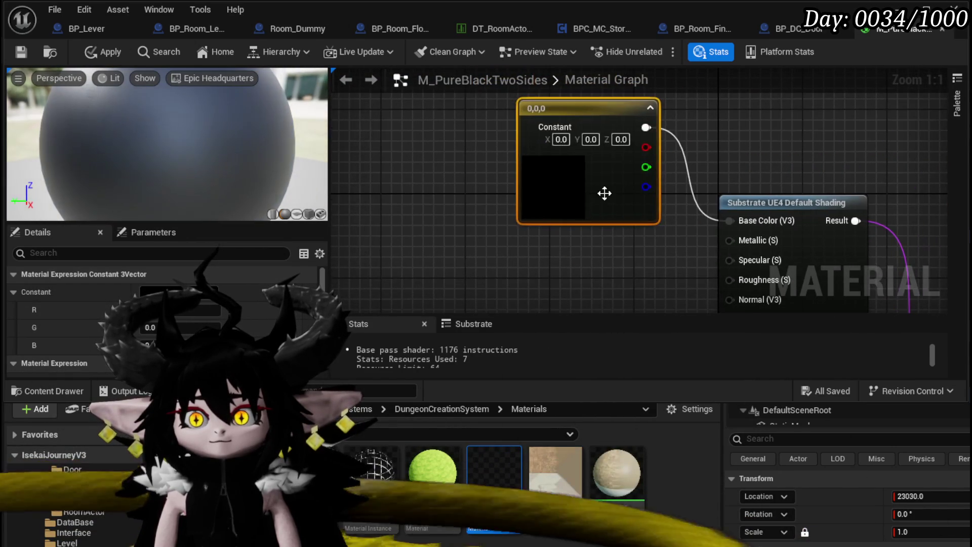
left_click(584, 209)
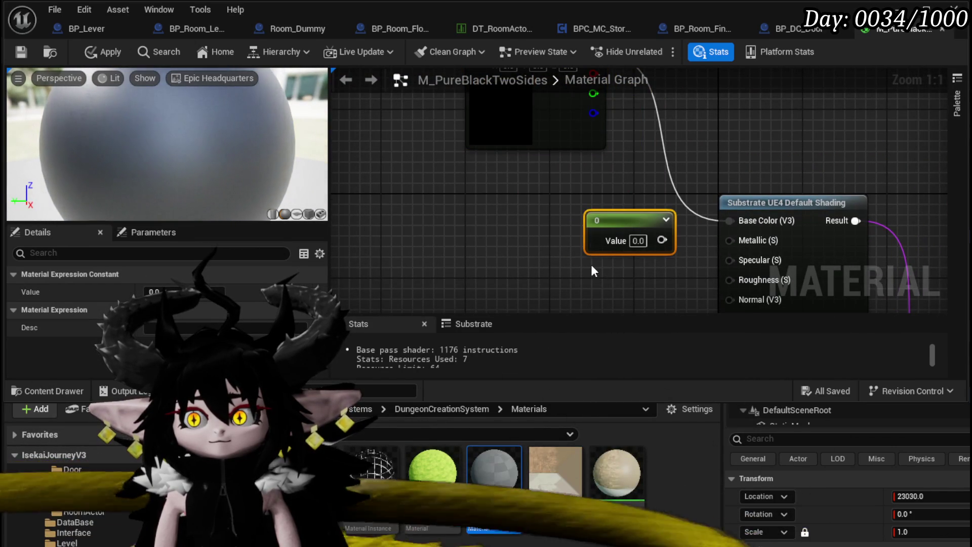
left_click(591, 265)
left_click(577, 253)
mouse_move(650, 176)
left_mouse_down()
mouse_move(717, 177)
mouse_move(717, 197)
left_mouse_up()
mouse_move(655, 283)
left_mouse_down()
mouse_move(726, 290)
mouse_move(716, 217)
left_mouse_up()
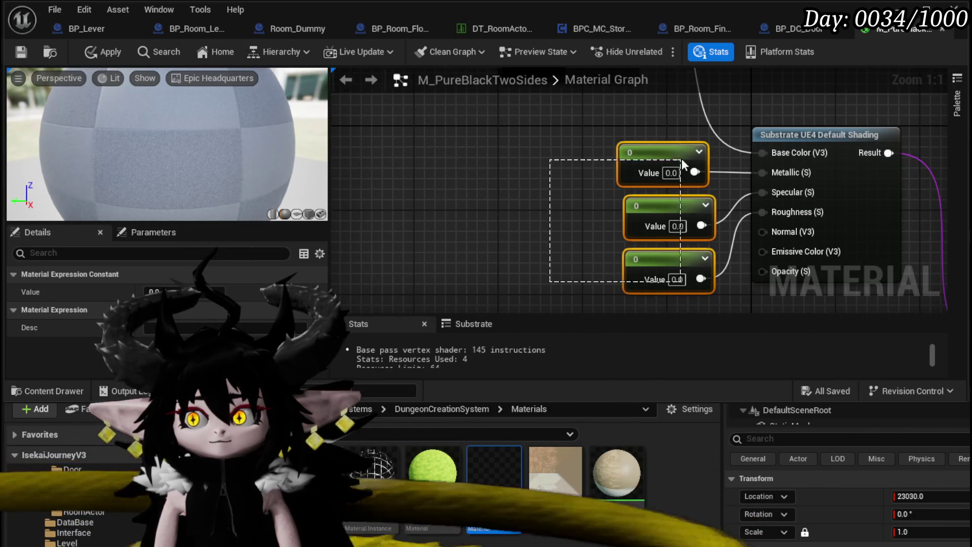
left_click_drag(601, 208, 506, 184)
Apply the material changes and return to BP_Room_FinalBoss.
left_click(456, 200)
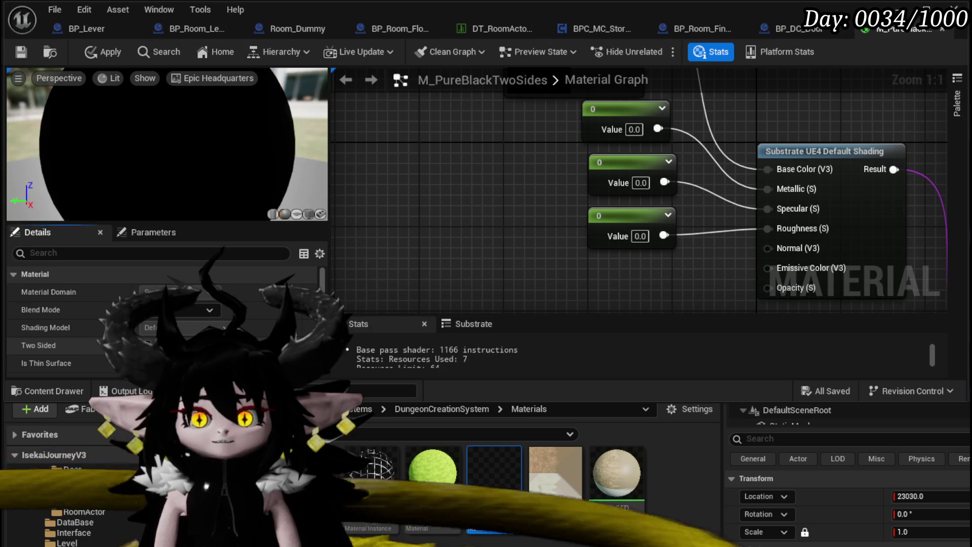
left_click(100, 48)
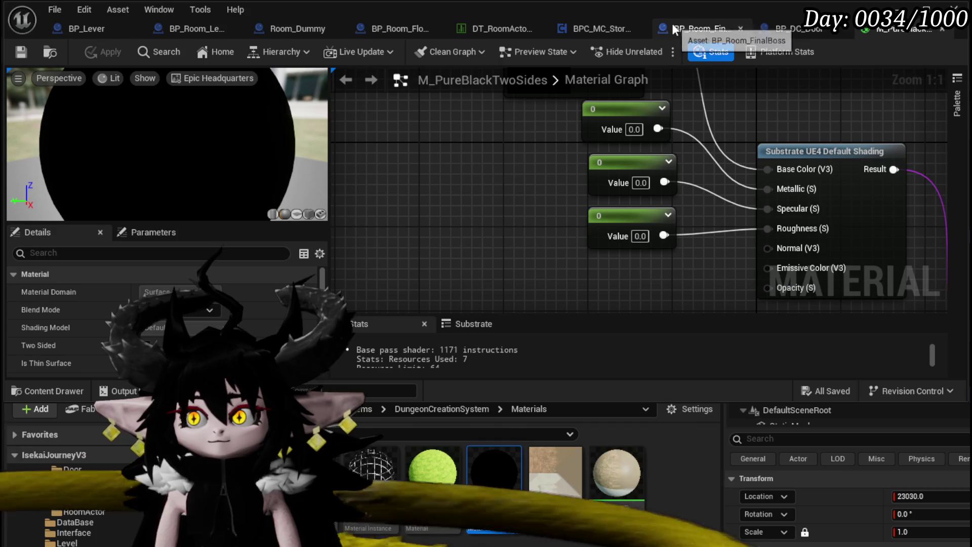
left_click(690, 26)
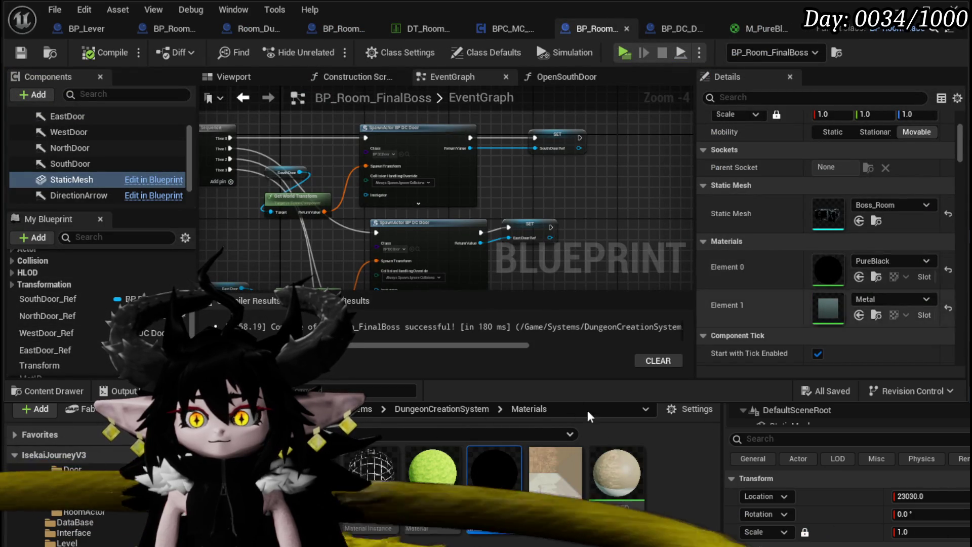
Assign M_PureBlackTwoSides to the room mesh's Element 0, inspect the boss room in the level, and save.
left_click(859, 276)
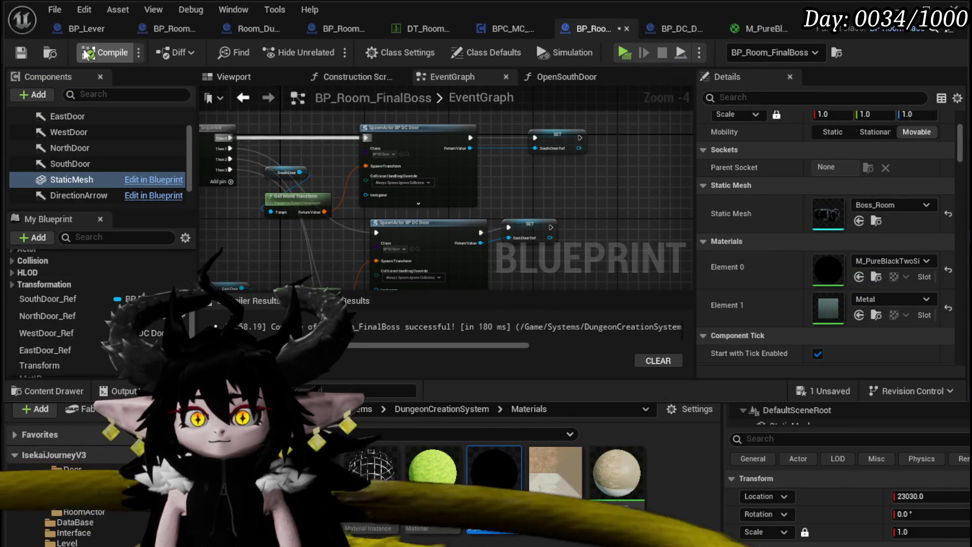
key("alt+Tab")
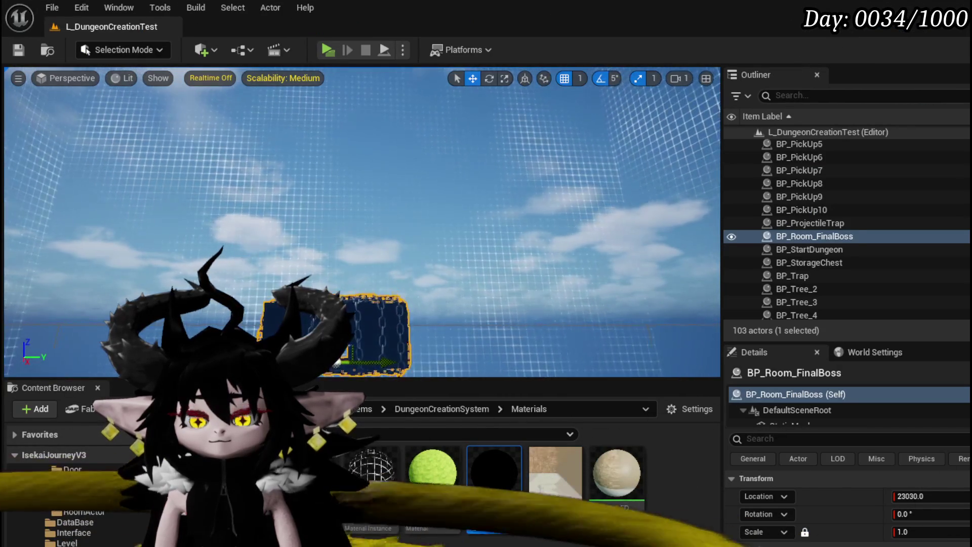
key("f")
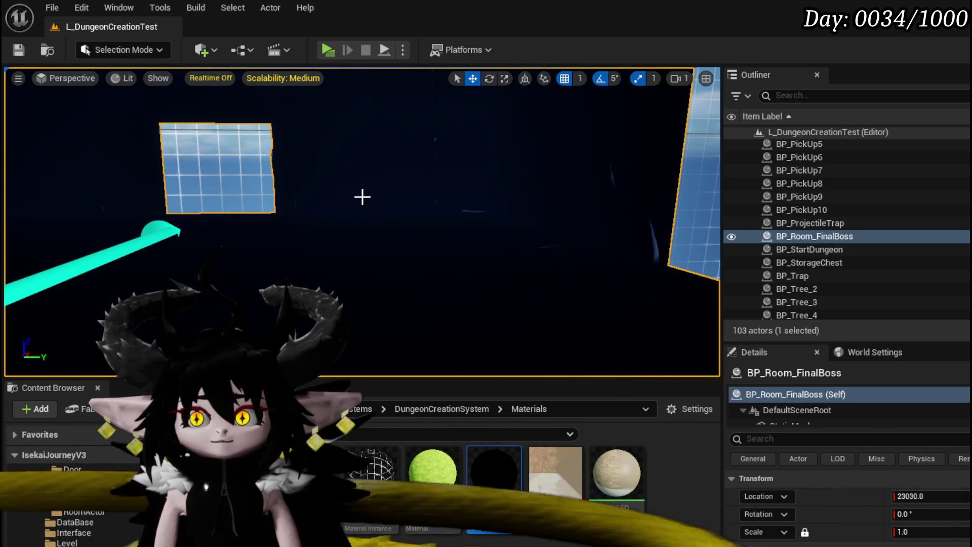
key("ctrl+s")
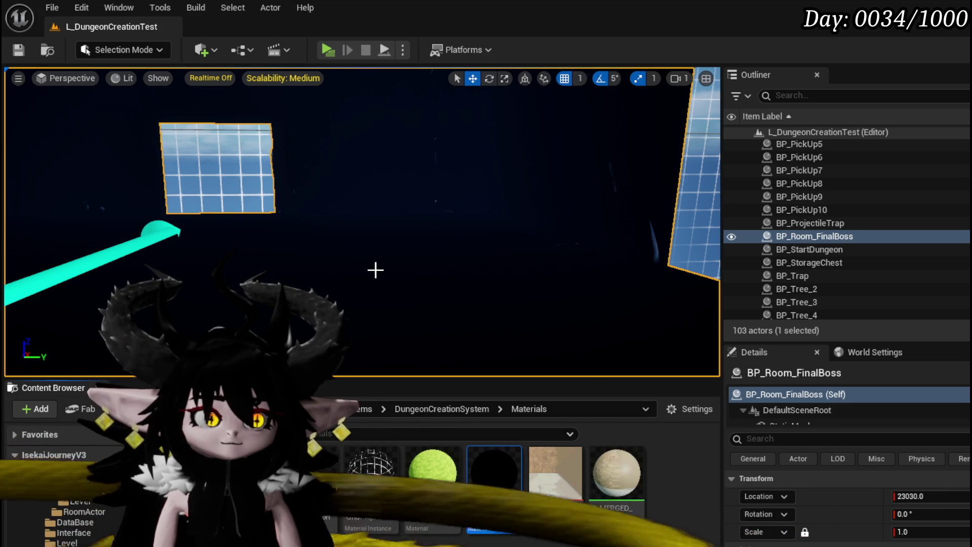
key("ctrl+s")
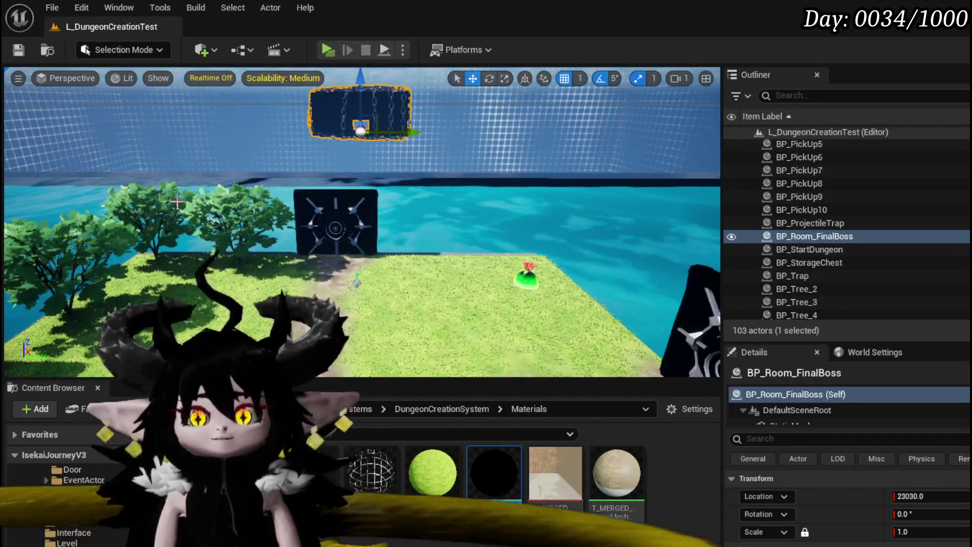
Reopen BP_Room_FinalBoss from the RoomActor folder.
scroll(83, 515, "down", 3)
left_click(83, 511)
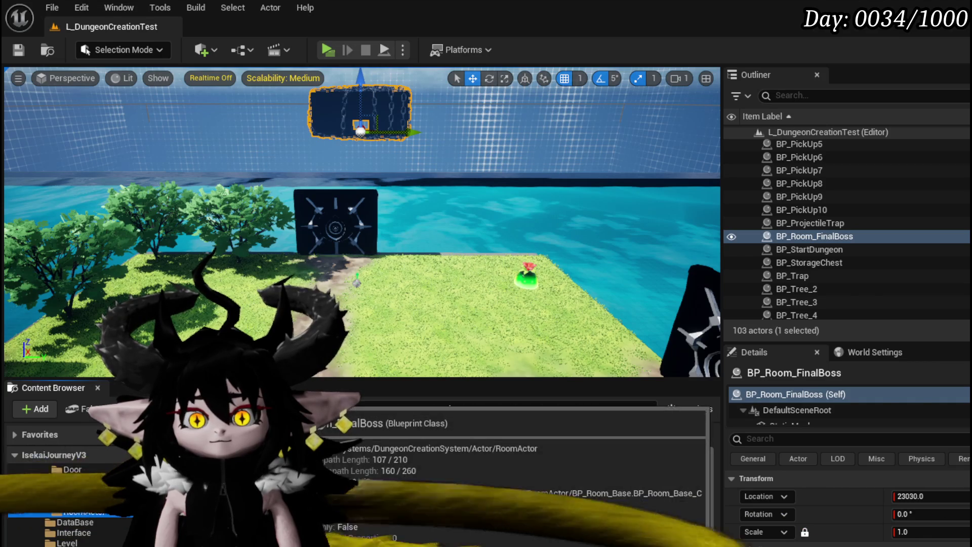
double_click(312, 473)
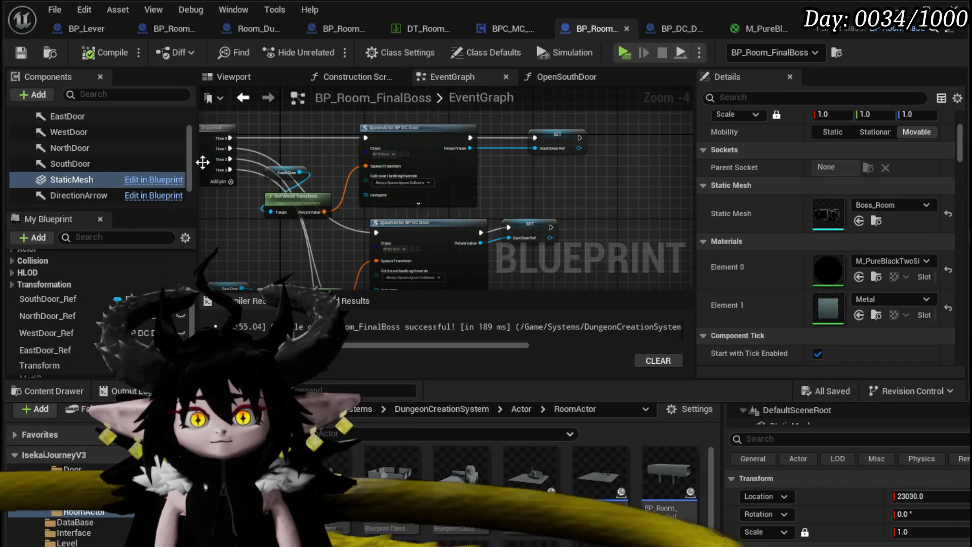
Add a Box Collision component under the mesh and recompile the blueprint.
scroll(113, 152, "up", 2)
scroll(113, 151, "down", 3)
scroll(50, 186, "up", 4)
left_click(36, 95)
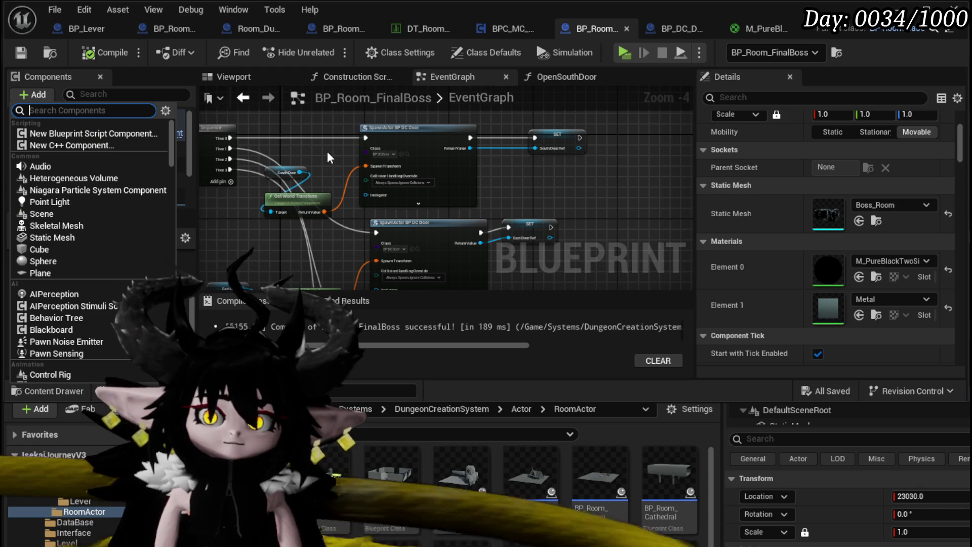
type("Colli")
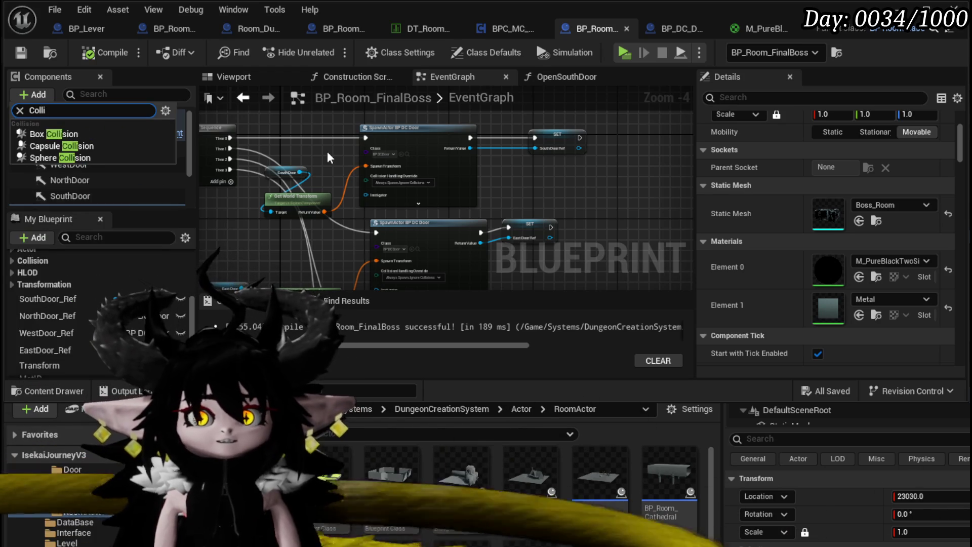
key("Escape")
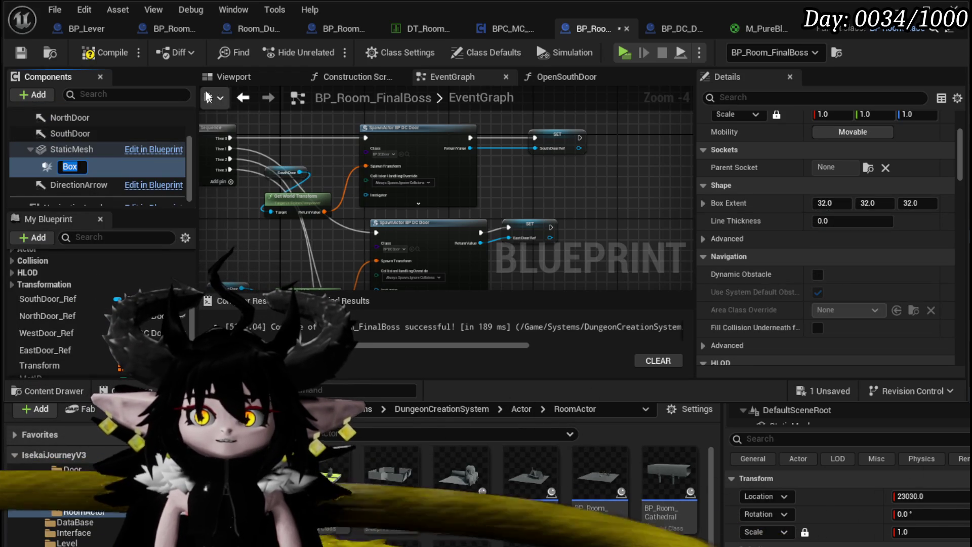
left_click(218, 76)
left_click_drag(456, 217, 408, 165)
left_click(91, 53)
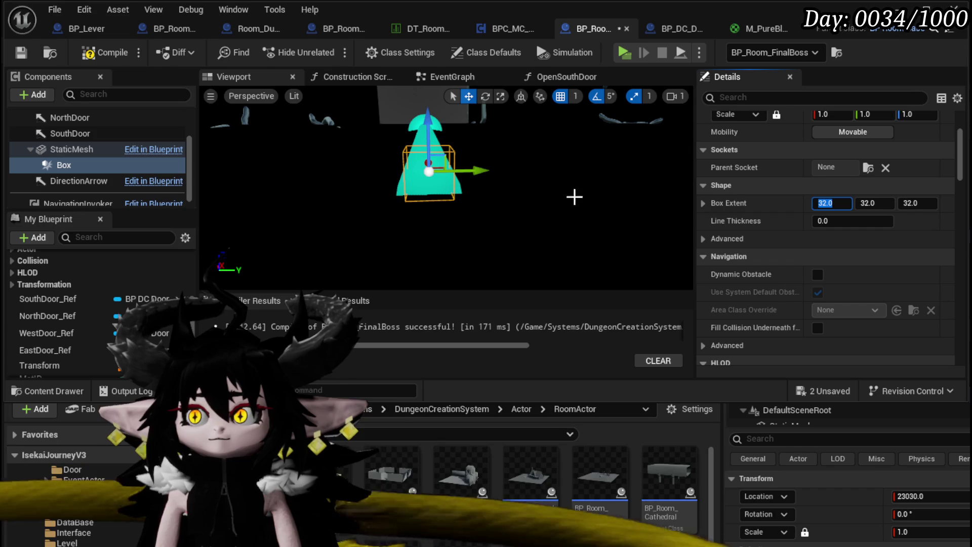
Set the Box extent to 2481 × 2481 × 800, copying X from SouthDoor's location.
scroll(77, 141, "up", 1)
left_click(75, 153)
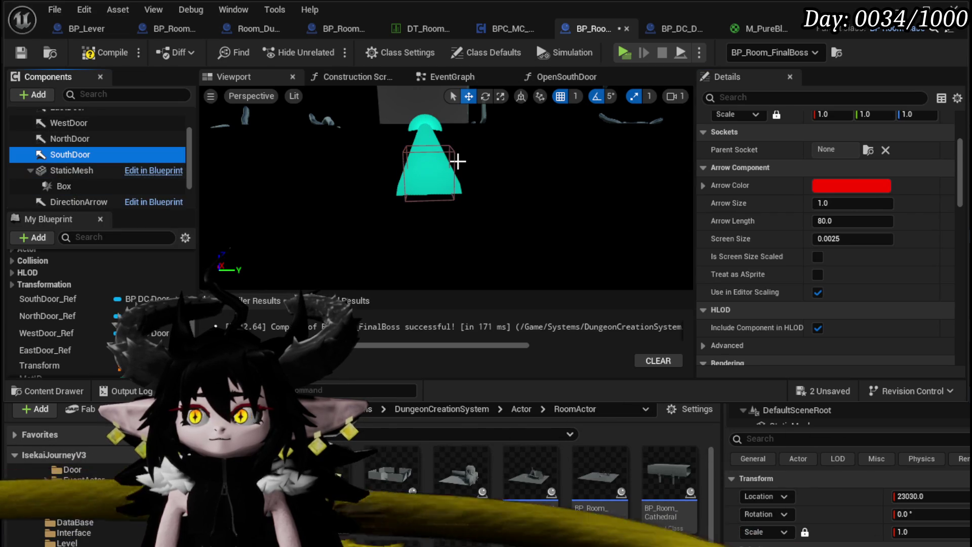
scroll(848, 218, "up", 3)
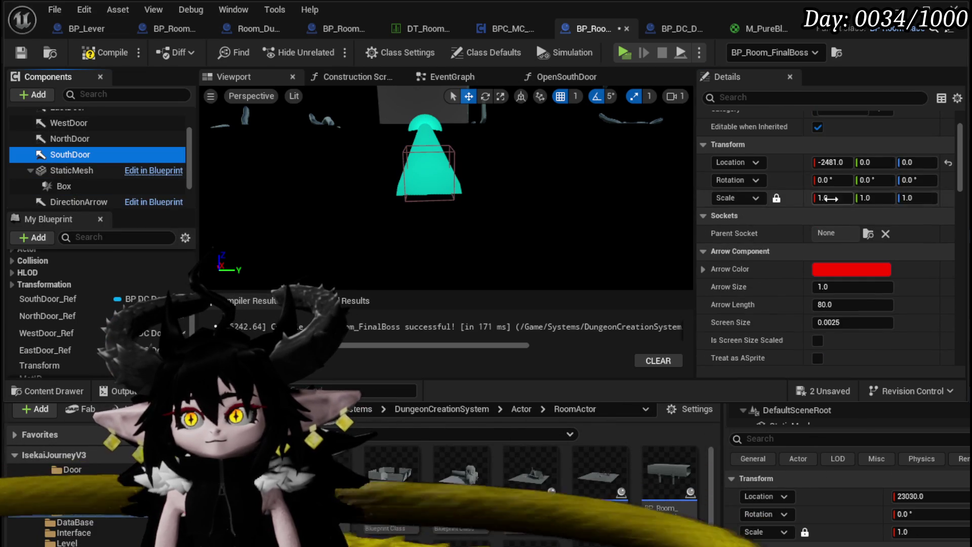
left_click(839, 163)
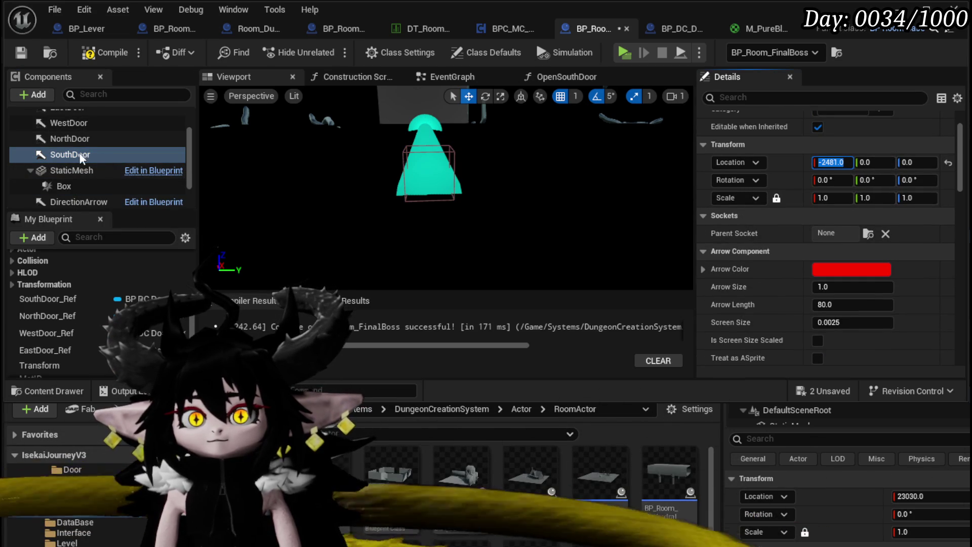
left_click(71, 182)
type("-2481.0")
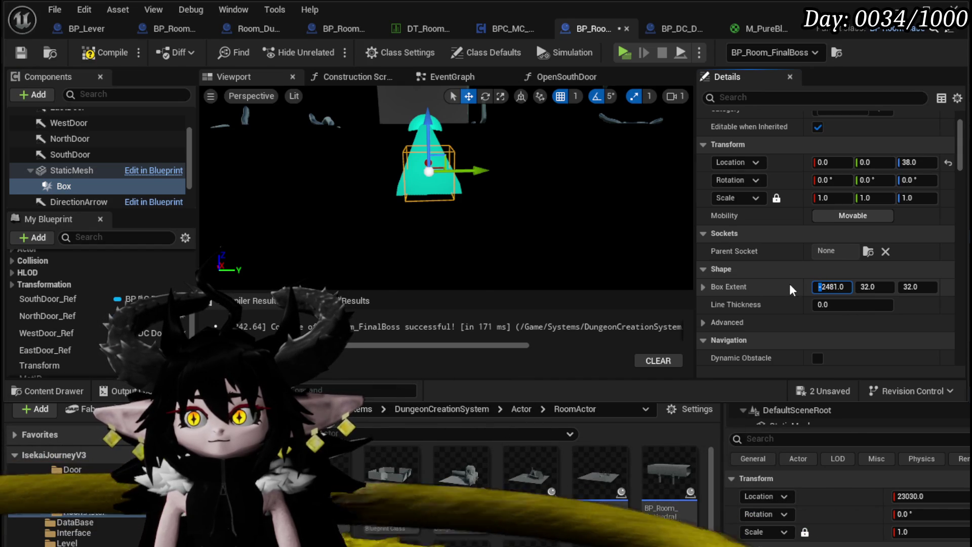
key("Return")
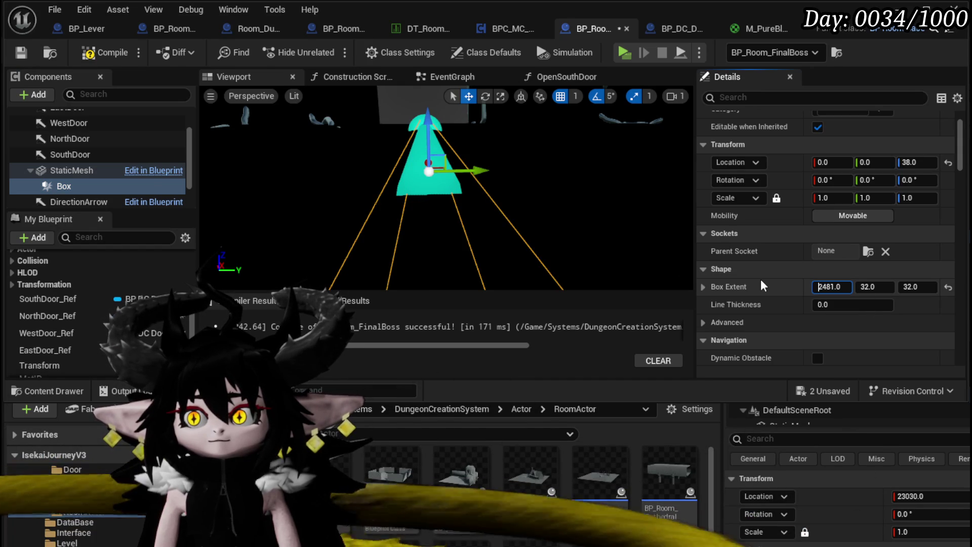
scroll(445, 192, "down", 10)
mouse_move(446, 192)
left_mouse_down()
mouse_move(485, 182)
mouse_move(415, 182)
left_mouse_up()
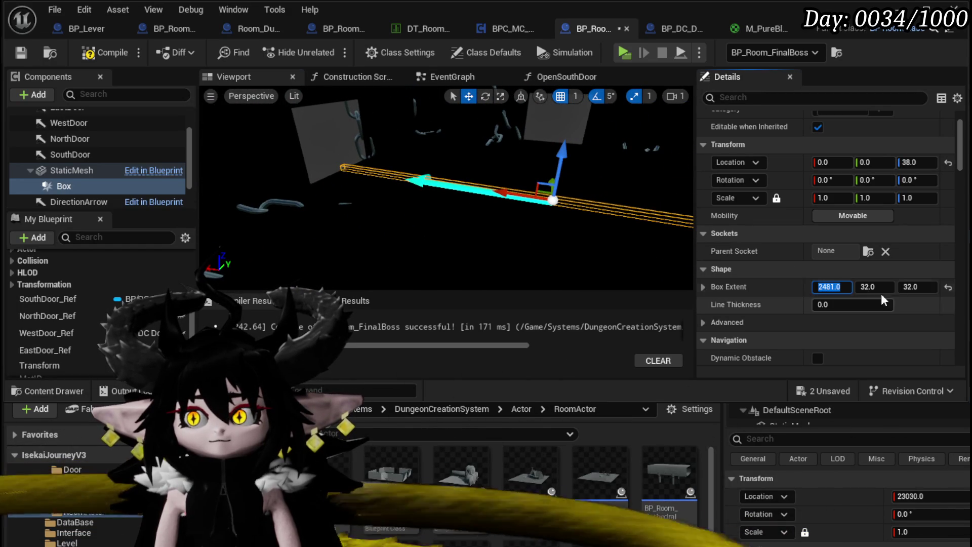
key("Tab")
key("Return")
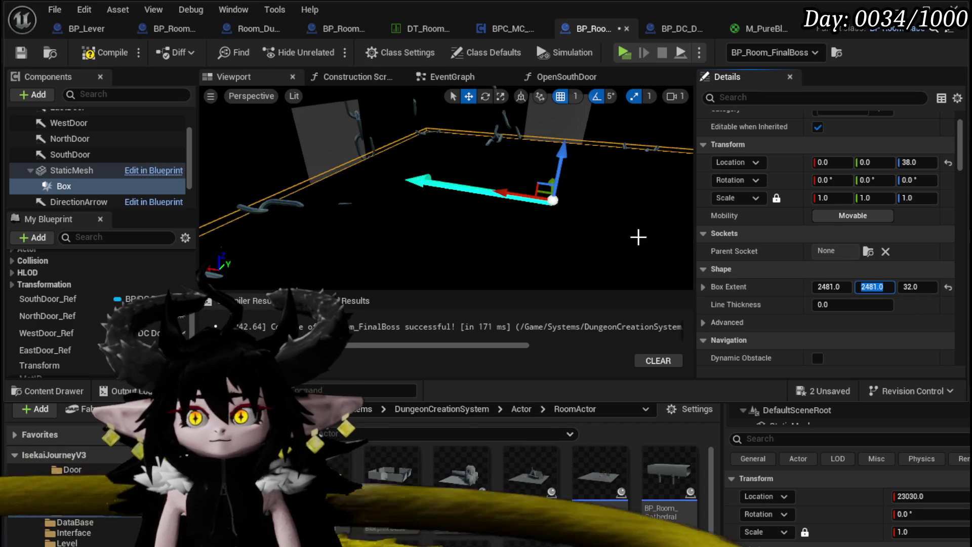
type("800")
mouse_move(598, 213)
left_mouse_down()
mouse_move(565, 212)
mouse_move(527, 182)
mouse_move(514, 119)
left_mouse_up()
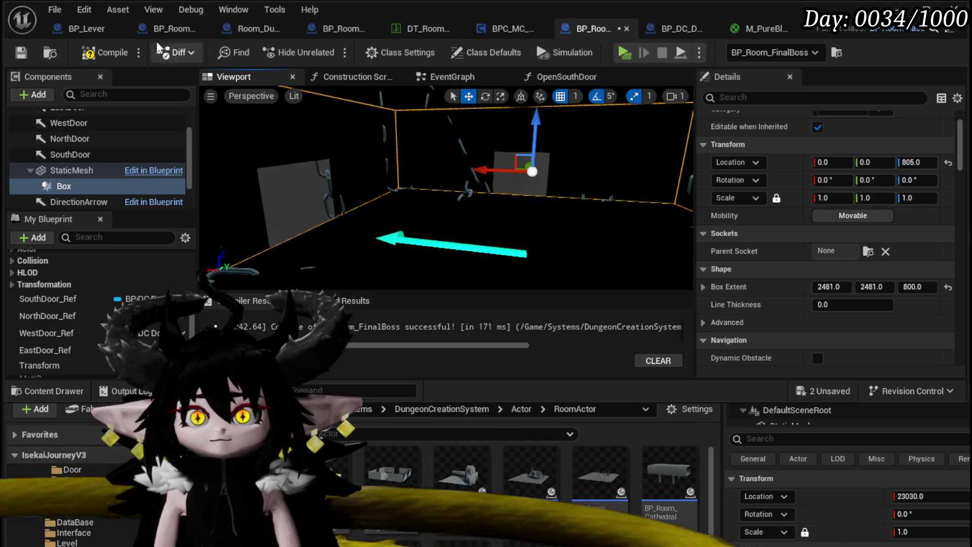
Frame the Box, raise it to about Z 829, and compile with F7.
scroll(446, 187, "up", 5)
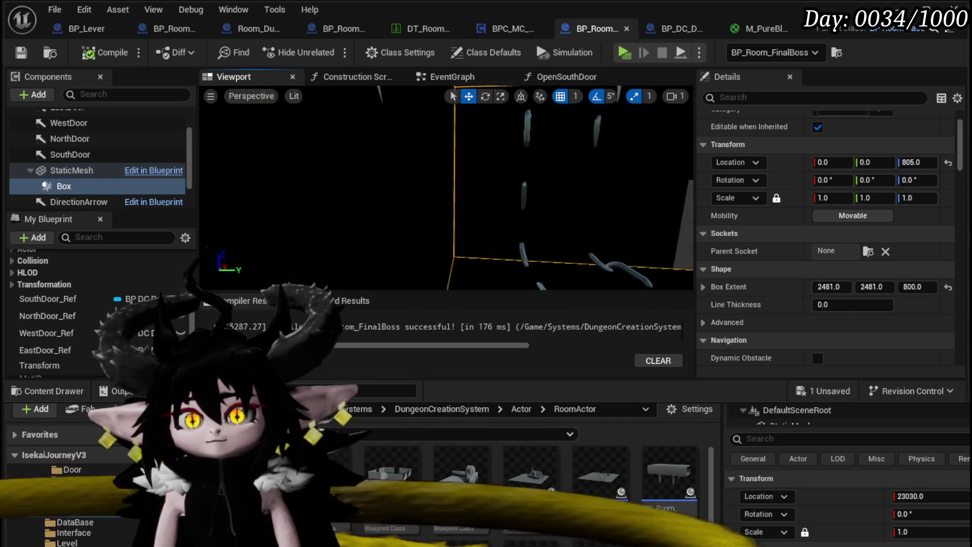
scroll(446, 187, "down", 5)
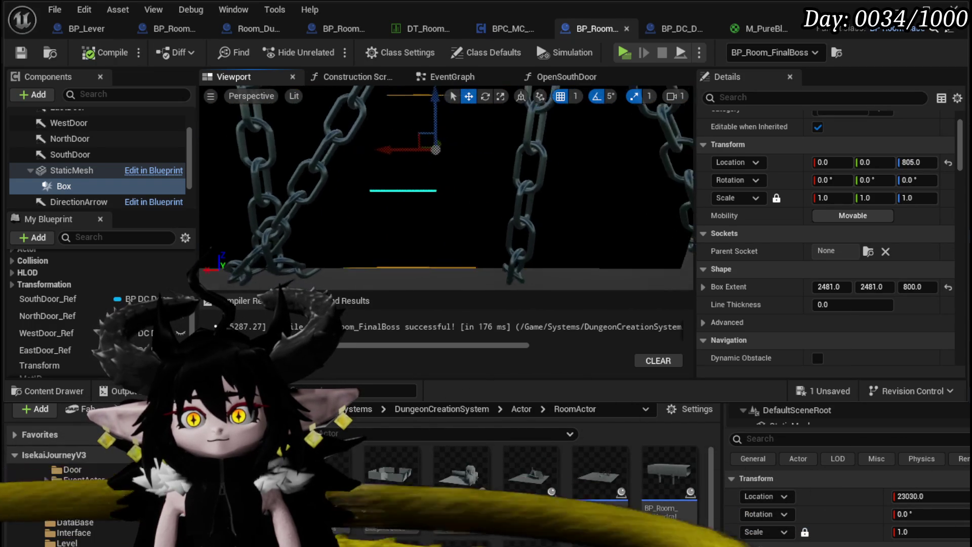
key("f")
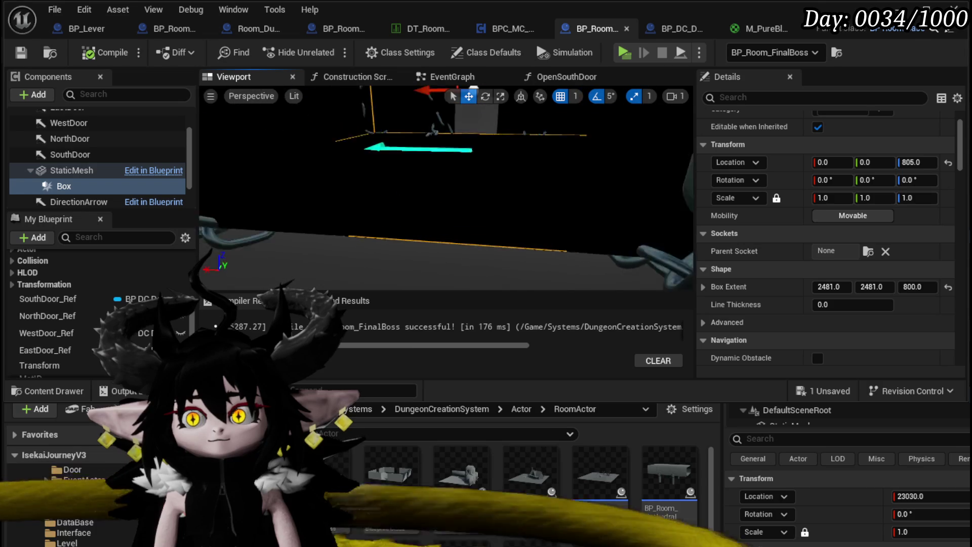
left_click_drag(449, 158, 434, 129)
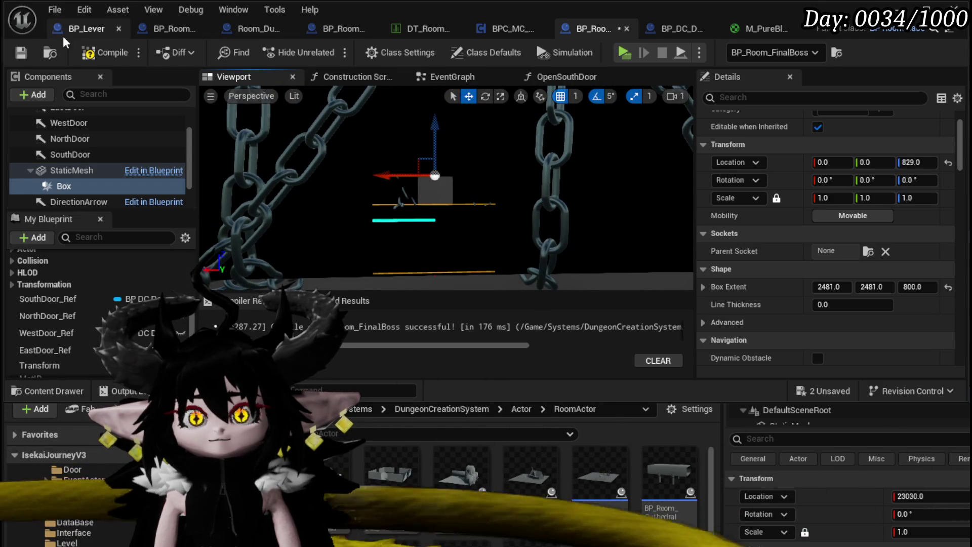
key("F7")
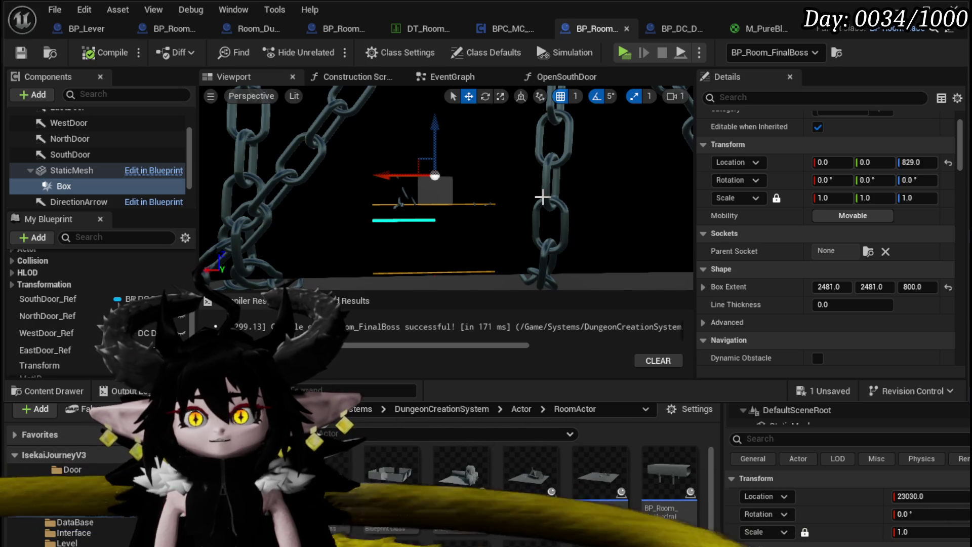
mouse_move(958, 150)
left_mouse_down()
mouse_move(958, 283)
mouse_move(958, 236)
left_mouse_up()
Set the Box's collision preset to Custom, ignoring all channels but overlapping Pawn.
left_click(860, 303)
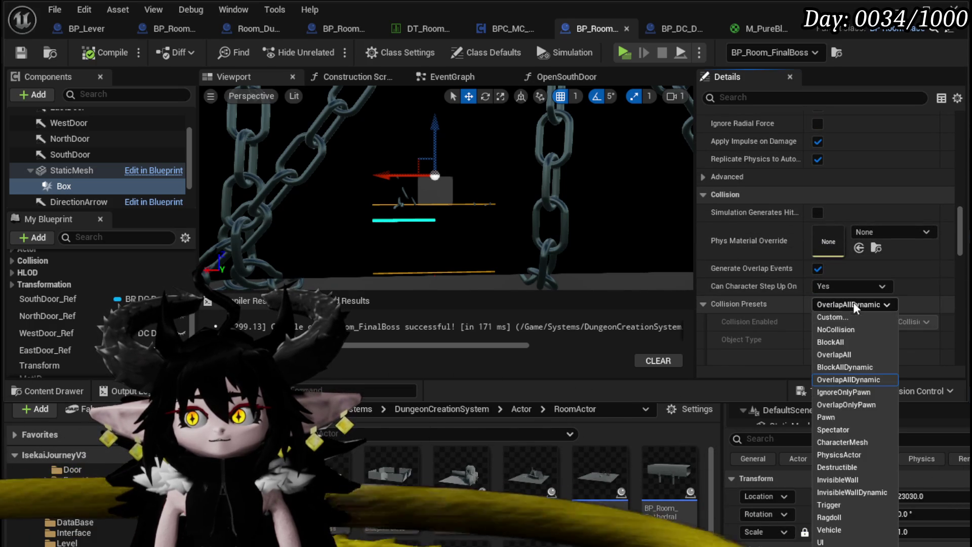
left_click(883, 317)
scroll(858, 313, "down", 3)
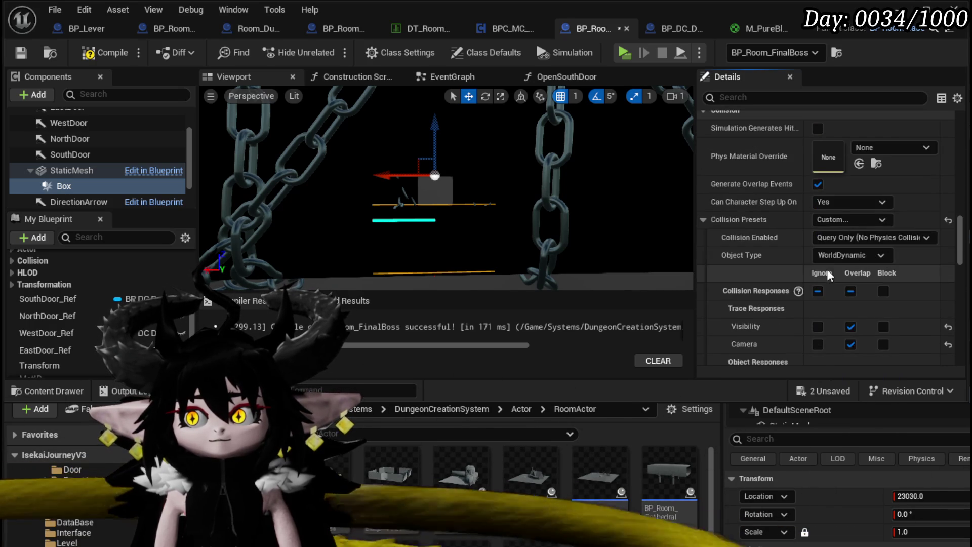
scroll(881, 259, "down", 5)
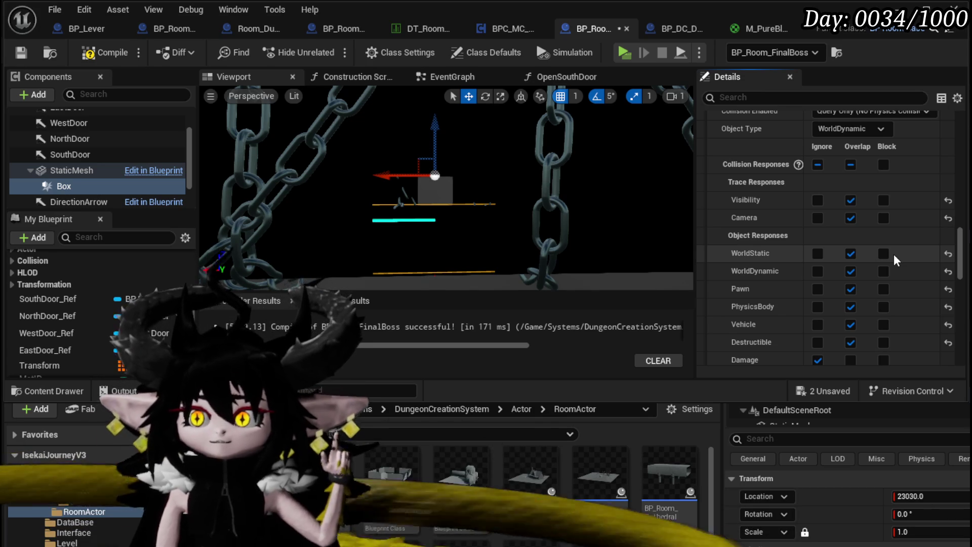
left_click(817, 165)
left_click(850, 289)
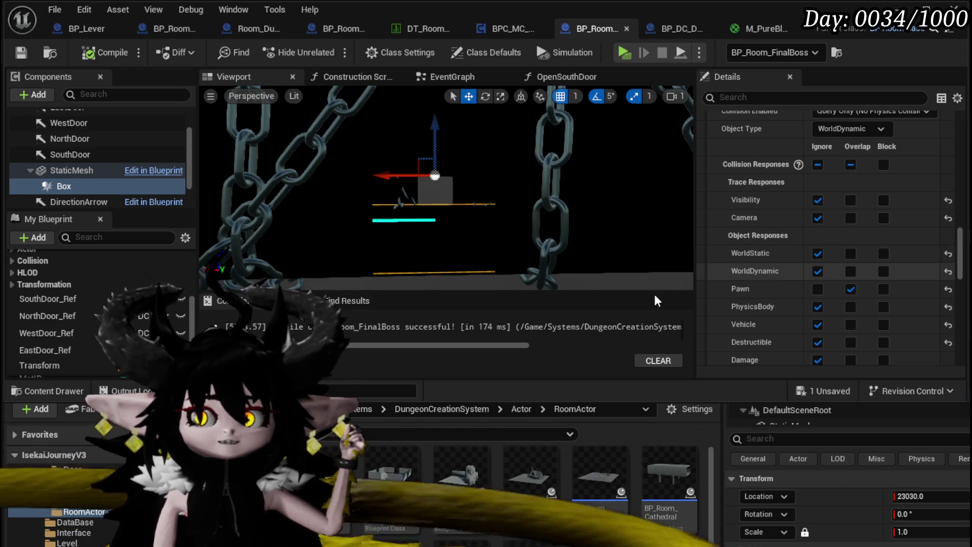
scroll(889, 272, "down", 10)
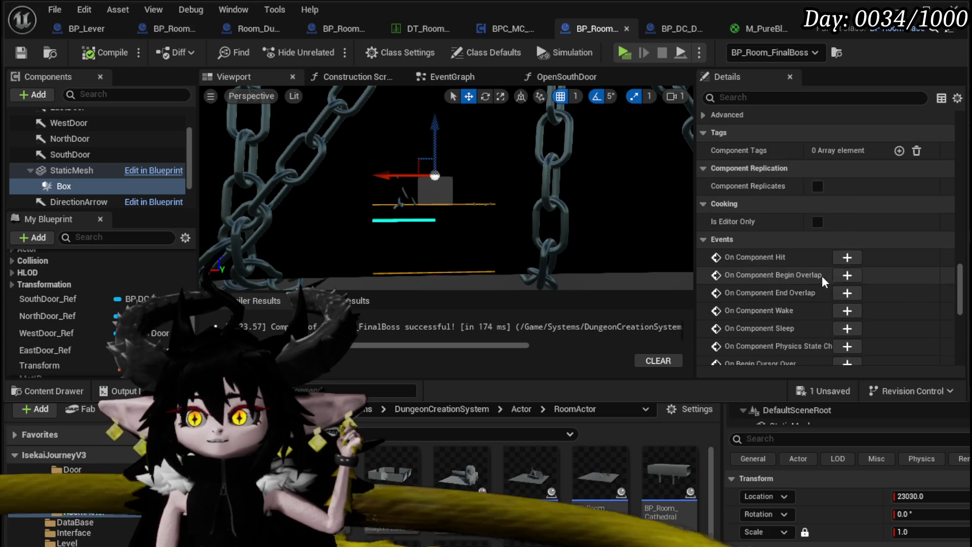
Add the Box's Begin Overlap event wired to a Print String reading 'StartBossFight'.
left_click(847, 276)
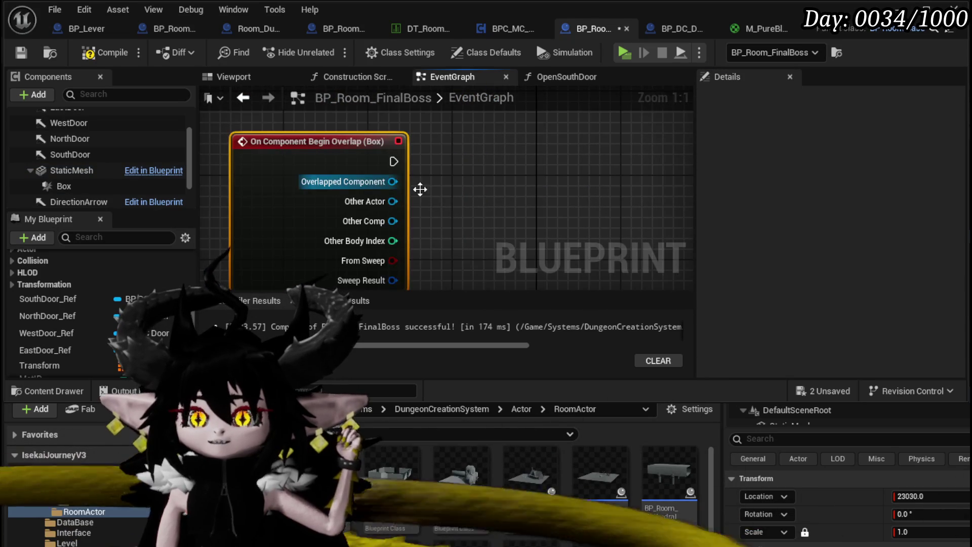
scroll(425, 182, "down", 2)
scroll(377, 172, "up", 1)
scroll(380, 180, "up", 1)
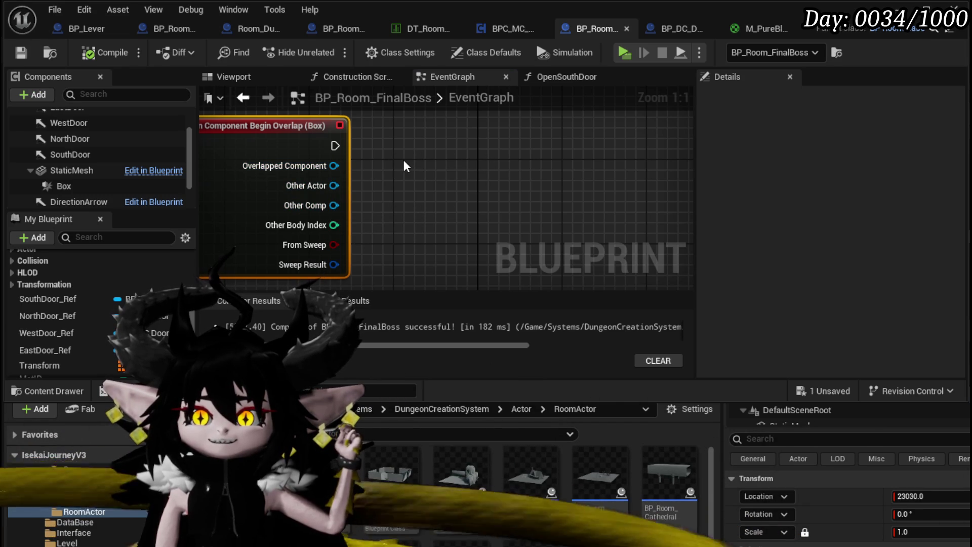
left_click_drag(334, 146, 476, 161)
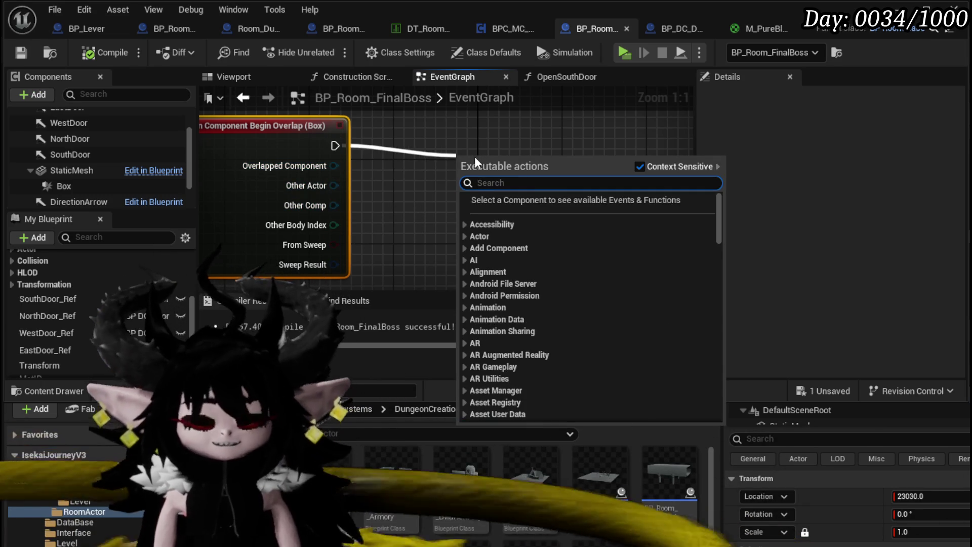
type("Print String")
key("Return")
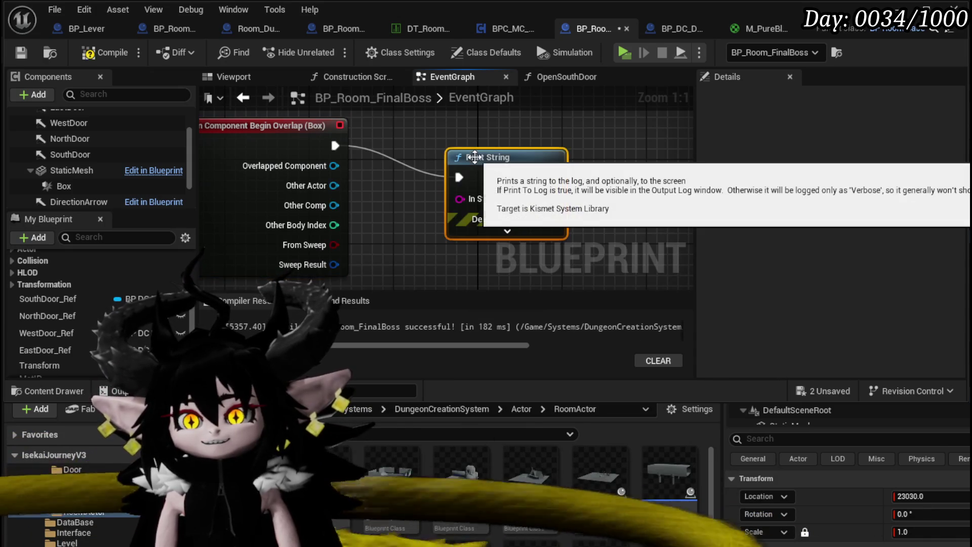
left_click_drag(474, 157, 517, 125)
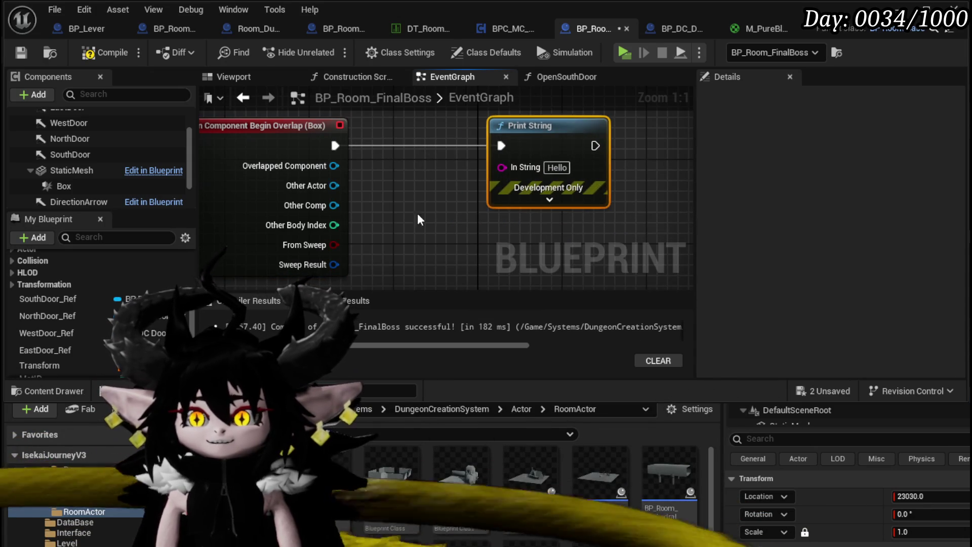
left_click_drag(418, 219, 328, 237)
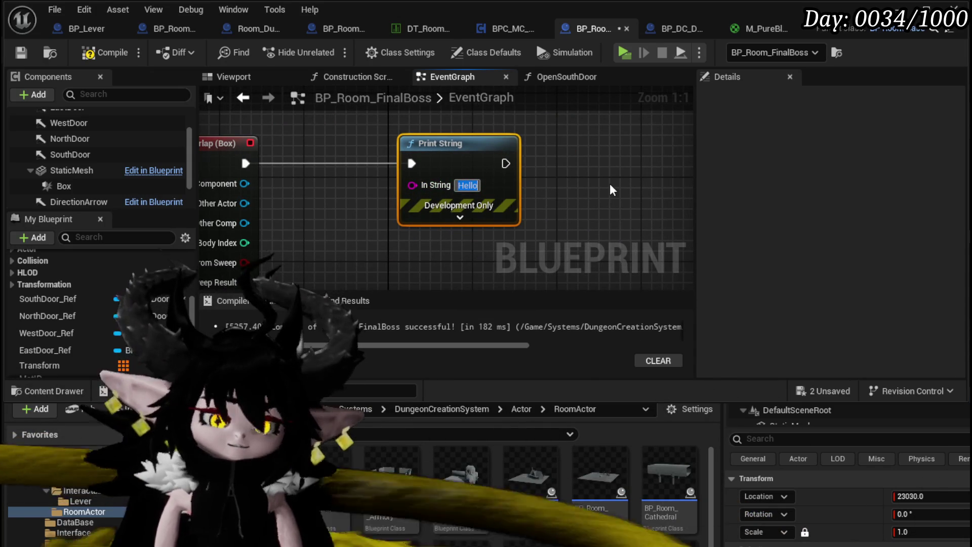
type("StartBossF")
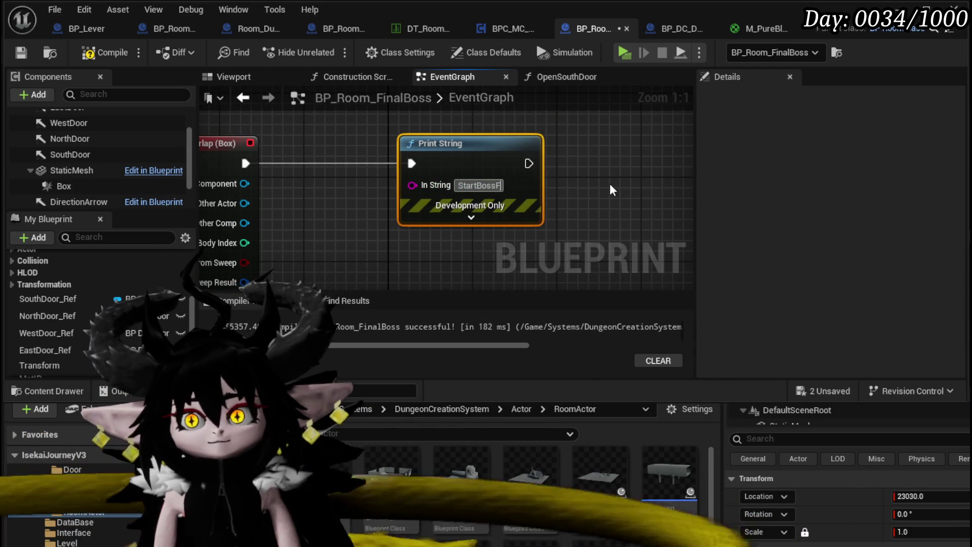
type("ight")
key("Return")
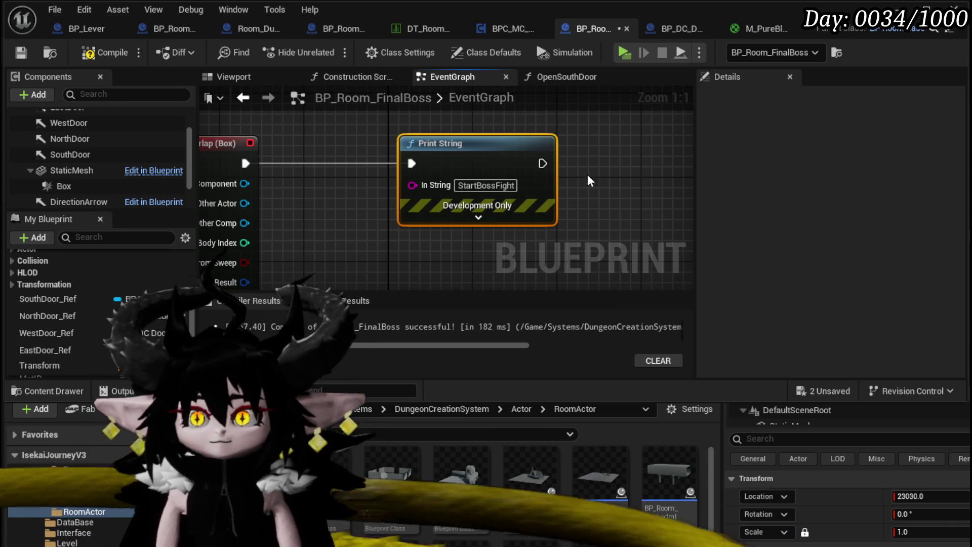
Give the message red text with a 40-second duration, and save the blueprint.
left_click(478, 217)
left_click(430, 213)
left_click_drag(537, 299, 624, 324)
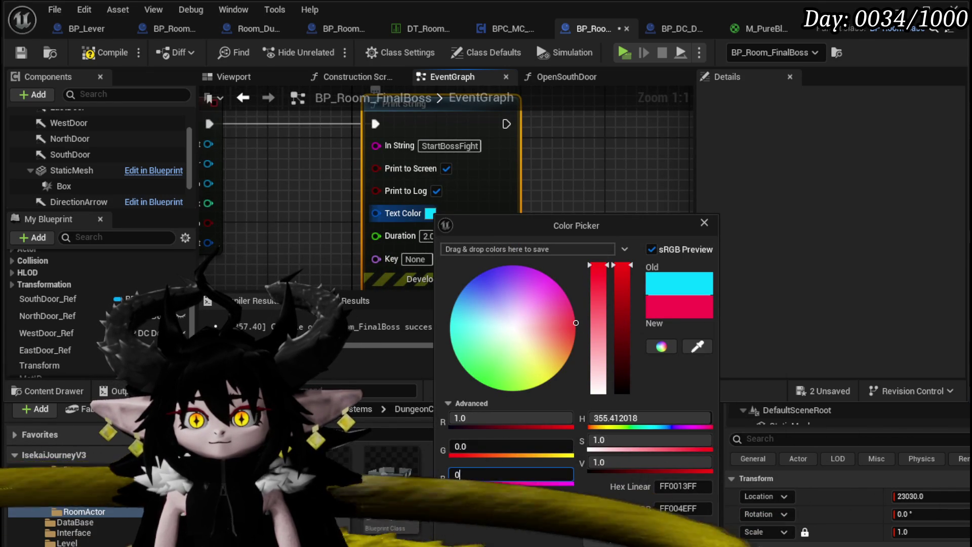
left_click(613, 538)
type("40")
left_click(129, 80)
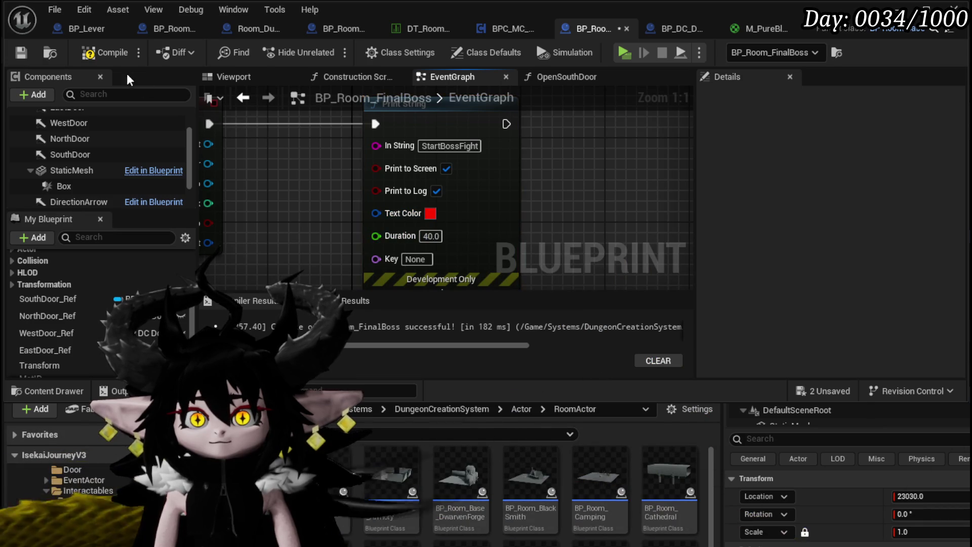
left_click(22, 52)
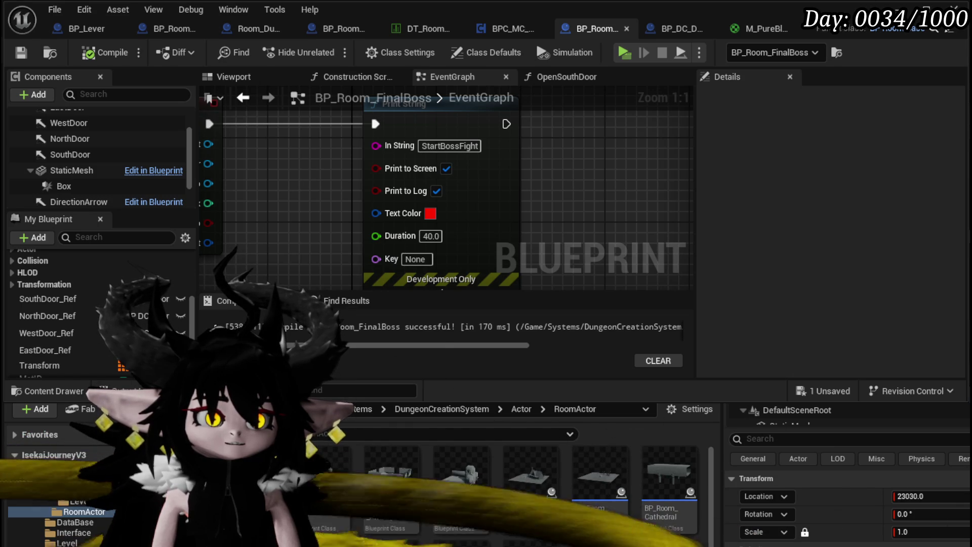
scroll(661, 208, "down", 2)
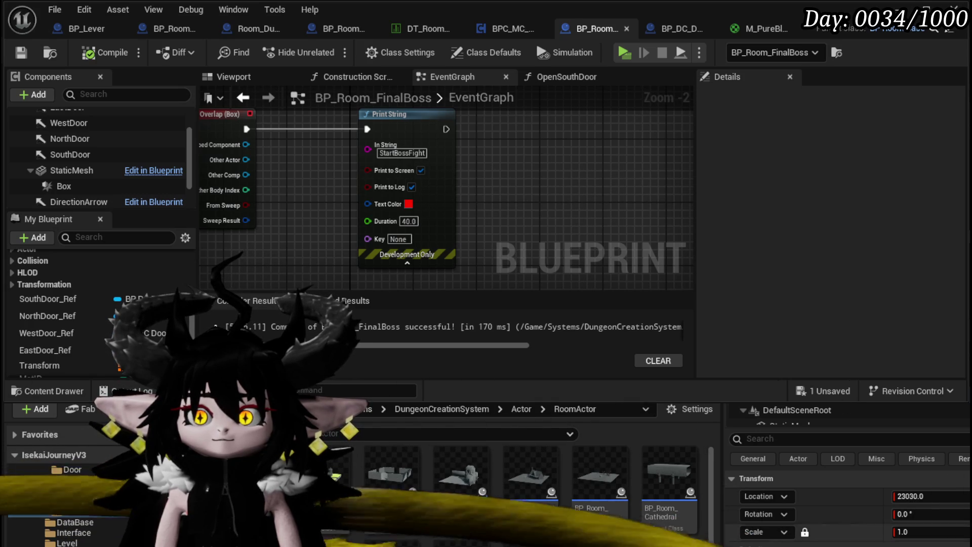
Save all content including the L_DungeonCreationTest level, then run a brief playtest.
key("ctrl+shift+s")
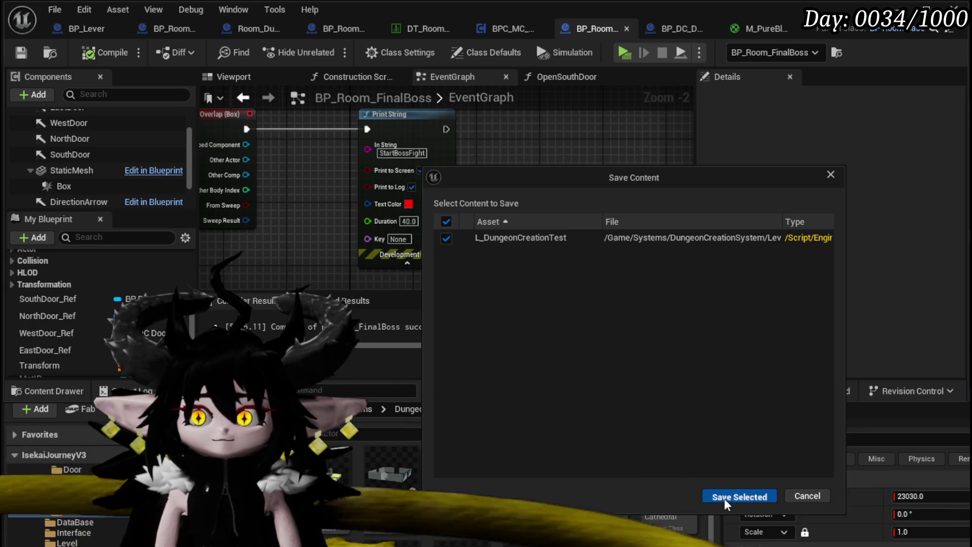
left_click(725, 498)
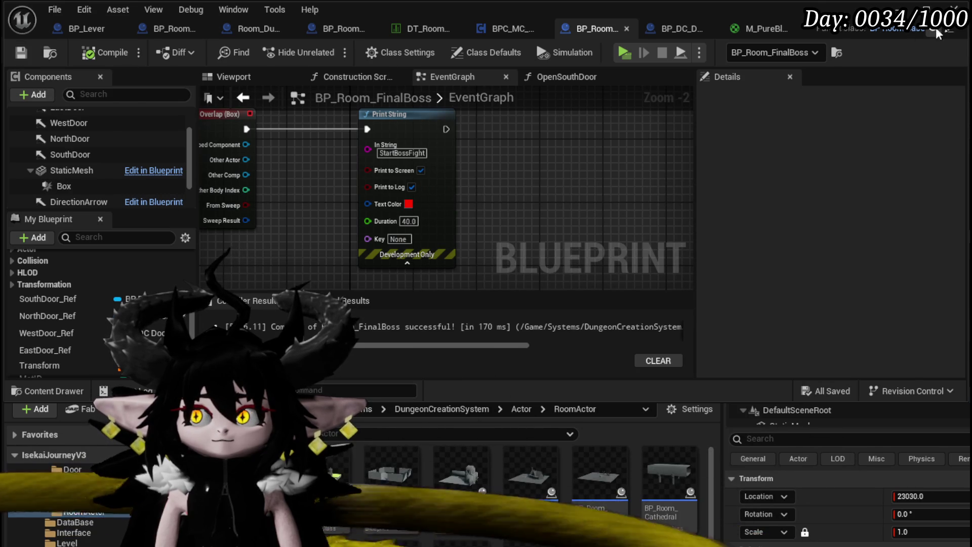
left_click(954, 9)
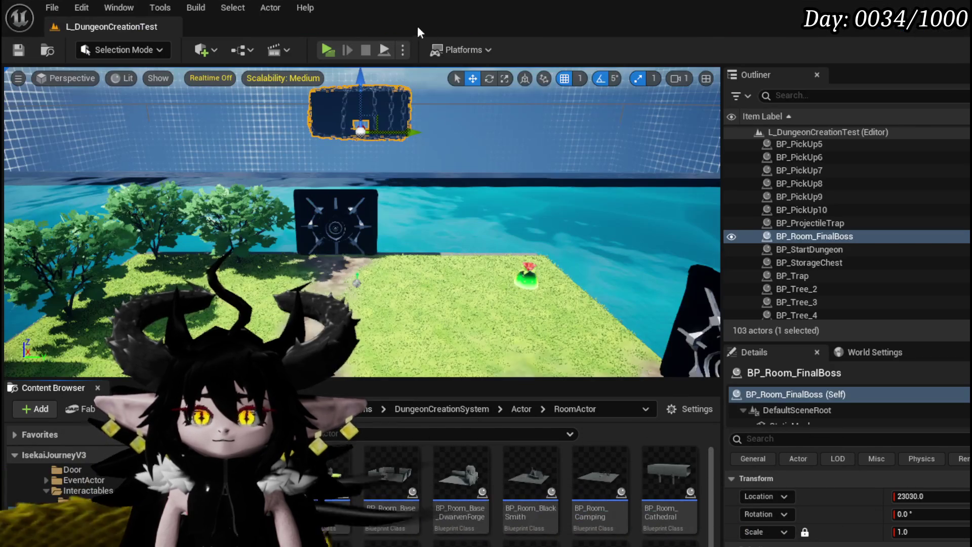
left_click(328, 48)
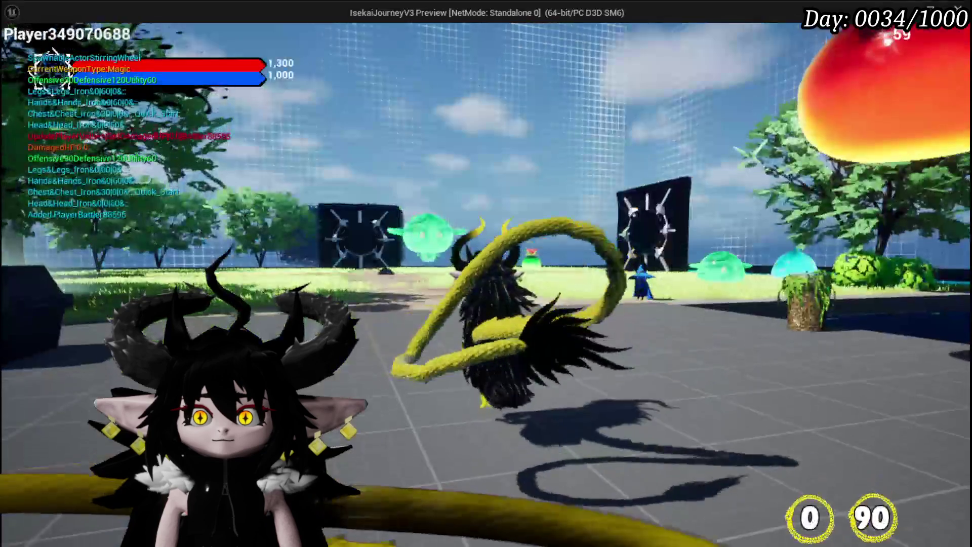
key("w")
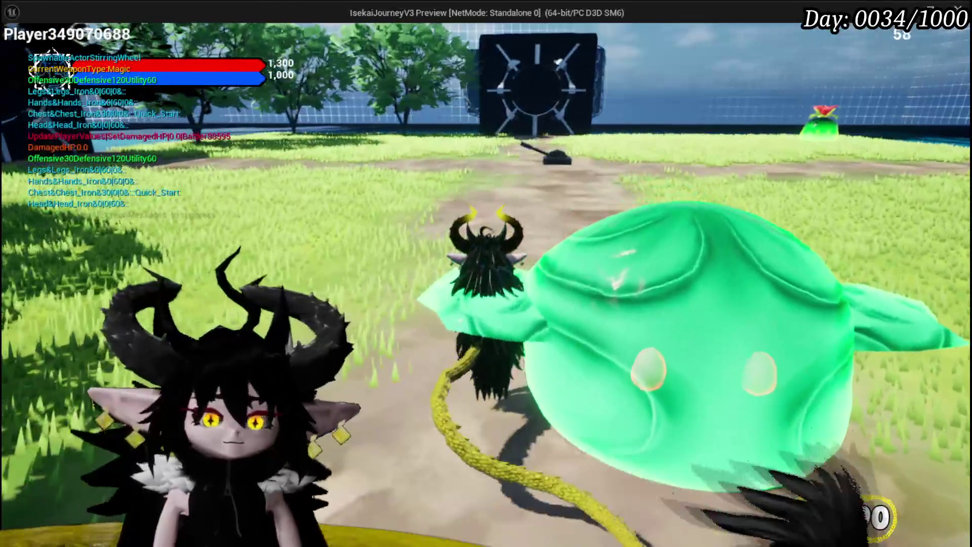
key("Escape")
Delete the stray BP_Lever actor from the level and save the level.
left_click_drag(492, 261, 399, 335)
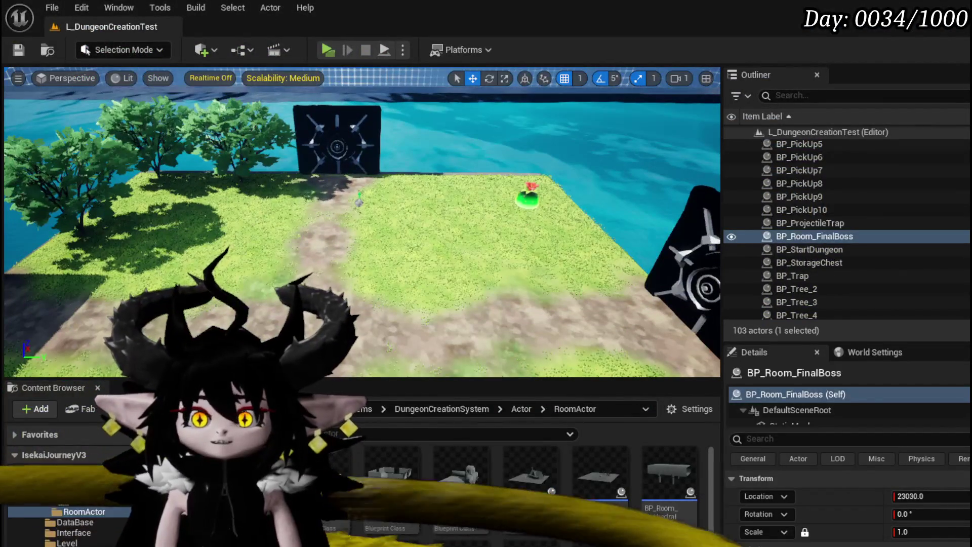
left_click(324, 294)
key("Delete")
key("ctrl+s")
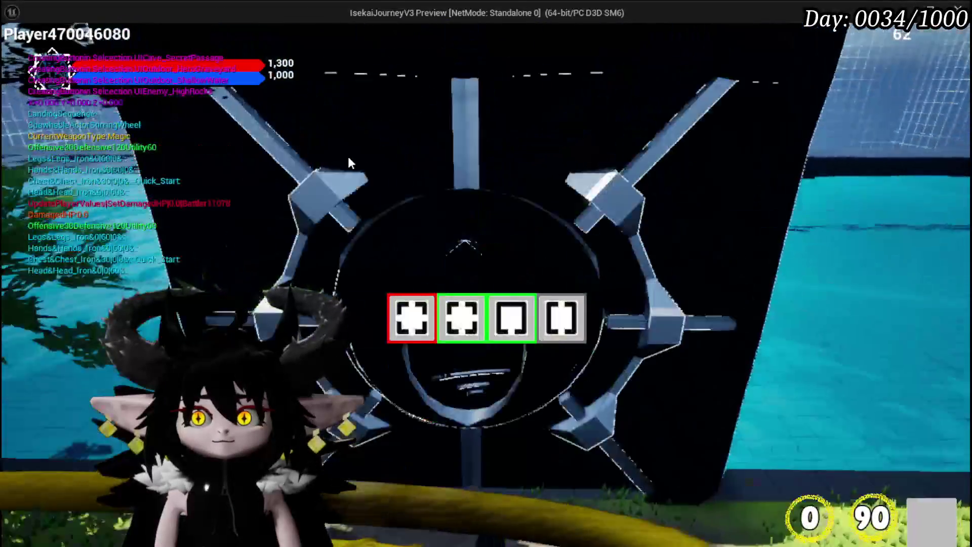
Playtest through HighRocks, TrainStation1, FloatingIsland, ShallowWater, Smelter, TrainStation2 to the Lever room, then save.
mouse_move(581, 329)
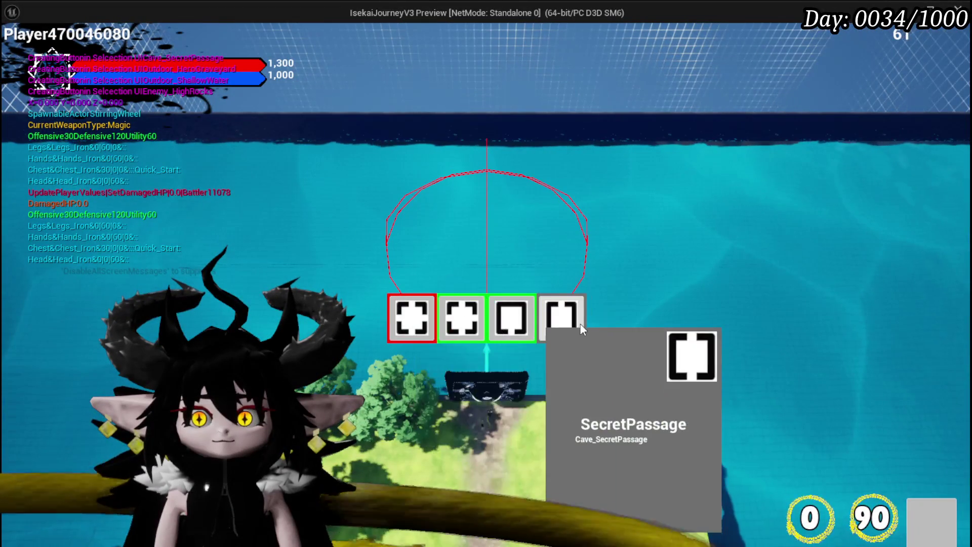
left_click(408, 316)
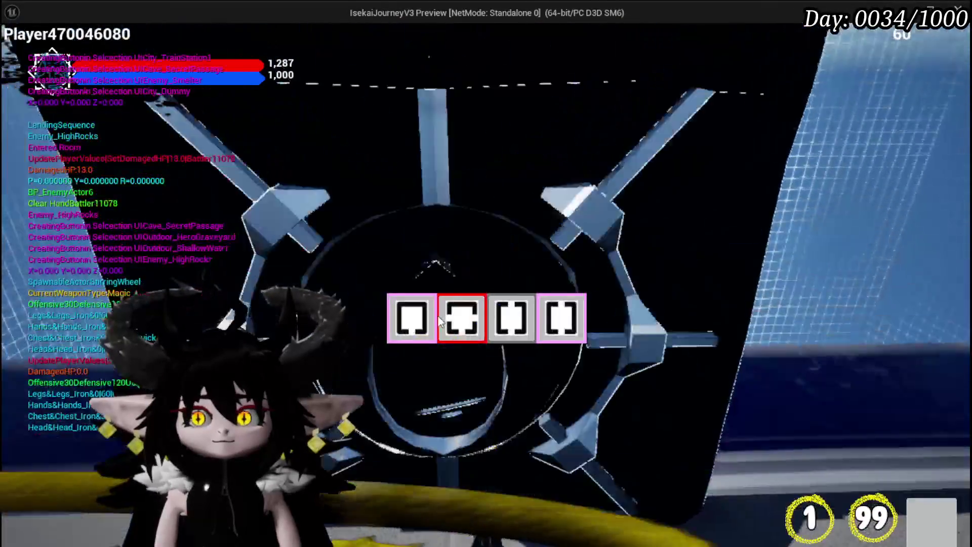
mouse_move(520, 323)
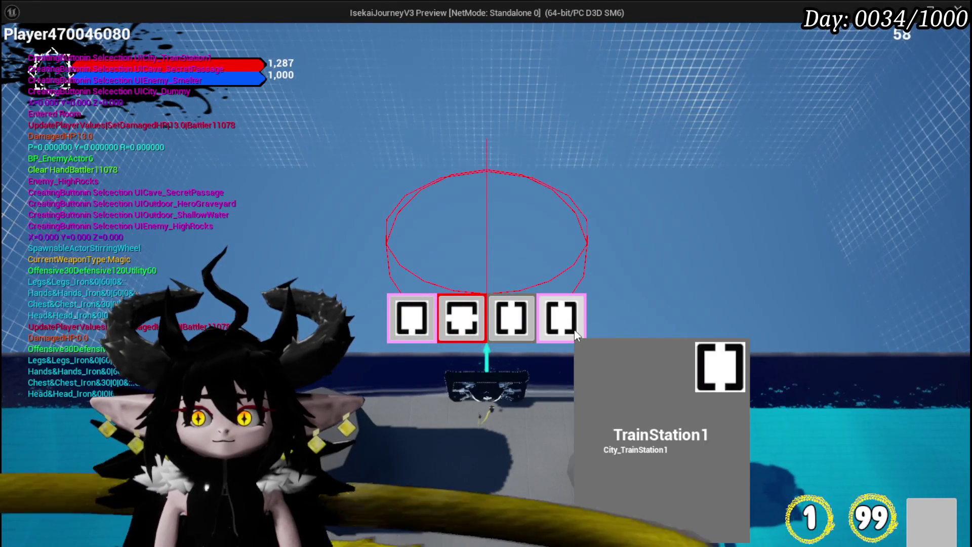
left_click(575, 333)
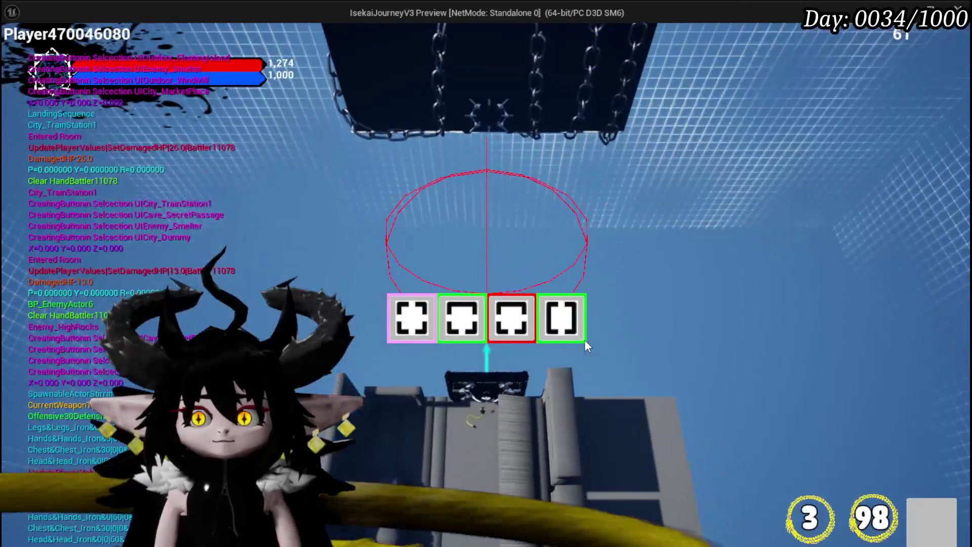
left_click(575, 335)
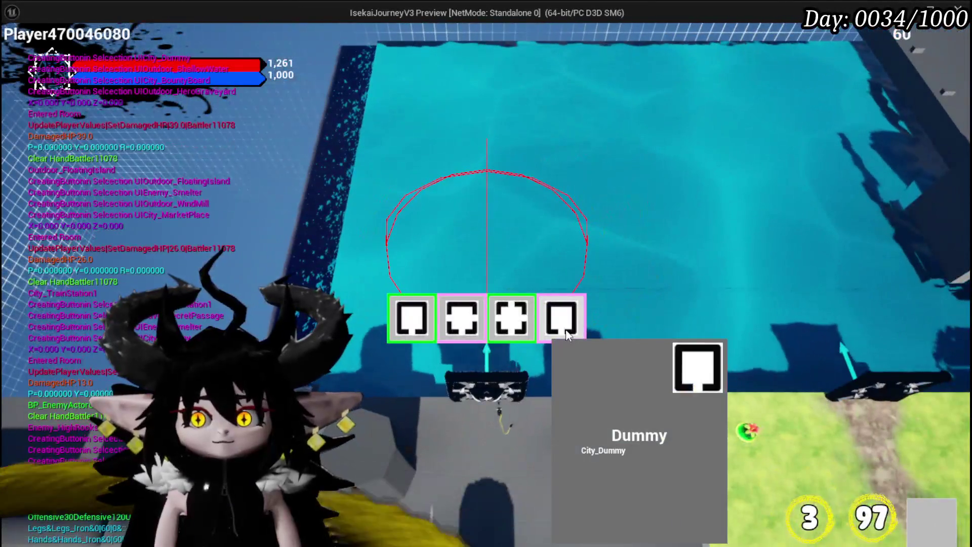
mouse_move(476, 320)
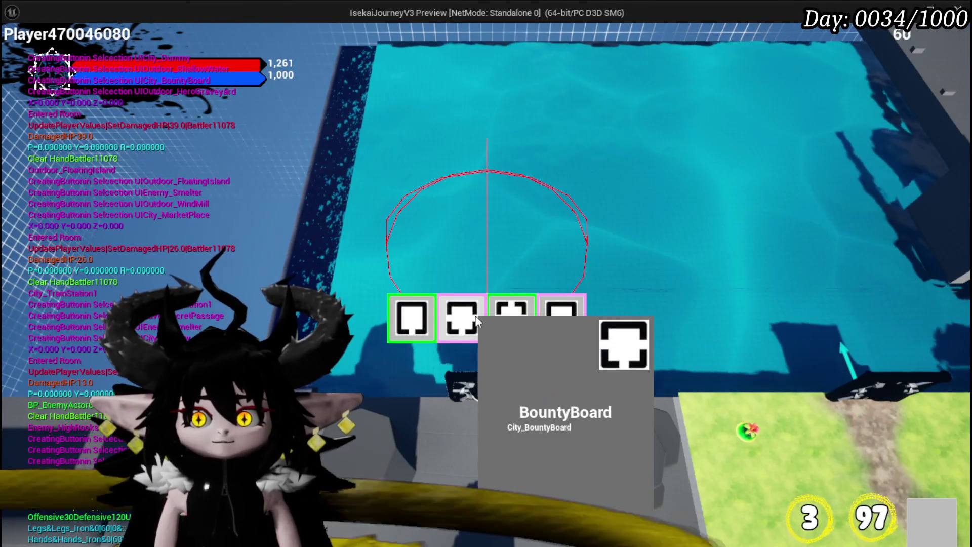
left_click(517, 314)
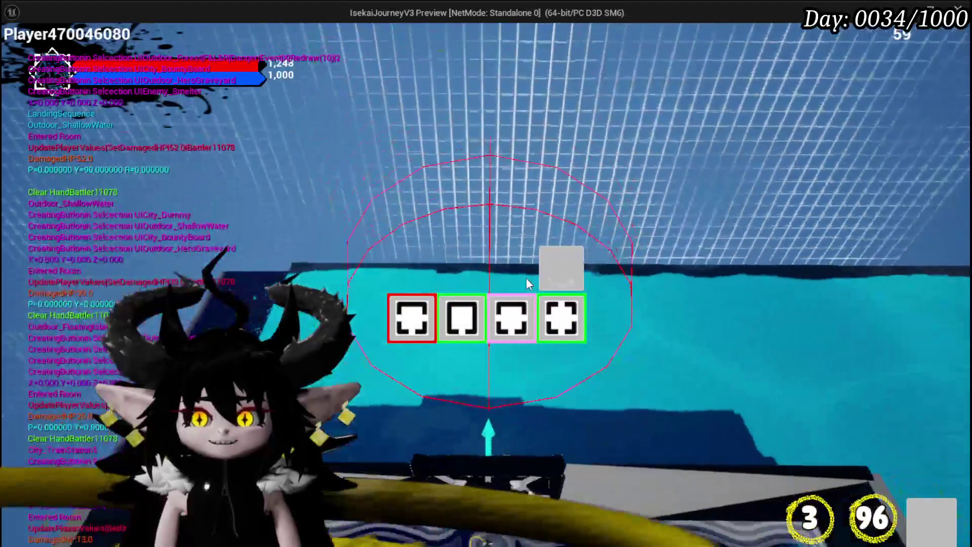
mouse_move(432, 302)
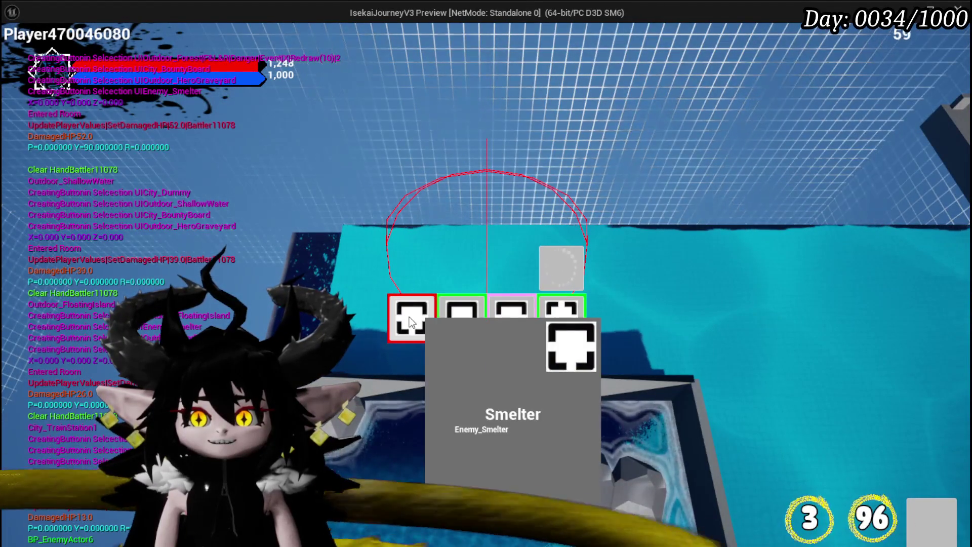
left_click(409, 316)
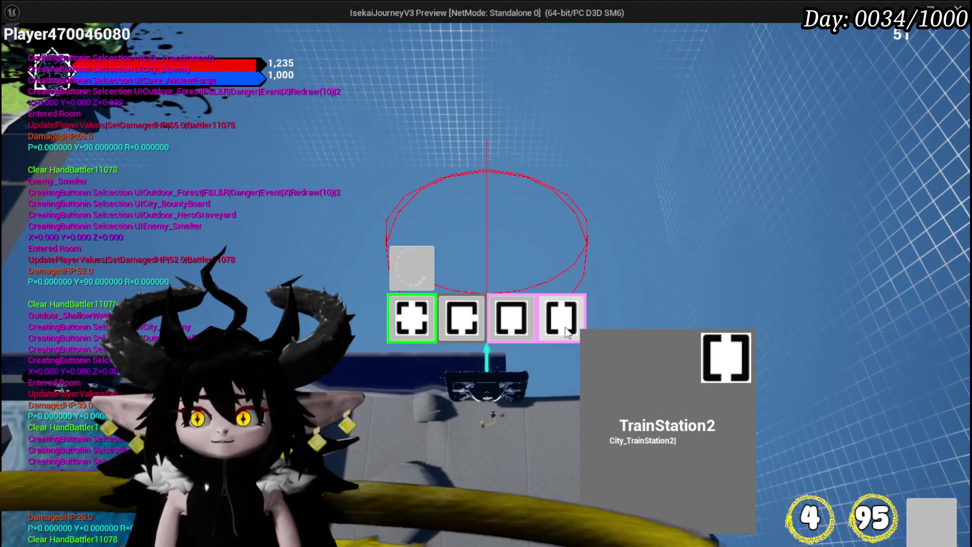
left_click(566, 321)
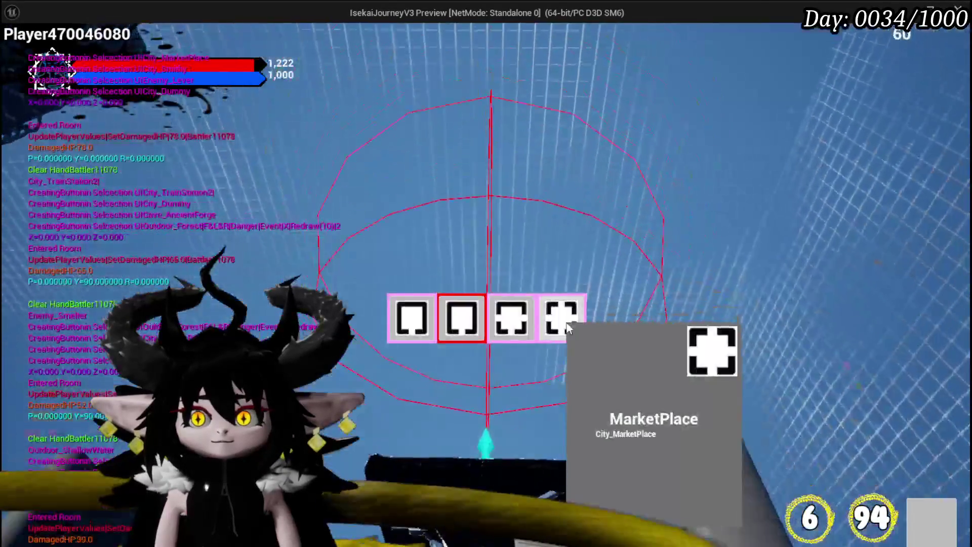
left_click(464, 317)
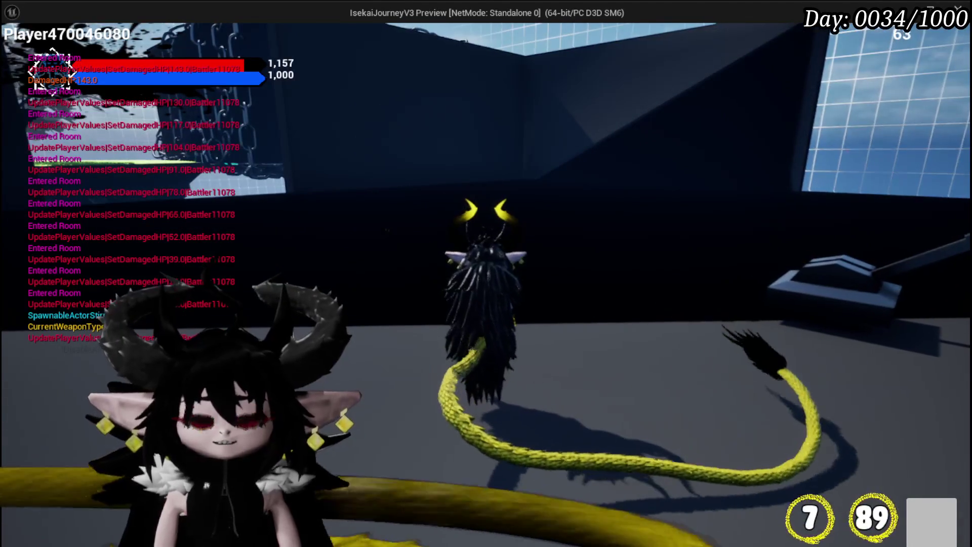
key("Escape")
key("ctrl+s")
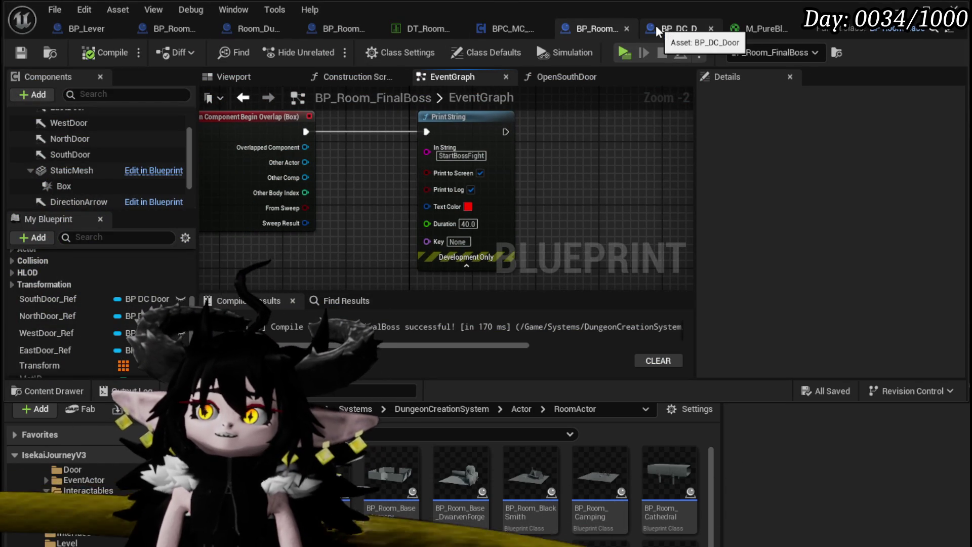
Tidy the Event Data node and save BP_Lever, then save BP_Room_Lever.
left_click(86, 30)
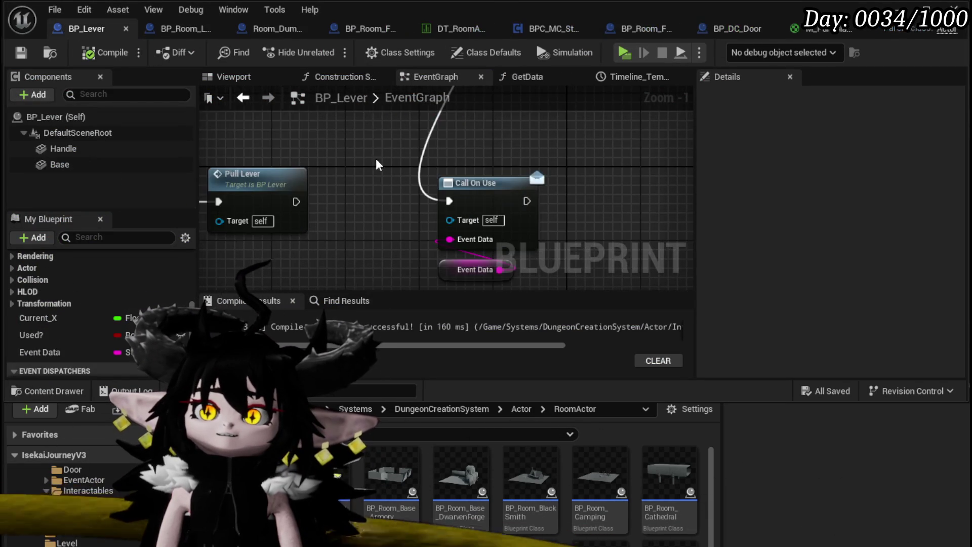
left_click_drag(427, 238, 357, 247)
scroll(445, 202, "down", 2)
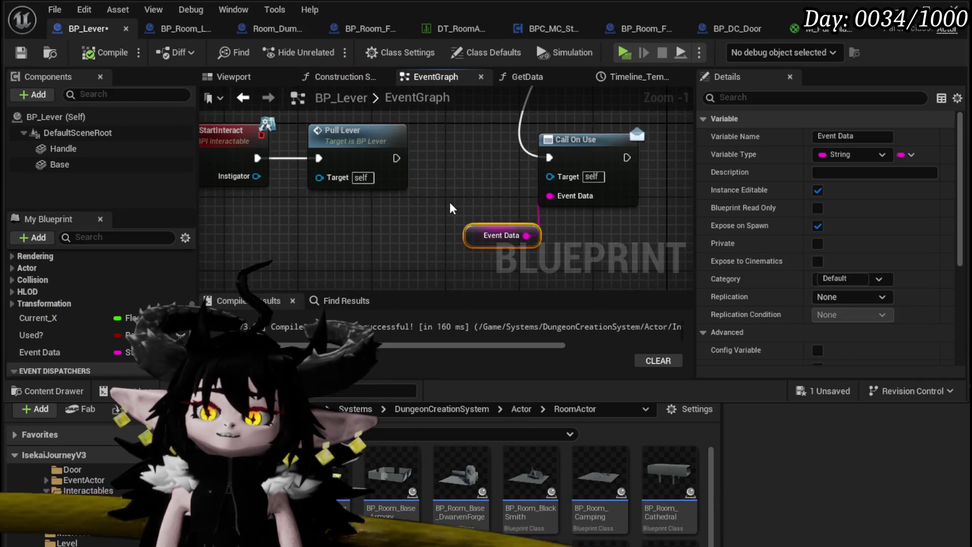
left_click(21, 52)
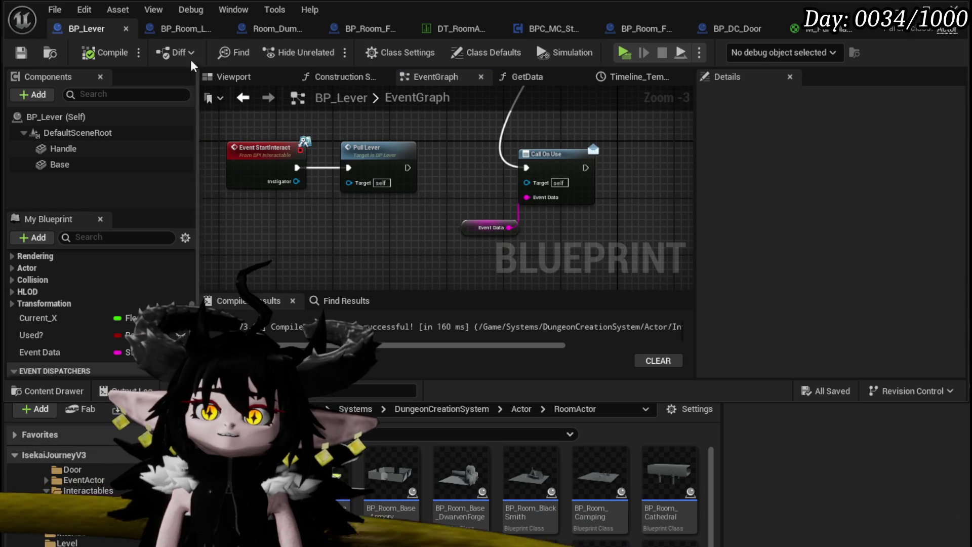
left_click(177, 29)
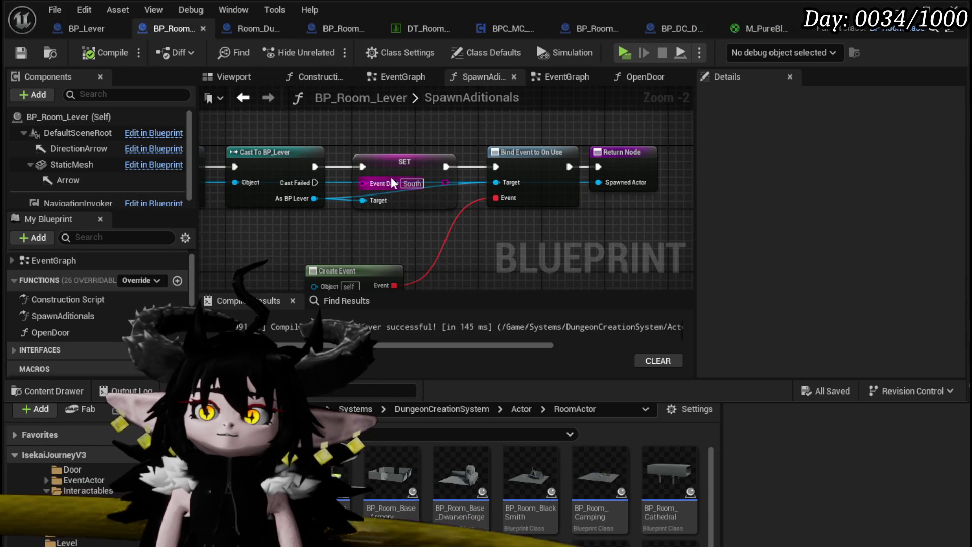
left_click(390, 157)
mouse_move(201, 247)
left_mouse_down()
mouse_move(312, 228)
mouse_move(320, 240)
left_mouse_up()
mouse_move(373, 191)
left_mouse_down()
mouse_move(364, 239)
mouse_move(341, 248)
mouse_move(324, 239)
mouse_move(422, 158)
mouse_move(426, 189)
left_mouse_up()
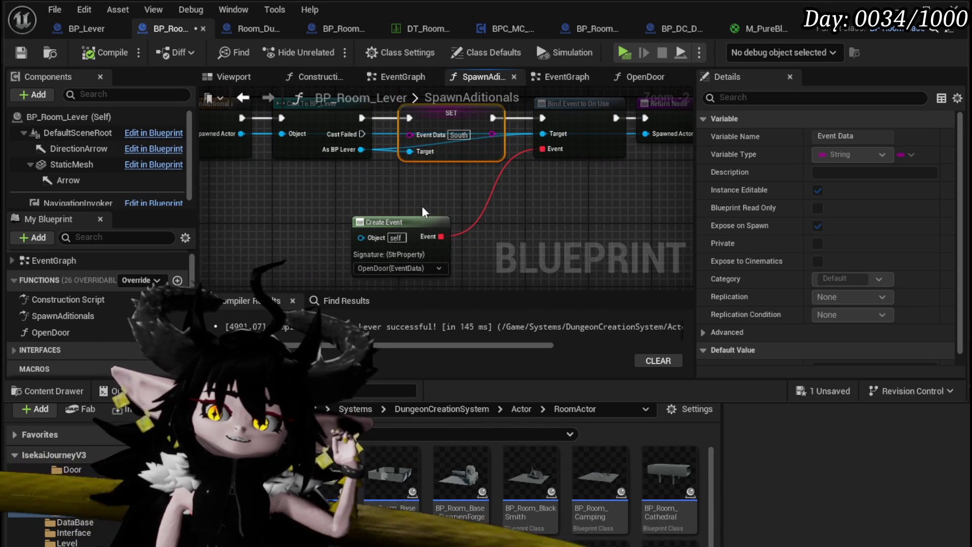
left_click(33, 51)
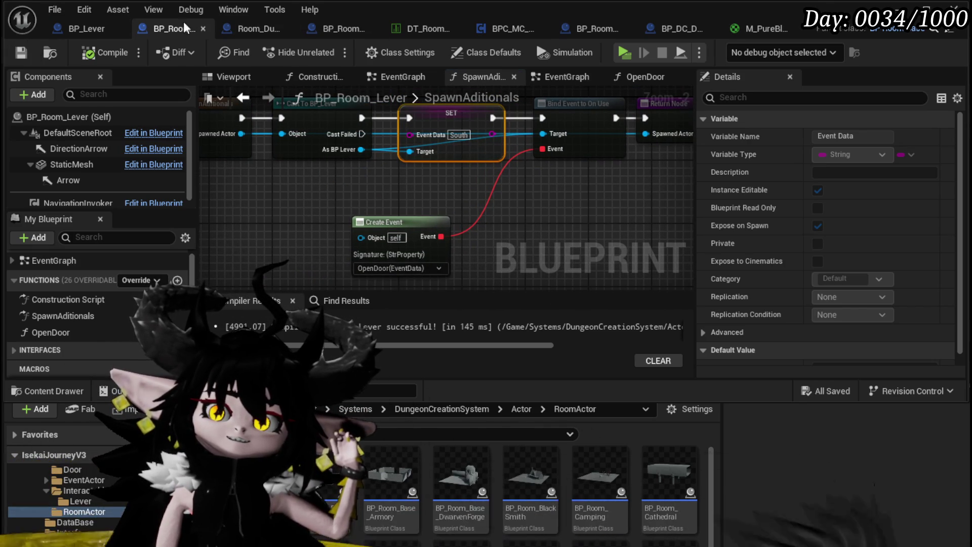
Close the BP_Room_FloatingIsland and Room_Dummy tabs and open BP_Room_Lever's OpenDoor function.
left_click(246, 31)
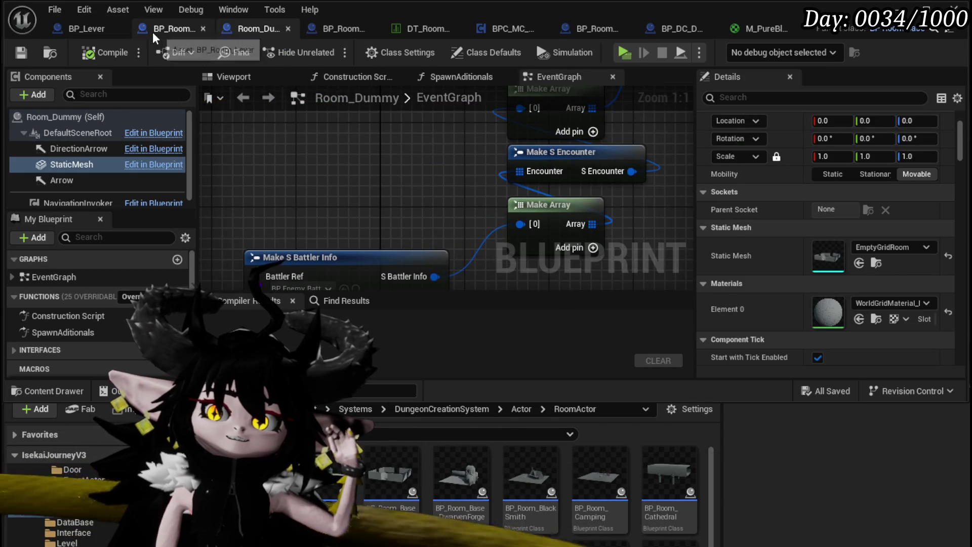
left_click(155, 36)
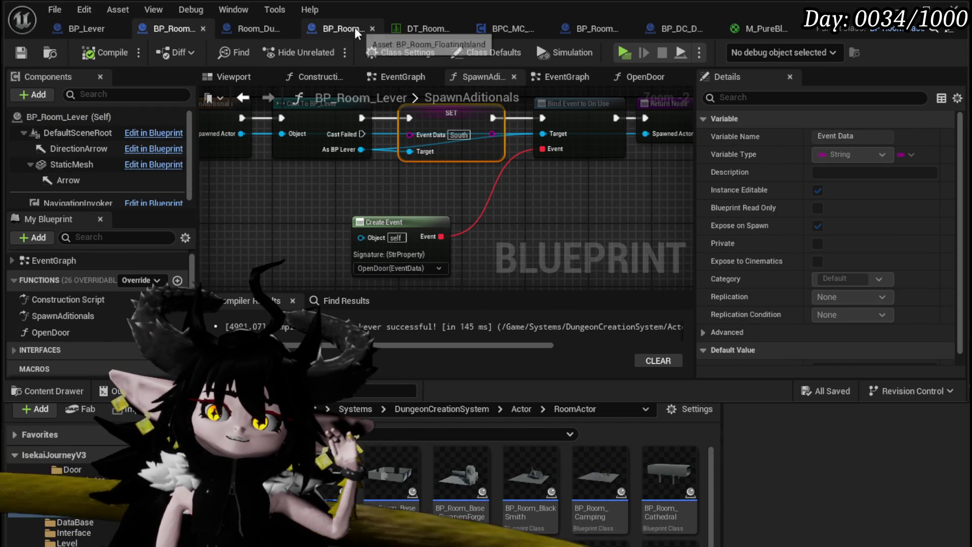
left_click(372, 29)
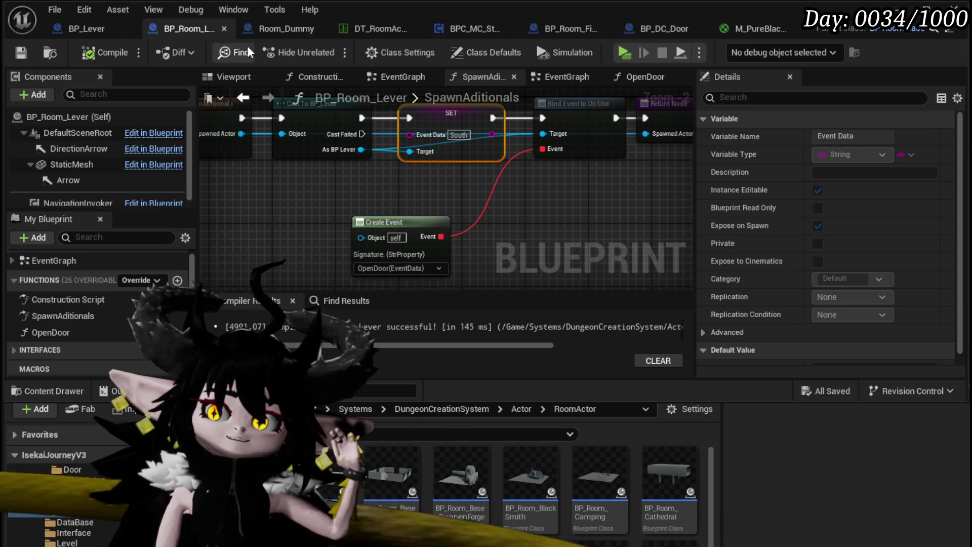
left_click(321, 29)
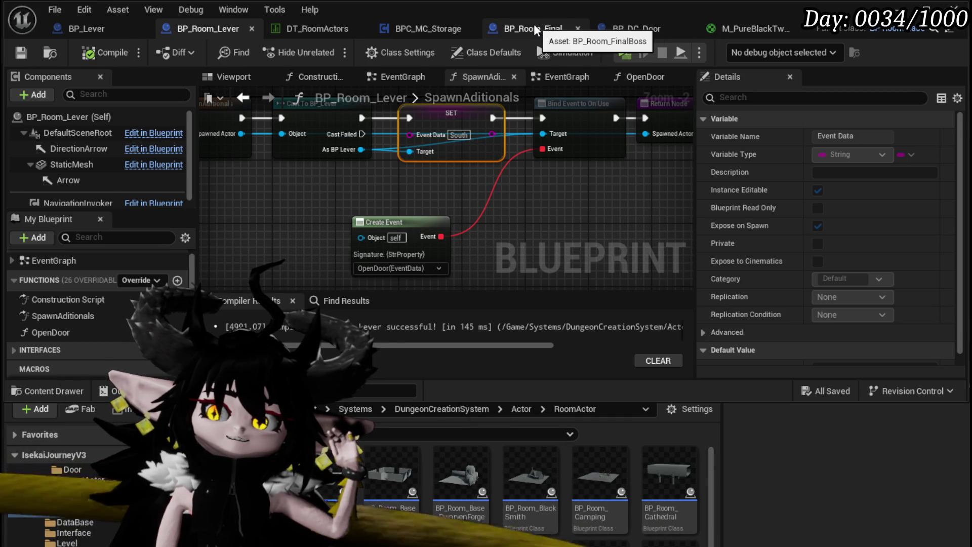
double_click(62, 333)
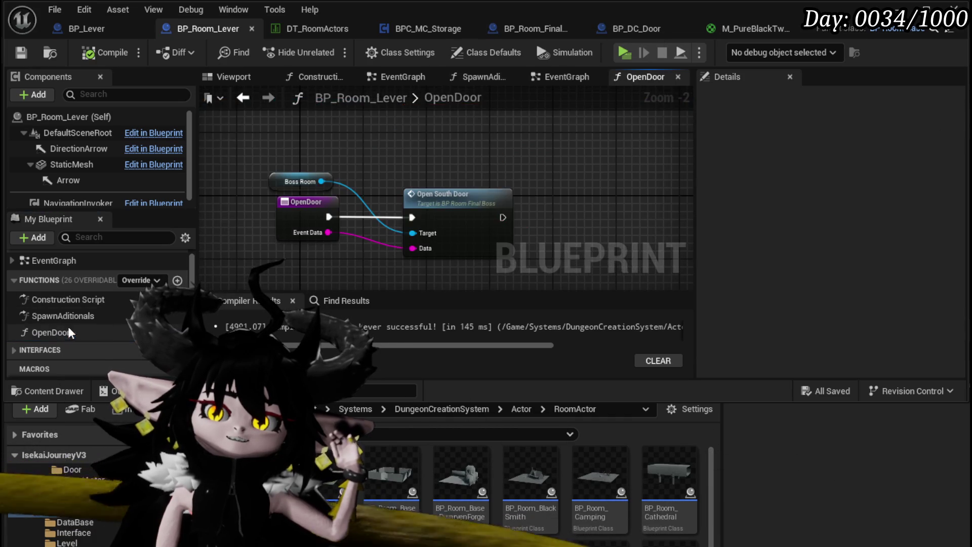
Rename BP_Room_FinalBoss's OpenSouthDoor function to OpenDoor, then compile and save.
mouse_move(296, 184)
left_mouse_down()
mouse_move(400, 159)
mouse_move(439, 167)
left_mouse_up()
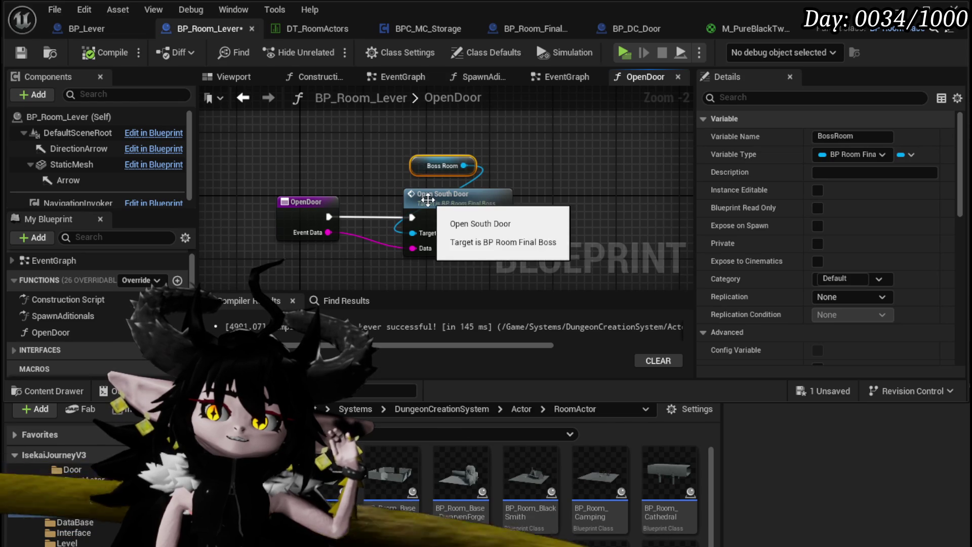
double_click(427, 200)
left_click_drag(255, 224, 341, 245)
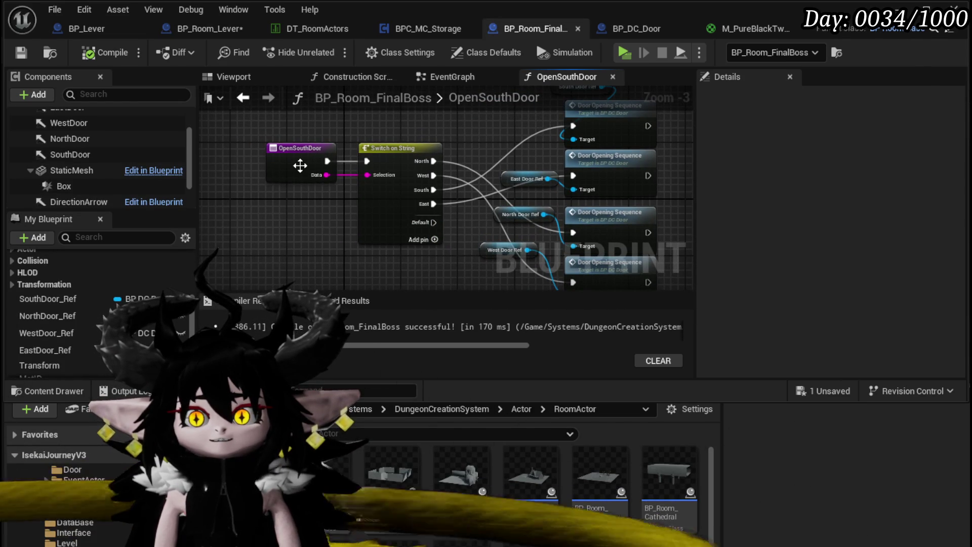
right_click(299, 169)
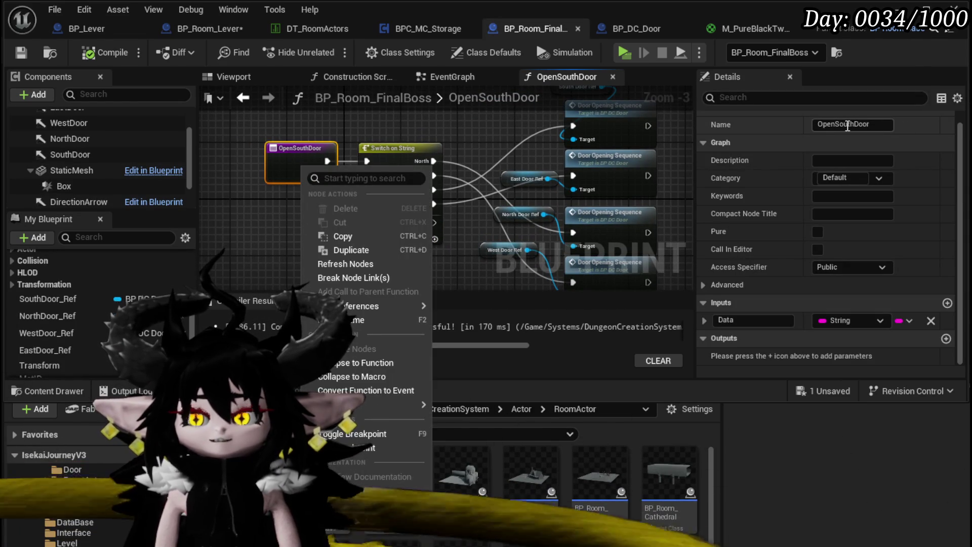
left_click(837, 125)
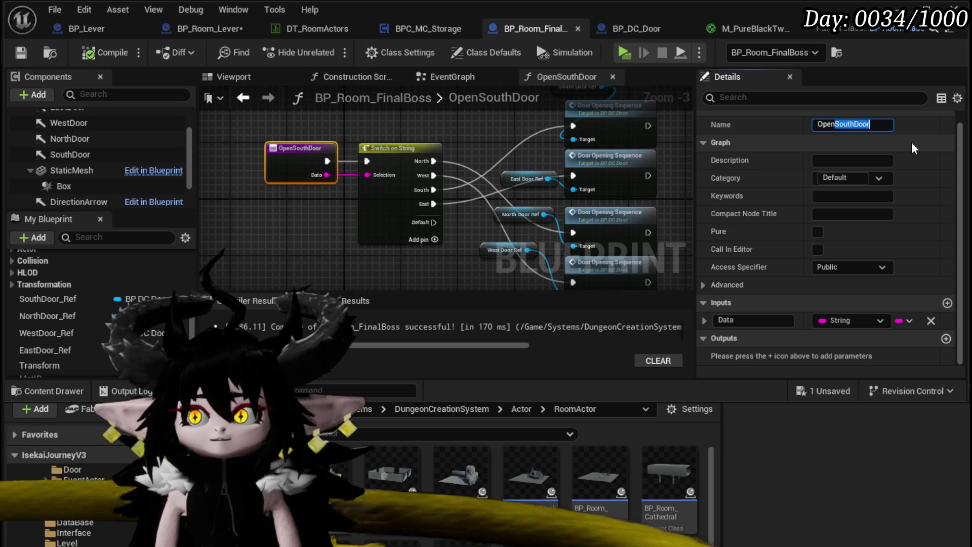
type("D")
key("Return")
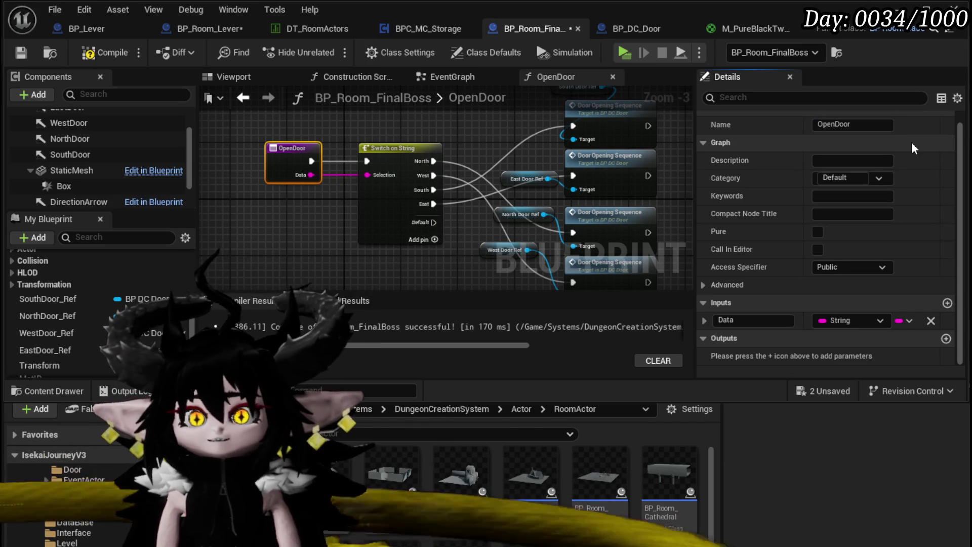
left_click(90, 54)
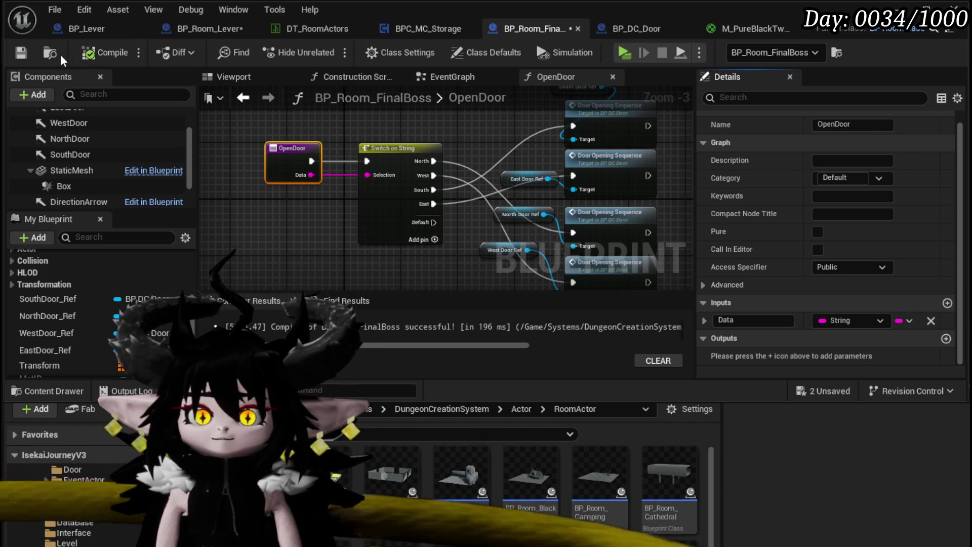
left_click(21, 52)
Add a breakpoint on the OpenDoor entry node and check the Switch on String's South and East cases.
right_click(281, 149)
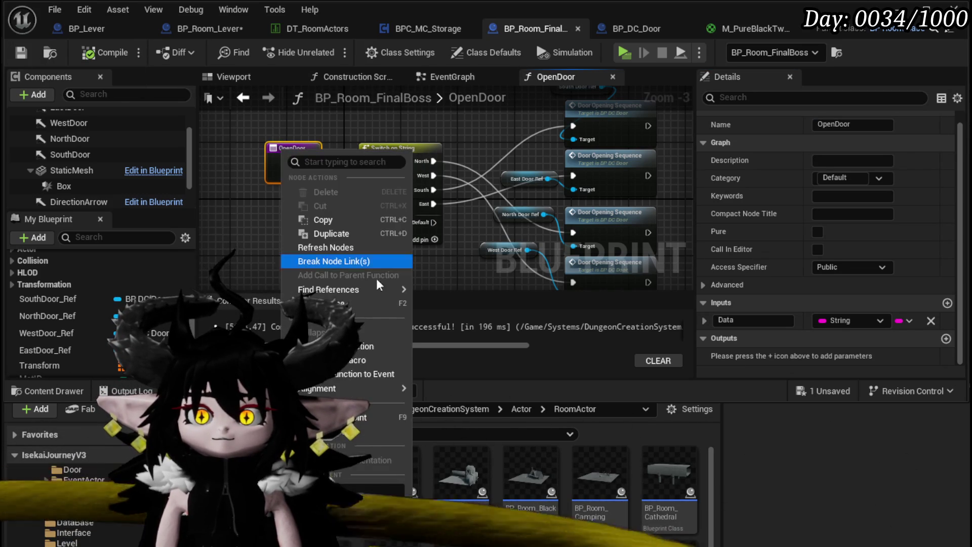
left_click(377, 431)
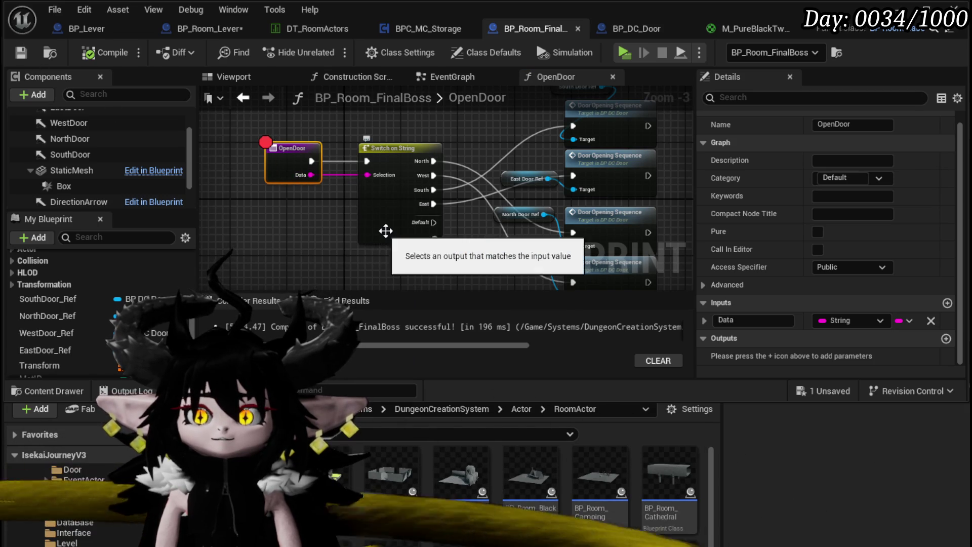
scroll(362, 240, "up", 3)
left_click(402, 219)
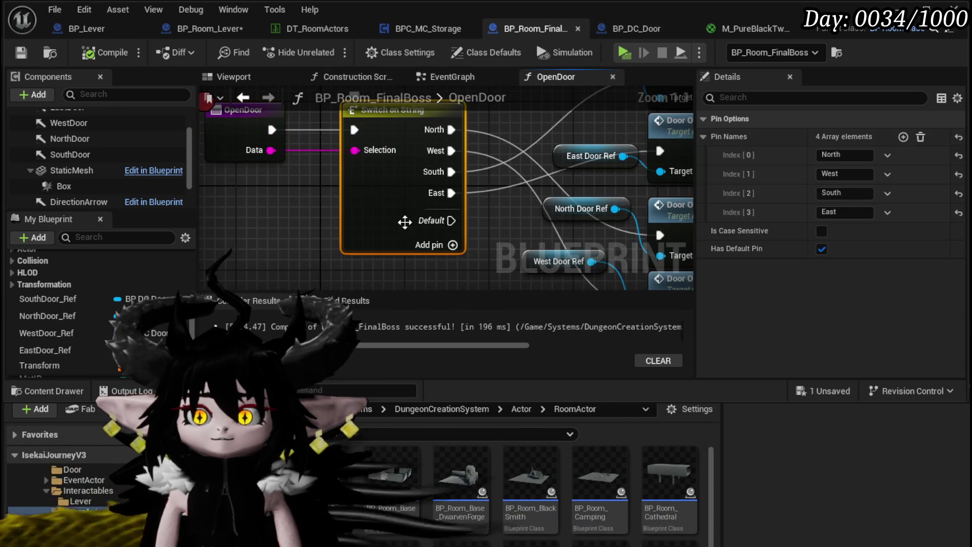
left_click(843, 212)
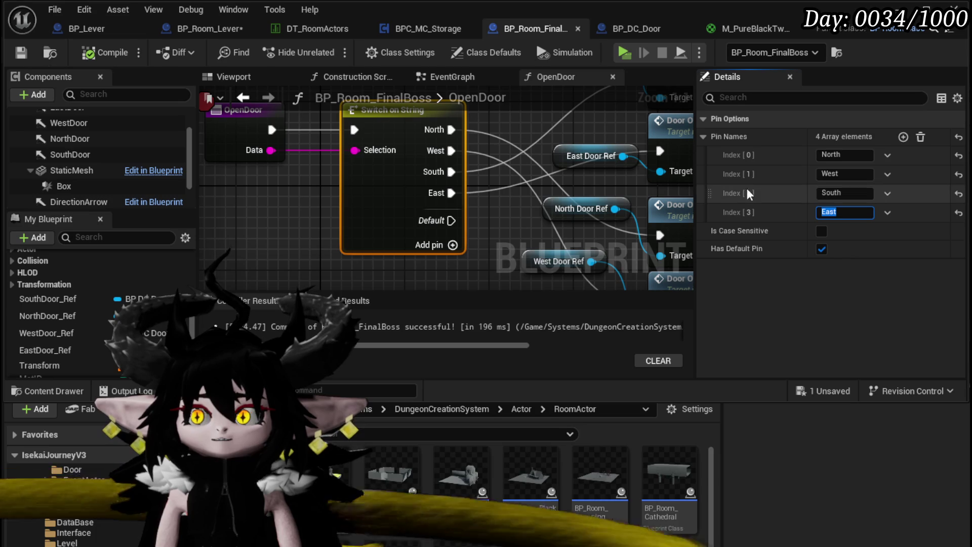
left_click(843, 193)
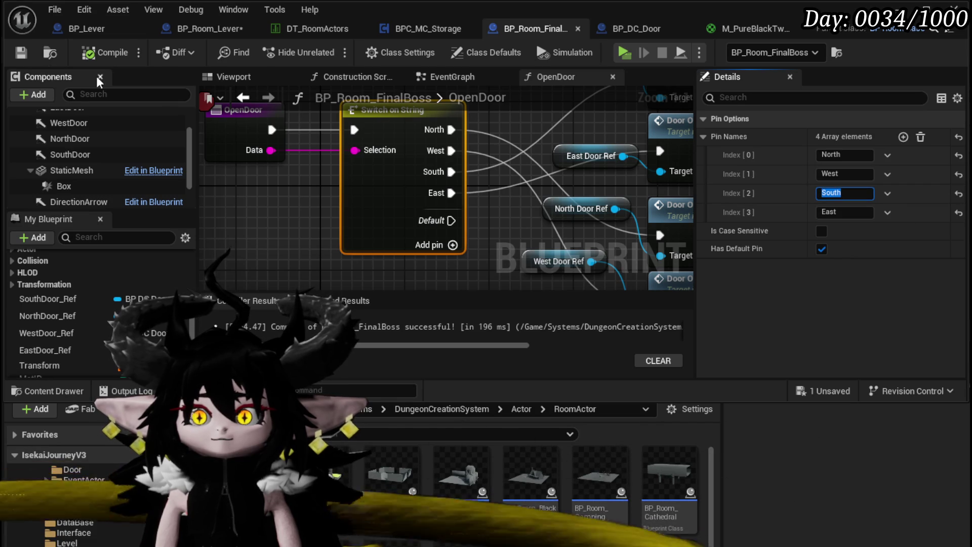
scroll(525, 178, "down", 1)
mouse_move(524, 178)
left_mouse_down()
mouse_move(345, 218)
mouse_move(372, 267)
left_mouse_up()
mouse_move(469, 135)
left_mouse_down()
mouse_move(550, 85)
mouse_move(523, 120)
left_mouse_up()
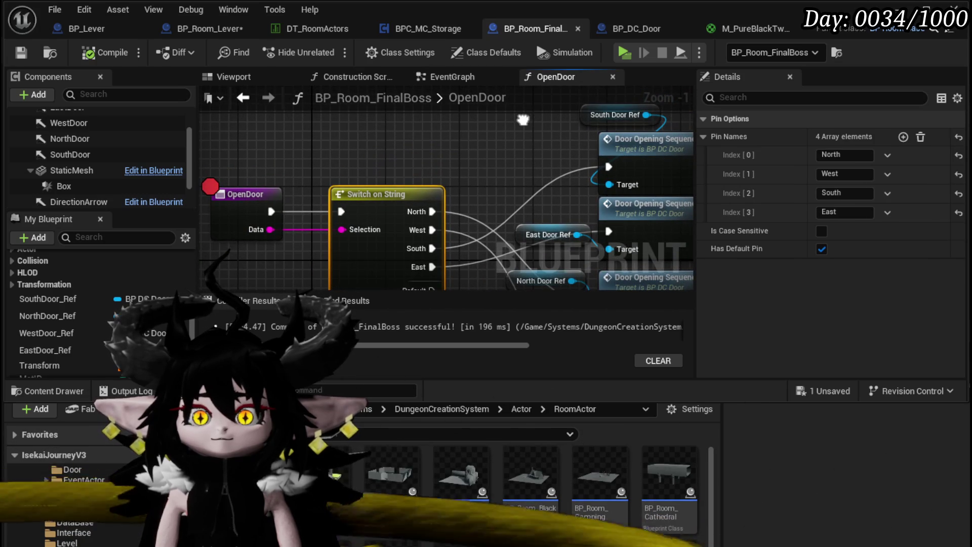
left_click(184, 32)
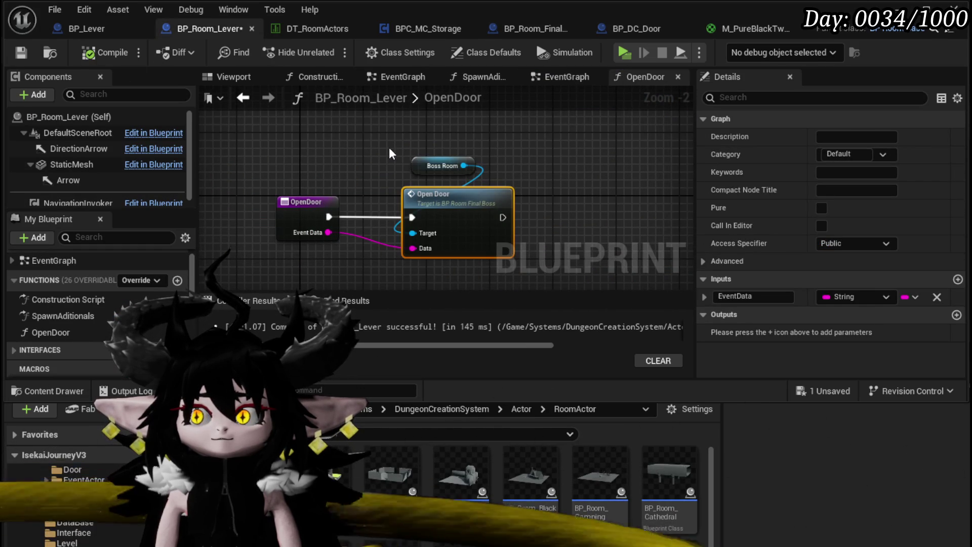
Save BP_Room_Lever, inspect SpawnAditionals setting Event Data to South, and launch a standalone preview.
left_click(21, 52)
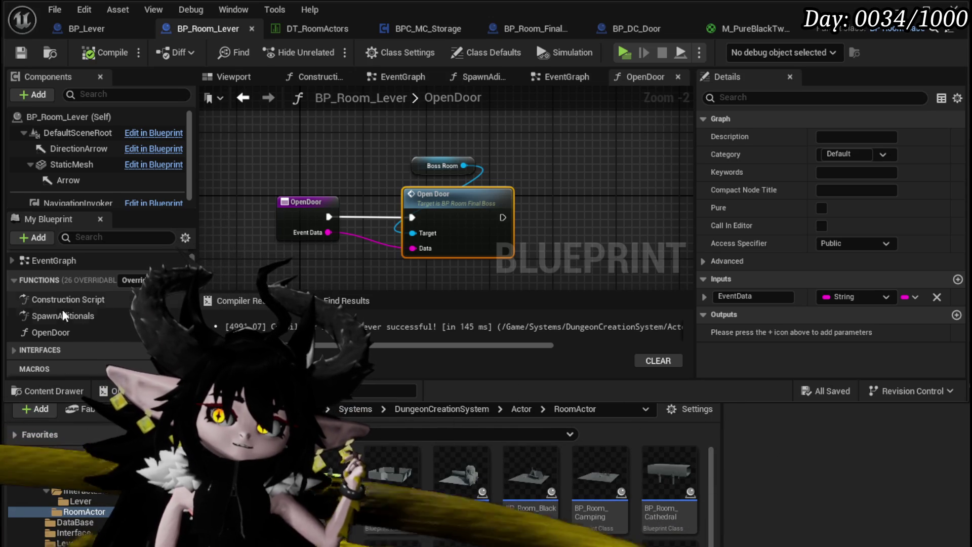
double_click(74, 318)
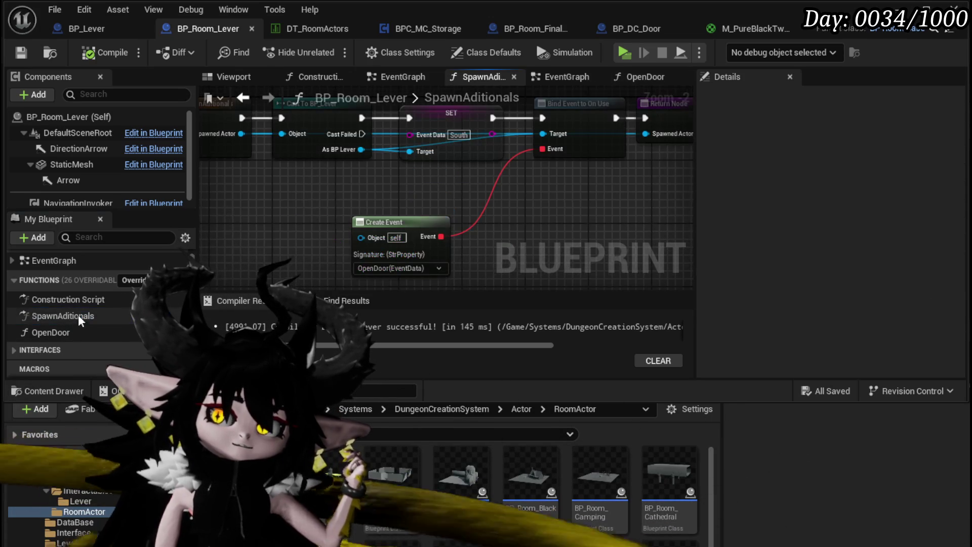
scroll(486, 248, "up", 2)
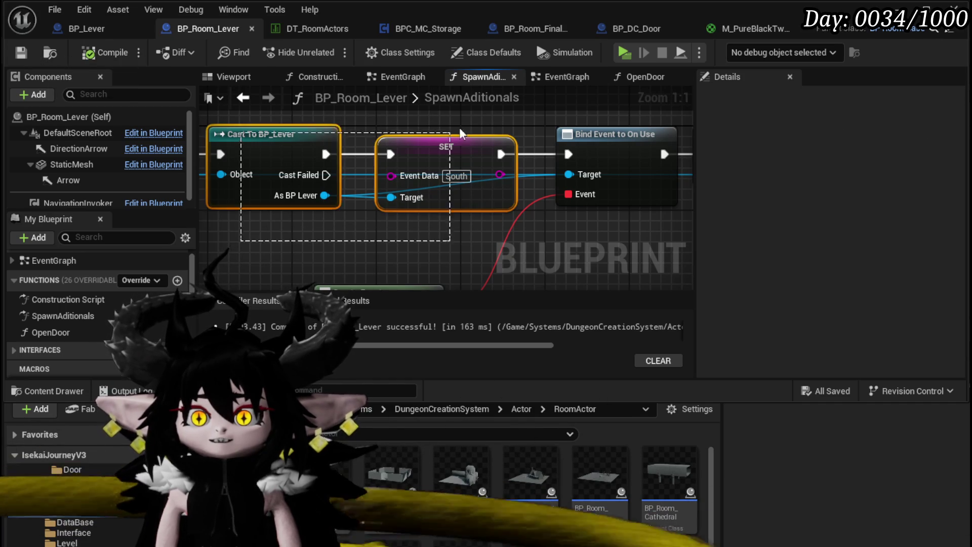
left_click(342, 131)
left_click_drag(378, 251, 512, 253)
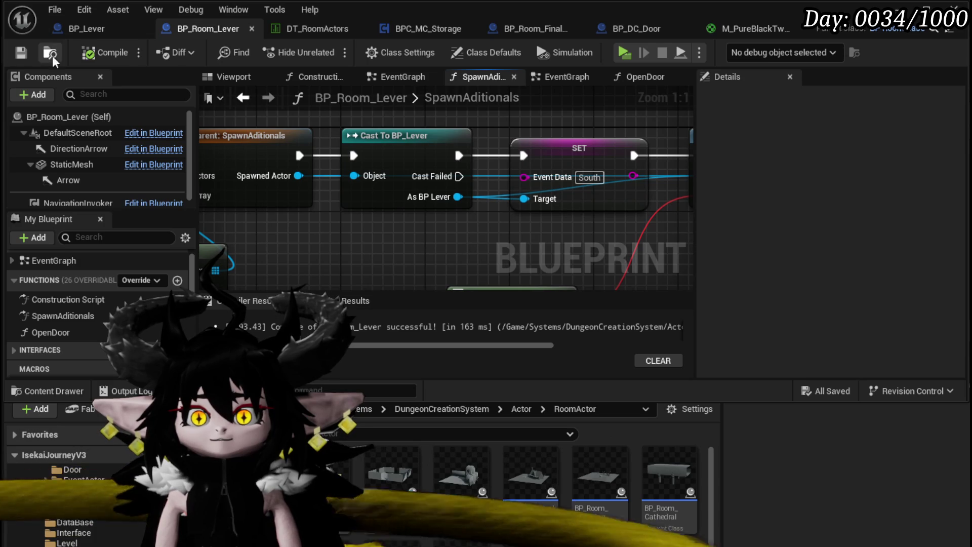
mouse_move(509, 131)
left_mouse_down()
mouse_move(220, 137)
mouse_move(506, 146)
mouse_move(443, 148)
left_mouse_up()
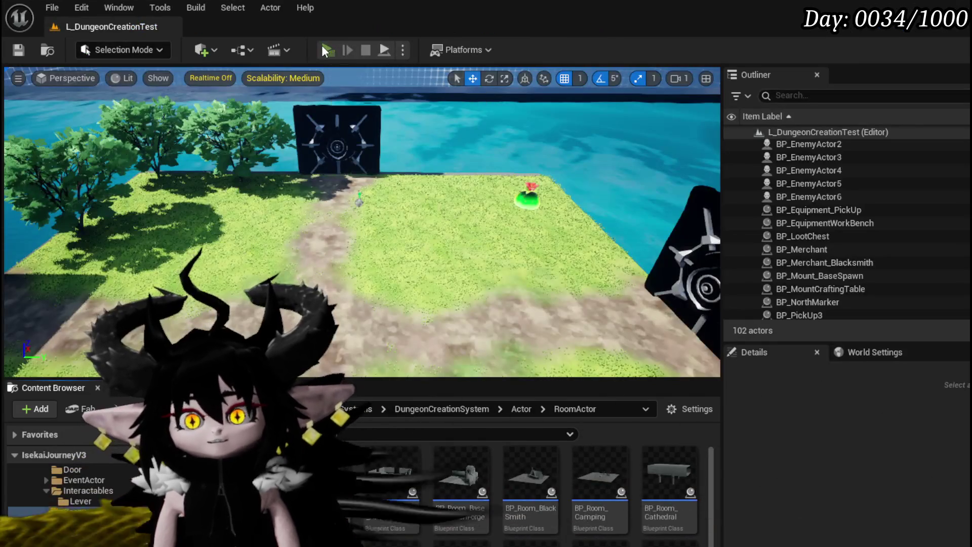
left_click(321, 45)
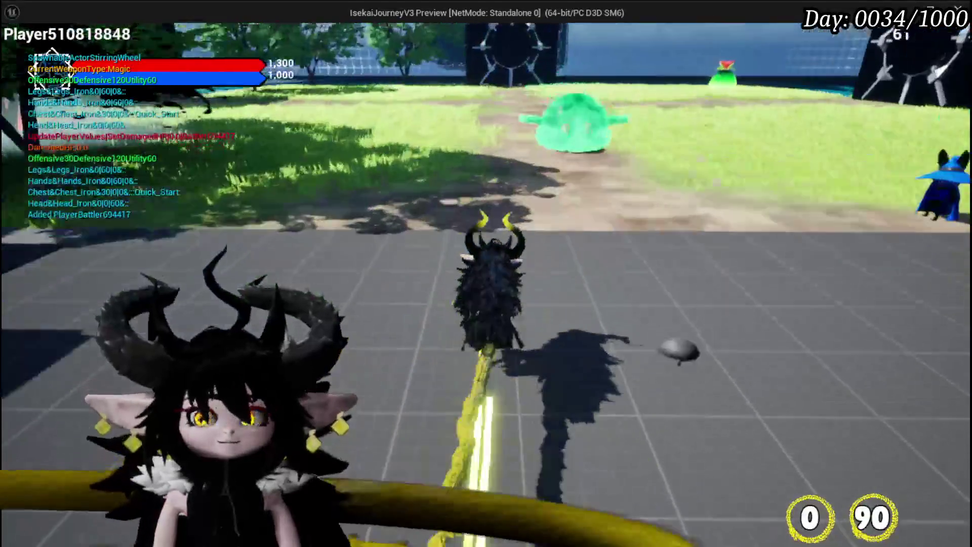
Play through Canyon, TrainStation and Smelter rooms to the lever room, hitting the OpenDoor breakpoint.
key("w")
key("w")
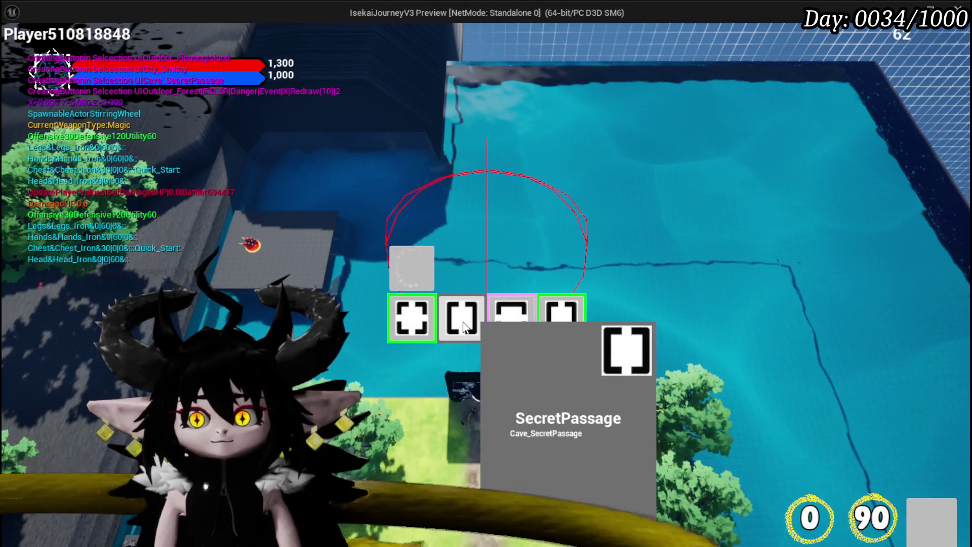
left_click(515, 319)
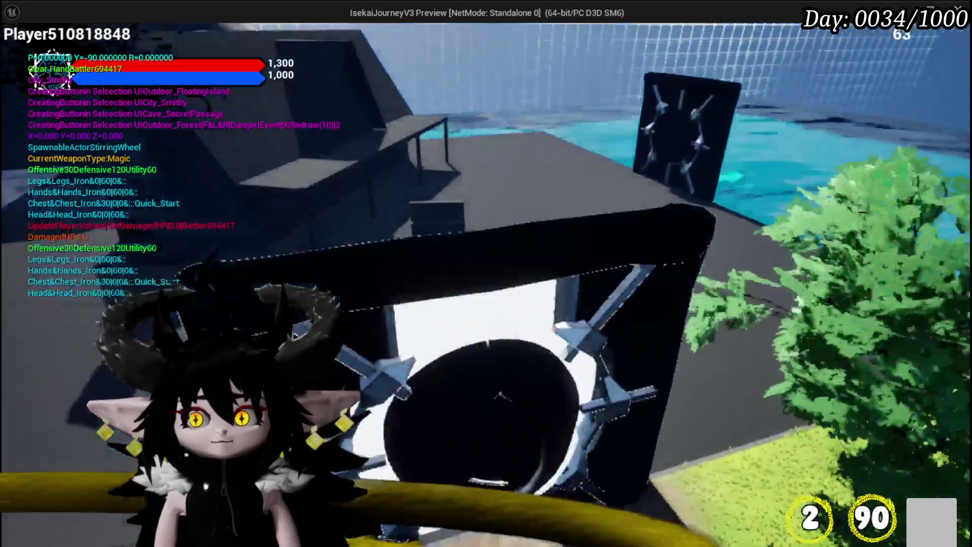
key("w")
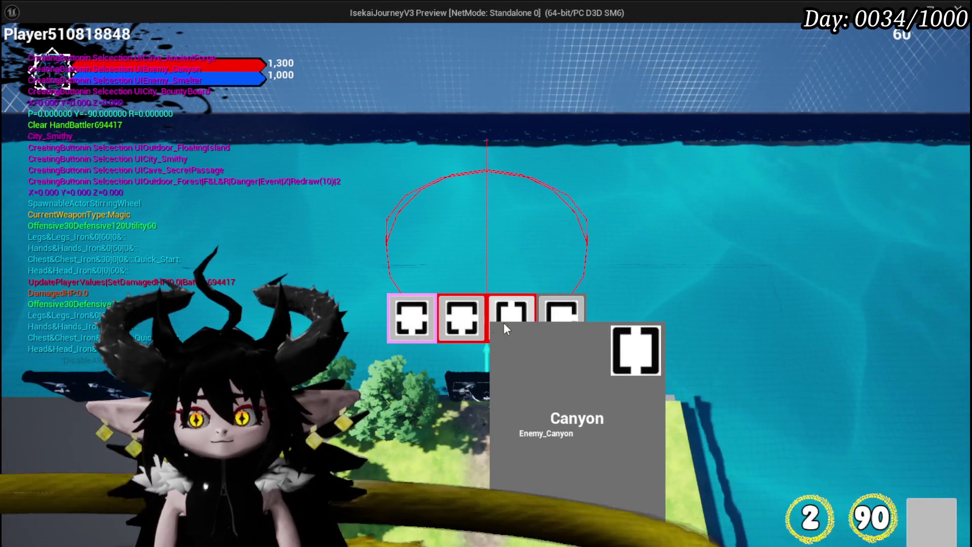
left_click(511, 318)
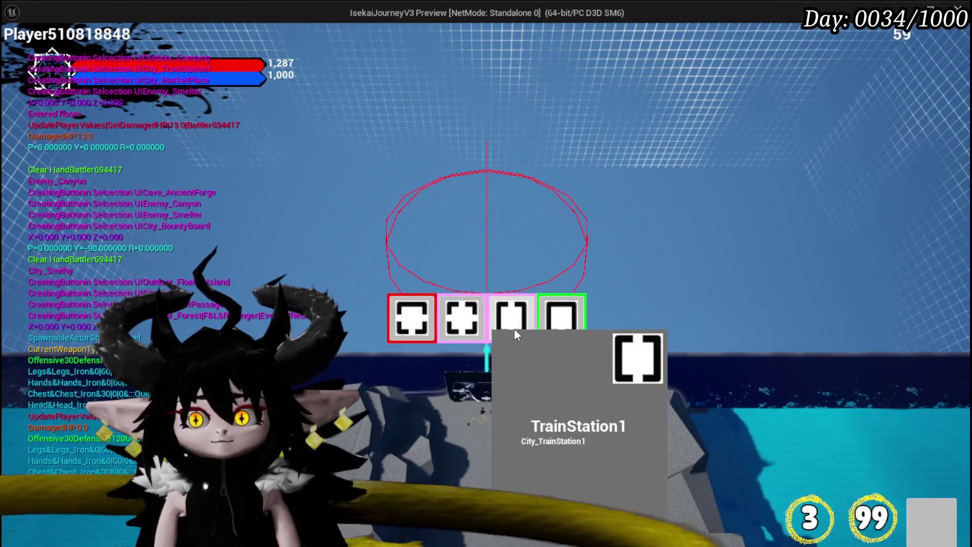
left_click(515, 328)
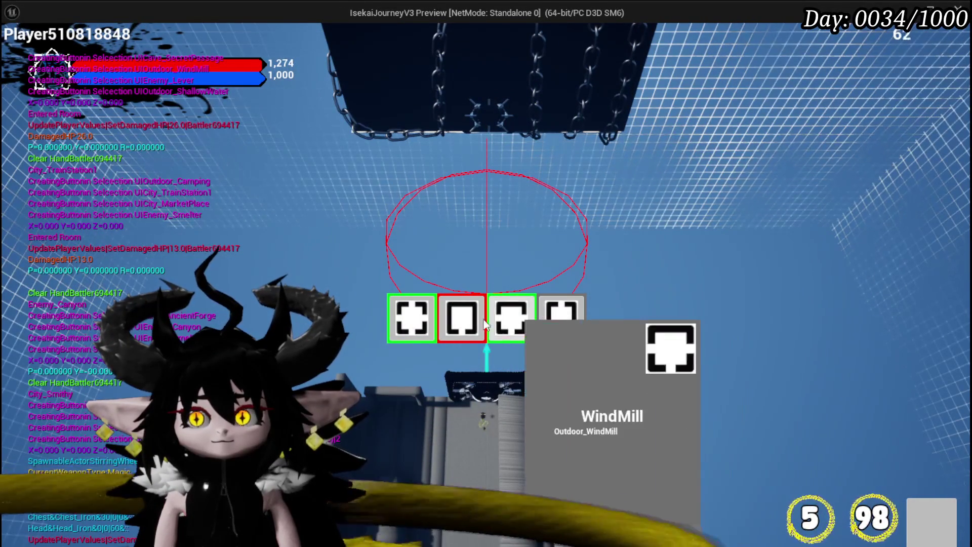
left_click(545, 319)
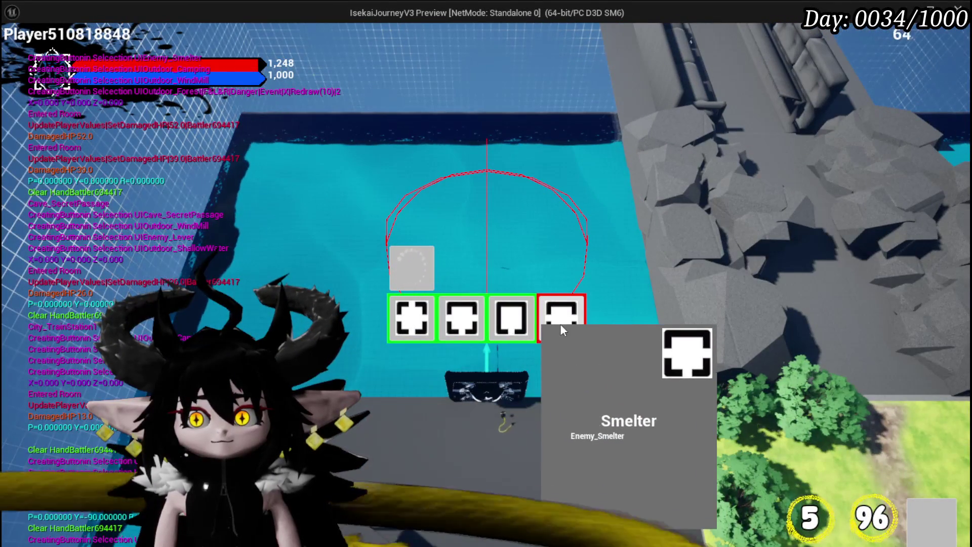
left_click(564, 326)
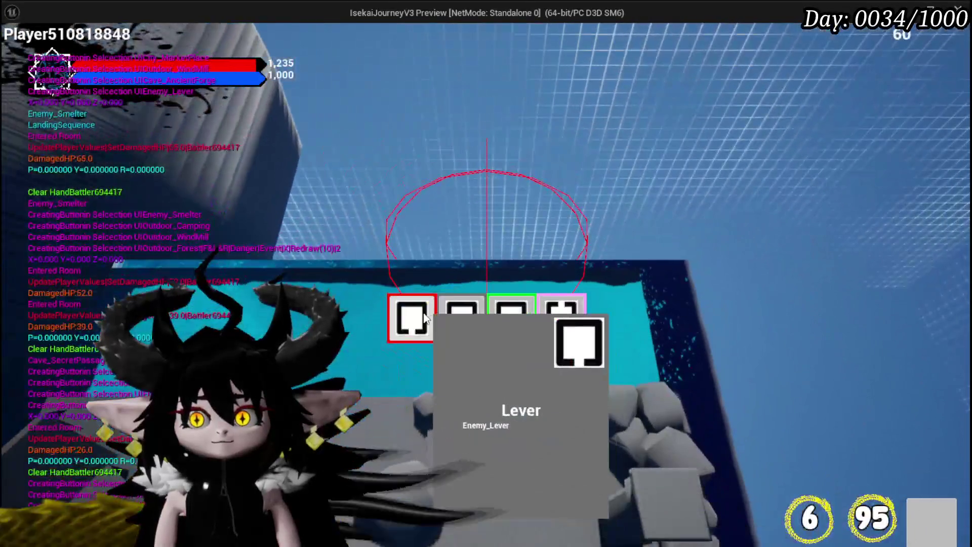
left_click(424, 317)
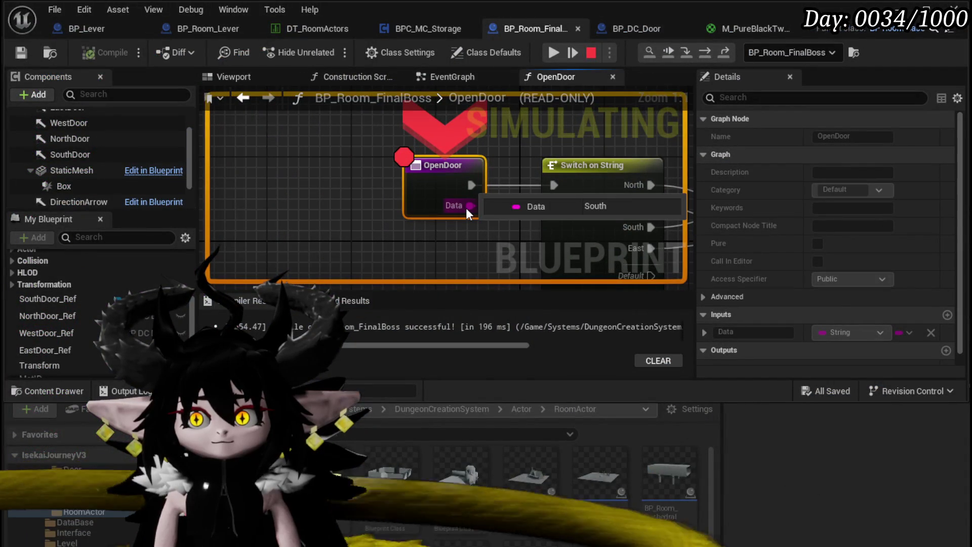
Step over twice from OpenDoor into the South door opening sequence, then resume the game.
left_click_drag(499, 240, 446, 216)
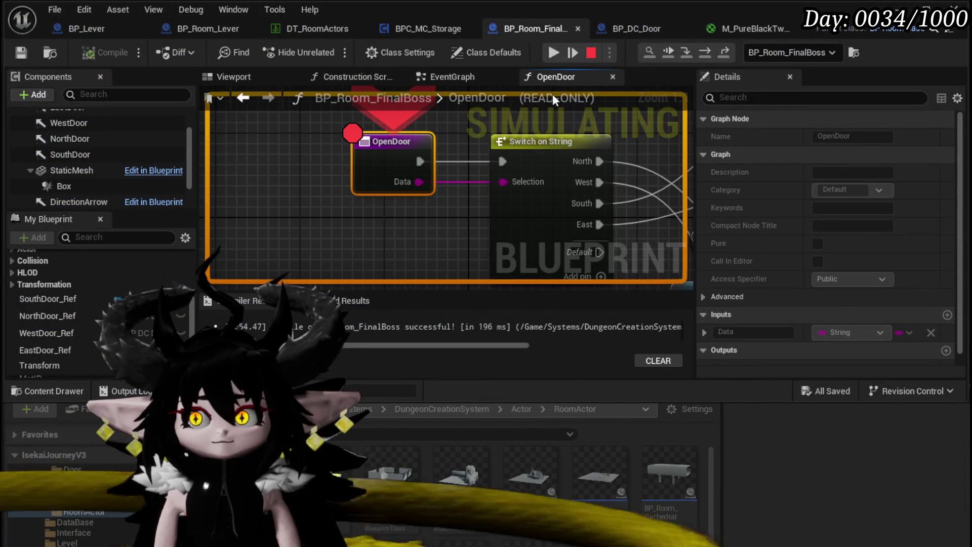
left_click(704, 53)
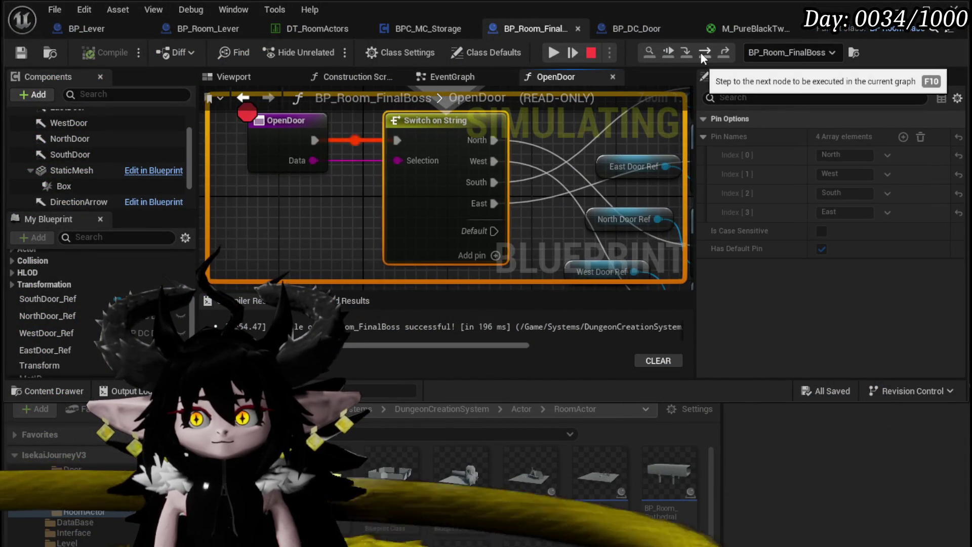
left_click(704, 53)
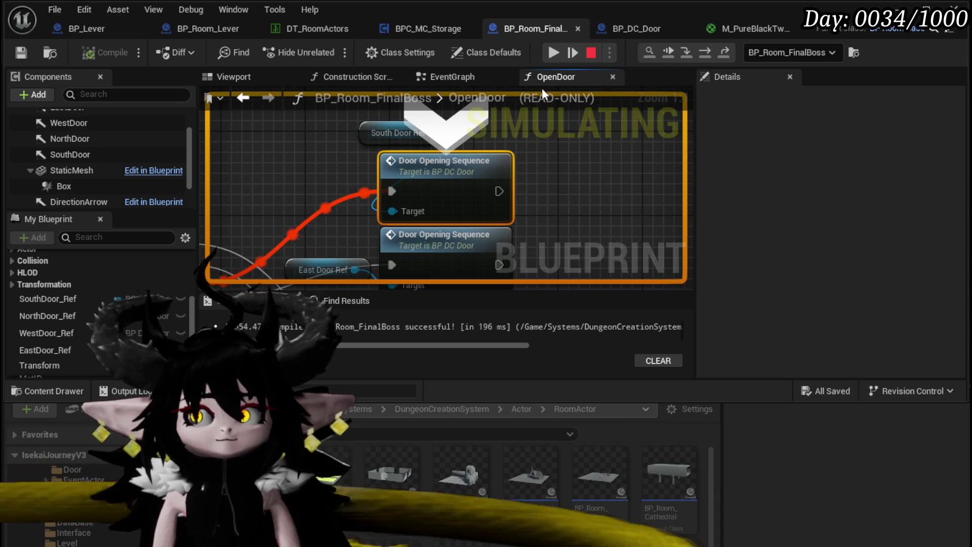
left_click(554, 52)
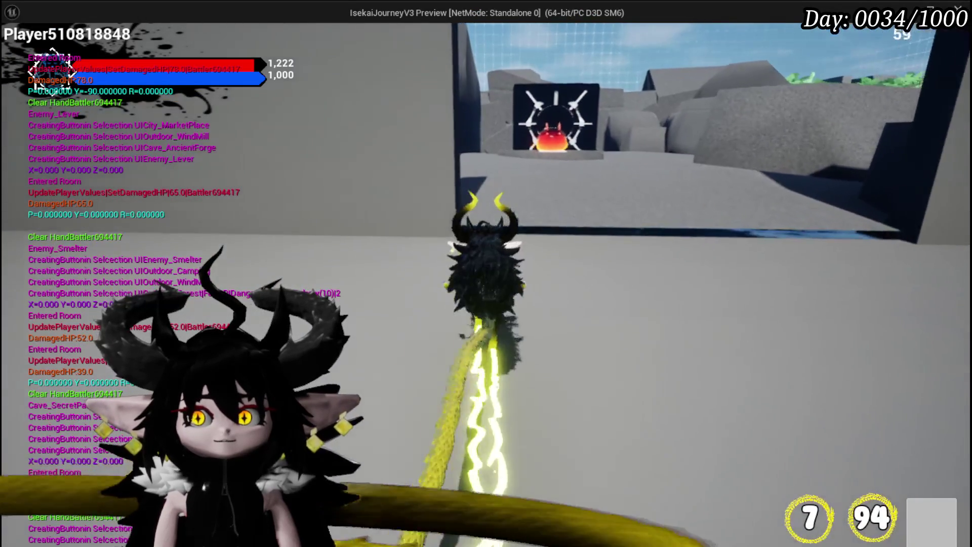
key("w")
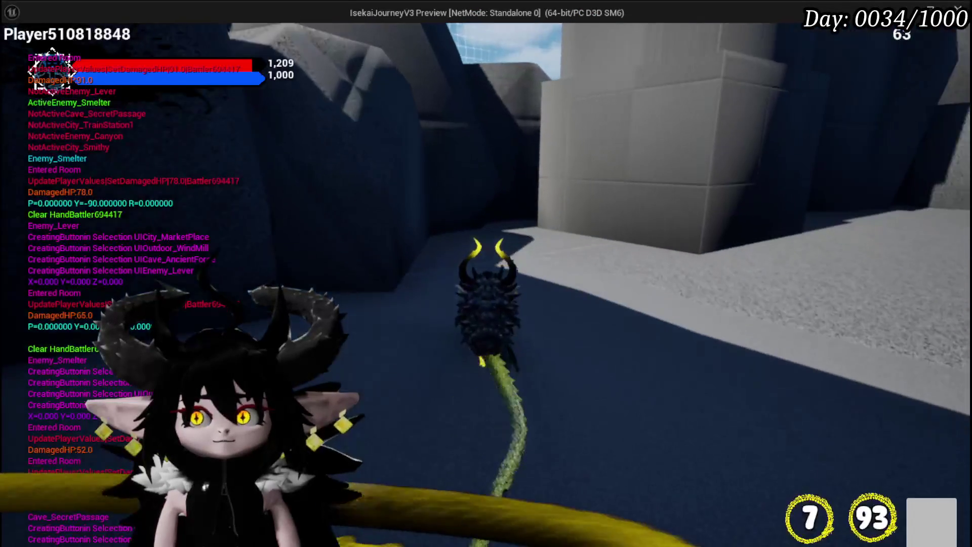
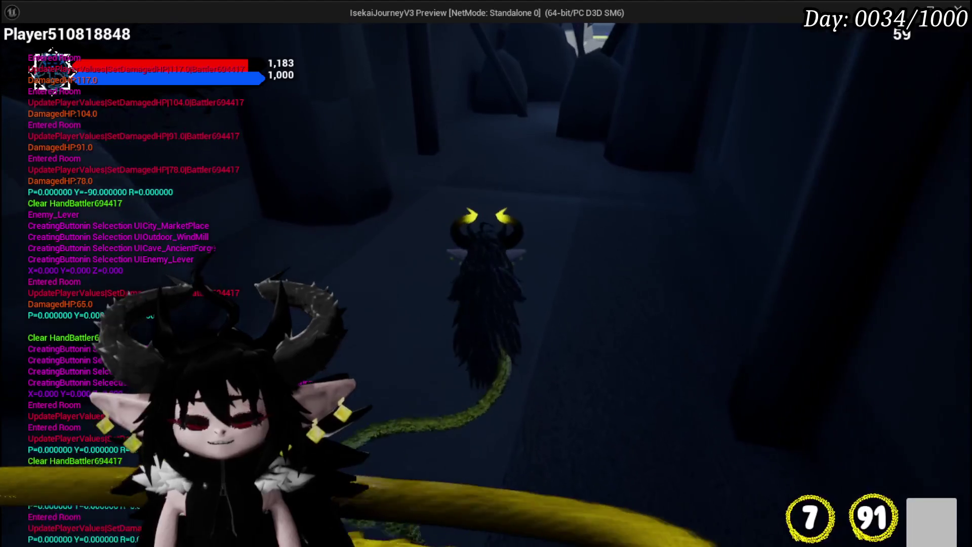
End Play-In-Editor and open BP_Room_Tunnel from the Content Browser.
key("Escape")
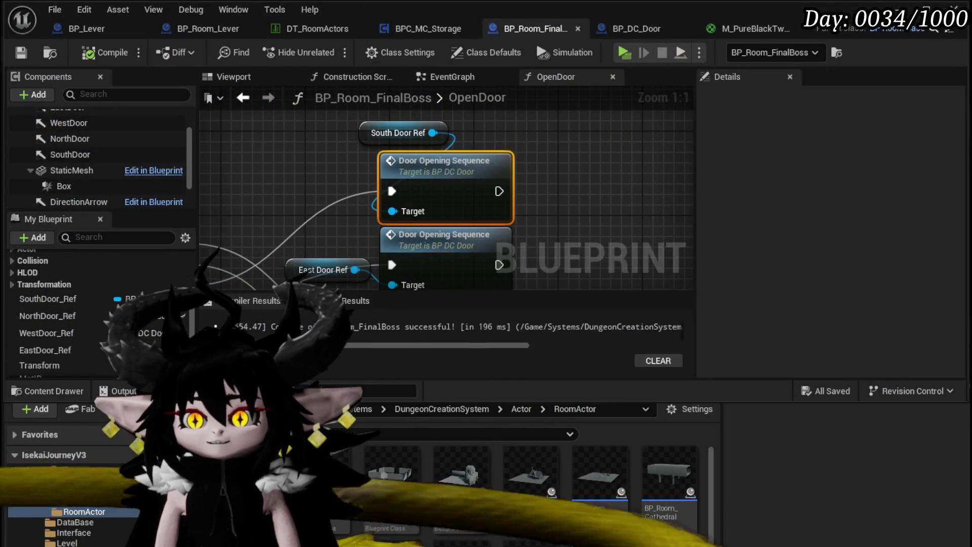
double_click(600, 541)
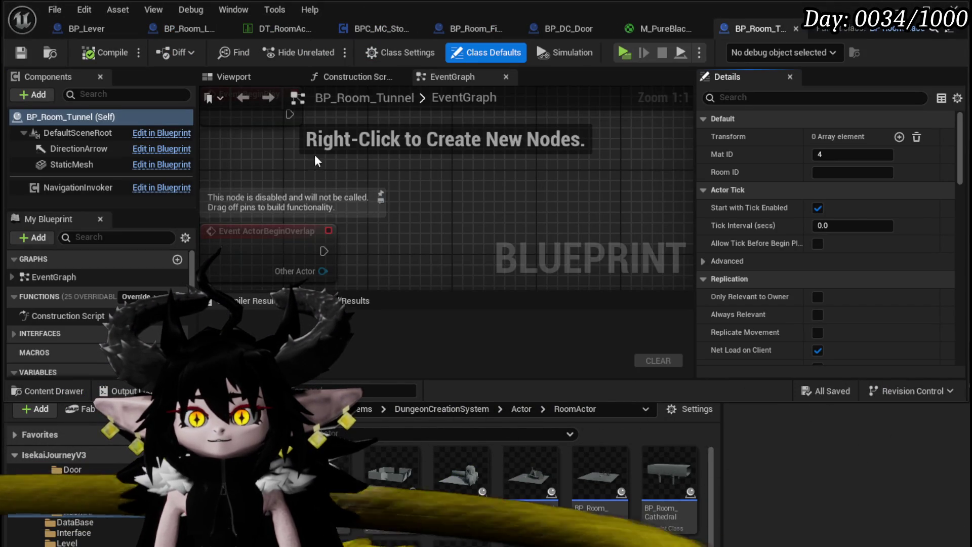
In the Viewport, set the BP_Room_Tunnel StaticMesh's Location Z to 50.
left_click(259, 77)
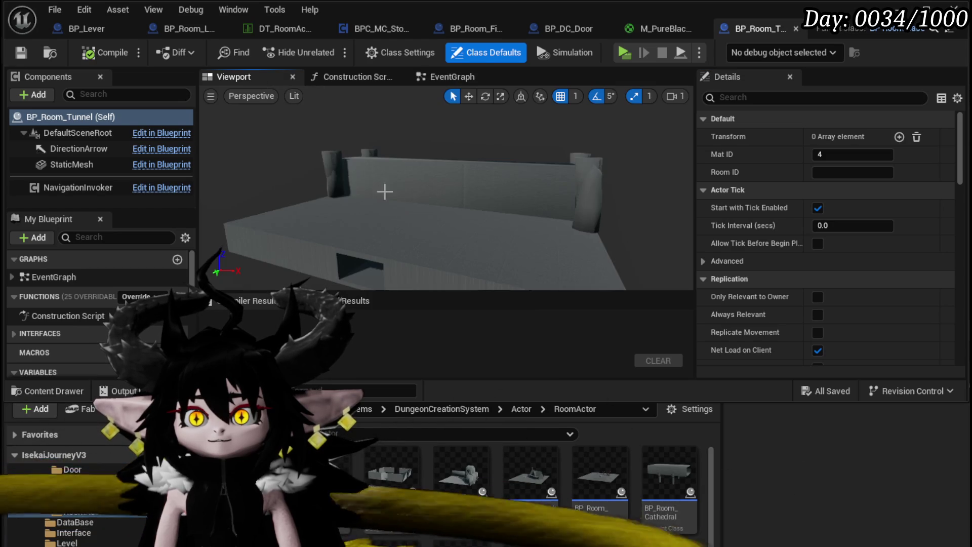
left_click(548, 220)
left_click(920, 226)
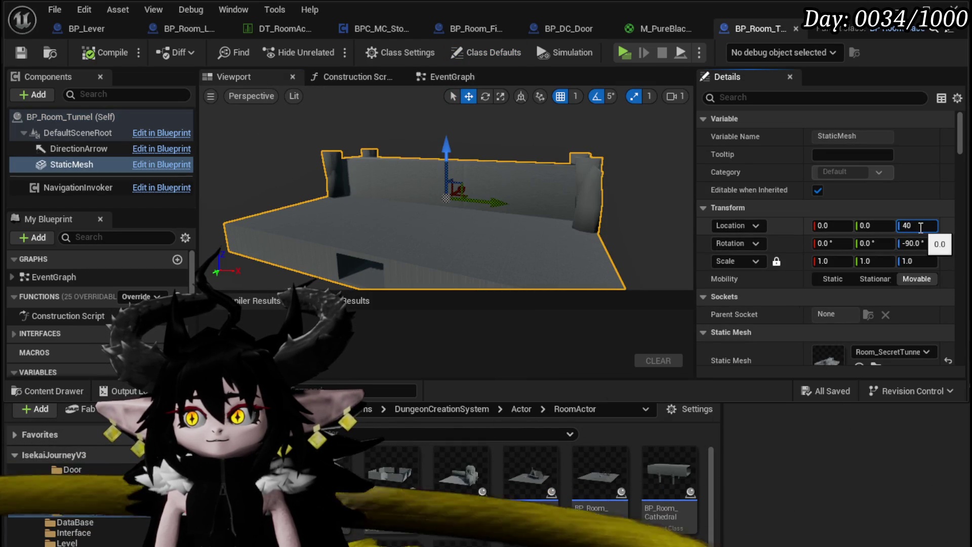
key("Return")
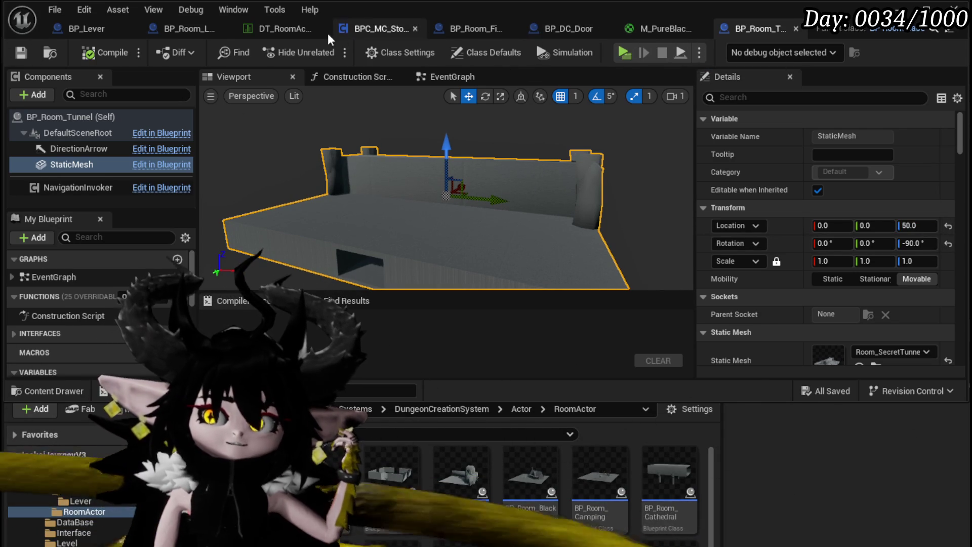
left_click(192, 28)
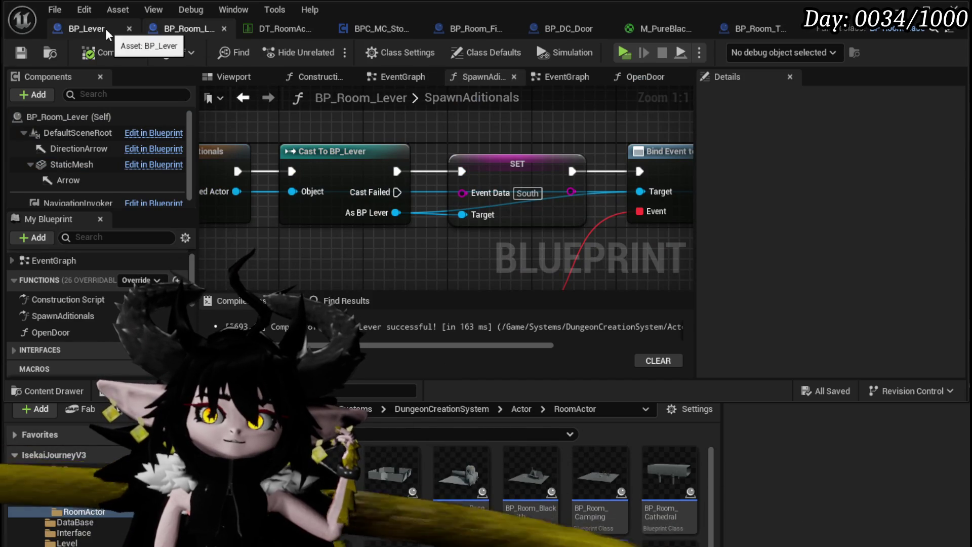
Look through the BP_Lever, BP_DC_Door and BP_Room_FinalBoss blueprints.
left_click(105, 28)
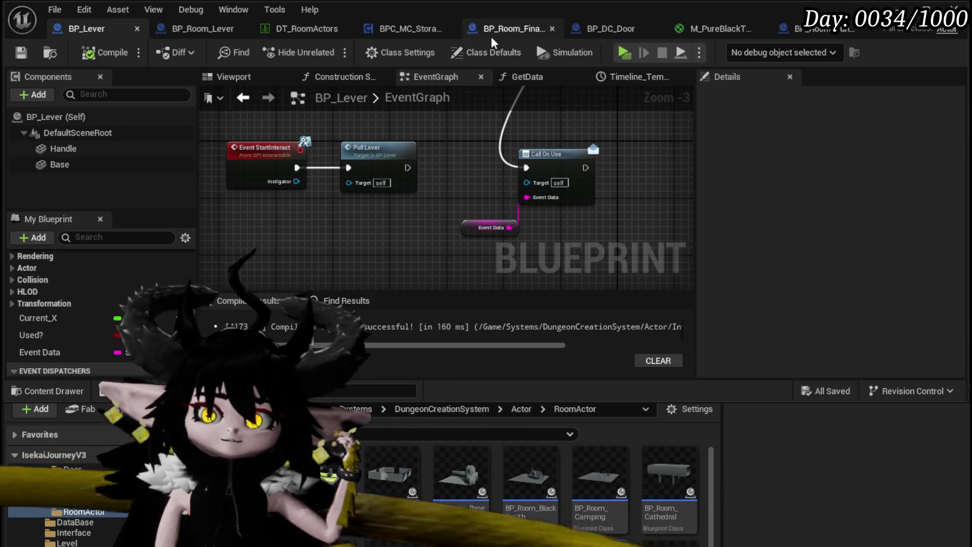
left_click(586, 30)
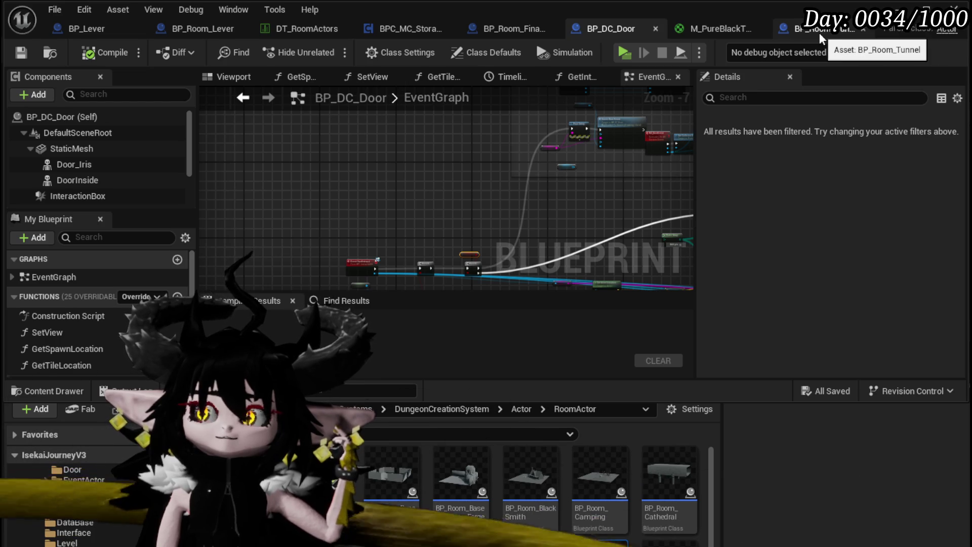
left_click(503, 27)
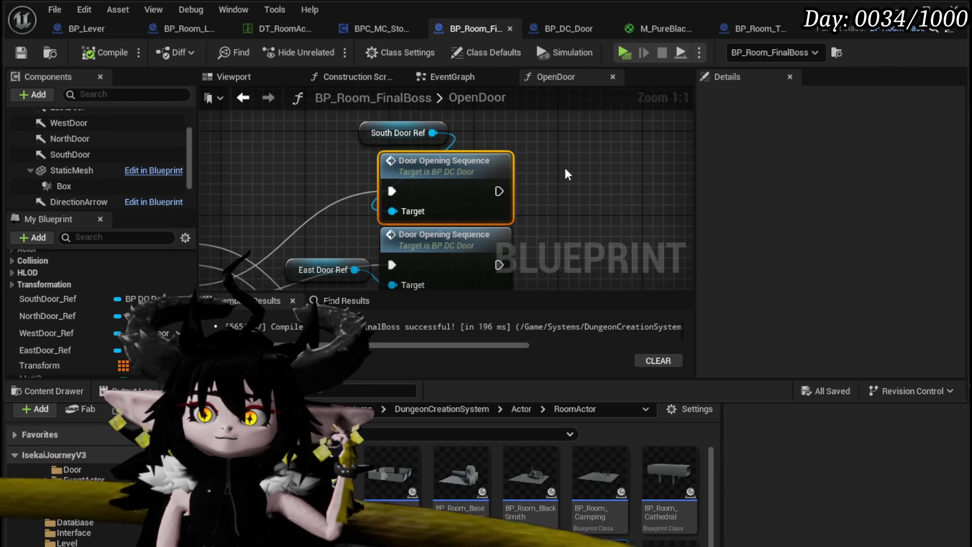
Move South Door Ref and the Door Opening Sequence node up-left, then view the EventGraph.
left_click(395, 133, "shift")
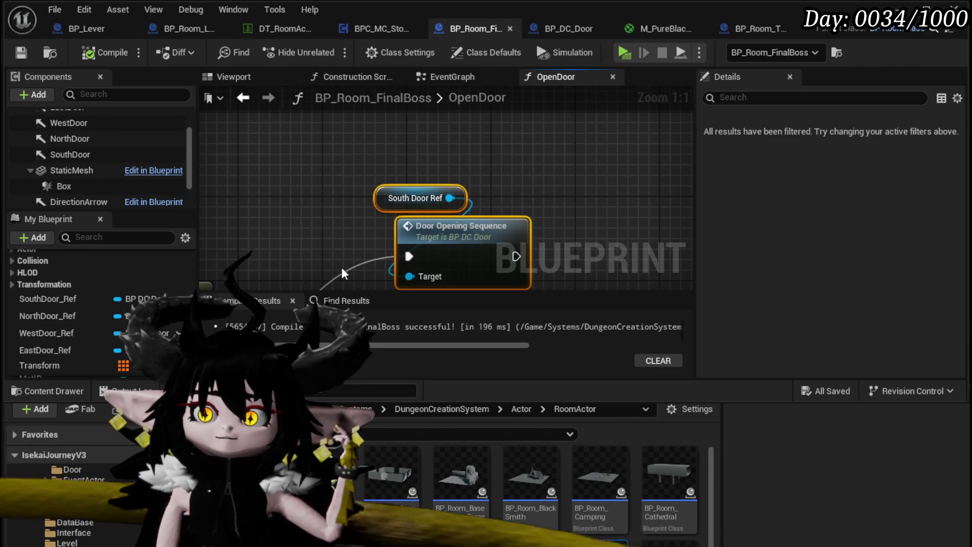
left_click_drag(456, 226, 392, 162)
left_click(330, 136)
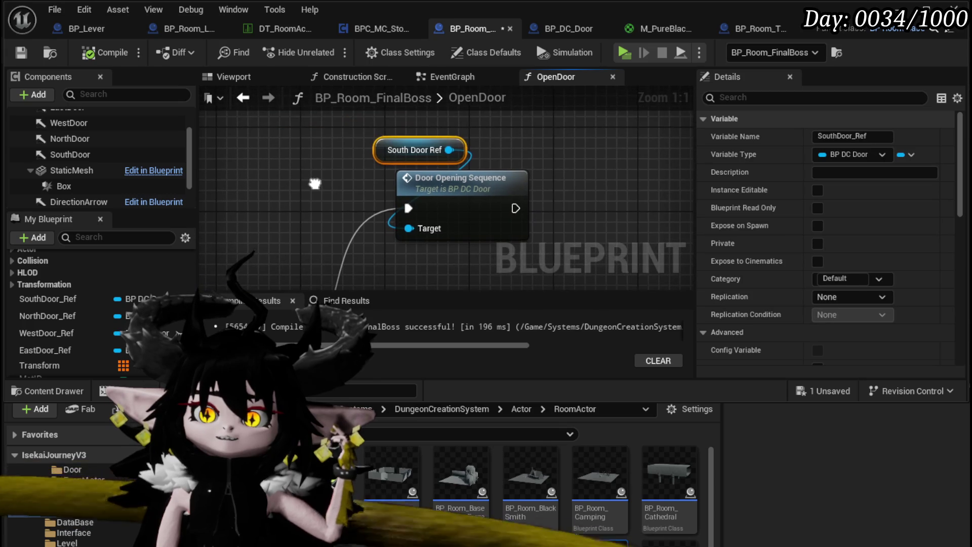
left_click(451, 78)
scroll(565, 153, "down", 3)
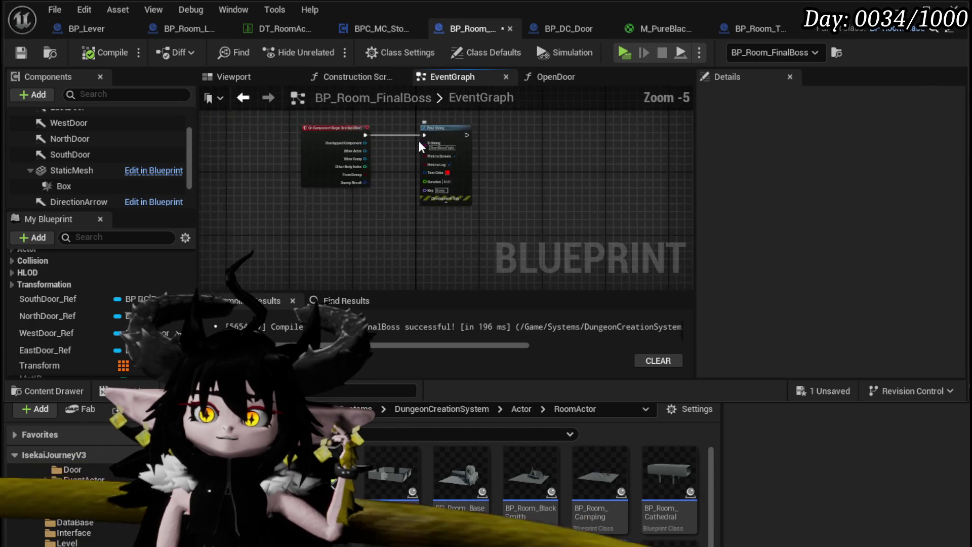
Inspect the BeginPlay door-spawning nodes: SpawnActor BP DC Door and SET South Door Ref.
scroll(504, 146, "up", 3)
mouse_move(504, 146)
left_mouse_down()
mouse_move(505, 206)
mouse_move(527, 235)
mouse_move(514, 269)
mouse_move(529, 259)
mouse_move(506, 243)
left_mouse_up()
mouse_move(423, 210)
left_mouse_down()
mouse_move(519, 154)
mouse_move(477, 157)
left_mouse_up()
mouse_move(375, 221)
left_mouse_down()
mouse_move(596, 209)
mouse_move(585, 194)
mouse_move(499, 201)
mouse_move(560, 177)
mouse_move(339, 246)
mouse_move(354, 202)
left_mouse_up()
left_click(499, 201)
scroll(499, 202, "down", 2)
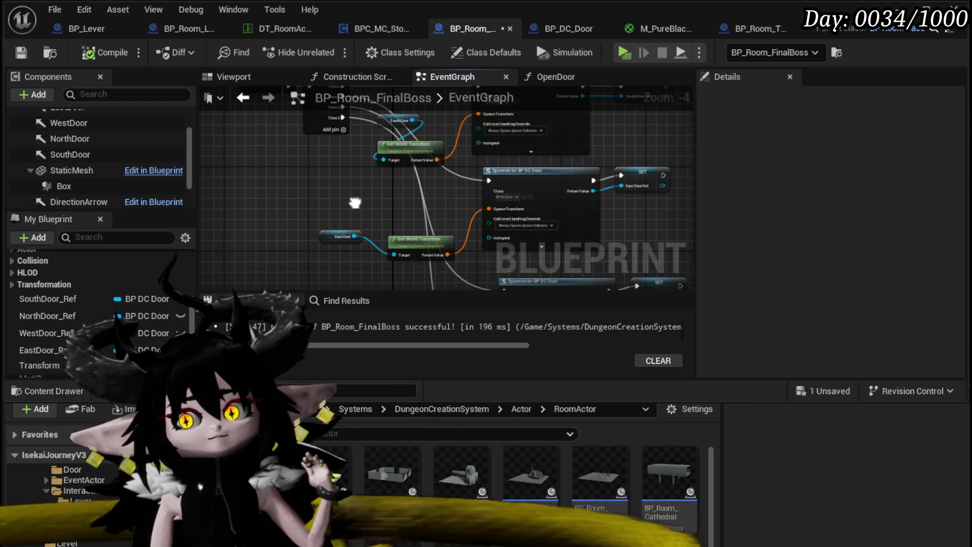
left_click_drag(355, 202, 356, 239)
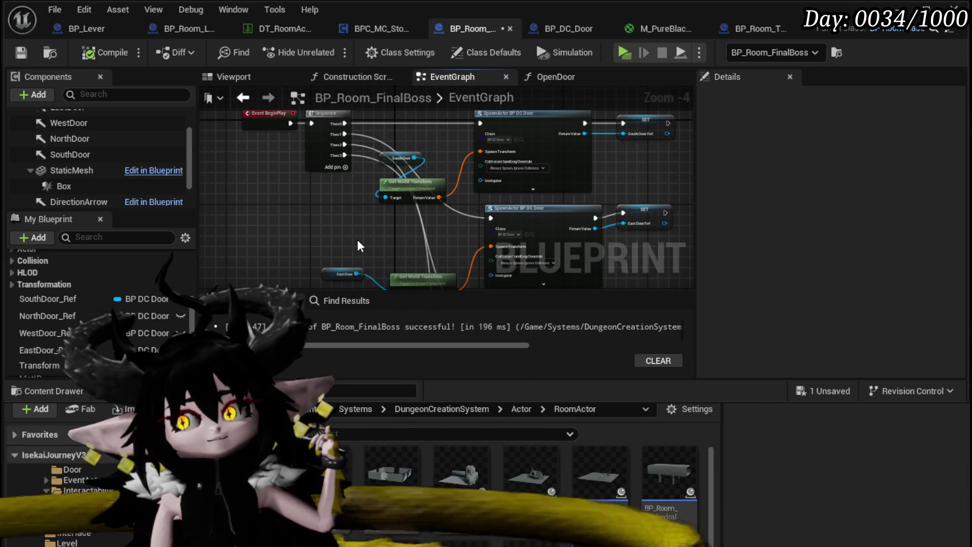
Save BP_Room_FinalBoss and add a new Boolean variable.
key("ctrl+s")
left_click_drag(339, 228, 344, 249)
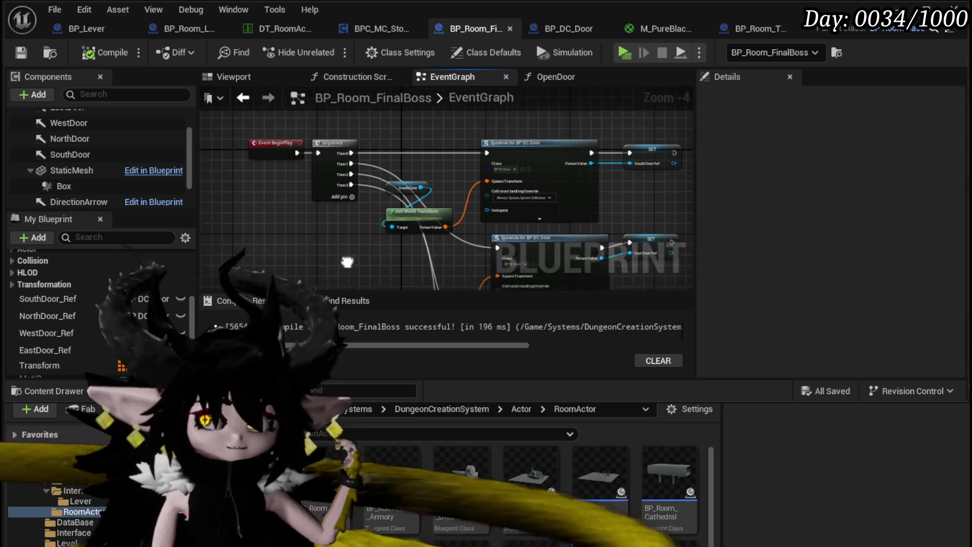
scroll(390, 156, "up", 2)
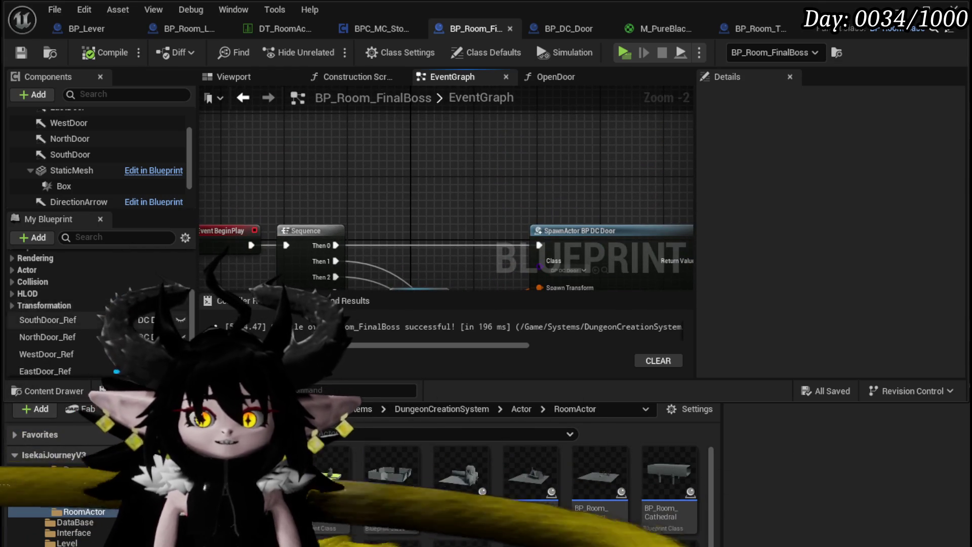
scroll(62, 317, "down", 4)
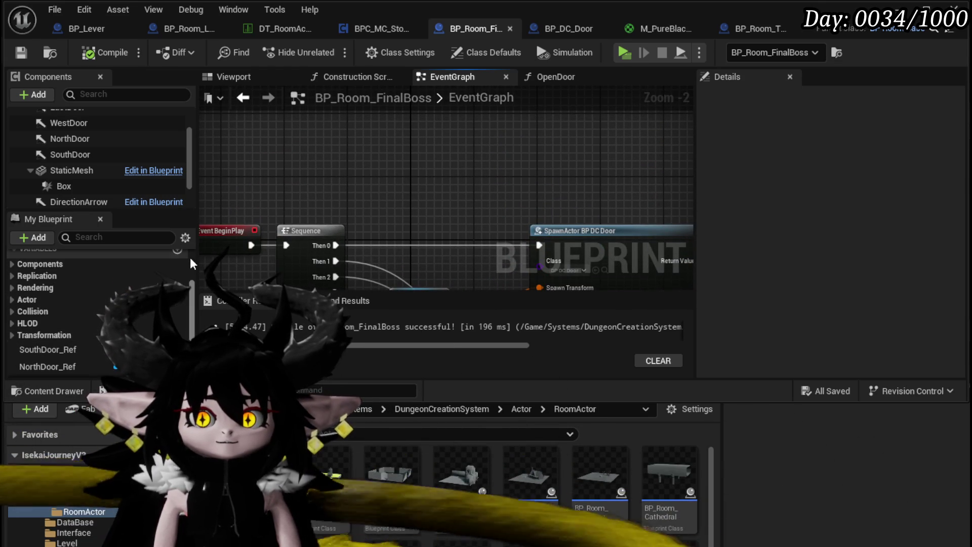
left_click(177, 249)
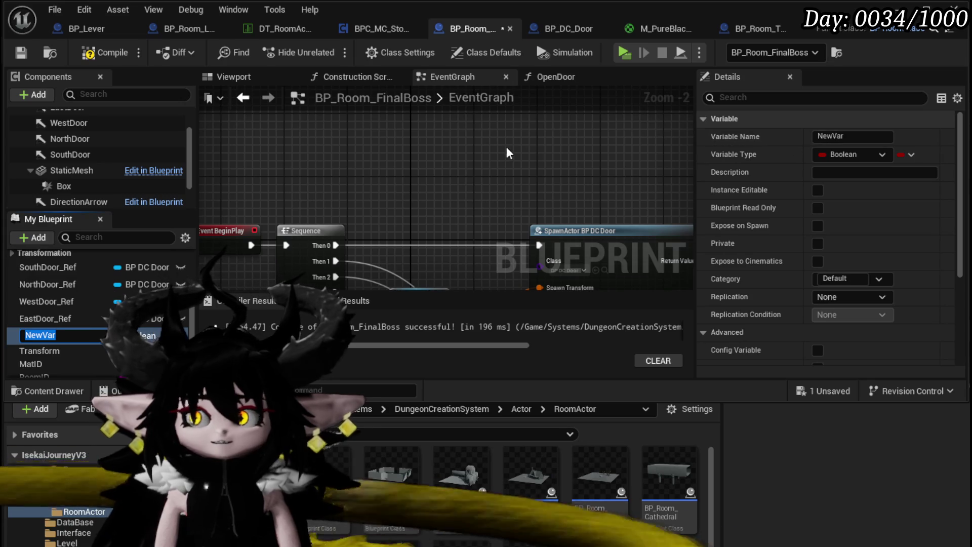
Name the variable DoorMap, make it a String-keyed Map of BP DC Door, then compile and save.
type("DoorMap")
key("Return")
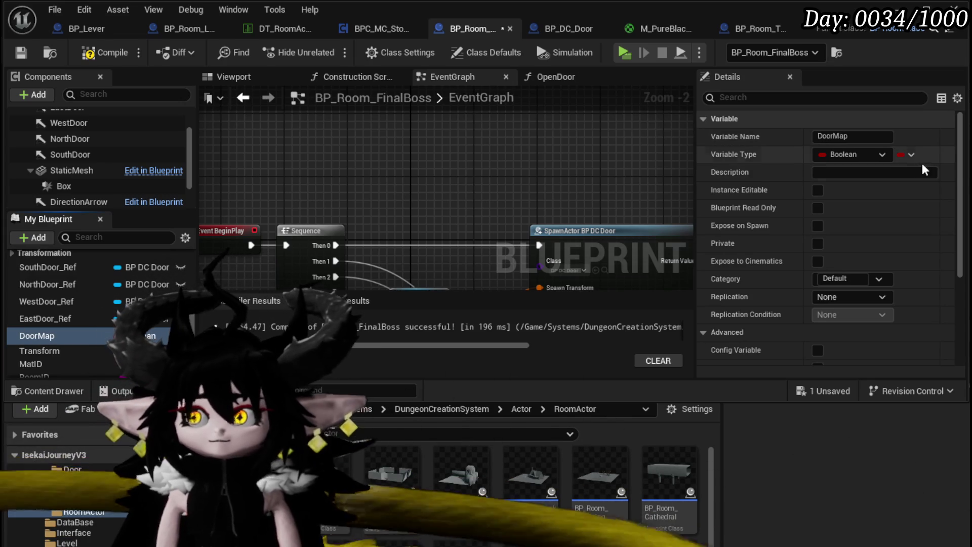
left_click(911, 151)
left_click(903, 193)
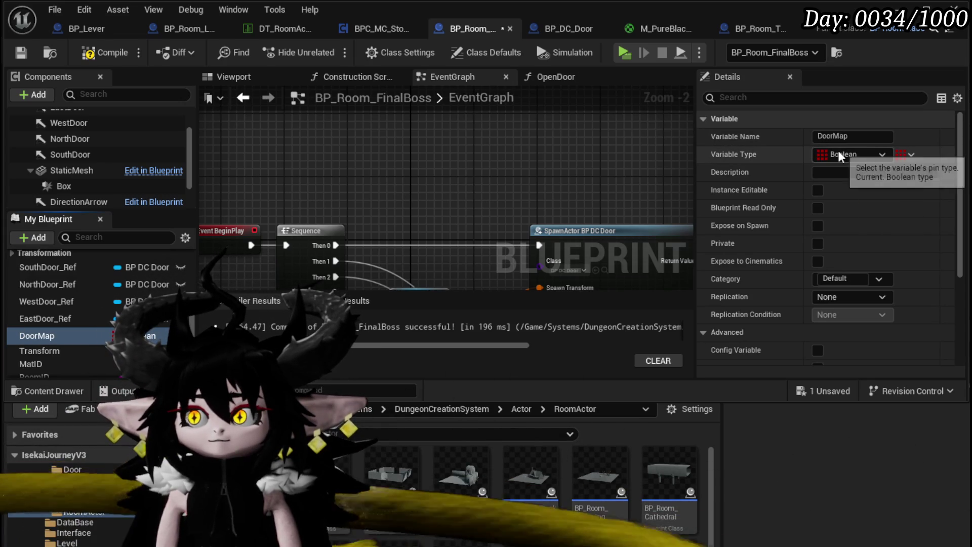
left_click(859, 151)
left_click(856, 299)
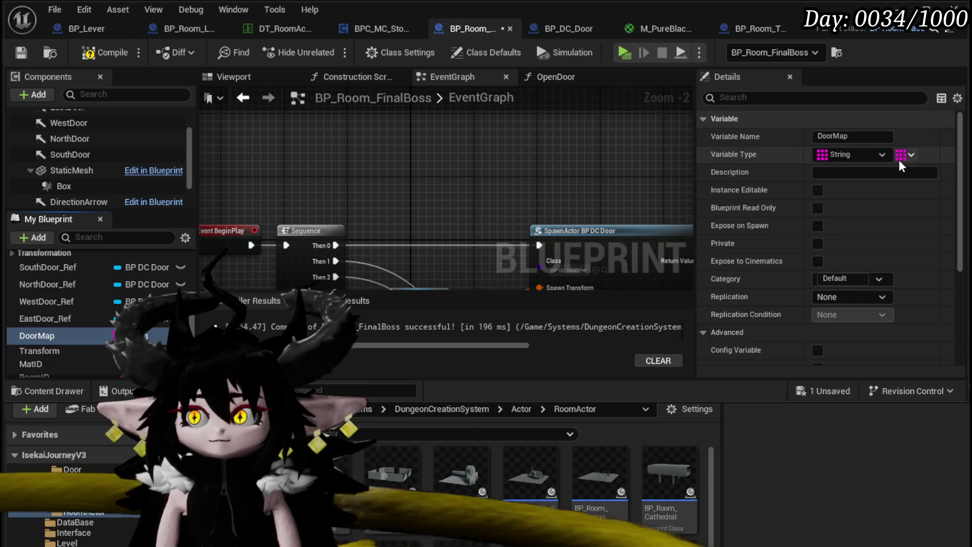
left_click(905, 156)
left_click(906, 193)
left_click(919, 154)
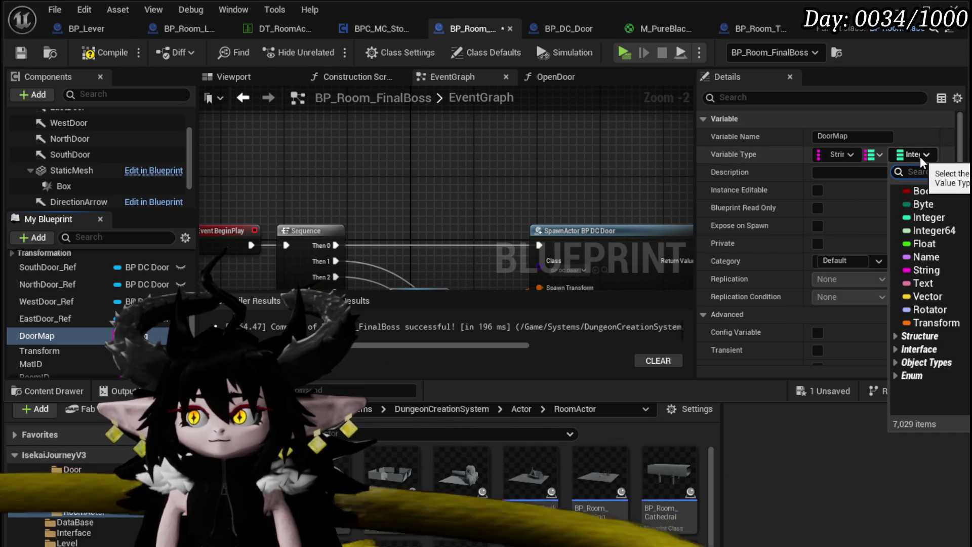
type("Door")
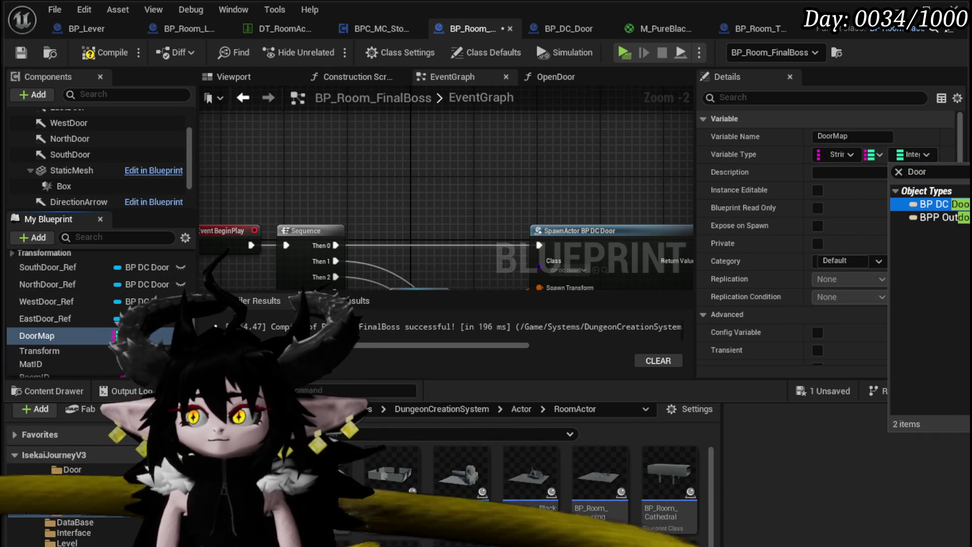
left_click(934, 204)
left_click(20, 53)
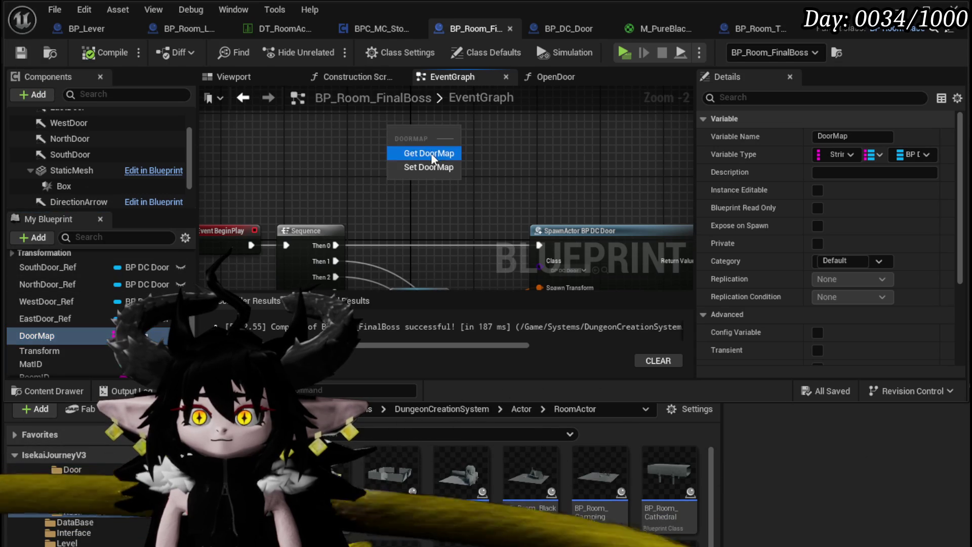
Add a Get DoorMap node with an ADD node wired to it, placed above SpawnActor.
left_click(432, 155)
left_click_drag(440, 131, 522, 138)
type("add")
left_click(540, 238)
left_click(419, 130, "ctrl")
mouse_move(307, 174)
left_mouse_down()
mouse_move(360, 244)
mouse_move(486, 191)
left_mouse_up()
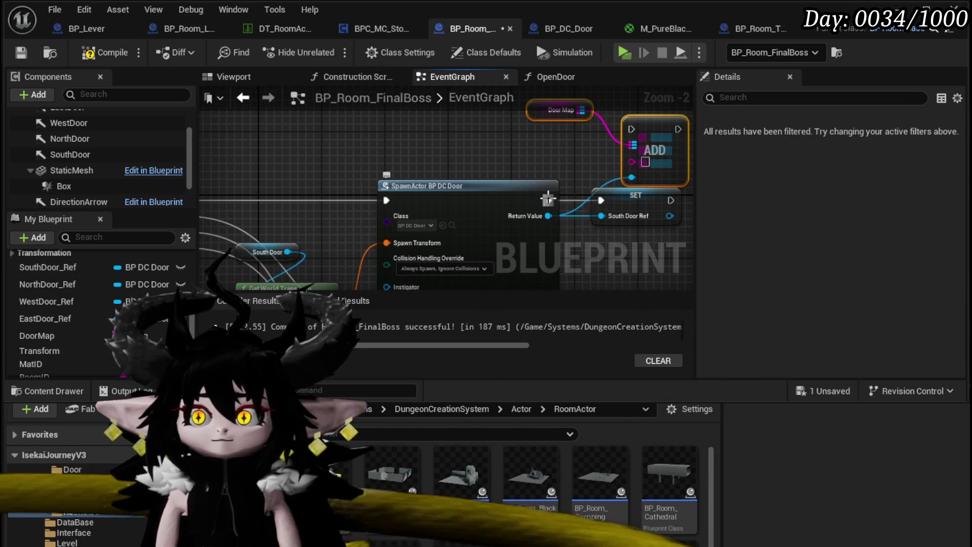
Wire a Make Literal String into ADD's key and feed it into a Make Array node.
mouse_move(631, 161)
left_mouse_down()
mouse_move(356, 148)
mouse_move(268, 154)
left_mouse_up()
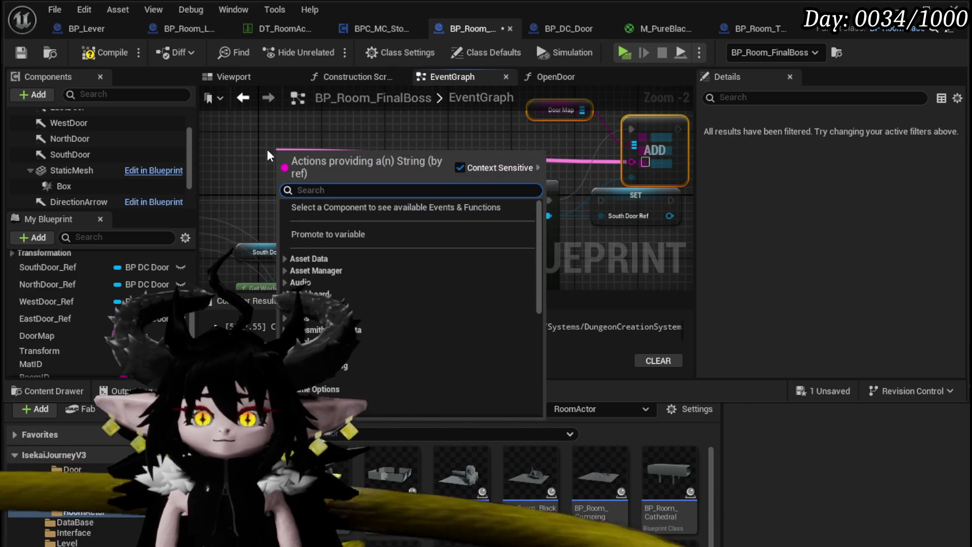
type("make")
key("Return")
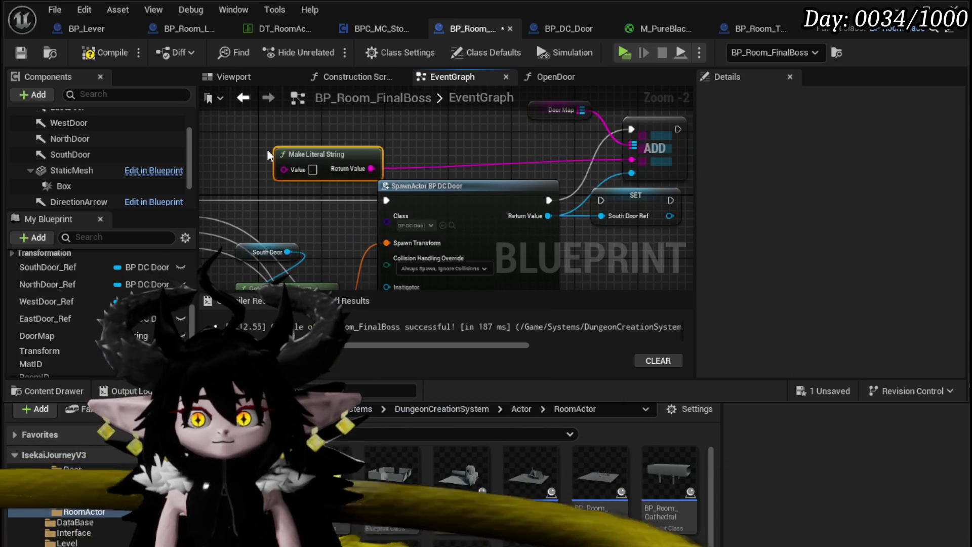
left_click_drag(284, 145, 361, 145)
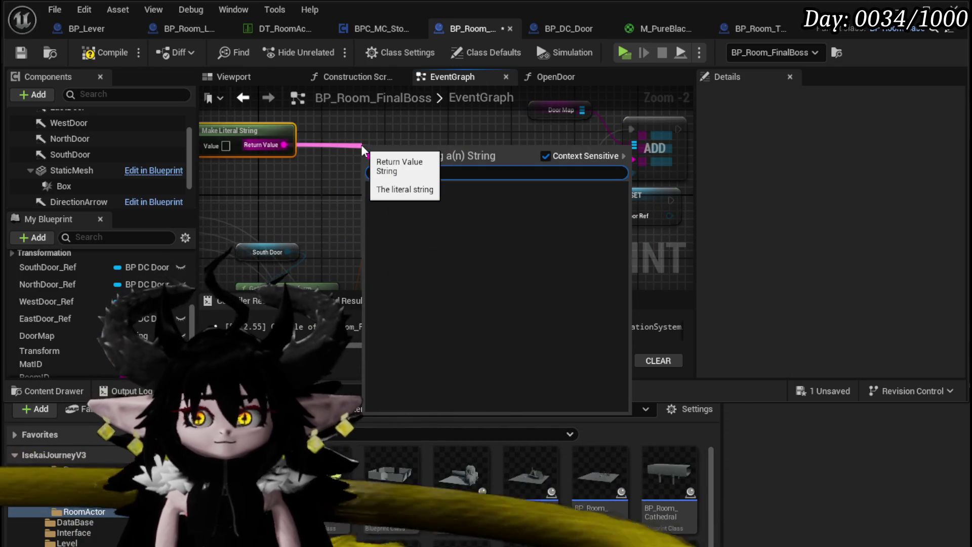
type("array")
key("Escape")
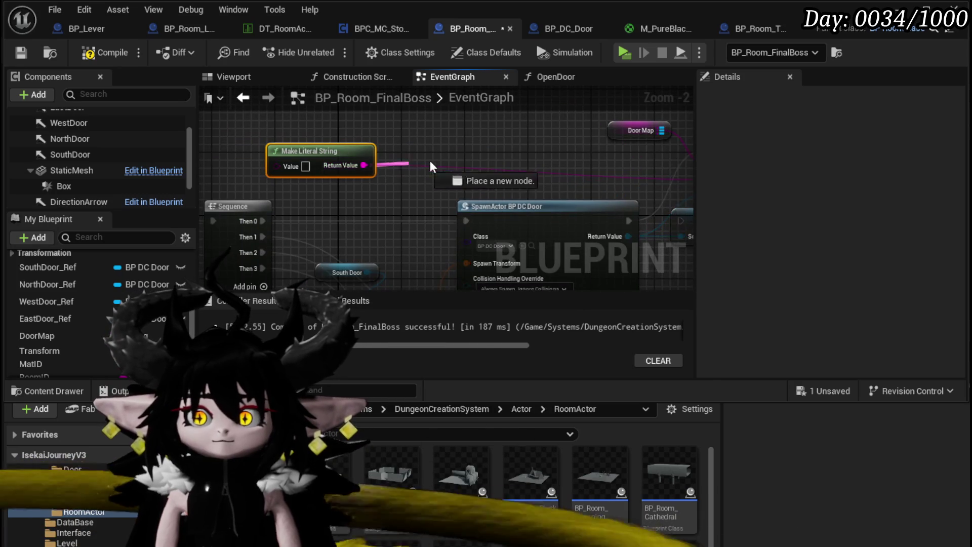
left_click_drag(400, 165, 443, 161)
type("array")
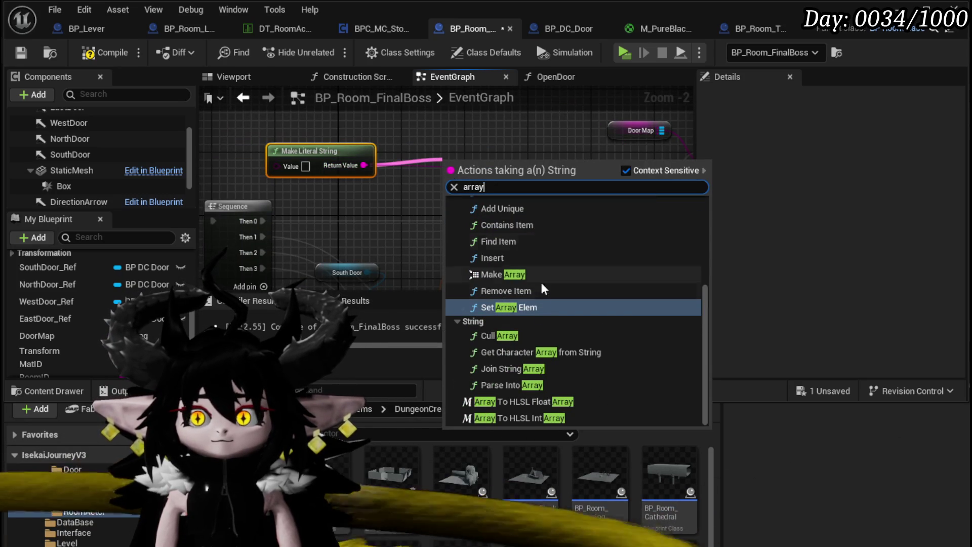
left_click(502, 275)
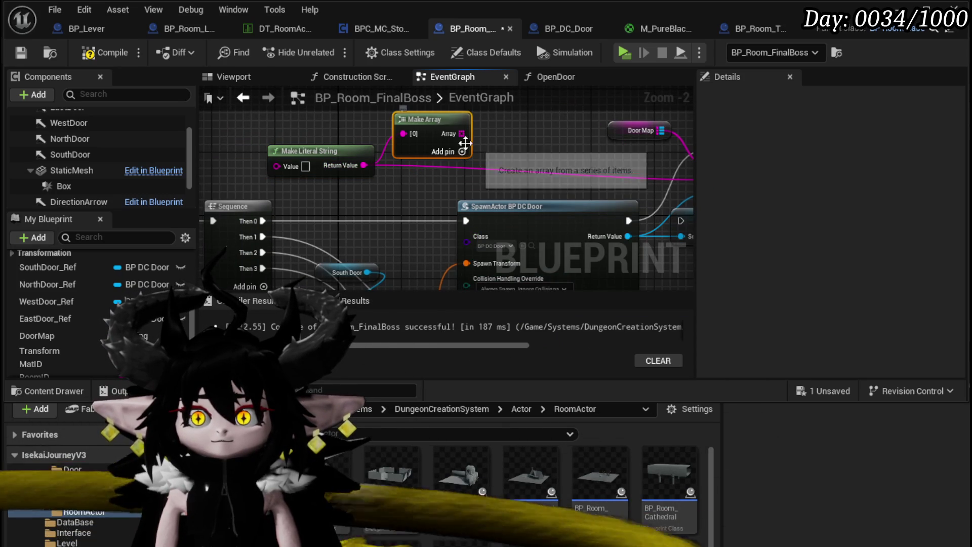
Add a GET node reading from the string array and move Event BeginPlay to the left edge.
left_click_drag(466, 152, 405, 153)
left_click_drag(234, 178, 436, 178)
left_click(440, 152, "ctrl")
left_click_drag(547, 131, 351, 132)
left_click_drag(415, 135, 445, 133)
type("get")
left_click(514, 227)
mouse_move(448, 199)
left_mouse_down()
mouse_move(302, 229)
mouse_move(436, 156)
mouse_move(461, 234)
left_mouse_up()
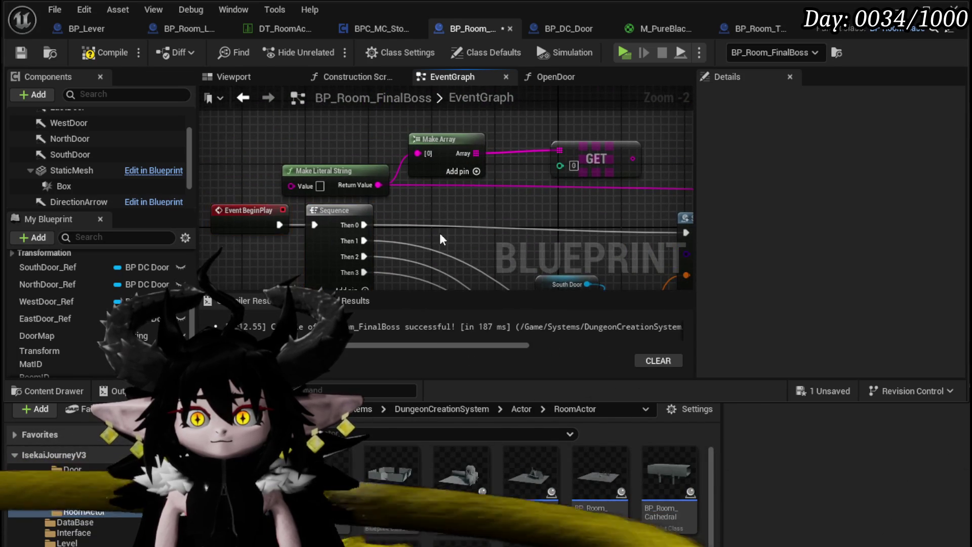
mouse_move(274, 229)
left_mouse_down()
mouse_move(466, 127)
mouse_move(306, 135)
mouse_move(221, 220)
mouse_move(374, 171)
left_mouse_up()
type("loo")
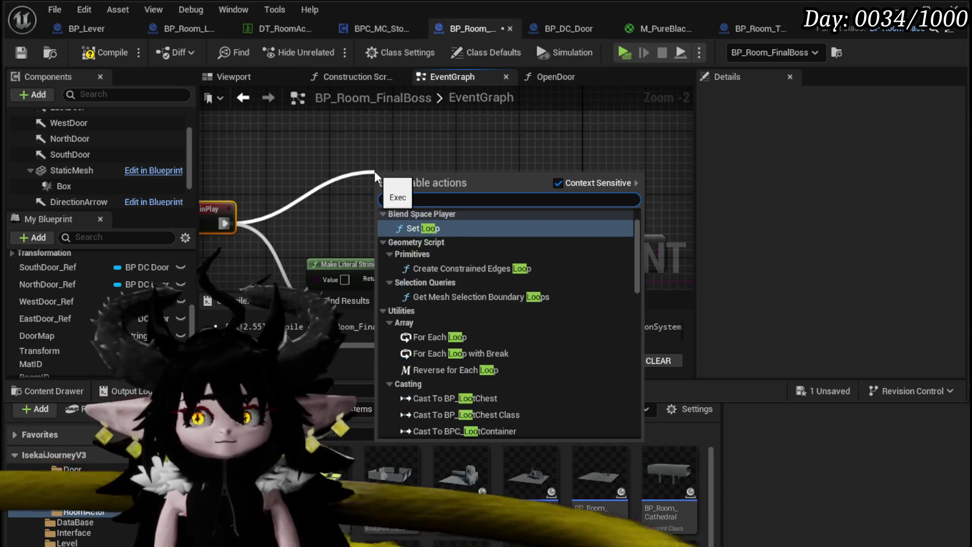
type("p")
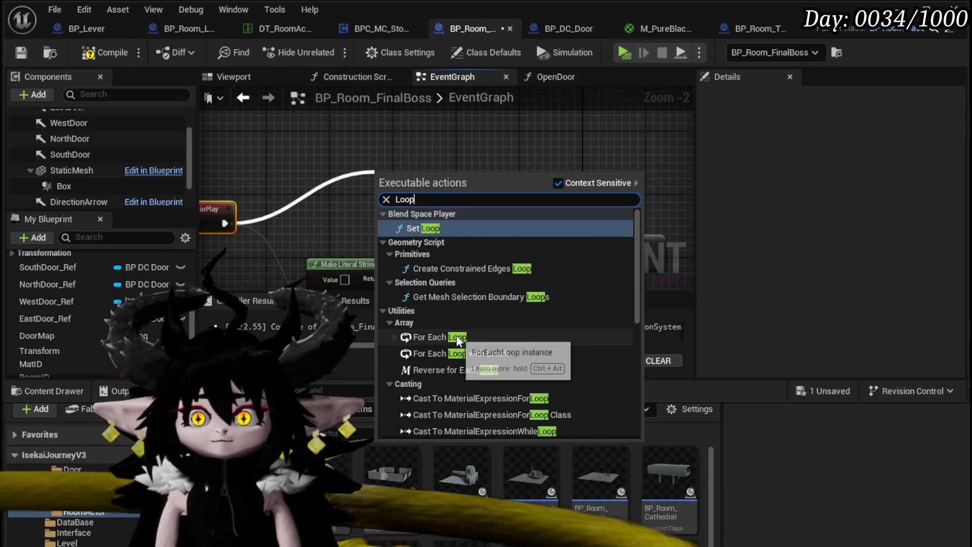
Add a For Each Loop after Event BeginPlay and place it at the upper left.
left_click(457, 335)
mouse_move(374, 167)
left_mouse_down()
mouse_move(511, 137)
mouse_move(324, 151)
mouse_move(342, 164)
mouse_move(561, 139)
mouse_move(287, 137)
left_mouse_up()
mouse_move(331, 180)
left_mouse_down()
mouse_move(390, 226)
mouse_move(390, 202)
mouse_move(618, 126)
mouse_move(572, 117)
left_mouse_up()
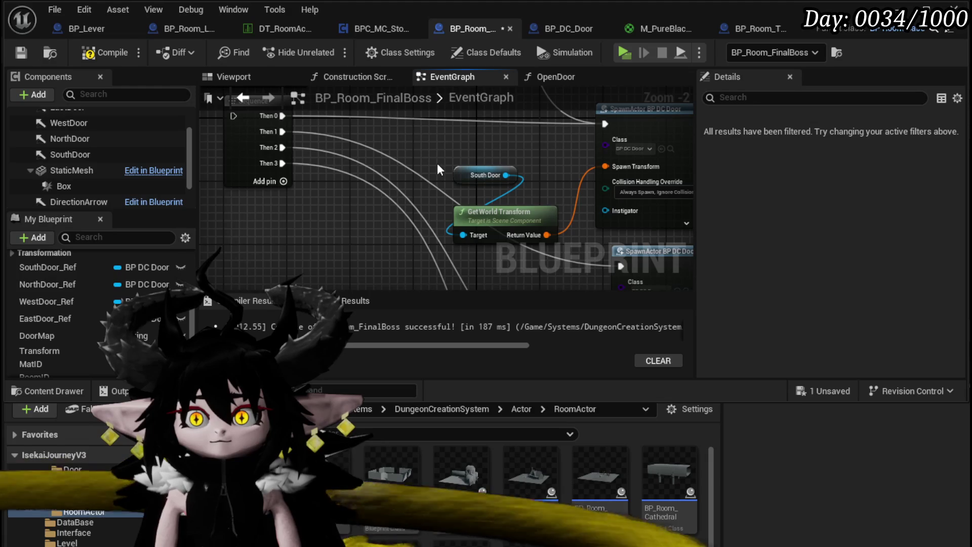
scroll(483, 211, "down", 2)
Build a four-pin Make Array from South, East, West and North Door references.
left_click(311, 177)
left_click_drag(302, 155, 341, 145)
type("make")
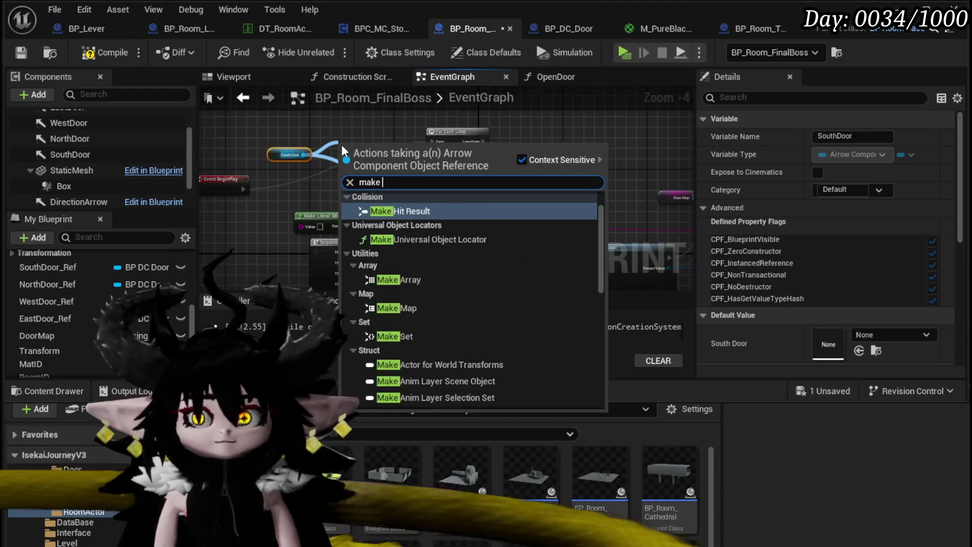
type(" arra")
key("Return")
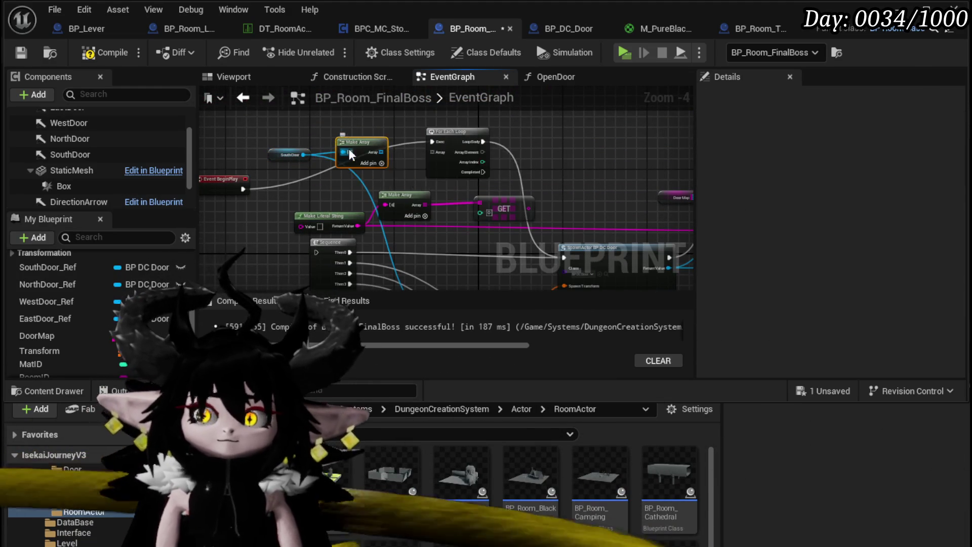
scroll(350, 154, "up", 4)
left_click(414, 170)
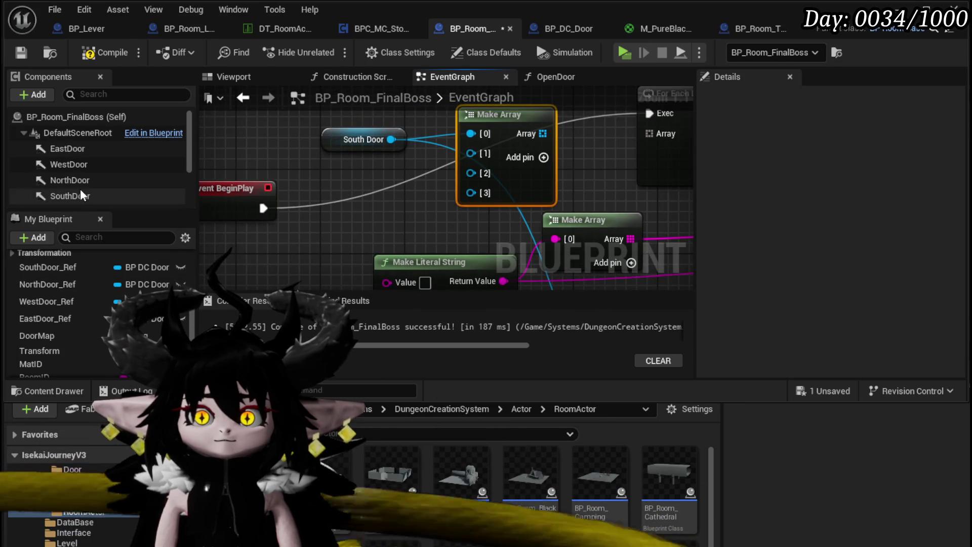
mouse_move(69, 154)
left_mouse_down()
mouse_move(507, 160)
mouse_move(375, 161)
left_mouse_up()
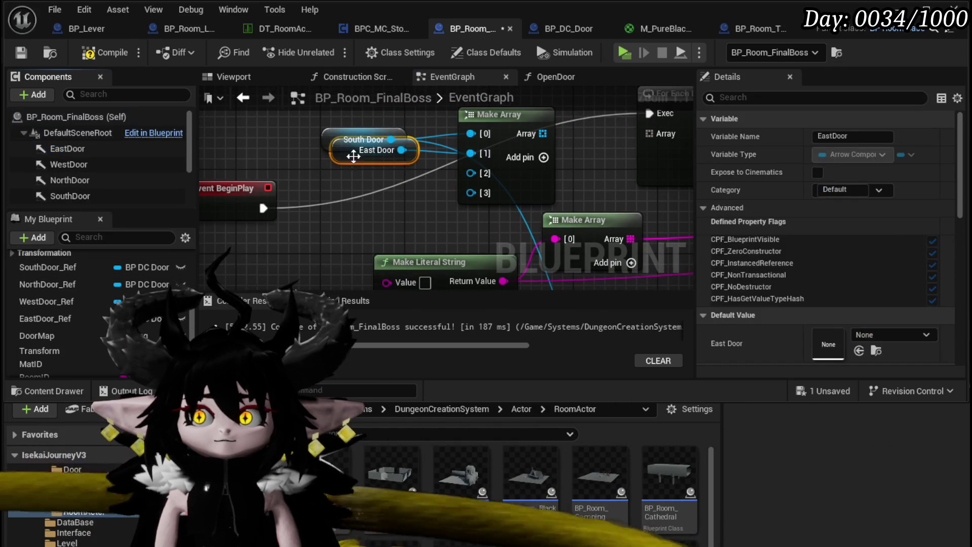
left_click_drag(325, 137, 336, 116)
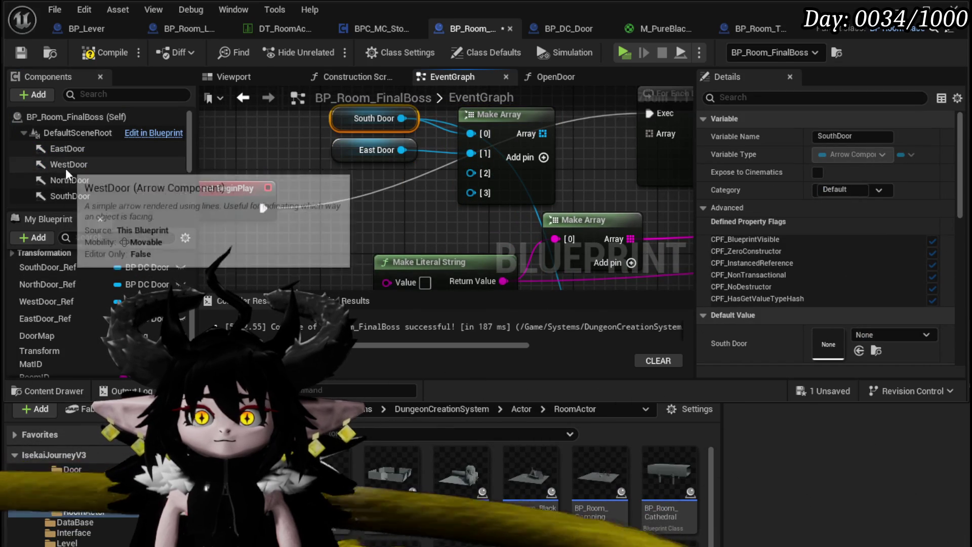
left_click_drag(67, 164, 470, 172)
mouse_move(75, 161)
left_mouse_down()
mouse_move(514, 192)
mouse_move(472, 193)
left_mouse_up()
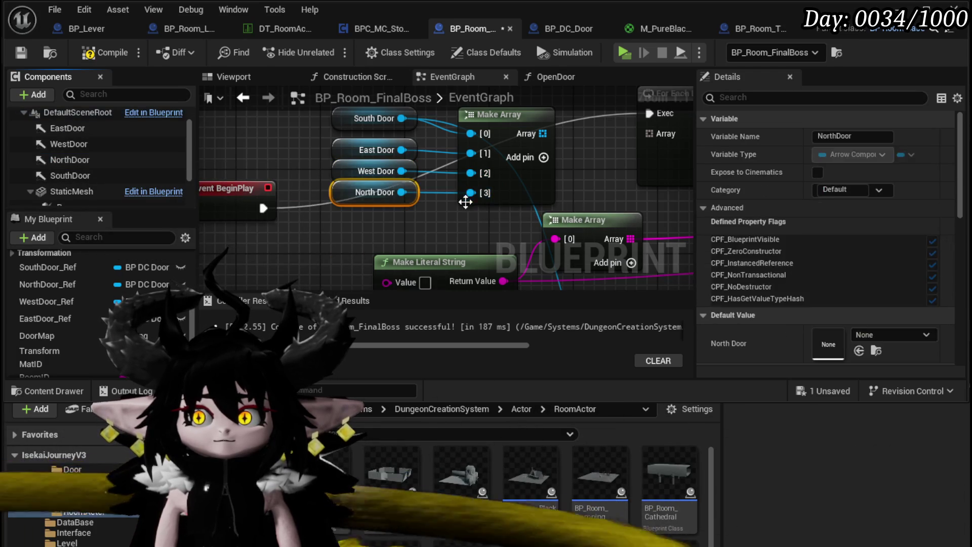
Route the loop's Array Element through Get World Transform toward SpawnActor and wire the GET output.
scroll(508, 181, "down", 3)
mouse_move(624, 190)
left_mouse_down()
mouse_move(385, 192)
mouse_move(286, 205)
mouse_move(360, 129)
mouse_move(501, 209)
left_mouse_up()
mouse_move(250, 160)
left_mouse_down()
mouse_move(536, 168)
mouse_move(435, 219)
left_mouse_up()
mouse_move(435, 273)
left_mouse_down()
mouse_move(375, 167)
mouse_move(557, 264)
mouse_move(539, 286)
mouse_move(441, 253)
mouse_move(459, 152)
left_mouse_up()
mouse_move(417, 208)
left_mouse_down()
mouse_move(405, 255)
mouse_move(399, 243)
left_mouse_up()
Regroup ADD, SET South Door Ref and Door Map beside SpawnActor and reposition Event BeginPlay.
mouse_move(557, 127)
left_mouse_down()
mouse_move(398, 141)
mouse_move(625, 276)
mouse_move(436, 101)
mouse_move(444, 253)
mouse_move(437, 238)
left_mouse_up()
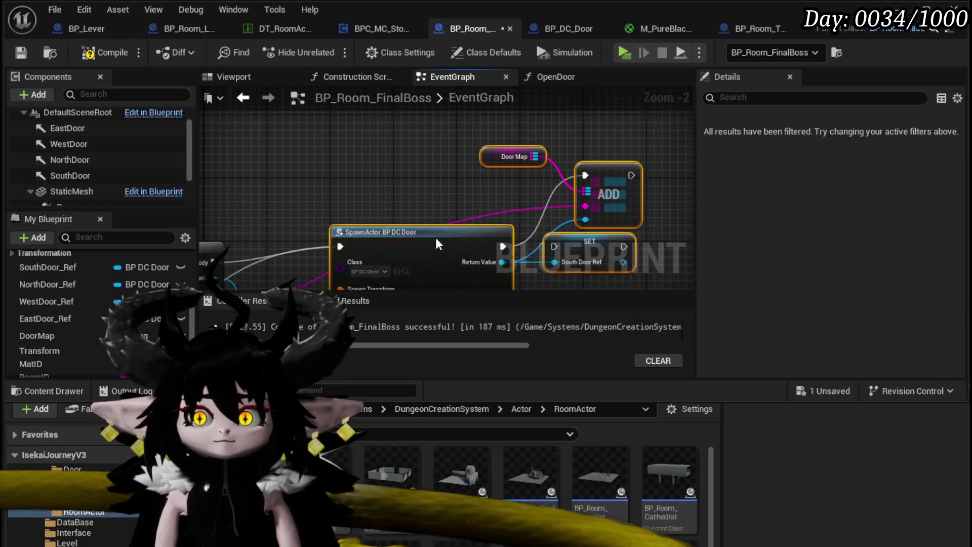
mouse_move(609, 284)
left_mouse_down()
mouse_move(682, 183)
mouse_move(583, 147)
mouse_move(551, 208)
left_mouse_up()
left_click(513, 165)
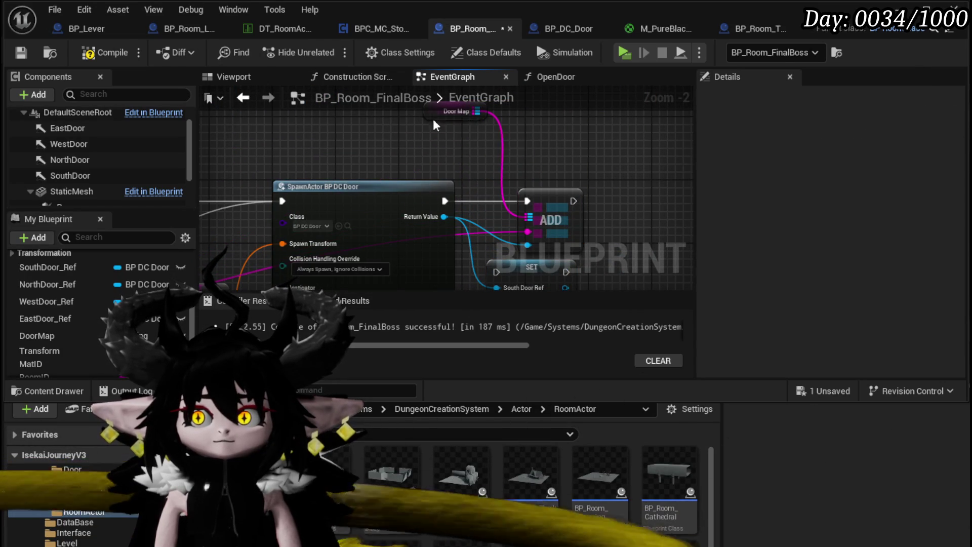
left_click_drag(433, 120, 527, 177)
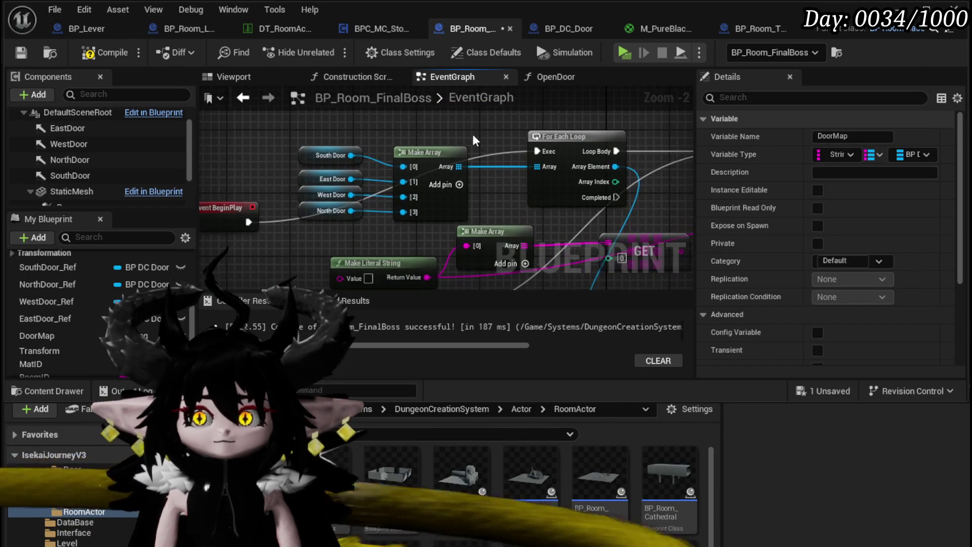
left_click_drag(273, 218, 273, 147)
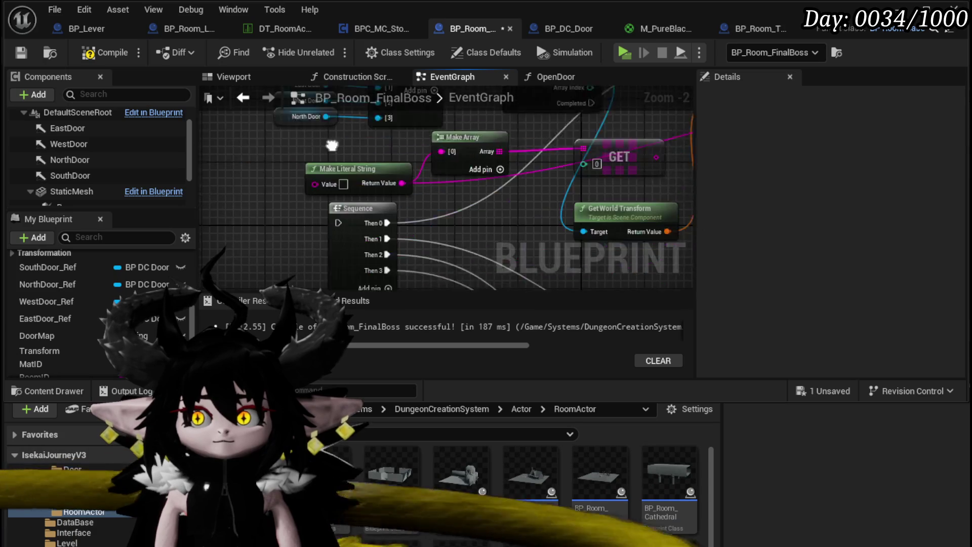
scroll(272, 147, "down", 2)
scroll(355, 192, "down", 2)
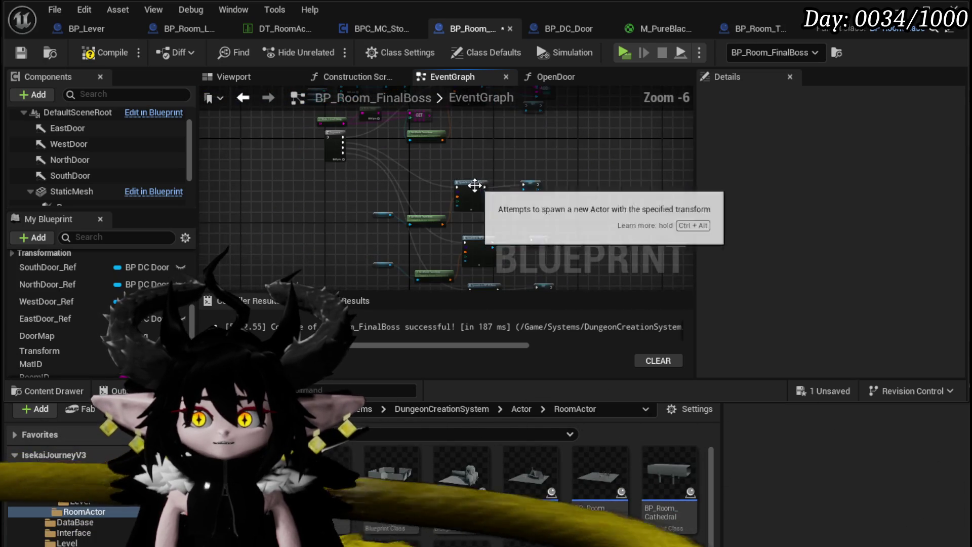
scroll(351, 196, "up", 3)
scroll(384, 172, "up", 2)
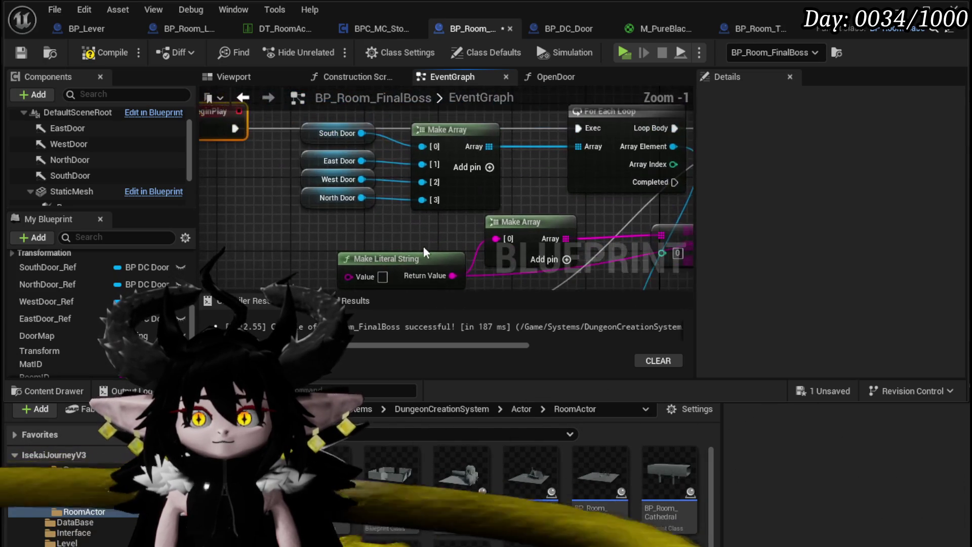
Set the literal string to South, duplicate it three times and wire copies into array pins [0]-[3].
type("Sout")
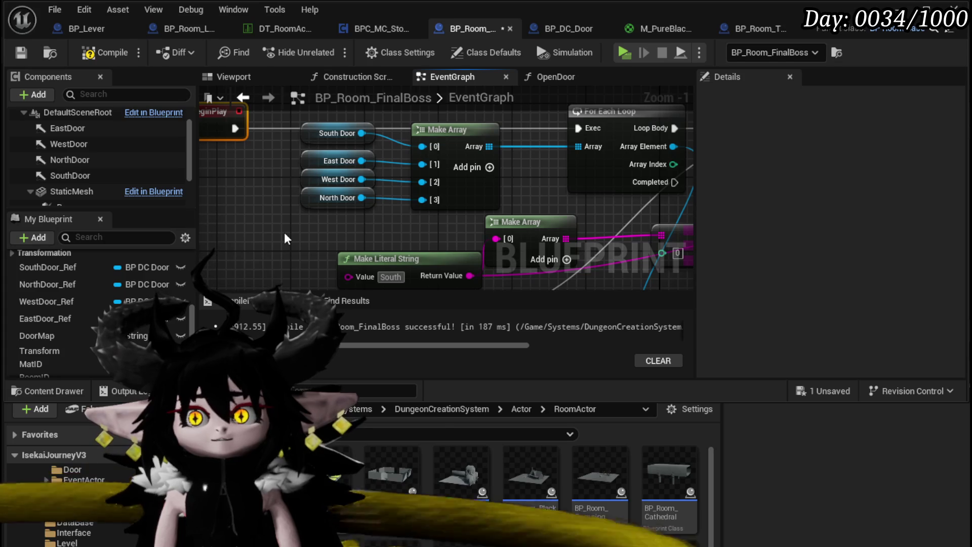
type("h")
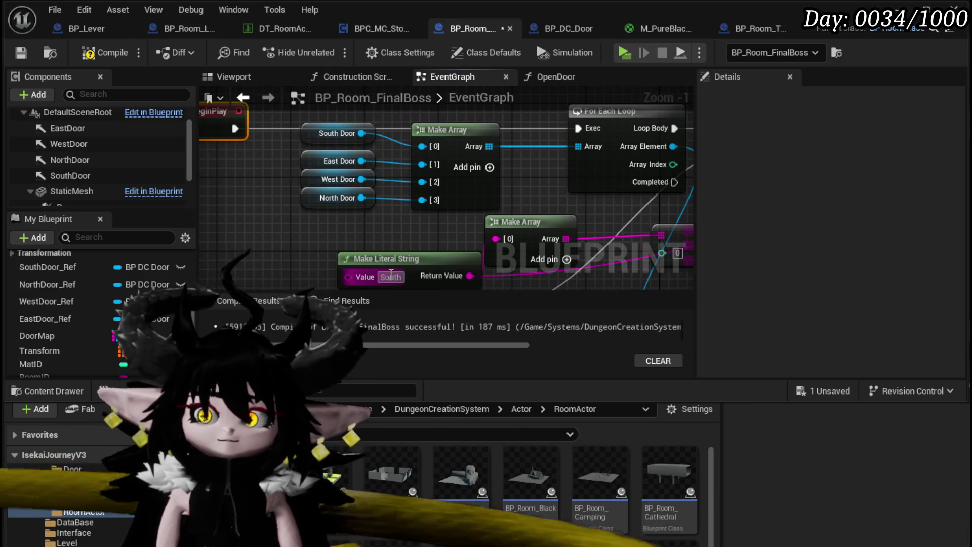
left_click_drag(387, 259, 266, 234)
left_click_drag(421, 224, 416, 202)
left_click(563, 207)
left_click(563, 208)
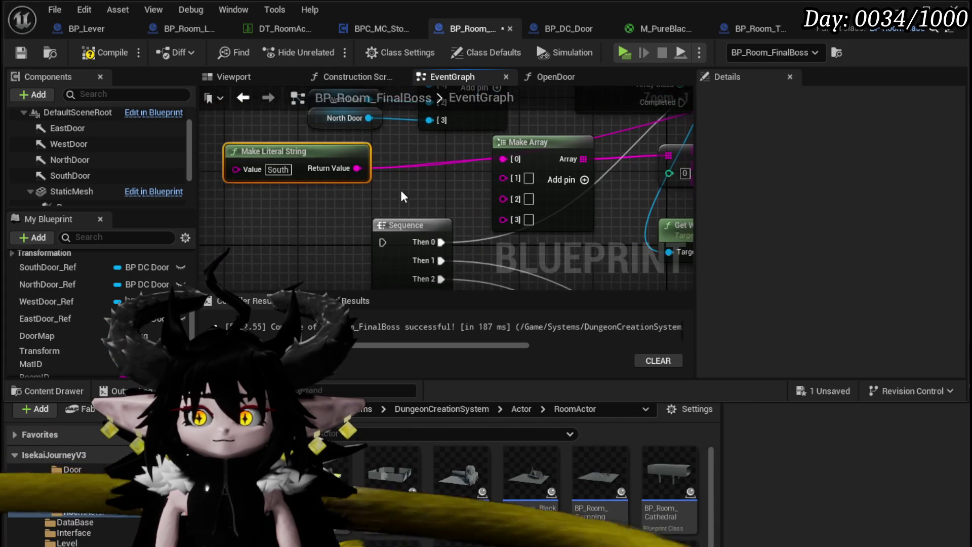
left_click_drag(418, 249, 442, 317)
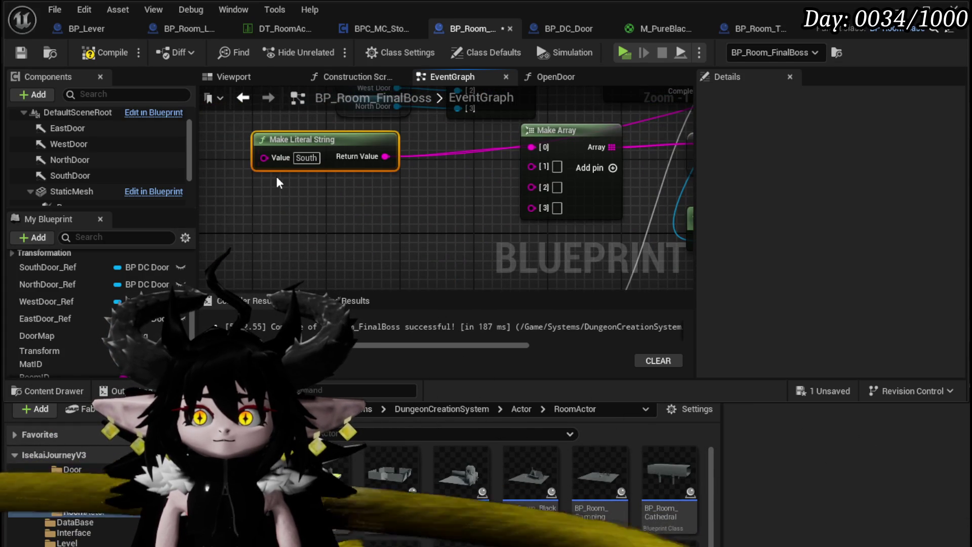
key("ctrl+d")
key("ctrl+v")
left_click_drag(523, 168, 526, 167)
left_click_drag(386, 230, 426, 213)
mouse_move(386, 268)
left_mouse_down()
mouse_move(557, 197)
mouse_move(532, 202)
left_mouse_up()
Change the copied strings' values to East, West and North.
scroll(487, 202, "down", 3)
scroll(384, 247, "up", 2)
left_click(353, 232)
type("East")
key("Return")
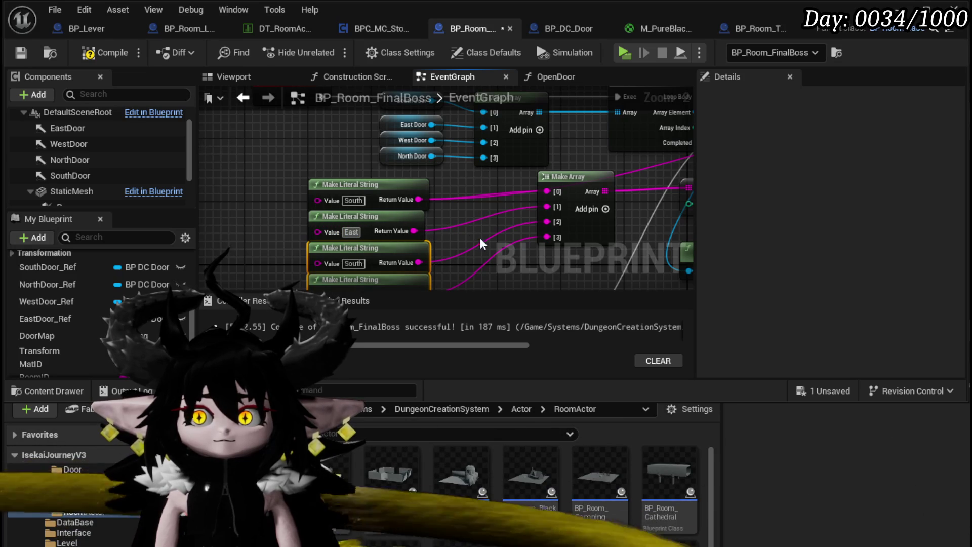
type("West")
key("Return")
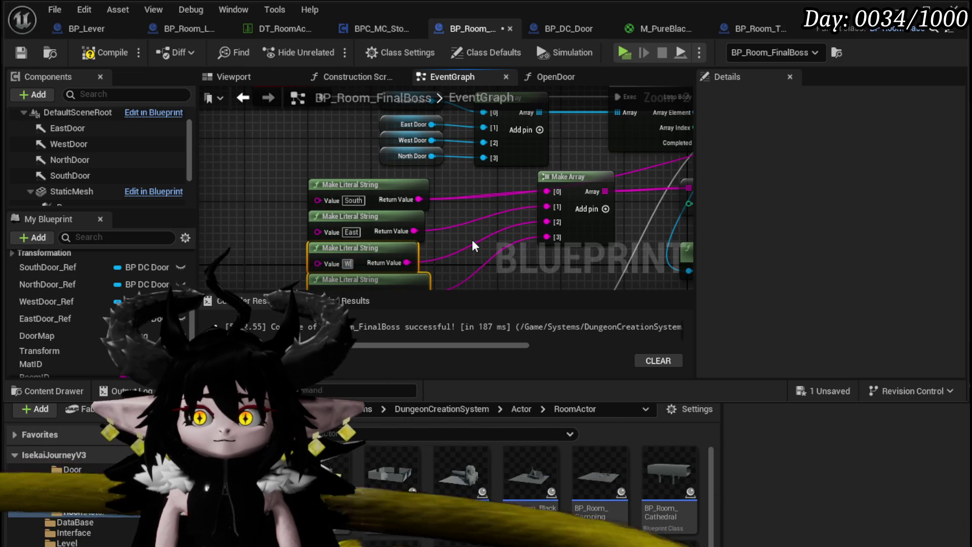
left_click_drag(471, 239, 474, 202)
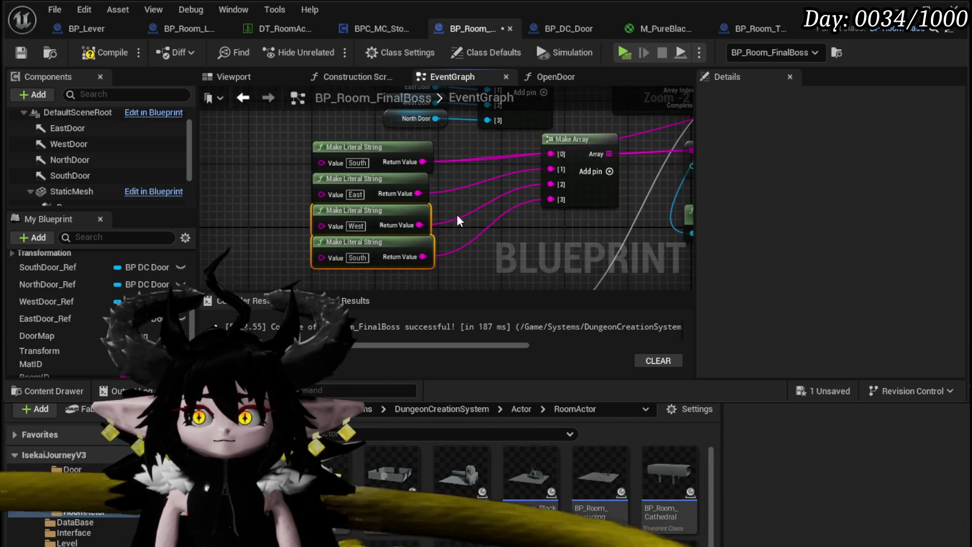
left_click(356, 257)
type("North")
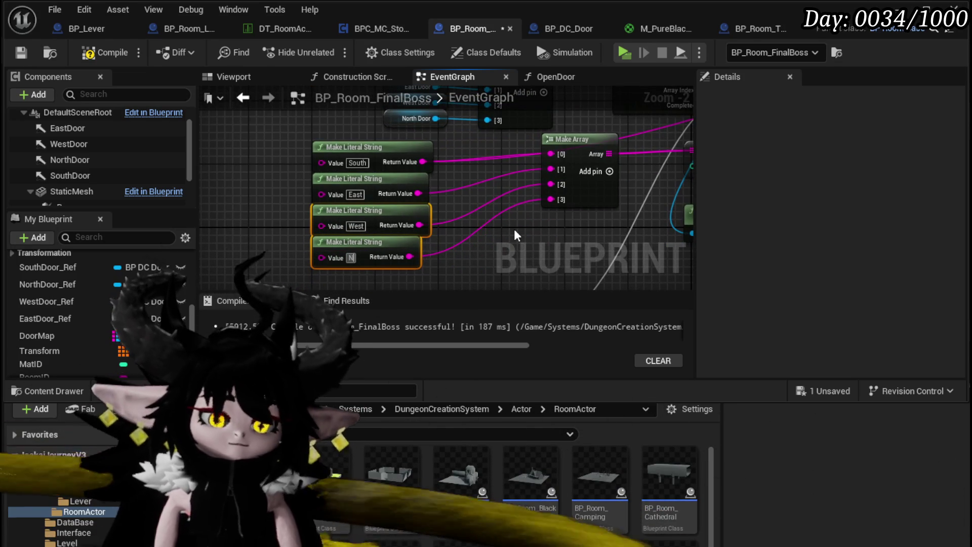
key("Return")
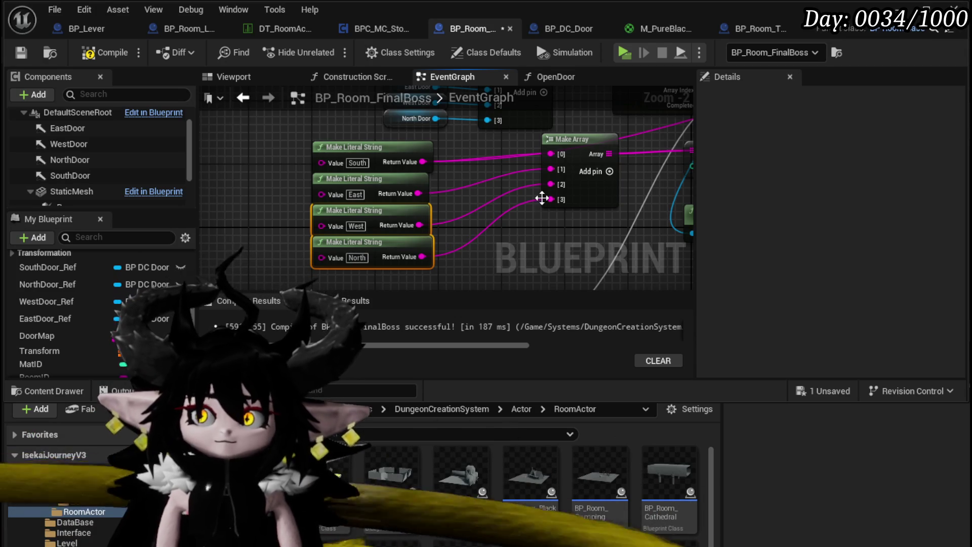
Feed the GET output into the Door Map ADD and drive its index from Array Index.
left_click_drag(542, 198, 239, 217)
scroll(348, 212, "down", 1)
mouse_move(348, 213)
left_mouse_down()
mouse_move(212, 241)
mouse_move(317, 250)
left_mouse_up()
mouse_move(435, 245)
left_mouse_down()
mouse_move(534, 201)
mouse_move(622, 180)
mouse_move(611, 178)
left_mouse_up()
mouse_move(273, 178)
left_mouse_down()
mouse_move(270, 247)
mouse_move(336, 215)
mouse_move(614, 169)
mouse_move(416, 146)
left_mouse_up()
scroll(390, 186, "down", 3)
Review the door-spawning graph zoomed out, then compile and save BP_Room_FinalBoss.
left_click_drag(473, 214, 372, 248)
scroll(375, 243, "up", 4)
scroll(413, 265, "down", 5)
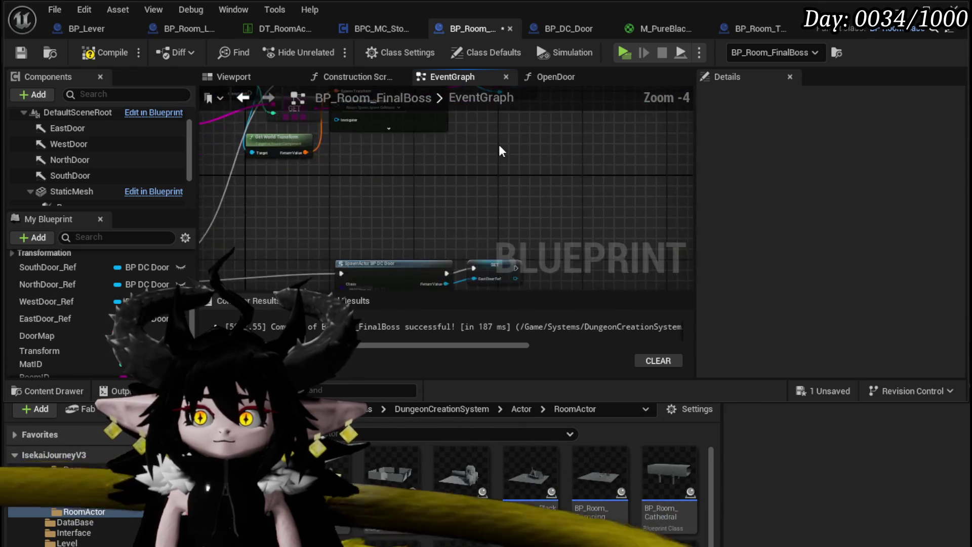
mouse_move(296, 186)
left_mouse_down()
mouse_move(284, 163)
mouse_move(262, 230)
left_mouse_up()
left_click_drag(558, 130, 559, 131)
scroll(471, 169, "up", 2)
left_click(101, 54)
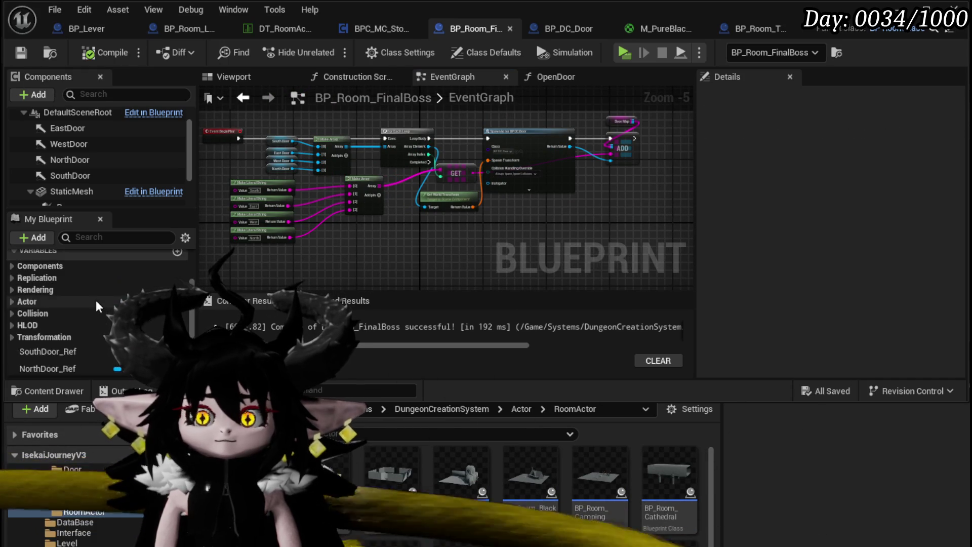
In the OpenDoor function, arrange the Door Map node above FIND and save the blueprint.
scroll(96, 299, "up", 3)
double_click(77, 280)
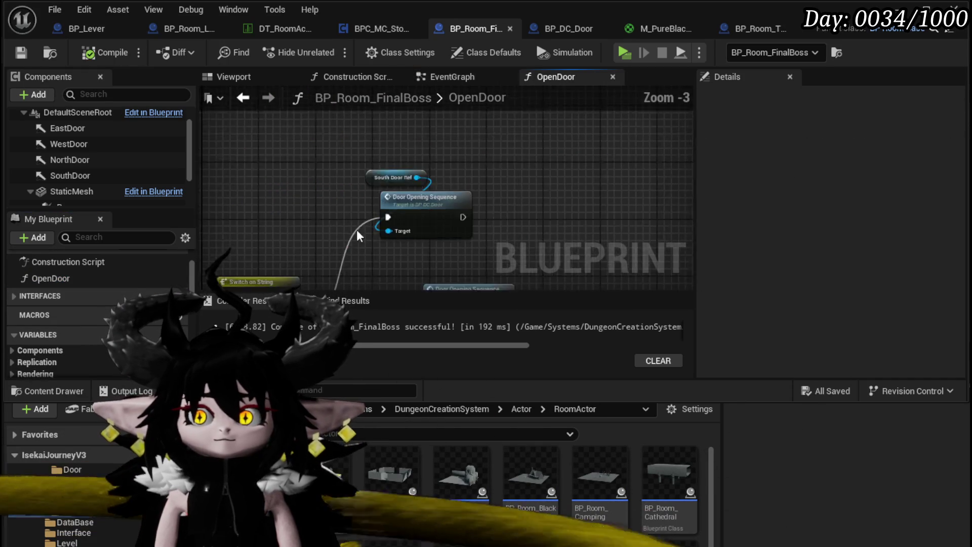
left_click(243, 97)
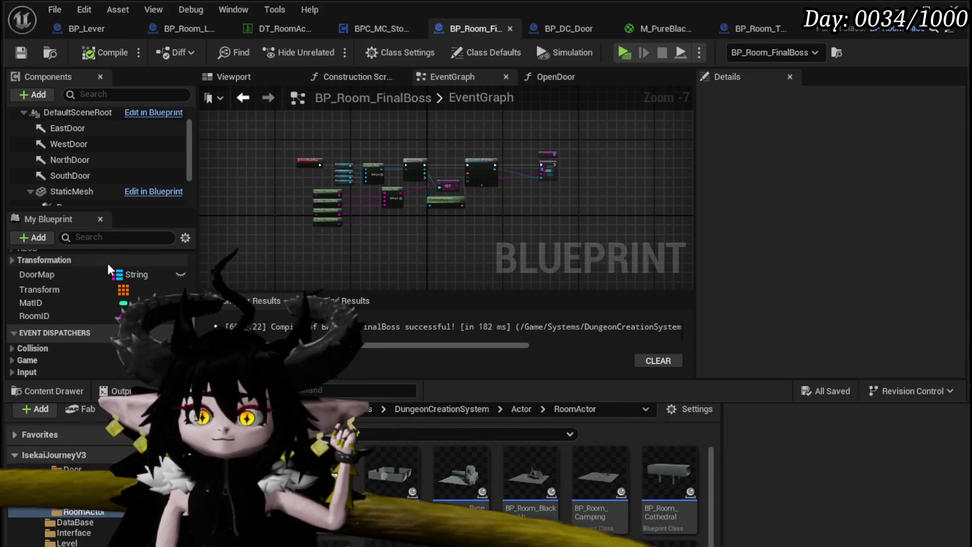
left_click(557, 74)
left_click_drag(428, 144, 306, 133)
left_click_drag(265, 223, 424, 148)
left_click_drag(393, 205, 361, 213)
mouse_move(273, 168)
left_mouse_down()
mouse_move(311, 157)
mouse_move(361, 161)
left_mouse_up()
left_click(283, 135)
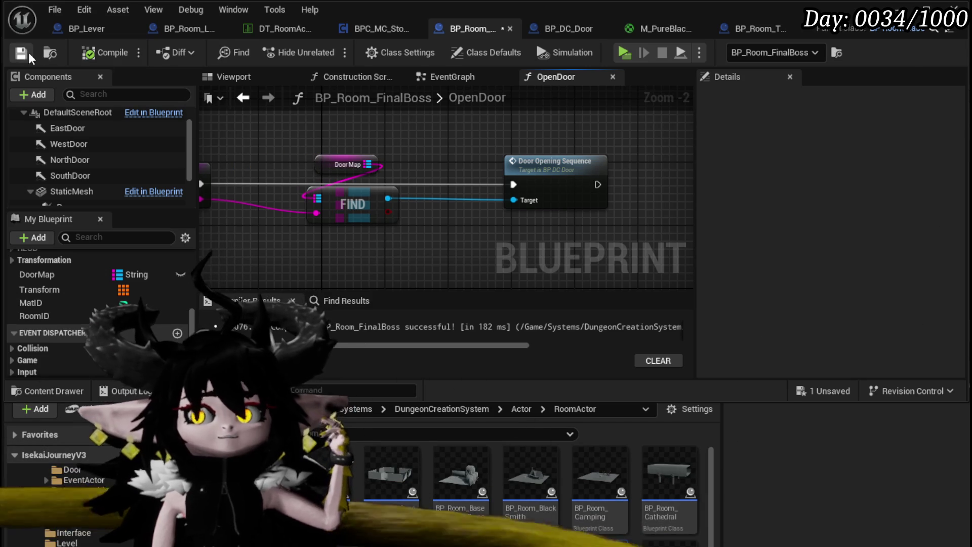
left_click(28, 54)
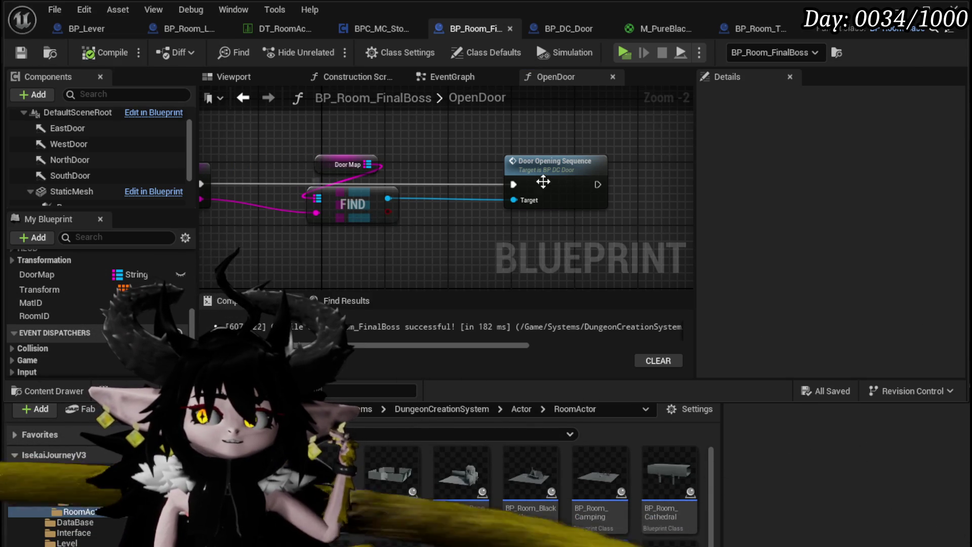
left_click_drag(494, 147, 611, 168)
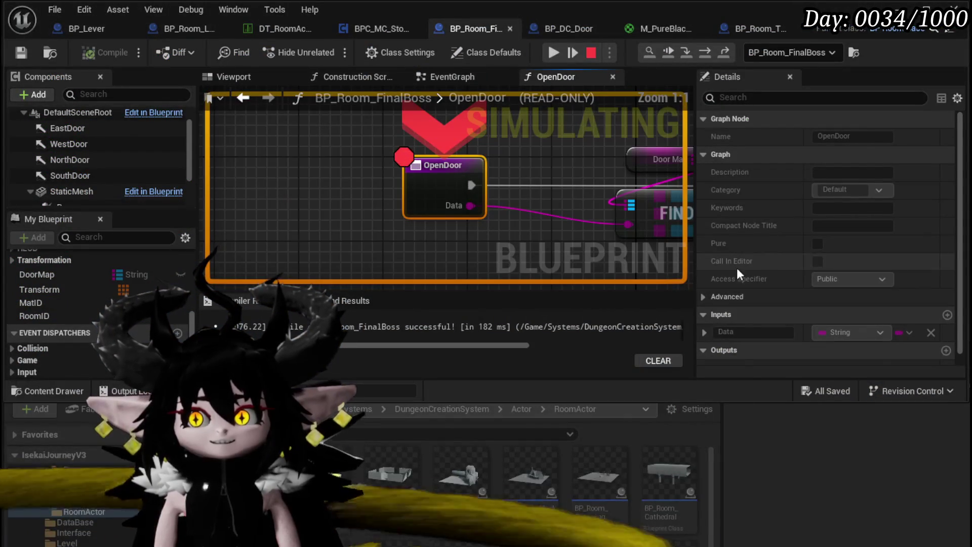
Step from OpenDoor into BP_DC_Door's DoorOpeningSequence, past Set Morph Target to Set Timer by Event, then resume.
mouse_move(470, 211)
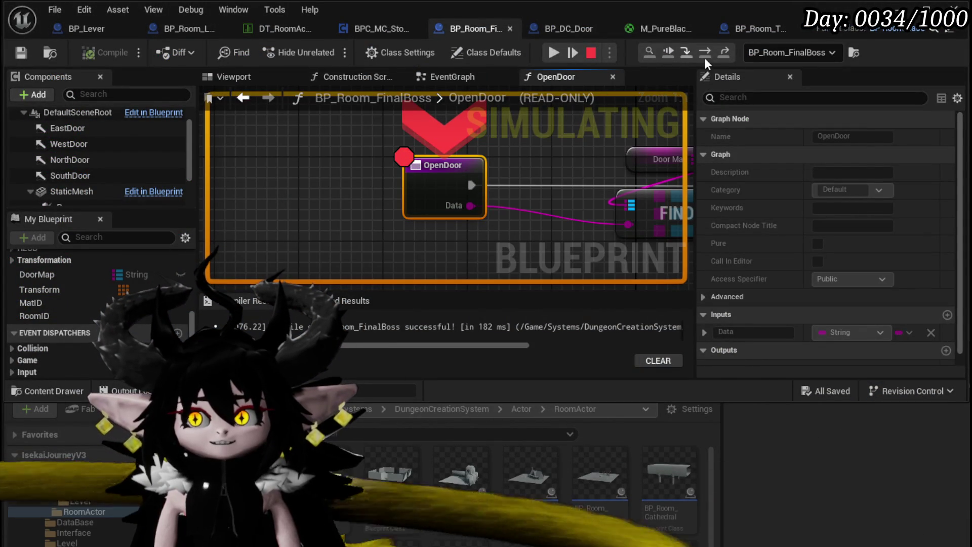
left_click(706, 53)
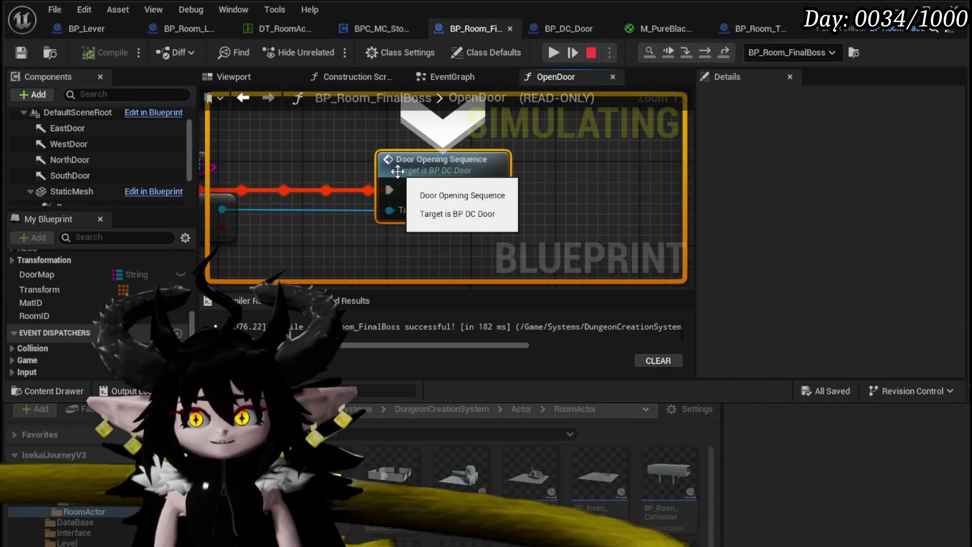
left_click(668, 52)
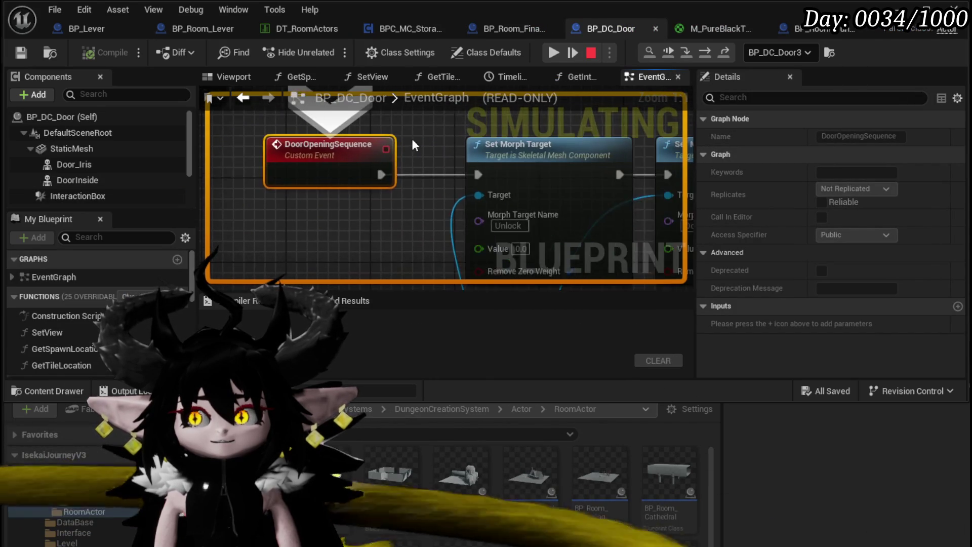
left_click(704, 53)
left_click(705, 53)
left_click(704, 54)
left_click(704, 53)
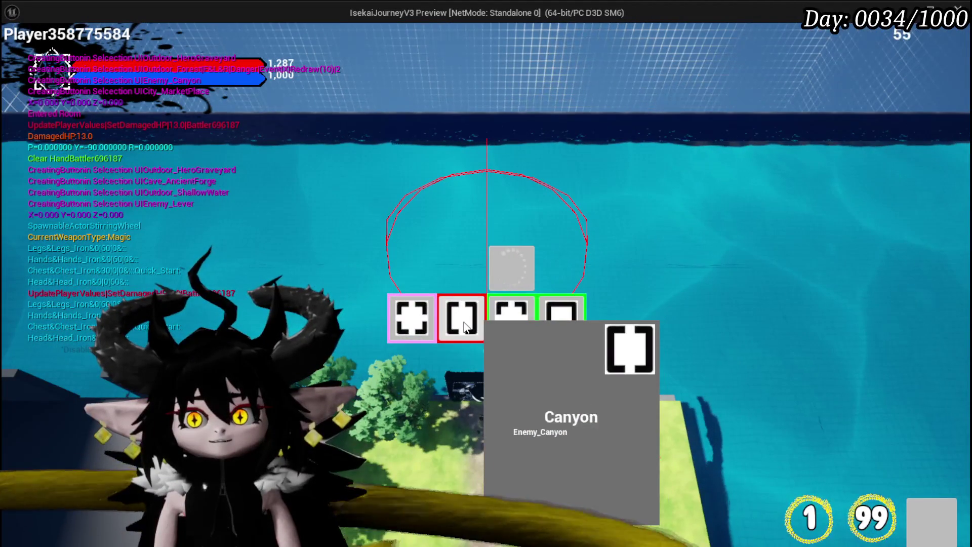
Pick the MarketPlace, Smelter and HighRocks rooms in turn, then end the play-test with Escape.
mouse_move(452, 328)
left_click(416, 308)
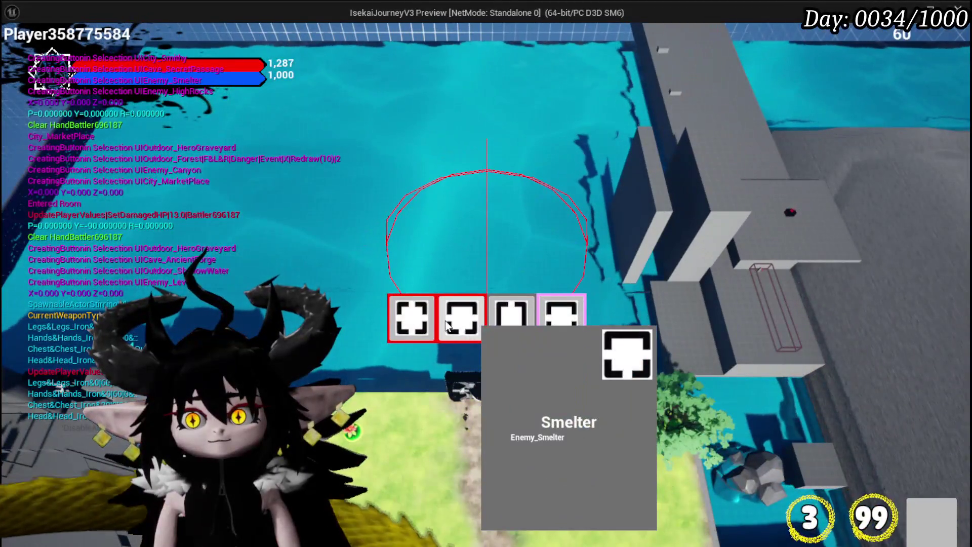
left_click(447, 325)
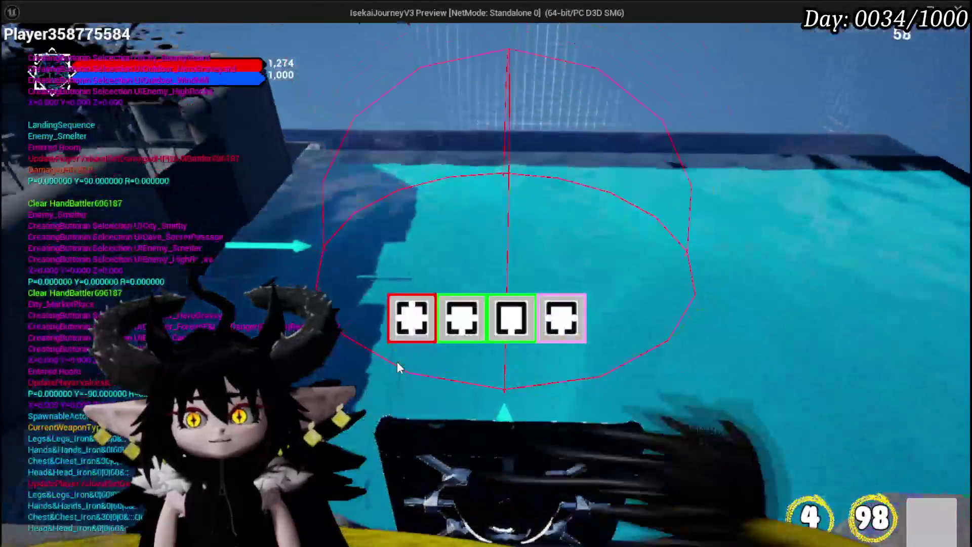
mouse_move(414, 324)
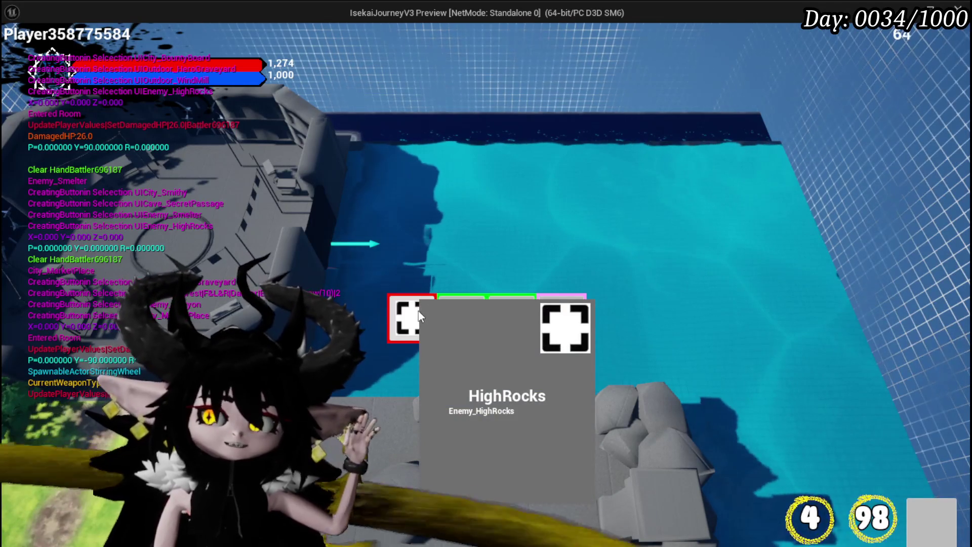
mouse_move(407, 300)
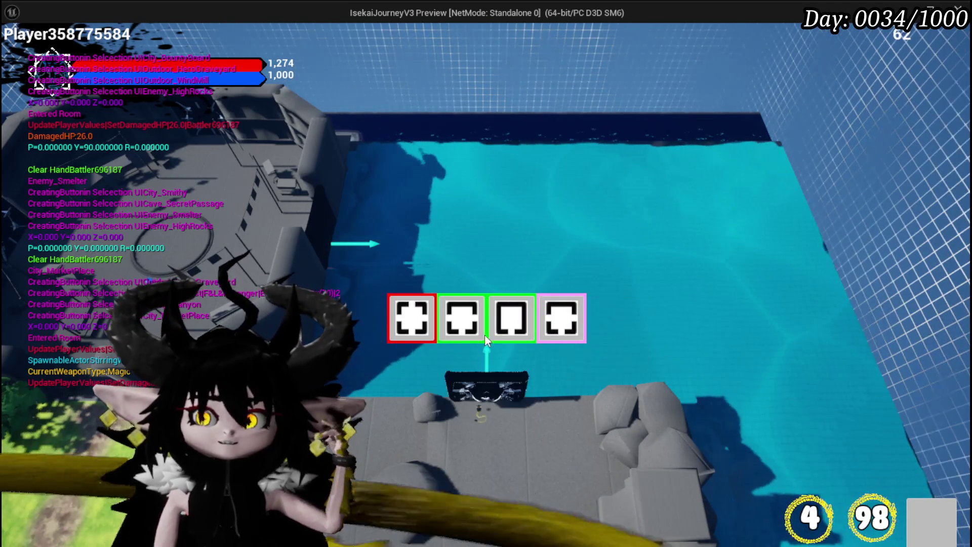
left_click(410, 331)
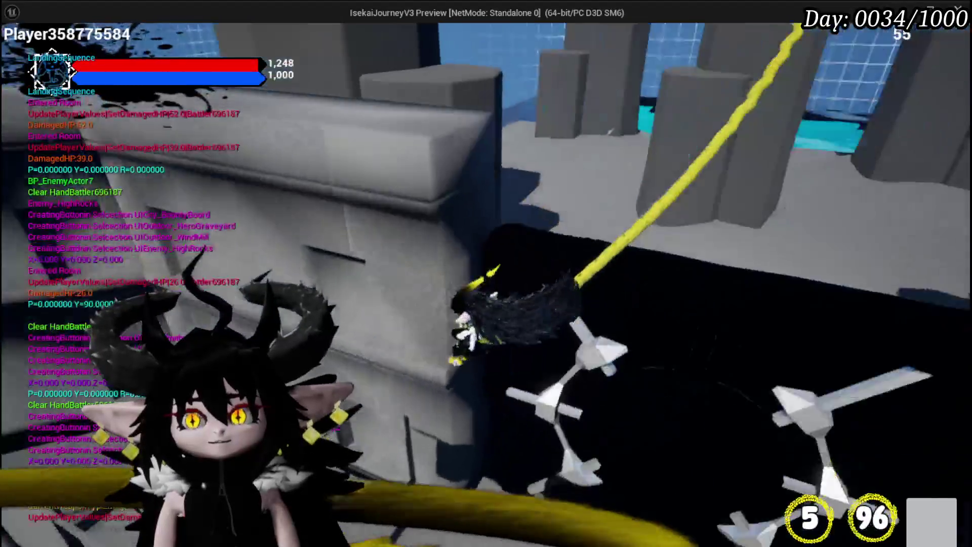
key("Escape")
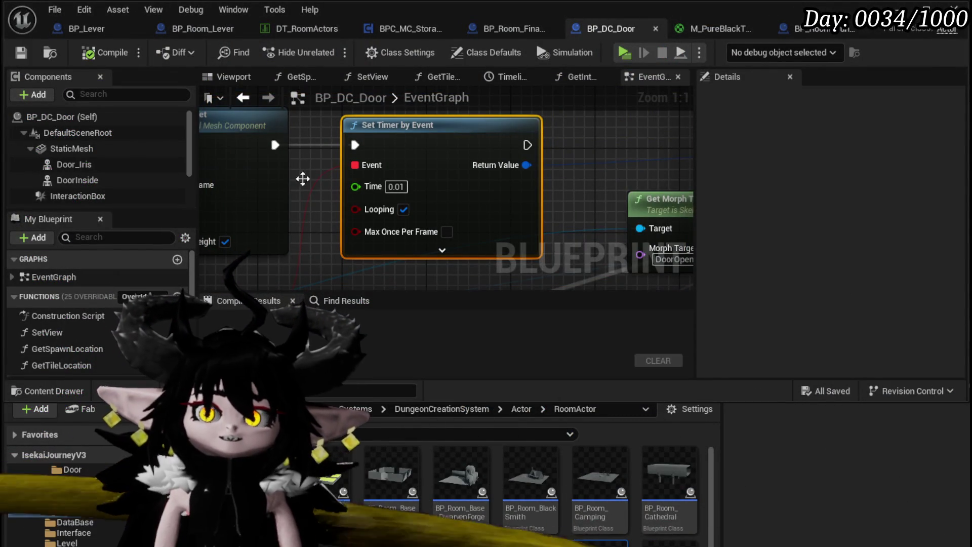
Save all modified blueprint assets with Save All.
left_click(21, 52)
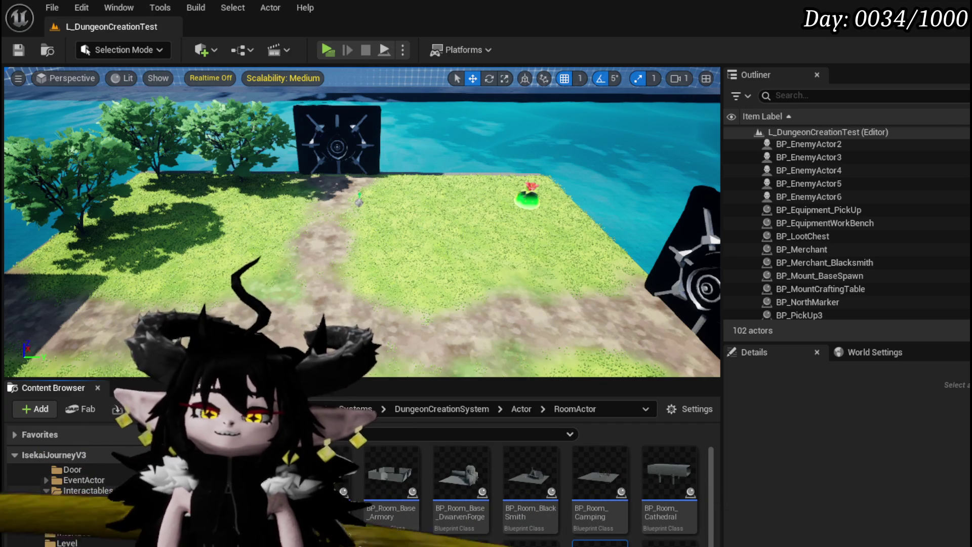
Save the level and open BP_DC_Door from the DungeonCreationSystem Actor folder.
left_click(18, 50)
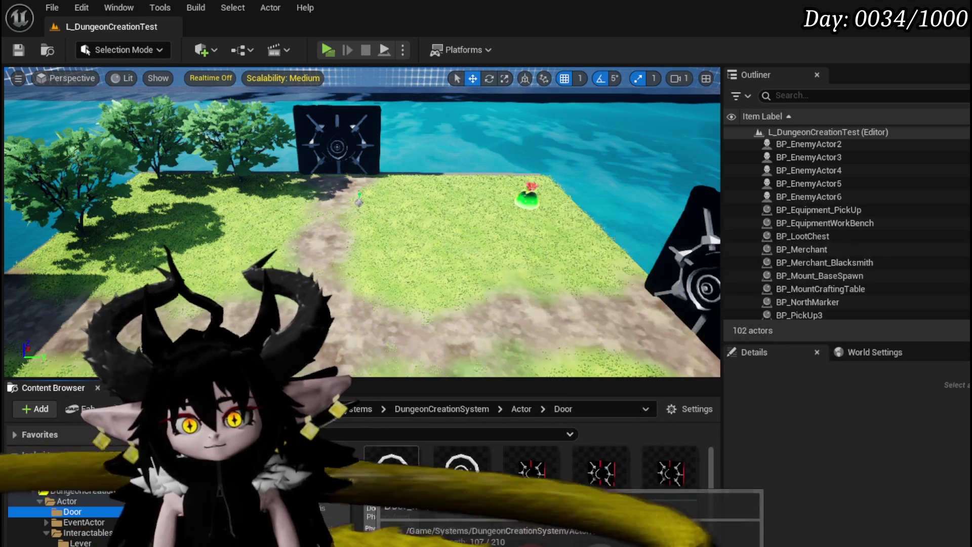
scroll(598, 481, "down", 2)
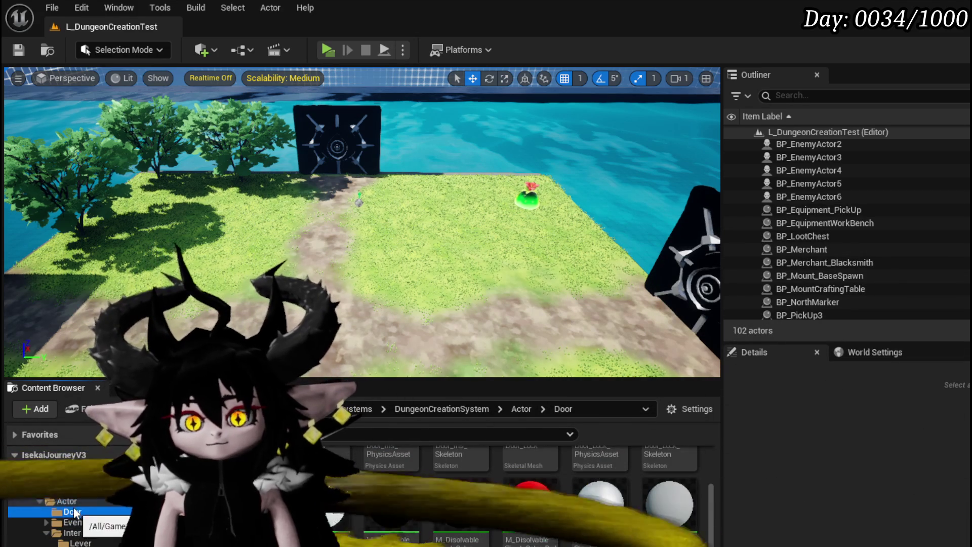
left_click(66, 501)
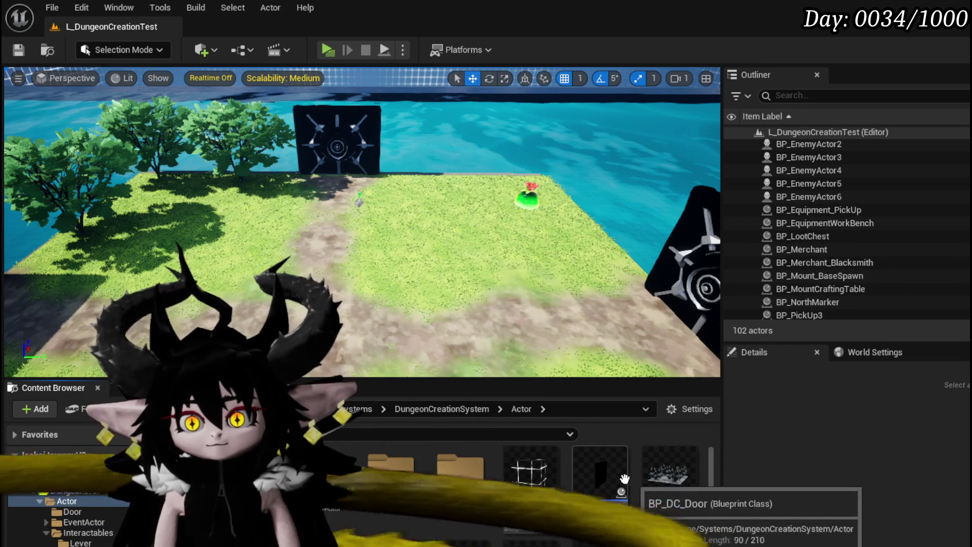
double_click(627, 480)
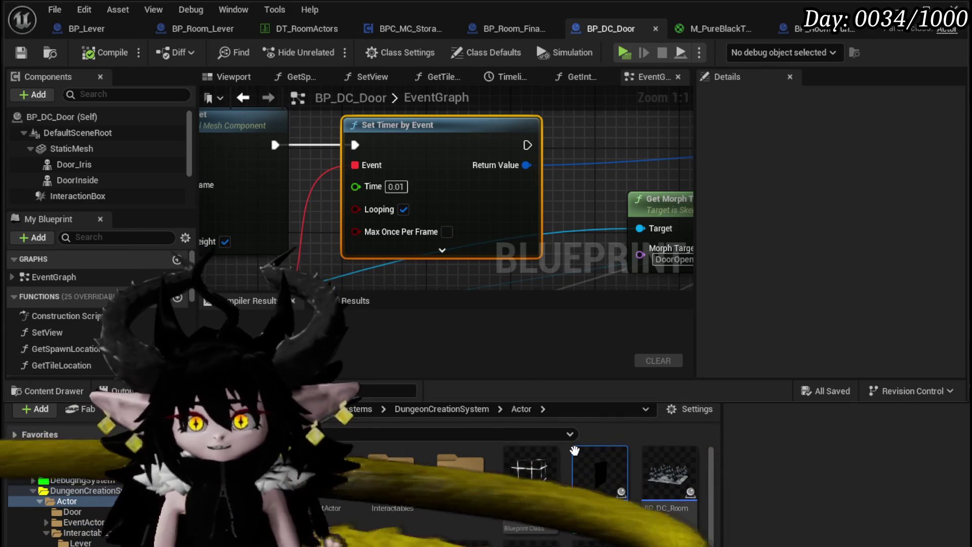
Check the Sphere Trace node's debug draw options, keeping For Duration as the draw type.
scroll(551, 192, "down", 5)
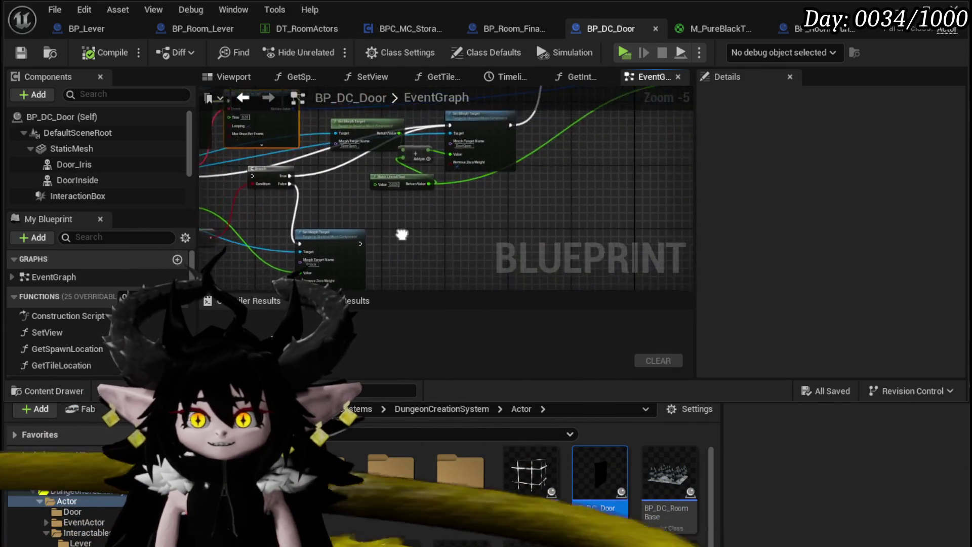
scroll(508, 130, "down", 3)
scroll(455, 137, "up", 4)
scroll(426, 138, "down", 4)
scroll(345, 199, "up", 6)
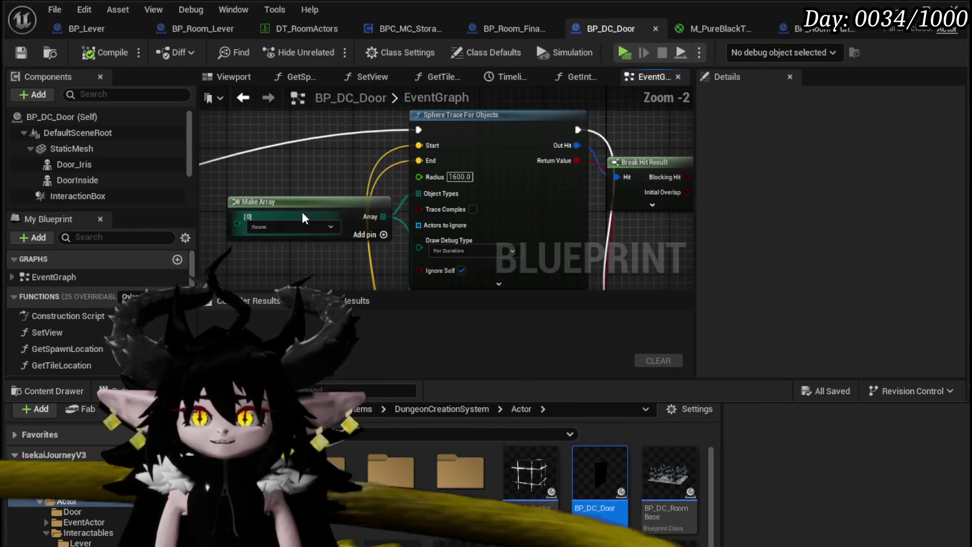
scroll(329, 154, "up", 1)
scroll(313, 192, "down", 5)
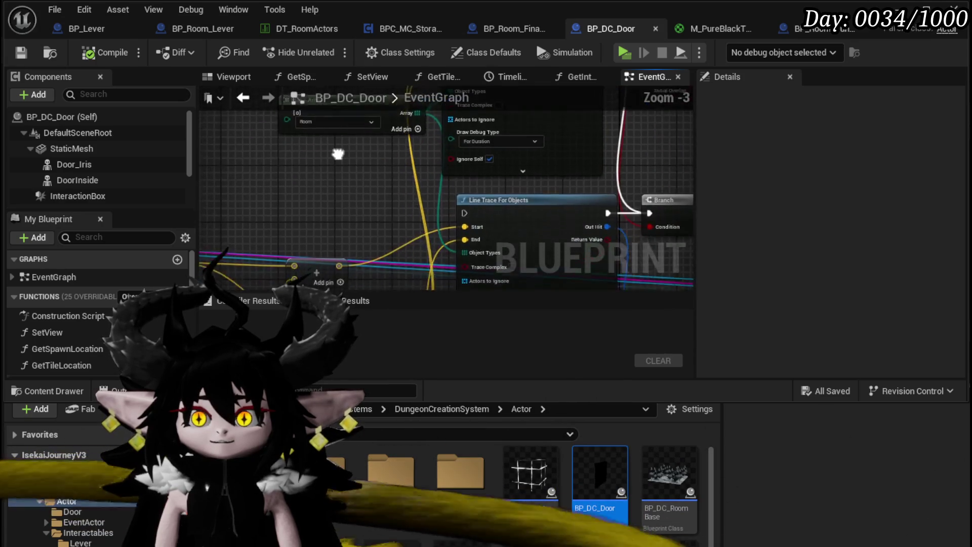
scroll(329, 162, "up", 3)
left_click_drag(495, 162, 488, 175)
left_click_drag(478, 223, 577, 294)
scroll(506, 228, "down", 1)
mouse_move(381, 204)
left_mouse_down()
mouse_move(537, 136)
mouse_move(455, 191)
mouse_move(256, 167)
left_mouse_up()
scroll(256, 167, "up", 3)
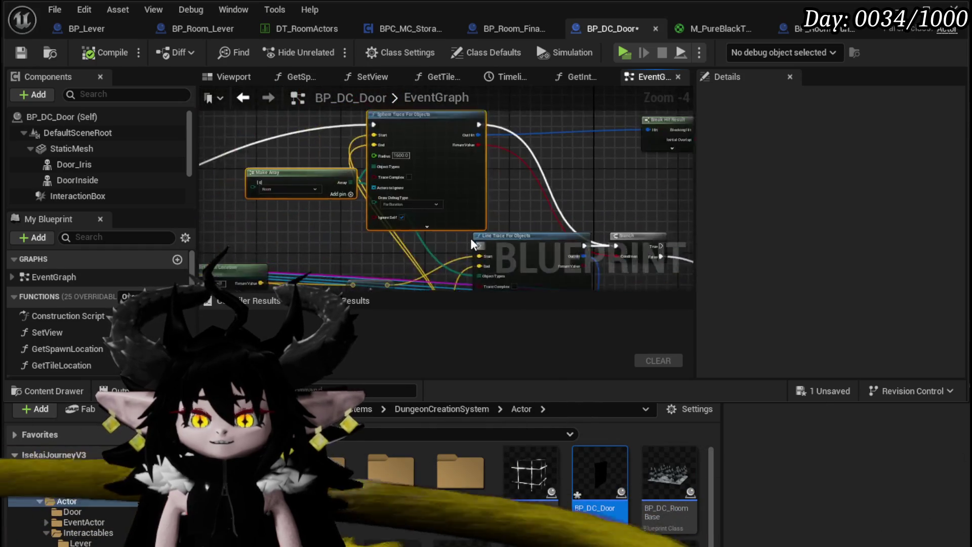
left_click(373, 185)
left_click(543, 203)
Add a breakpoint on Event StartInteract and save BP_DC_Door.
scroll(542, 202, "down", 3)
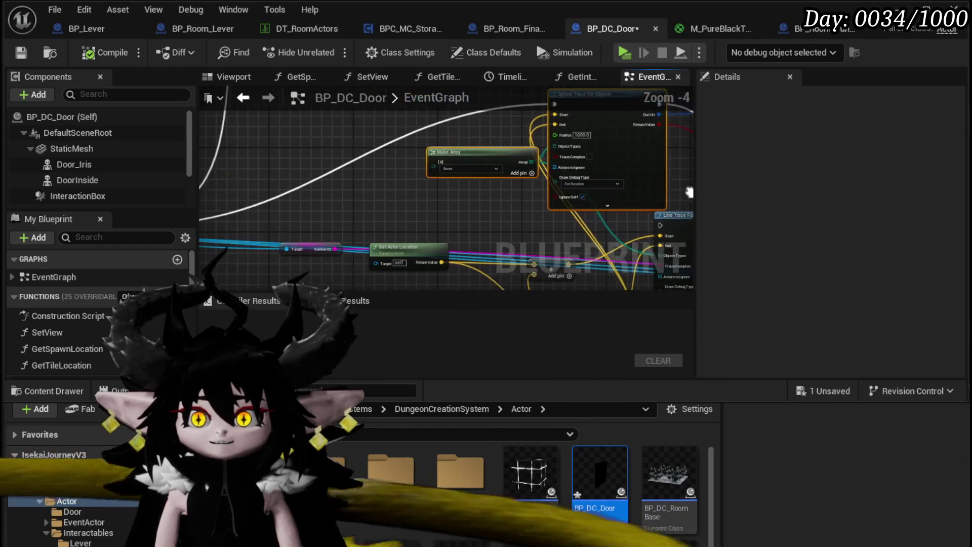
left_click_drag(543, 203, 447, 235)
scroll(420, 236, "up", 2)
scroll(420, 236, "down", 2)
mouse_move(354, 238)
left_mouse_down()
mouse_move(402, 226)
mouse_move(481, 240)
left_mouse_up()
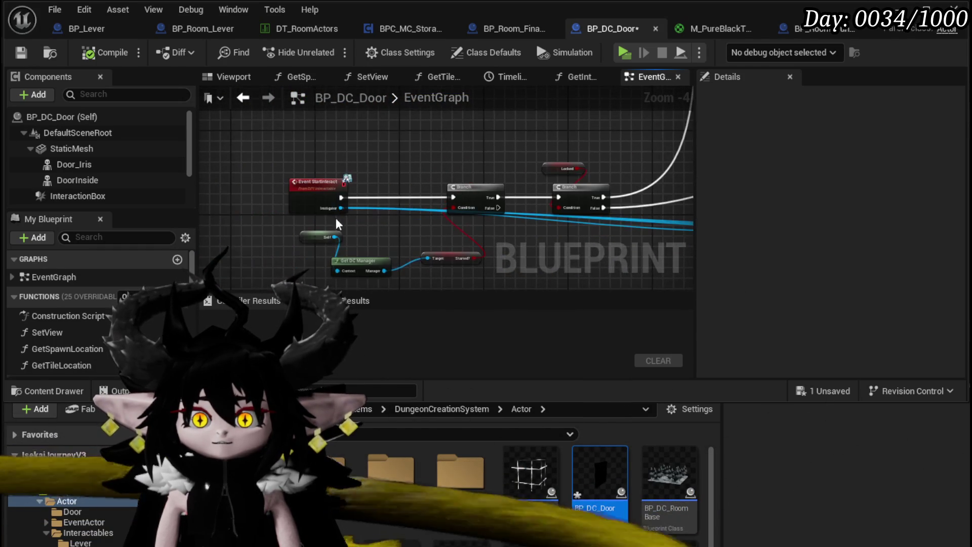
right_click(321, 199)
left_click(363, 495)
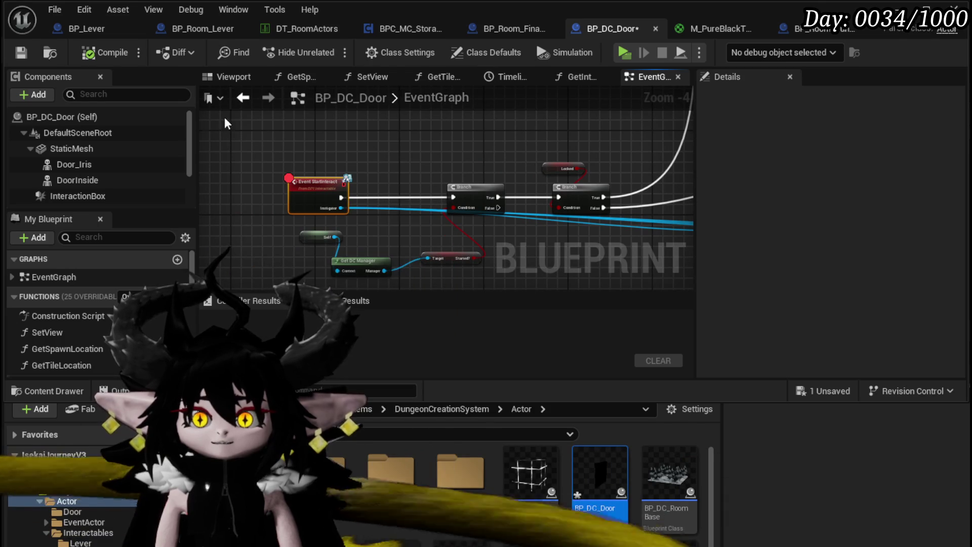
left_click(20, 53)
Review the Branch, Make Array, Line Trace and Get Forward Vector nodes, then save BP_DC_Door.
scroll(568, 144, "down", 2)
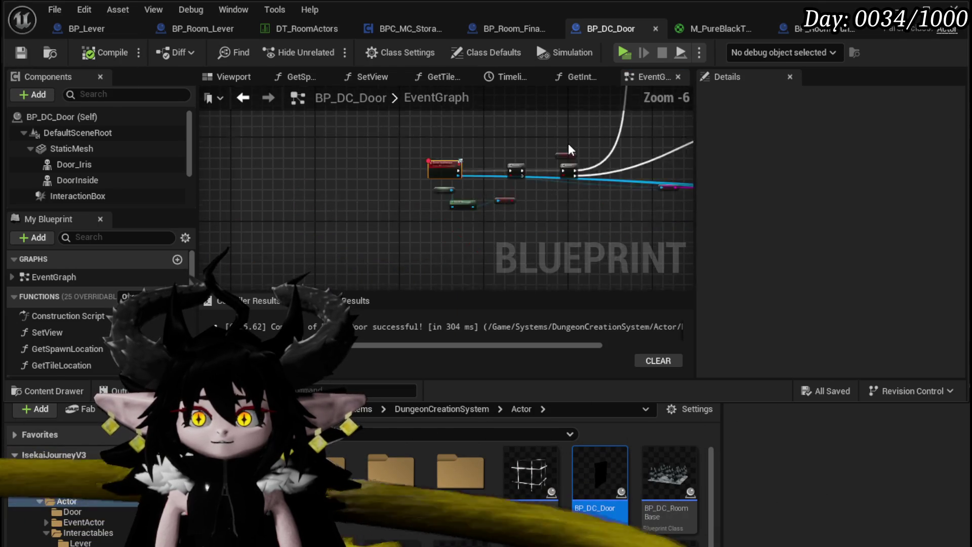
scroll(577, 176, "up", 3)
left_click(462, 142)
mouse_move(257, 175)
left_mouse_down()
mouse_move(590, 190)
mouse_move(534, 180)
left_mouse_up()
scroll(424, 147, "down", 1)
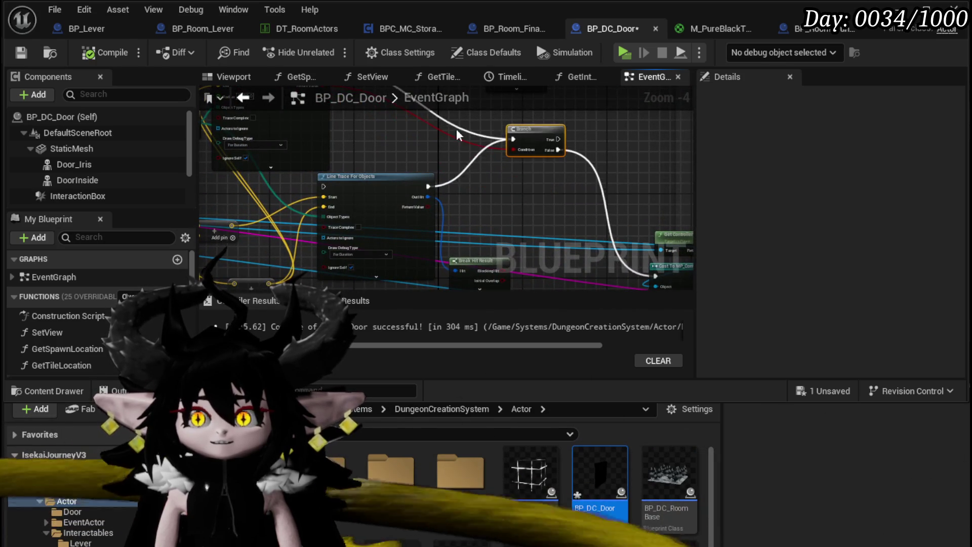
scroll(540, 235, "up", 2)
mouse_move(542, 219)
left_mouse_down()
mouse_move(658, 198)
mouse_move(623, 167)
mouse_move(506, 138)
mouse_move(505, 101)
left_mouse_up()
scroll(509, 160, "down", 2)
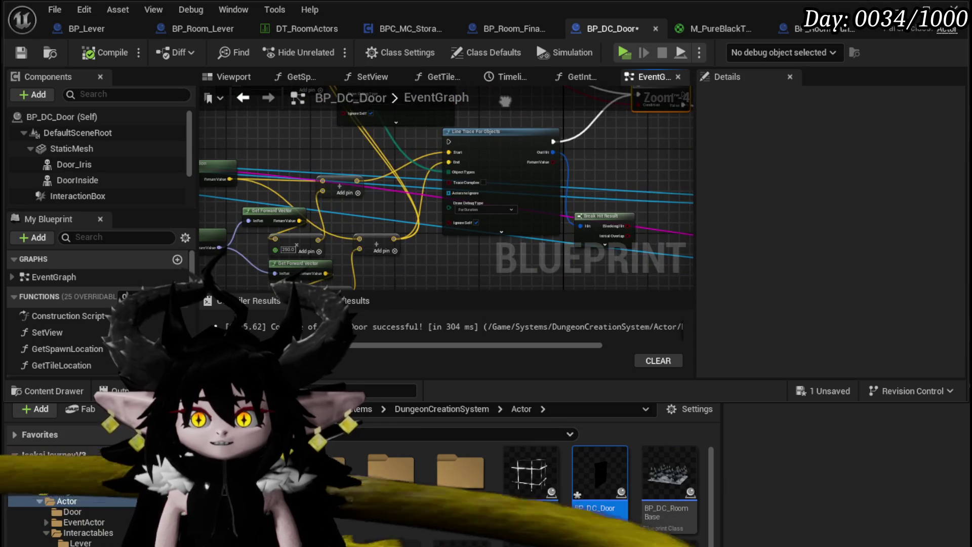
left_click_drag(316, 168, 426, 141)
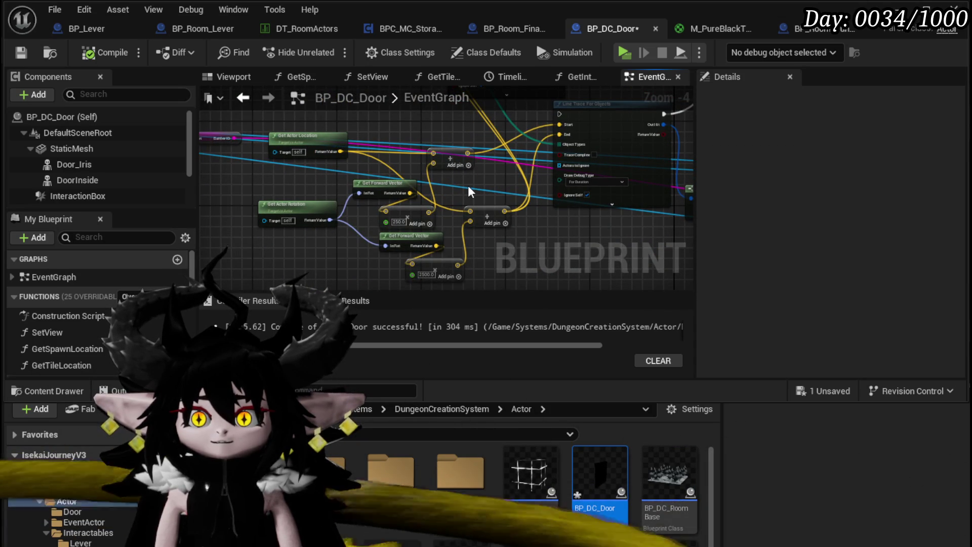
left_click_drag(402, 133, 475, 193)
left_click(20, 52)
Move the six Get Tile Location nodes further left near the 5000 = 5 comment.
scroll(518, 212, "up", 2)
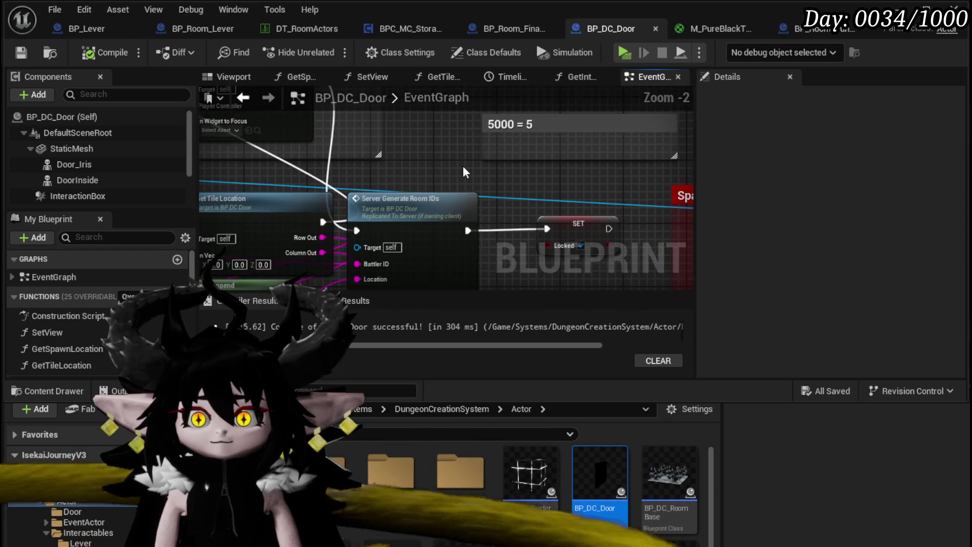
scroll(463, 166, "down", 2)
mouse_move(431, 205)
left_mouse_down()
mouse_move(533, 164)
mouse_move(275, 141)
mouse_move(425, 145)
mouse_move(556, 182)
mouse_move(587, 245)
mouse_move(506, 132)
mouse_move(492, 180)
left_mouse_up()
scroll(417, 147, "up", 3)
scroll(417, 147, "down", 2)
scroll(493, 180, "down", 2)
mouse_move(366, 264)
left_mouse_down()
mouse_move(485, 131)
mouse_move(448, 154)
mouse_move(468, 151)
left_mouse_up()
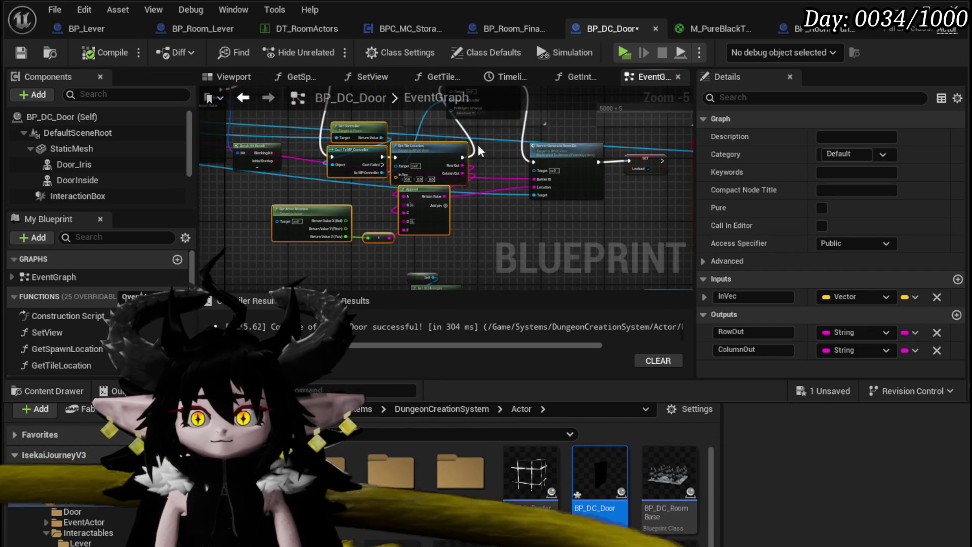
Open BP_DC_RoomManager's BuildRoom function and bring its Increase Enemy Level nodes into view.
scroll(519, 172, "up", 2)
mouse_move(518, 172)
left_mouse_down()
mouse_move(507, 111)
mouse_move(468, 126)
mouse_move(631, 123)
left_mouse_up()
scroll(506, 112, "down", 1)
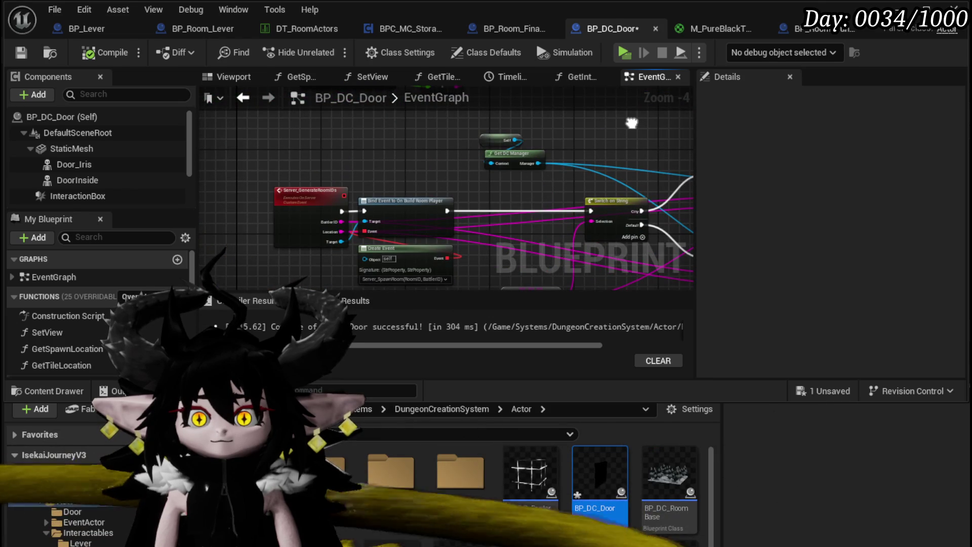
scroll(395, 157, "down", 2)
mouse_move(395, 156)
left_mouse_down()
mouse_move(397, 205)
mouse_move(485, 166)
mouse_move(400, 168)
left_mouse_up()
scroll(379, 178, "up", 3)
scroll(485, 165, "down", 3)
scroll(408, 166, "up", 3)
double_click(477, 176)
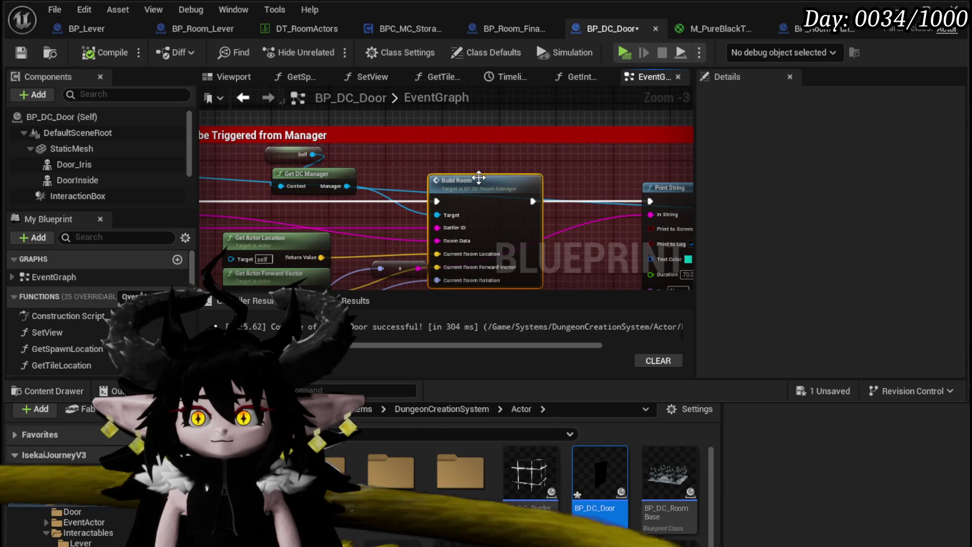
mouse_move(546, 152)
left_mouse_down()
mouse_move(611, 165)
mouse_move(253, 183)
left_mouse_up()
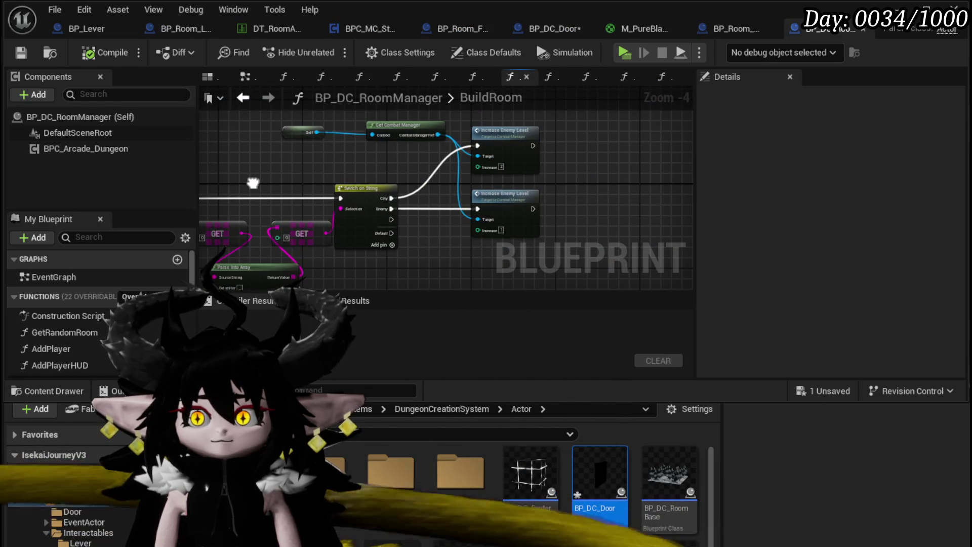
Go from Build Room into SpawnRoom, past the Construct and Set Data nodes, into BuildRoomDoors.
scroll(553, 148, "up", 3)
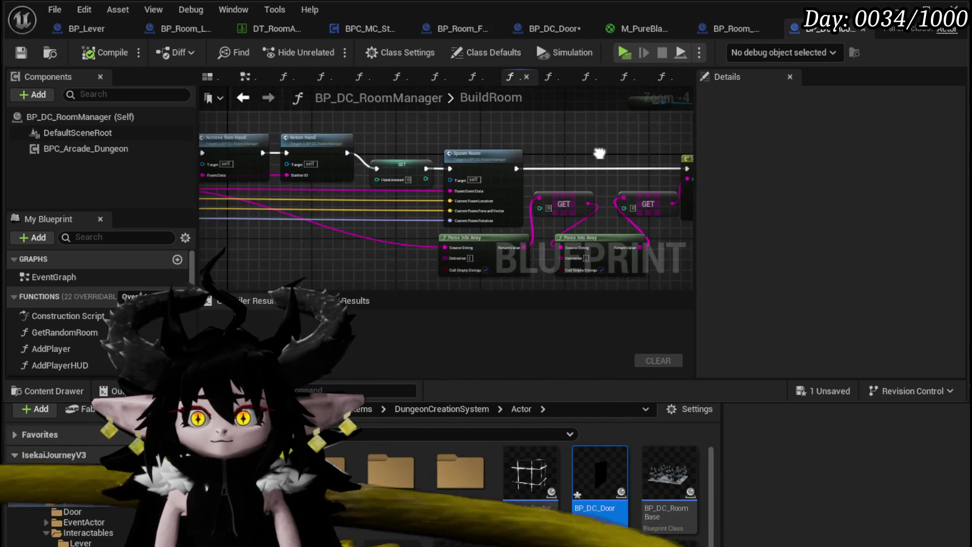
scroll(534, 148, "down", 3)
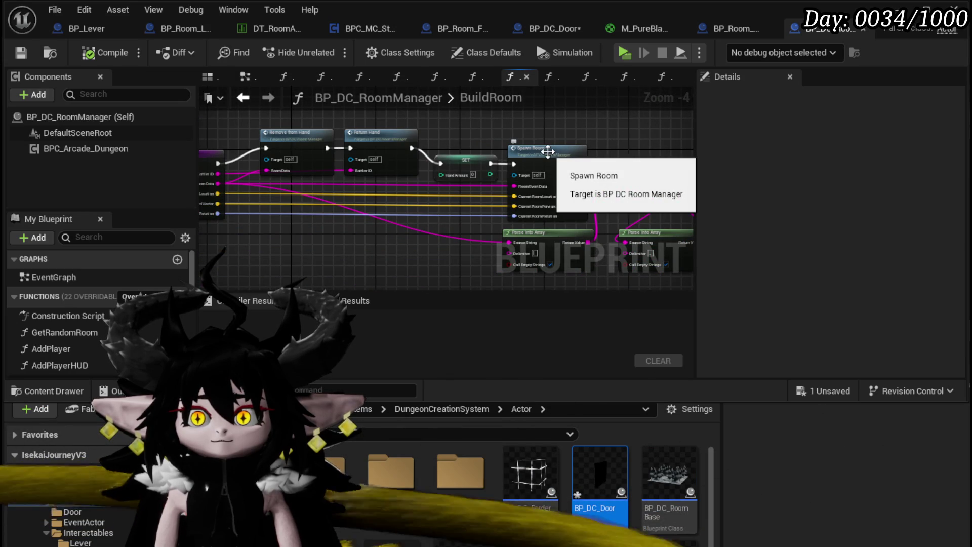
double_click(548, 151)
scroll(536, 150, "down", 3)
left_click_drag(527, 151, 253, 268)
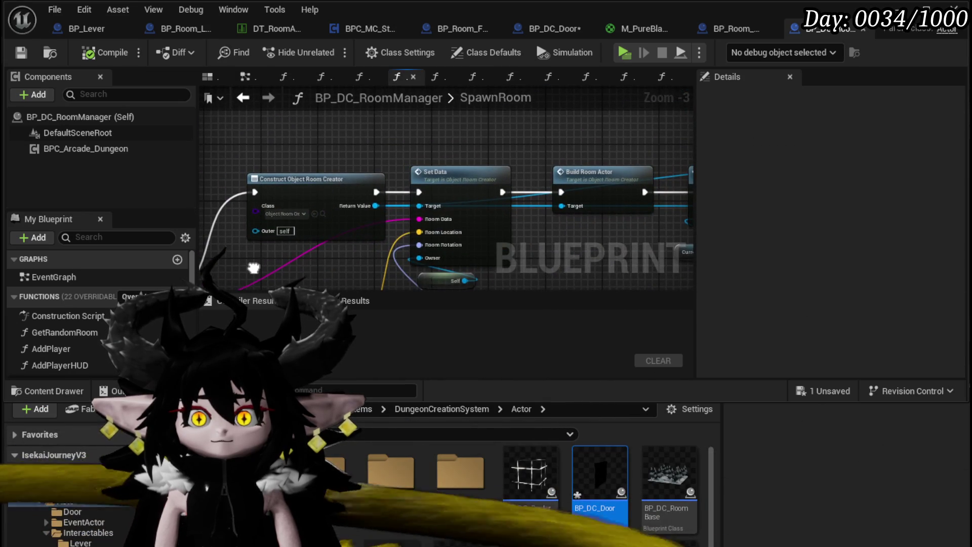
left_click_drag(603, 184, 331, 206)
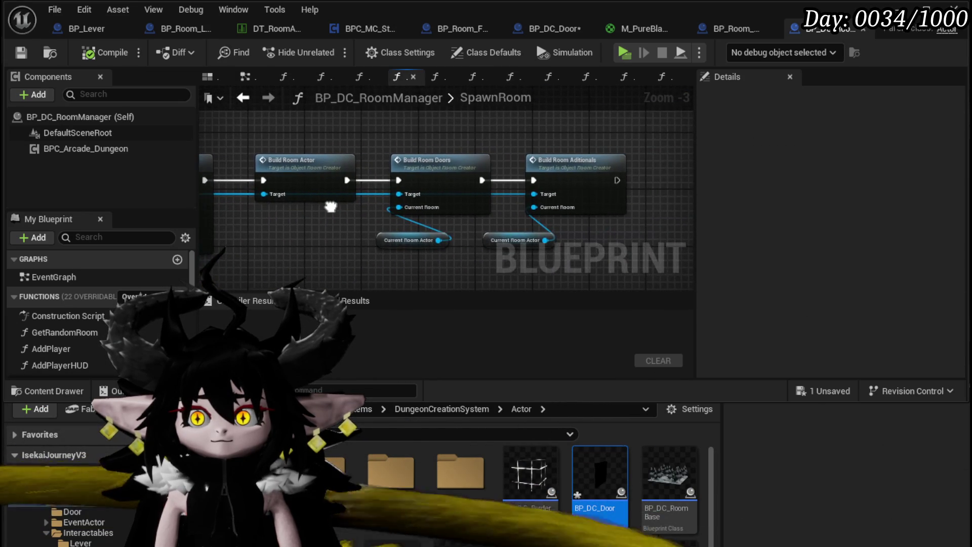
double_click(463, 174)
scroll(433, 172, "down", 2)
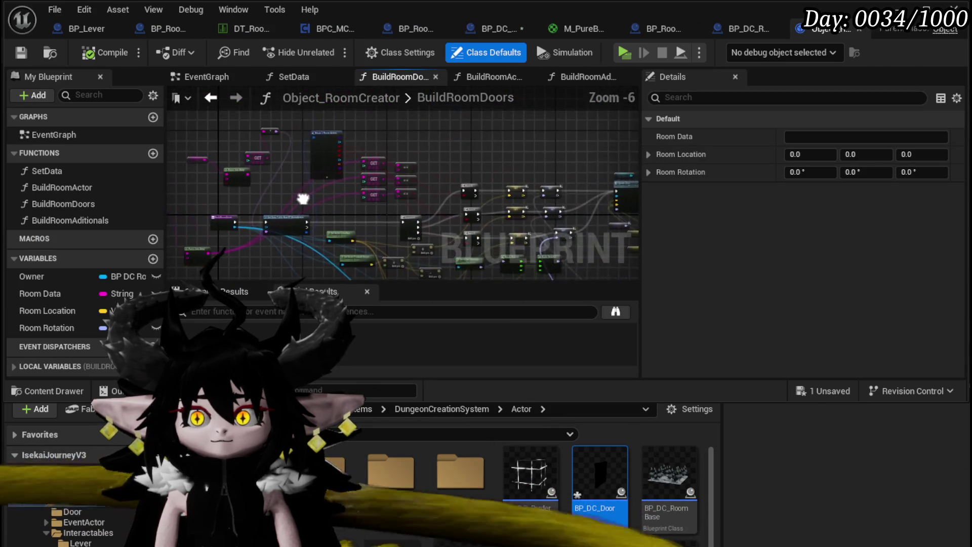
Look over the GET, SET and Spawn Door nodes and compile Object_RoomCreator.
scroll(269, 121, "up", 3)
mouse_move(321, 135)
left_mouse_down()
mouse_move(306, 189)
mouse_move(308, 236)
mouse_move(460, 126)
mouse_move(481, 175)
mouse_move(581, 124)
left_mouse_up()
scroll(305, 190, "down", 1)
scroll(429, 185, "down", 2)
left_click_drag(513, 154, 431, 199)
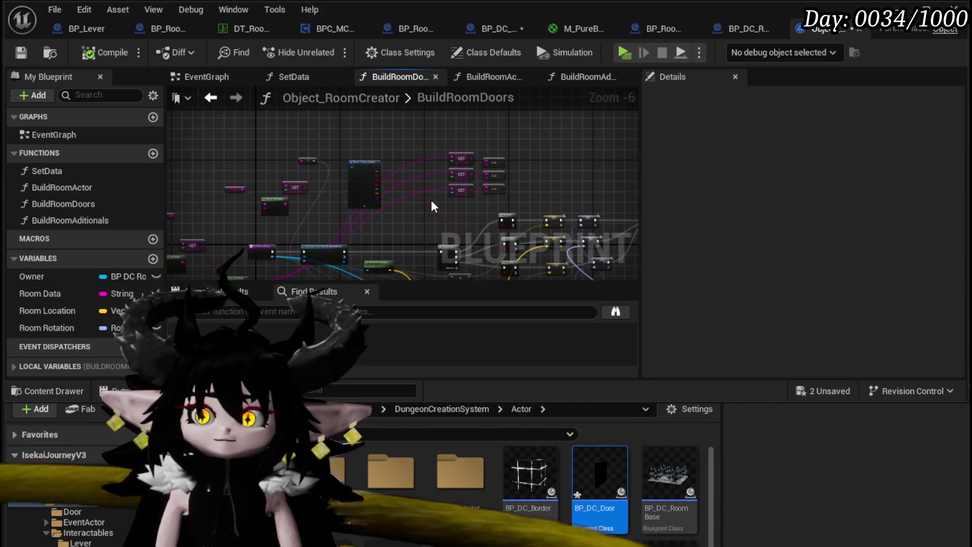
scroll(524, 156, "up", 3)
mouse_move(385, 125)
left_mouse_down()
mouse_move(412, 146)
mouse_move(384, 153)
mouse_move(376, 185)
mouse_move(543, 195)
left_mouse_up()
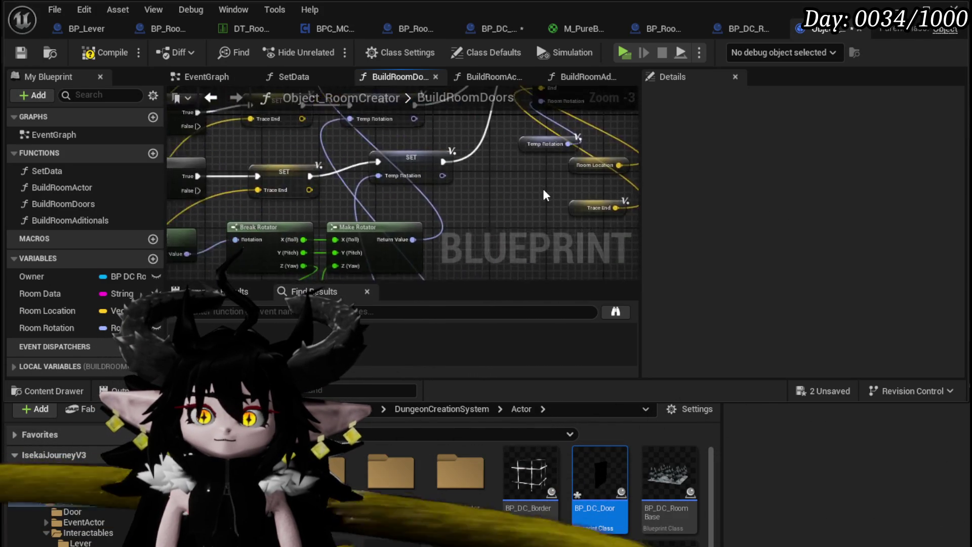
scroll(543, 195, "down", 4)
scroll(228, 142, "up", 3)
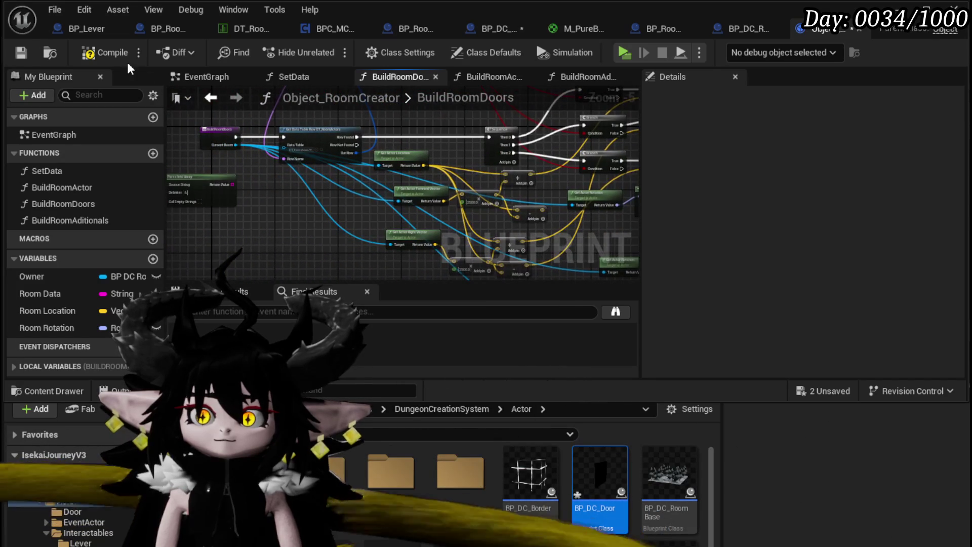
left_click(97, 52)
Straighten the RoomData, GET and Parse Into Array nodes, recompile with F7, and add a new function.
mouse_move(305, 197)
left_mouse_down()
mouse_move(404, 227)
mouse_move(338, 225)
left_mouse_up()
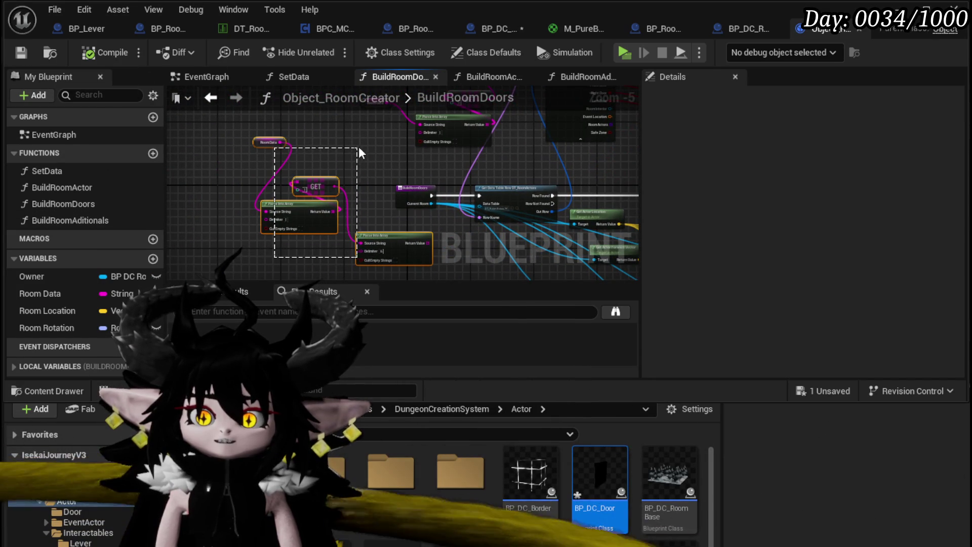
left_click_drag(356, 152, 362, 144)
key("q")
key("F7")
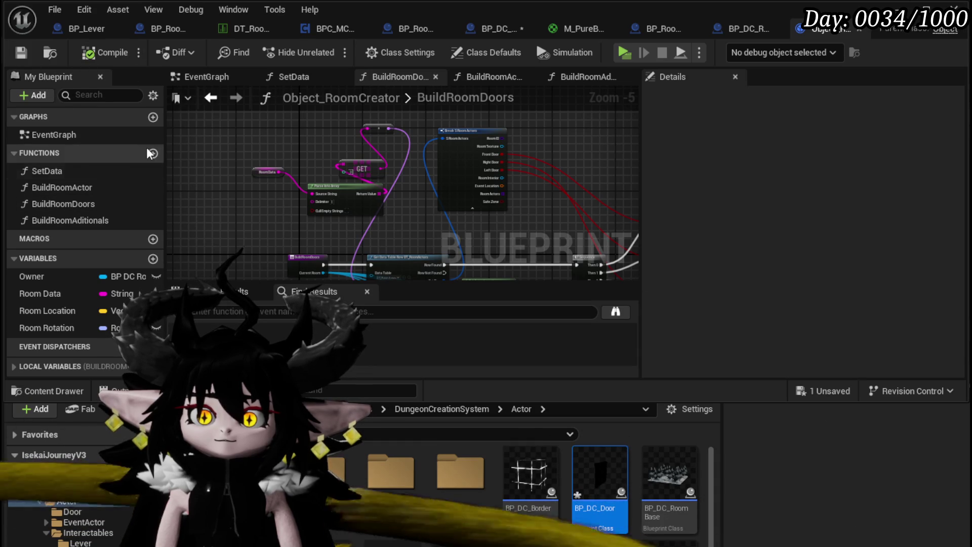
left_click(152, 153)
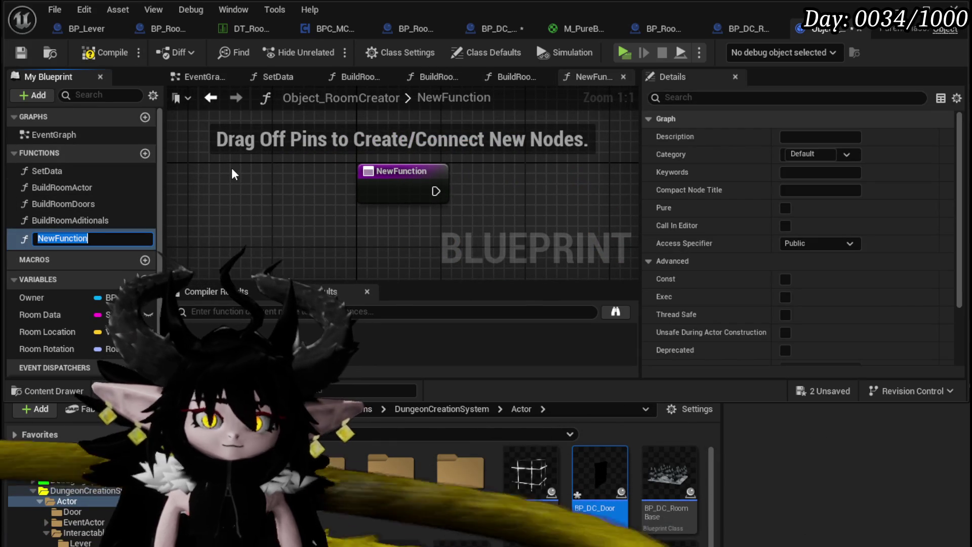
Name the new function RoomCollisionCheck and compile the blueprint.
type("RoomCo")
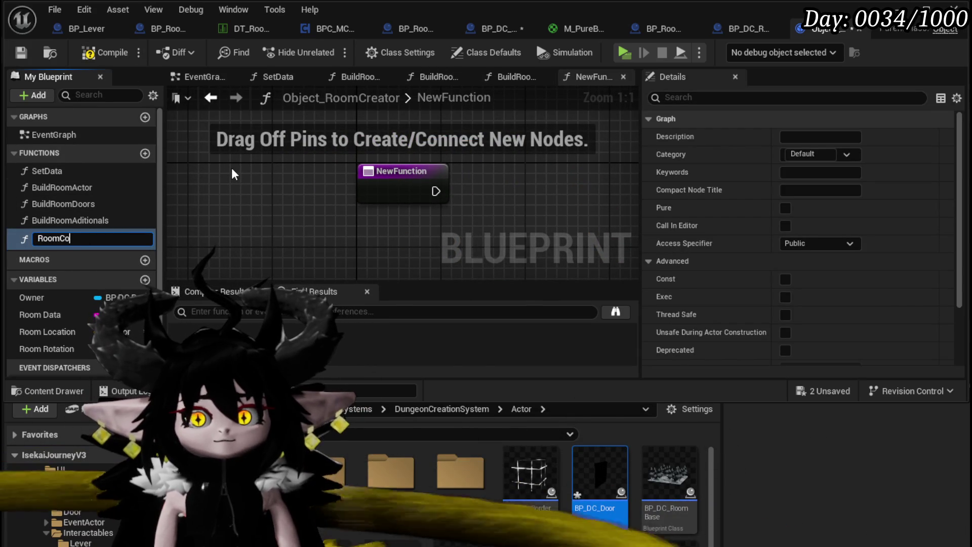
type("llisionCheck")
key("Return")
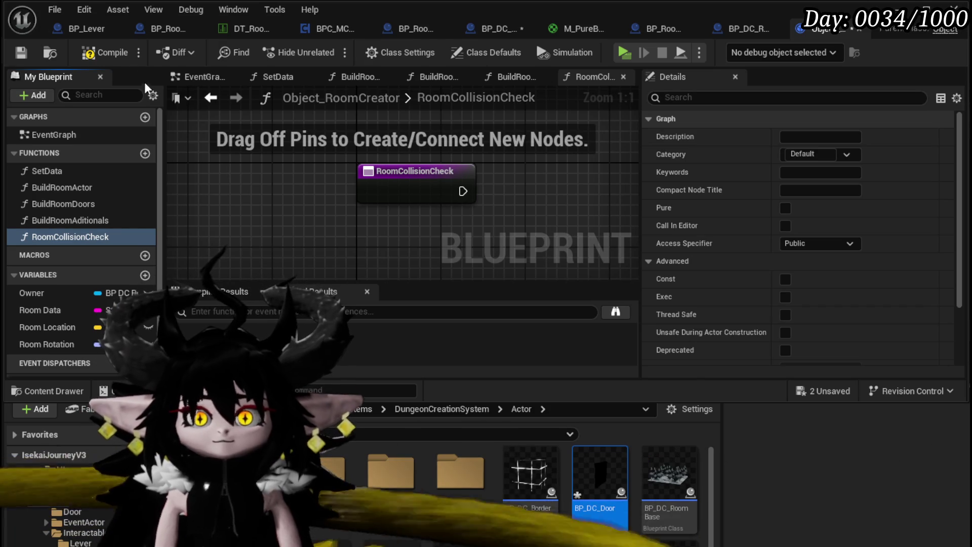
left_click(101, 48)
scroll(490, 179, "down", 3)
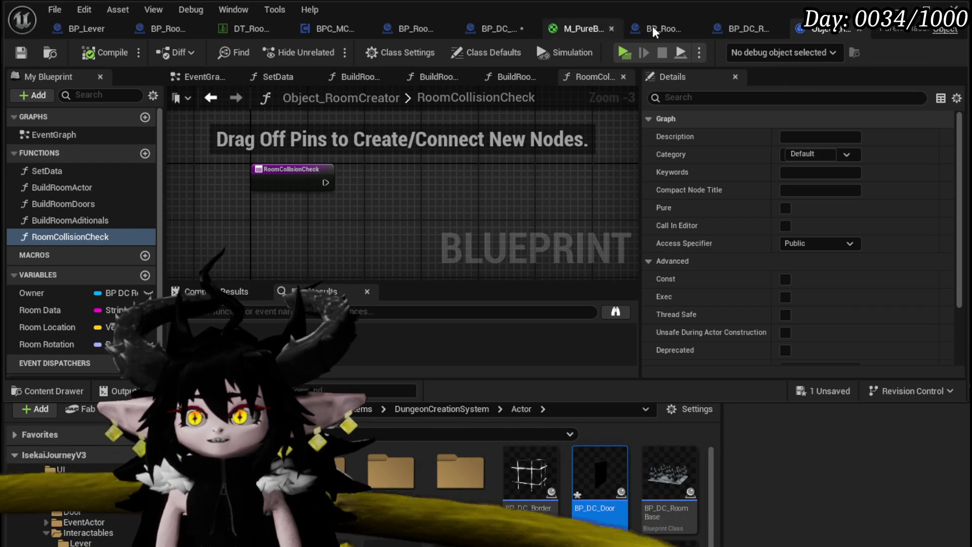
Save the blueprint and go back to the BuildRoomDoors function graph.
left_click(499, 26)
left_click(21, 52)
scroll(554, 120, "down", 2)
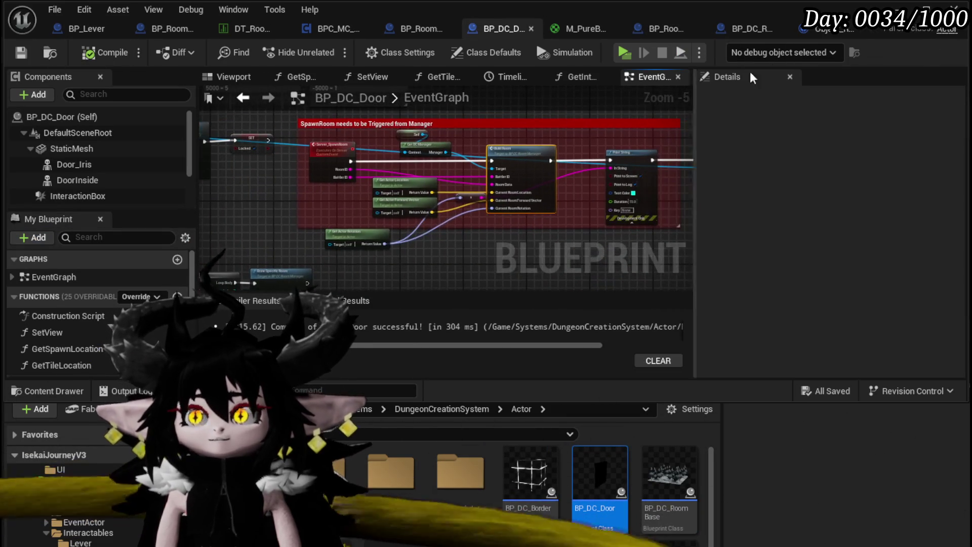
left_click(827, 29)
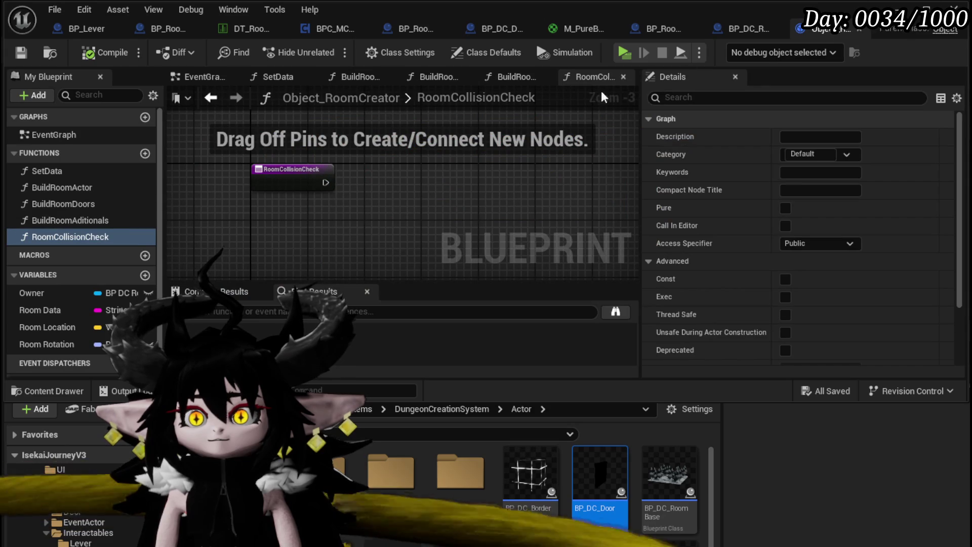
left_click(739, 29)
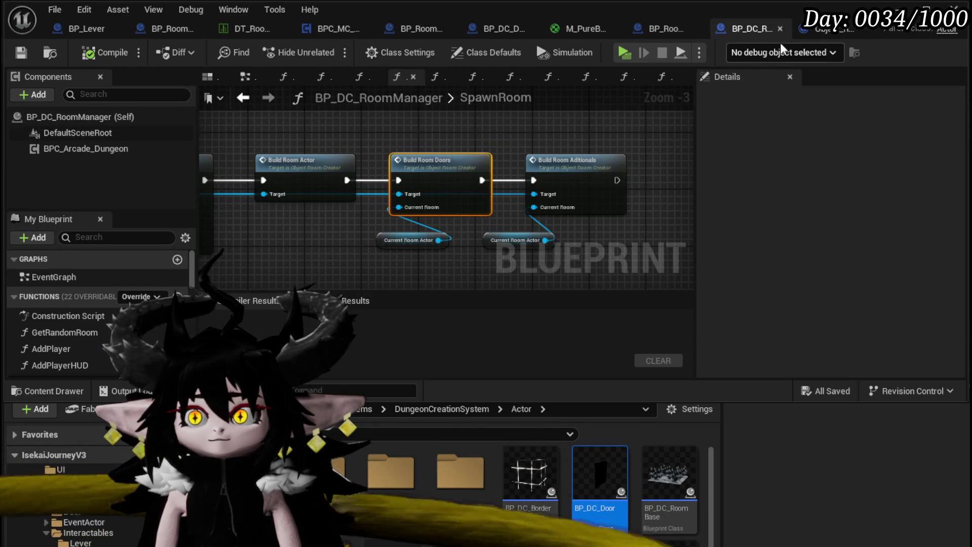
left_click(827, 28)
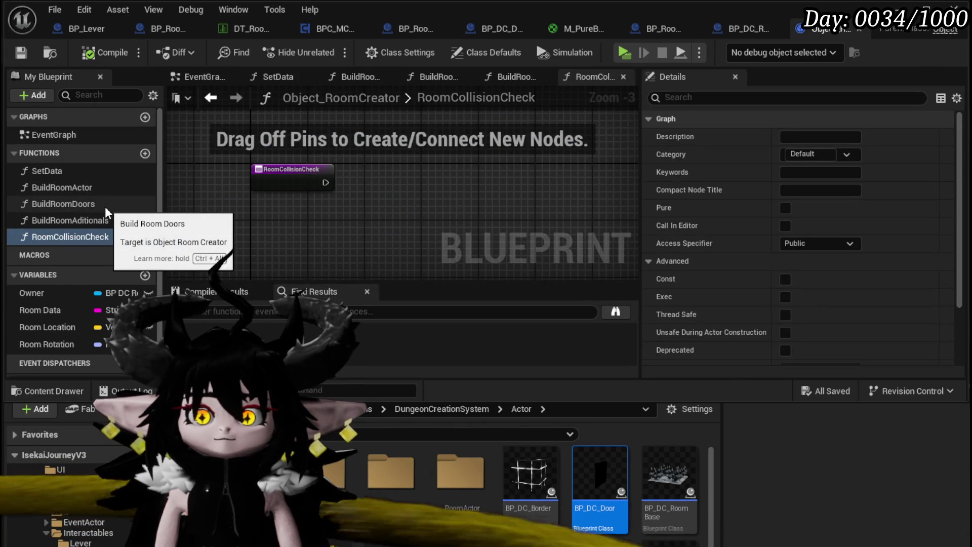
double_click(104, 207)
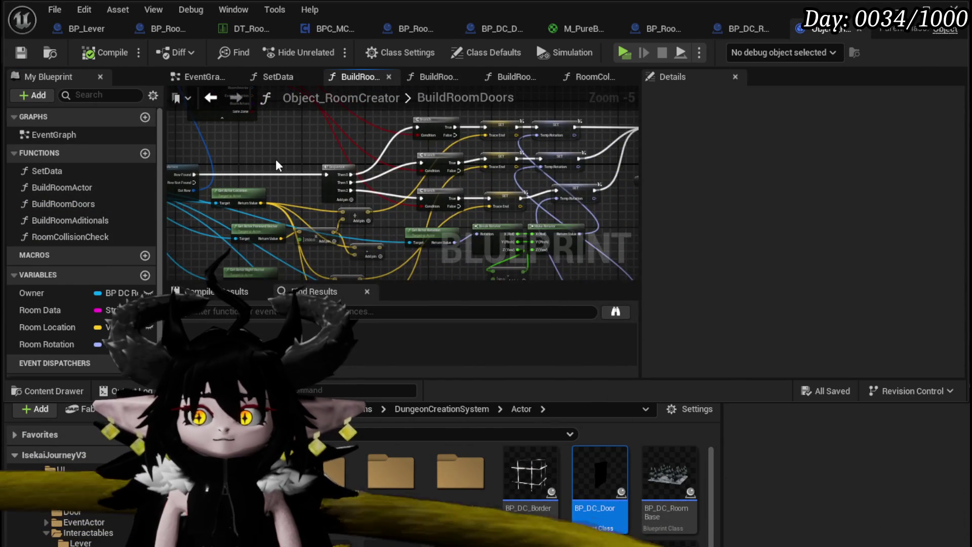
Review the Spawn Door, Branch and Get Data Table Row nodes, then open RoomCollisionCheck and add an input.
scroll(299, 274, "up", 2)
mouse_move(434, 190)
left_mouse_down()
mouse_move(293, 247)
mouse_move(345, 181)
mouse_move(394, 151)
mouse_move(442, 175)
mouse_move(420, 187)
mouse_move(433, 194)
left_mouse_up()
left_click(347, 219)
mouse_move(460, 228)
left_mouse_down()
mouse_move(418, 238)
mouse_move(262, 226)
mouse_move(320, 215)
mouse_move(305, 167)
mouse_move(338, 199)
mouse_move(274, 167)
mouse_move(76, 232)
left_mouse_up()
scroll(418, 238, "down", 1)
left_click_drag(213, 243, 395, 267)
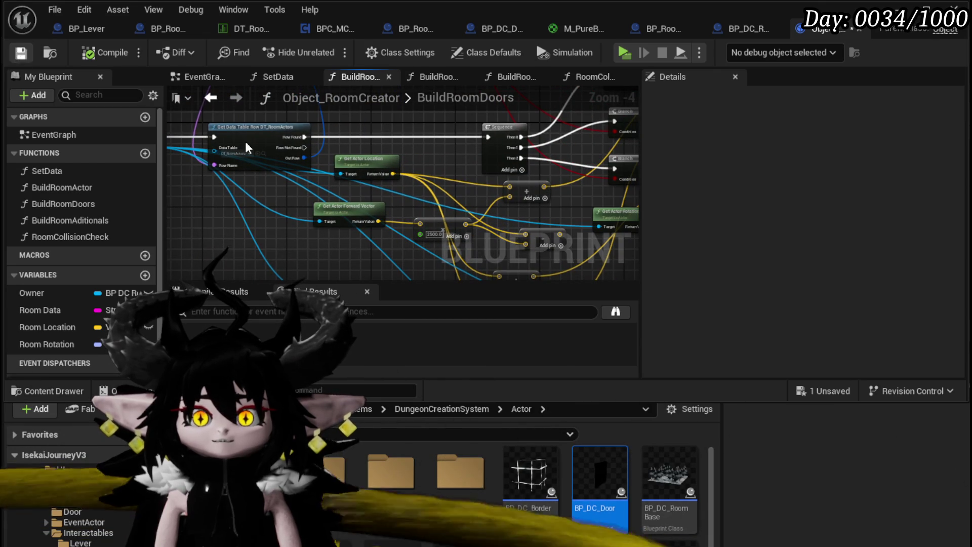
double_click(69, 237)
left_click(946, 315)
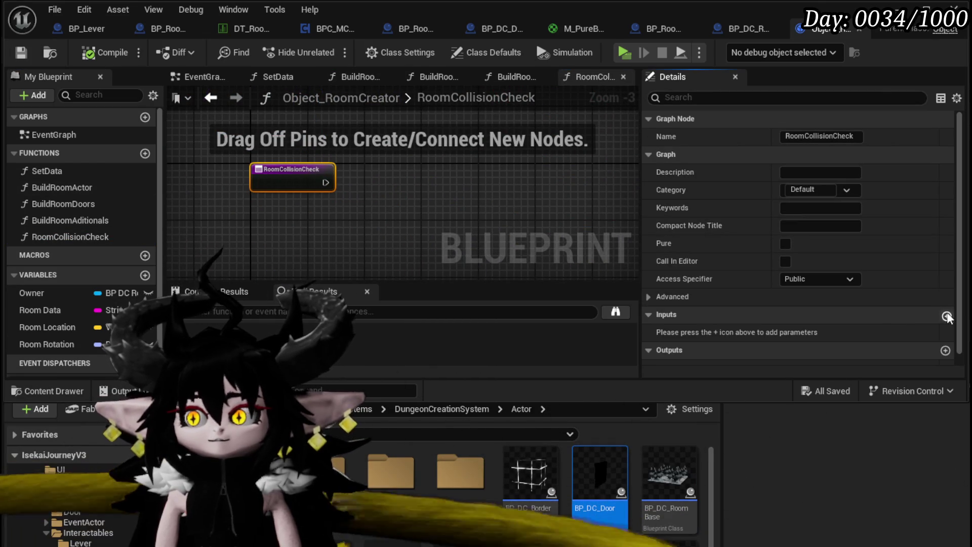
Make the new RoomCollisionCheck input a Vector named TraceStart.
left_click(815, 332)
left_click(843, 479)
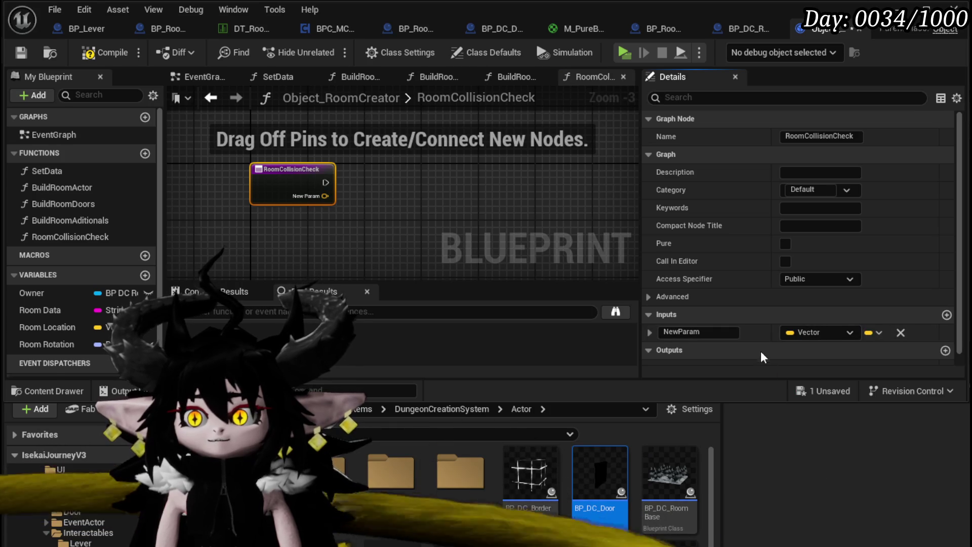
left_click(721, 334)
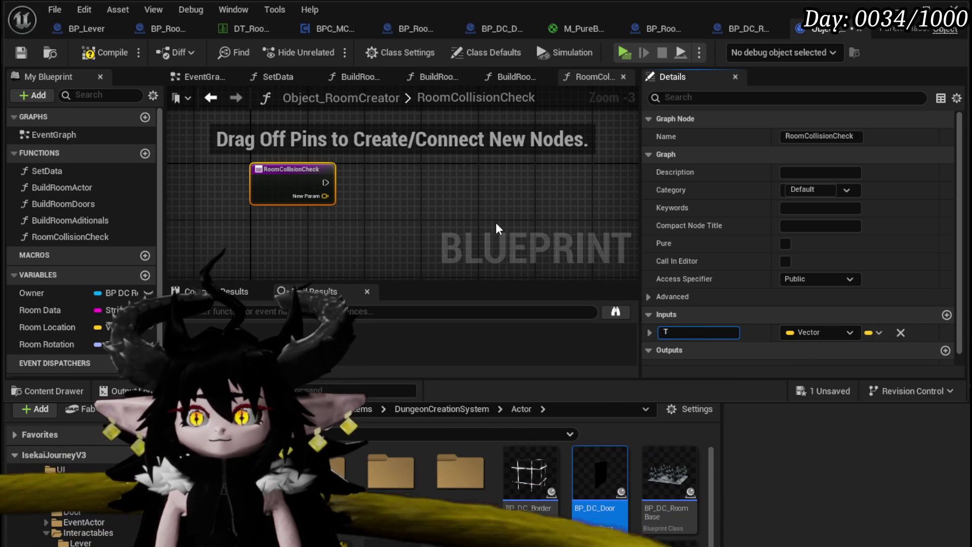
type("race Start")
left_click(337, 181)
Search the node actions for 'Line Trace' and 'Trace', closing the search without adding a node.
left_click_drag(429, 184, 428, 184)
type("Line T")
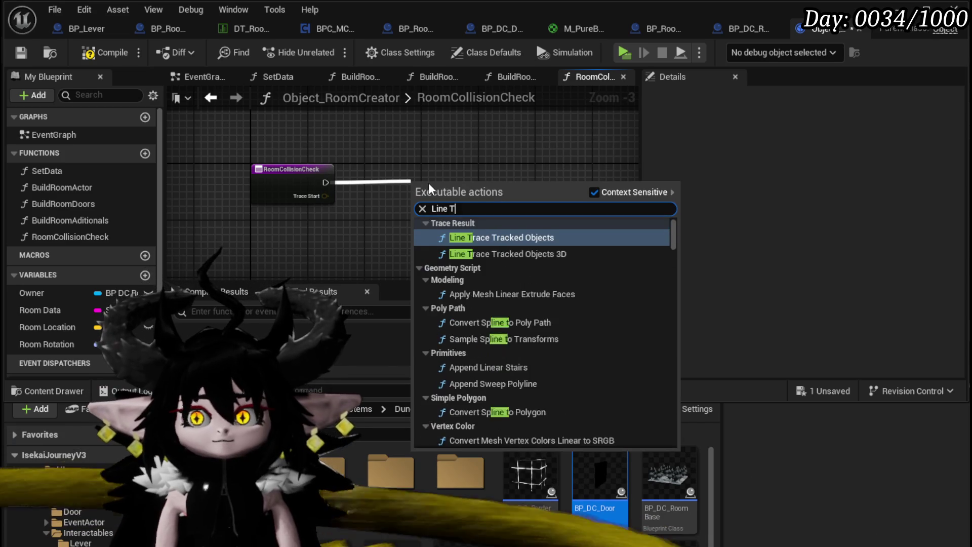
type("race")
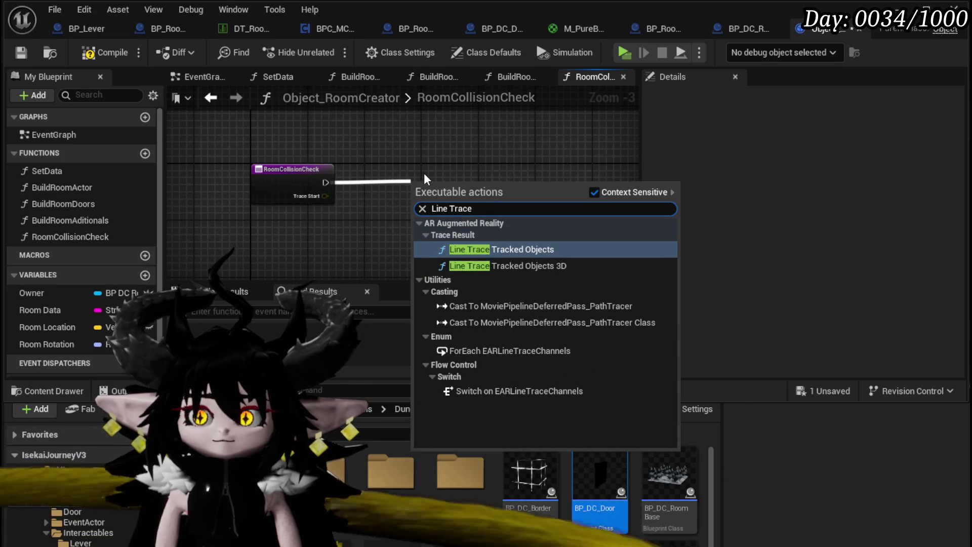
key("Escape")
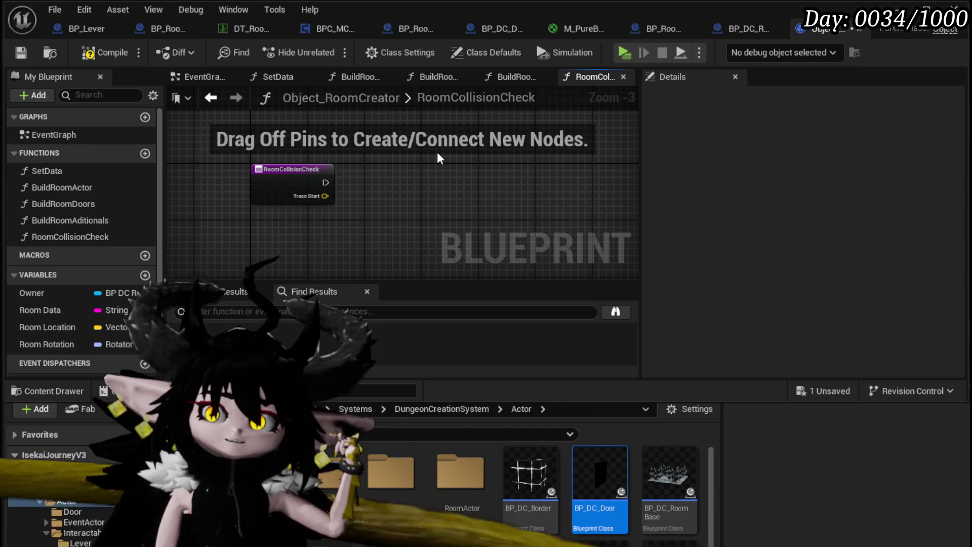
right_click(411, 170)
type("Trace")
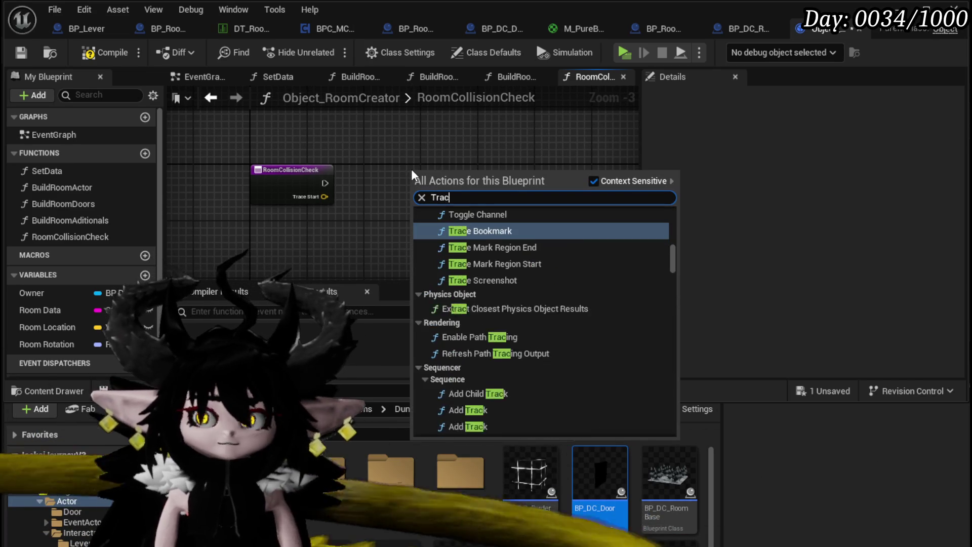
scroll(576, 295, "up", 2)
scroll(576, 295, "up", 3)
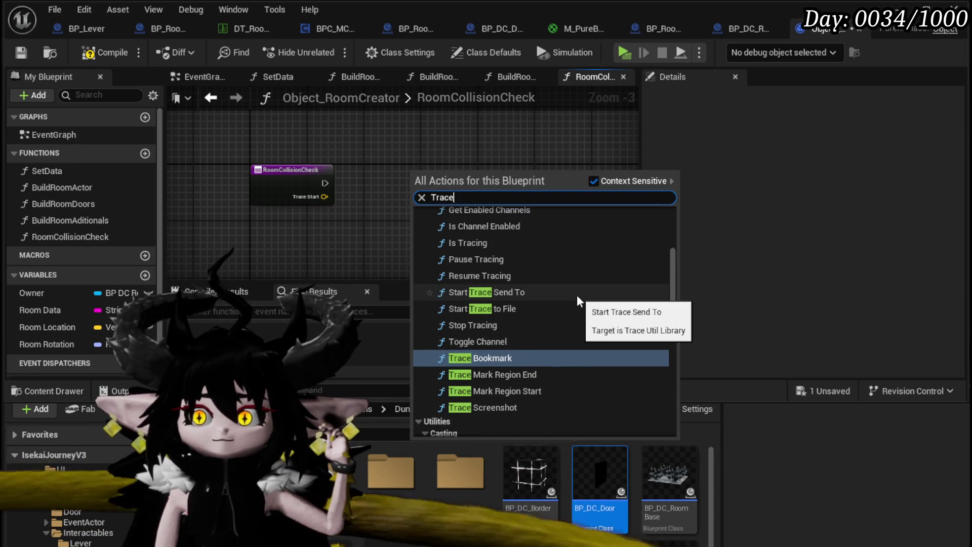
scroll(576, 294, "up", 4)
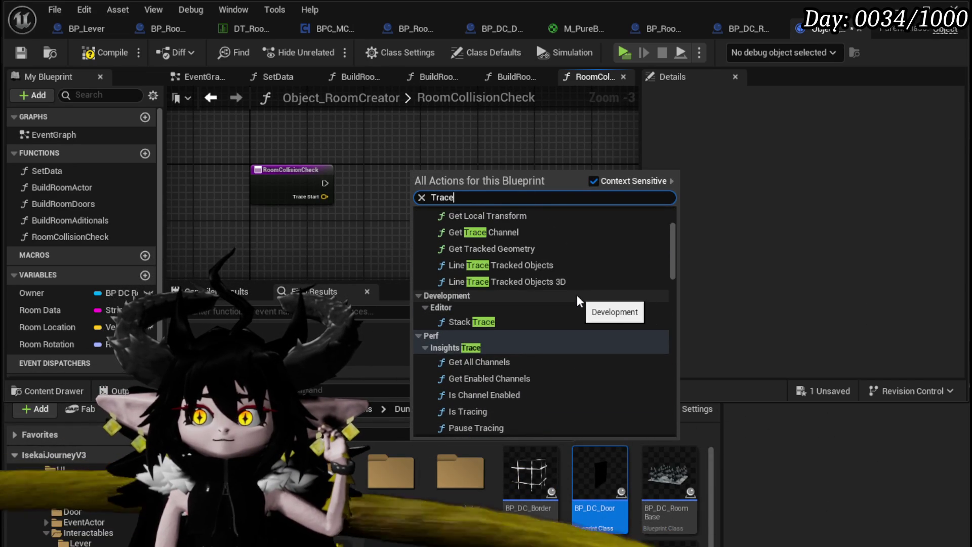
scroll(576, 294, "up", 3)
scroll(580, 299, "down", 10)
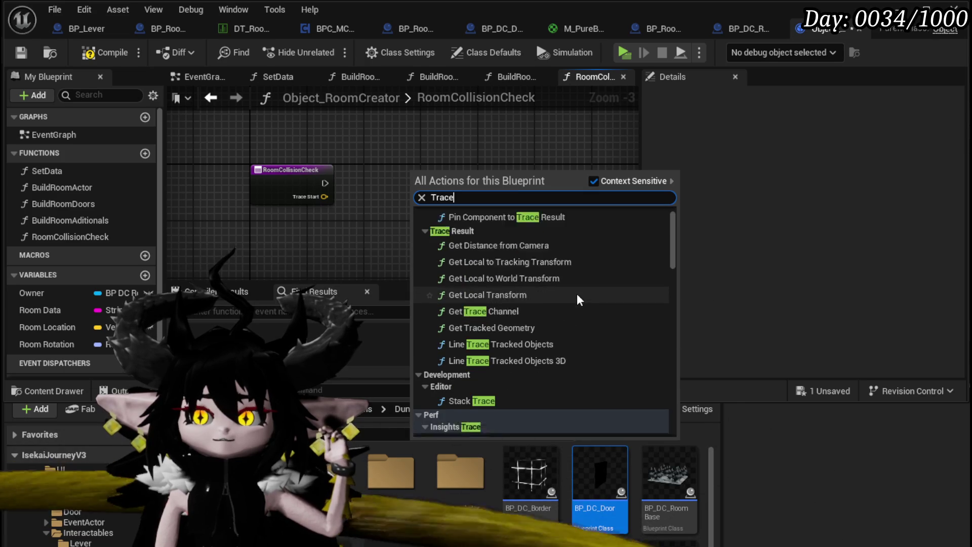
scroll(578, 299, "down", 12)
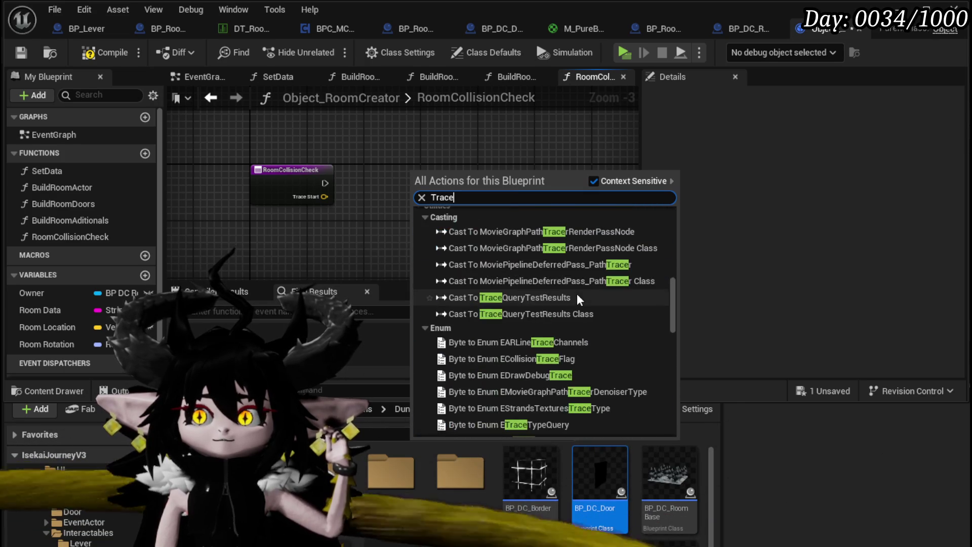
scroll(576, 293, "down", 5)
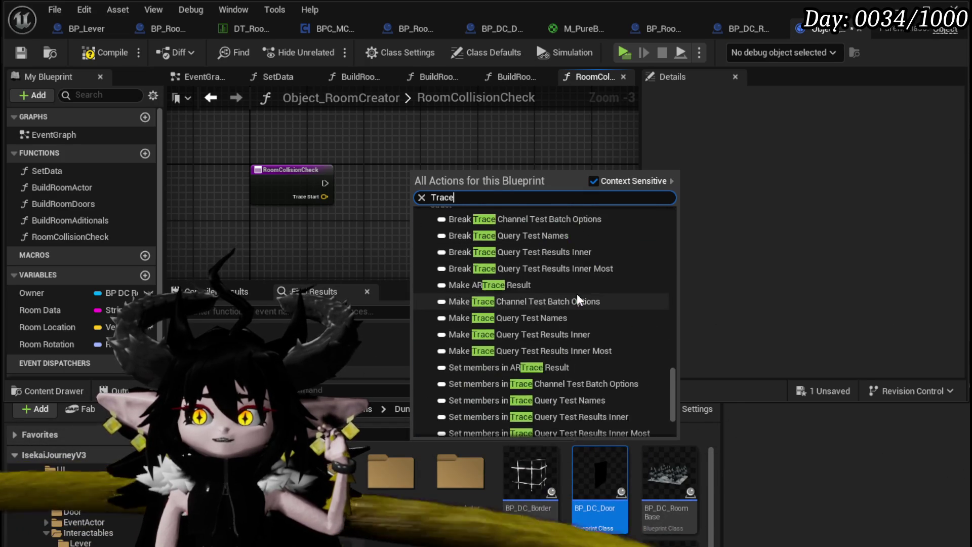
left_click(384, 146)
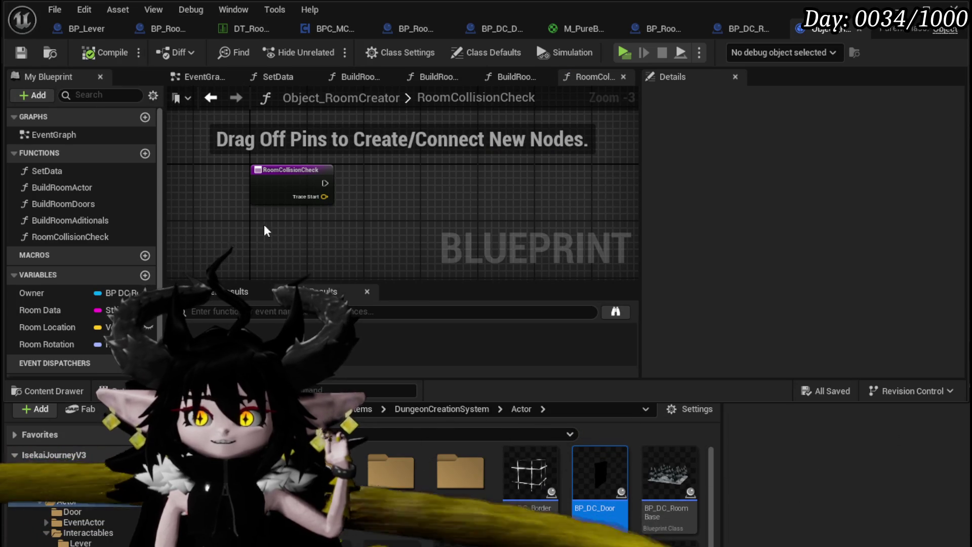
Select RoomCollisionCheck in the Functions list and delete it.
left_click(298, 188)
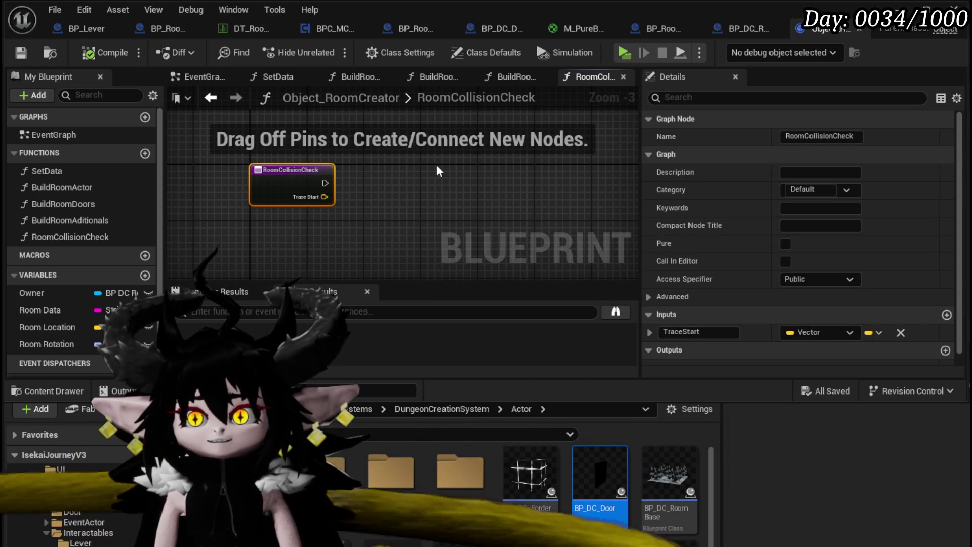
left_click(256, 223)
left_click(269, 186)
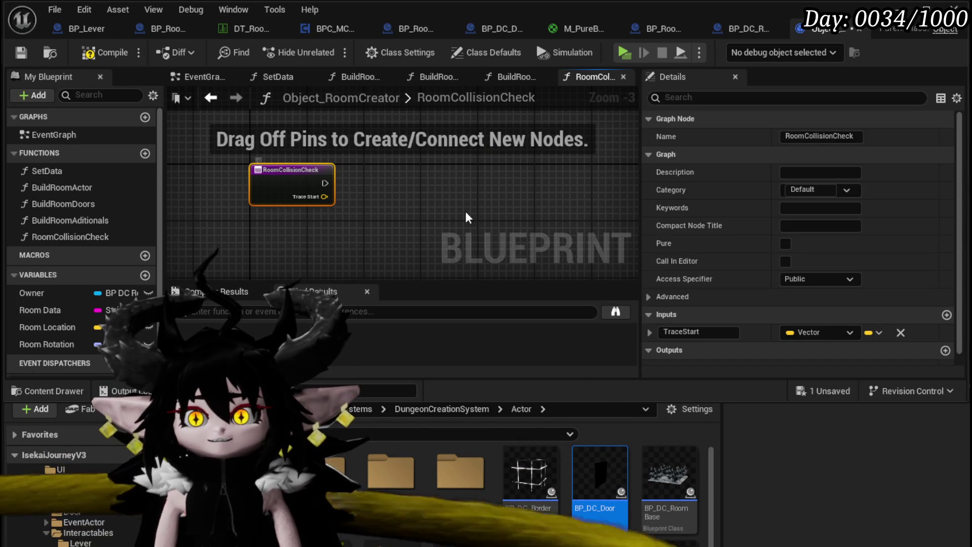
left_click(63, 236)
key("Delete")
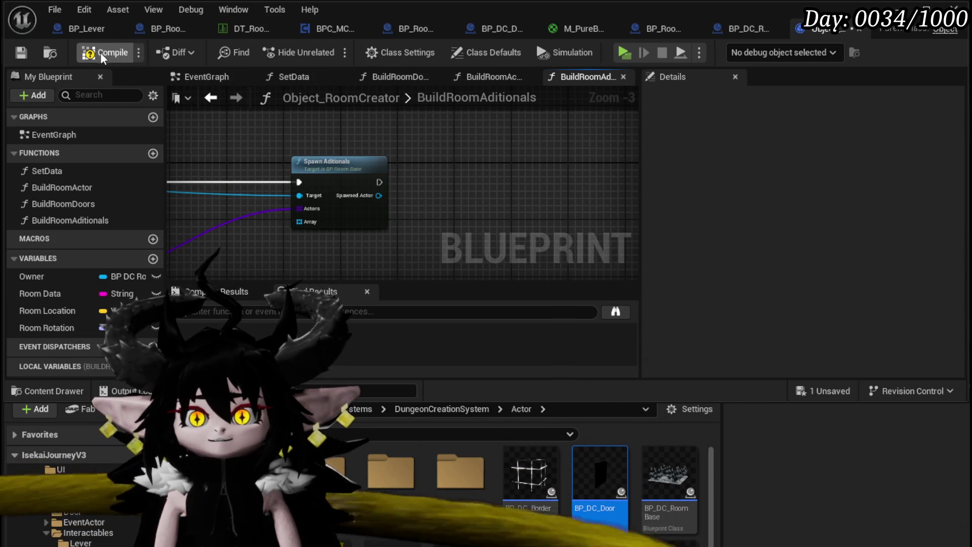
Compile Object_RoomCreator and open its BuildRoomDoors function graph.
left_click(84, 58)
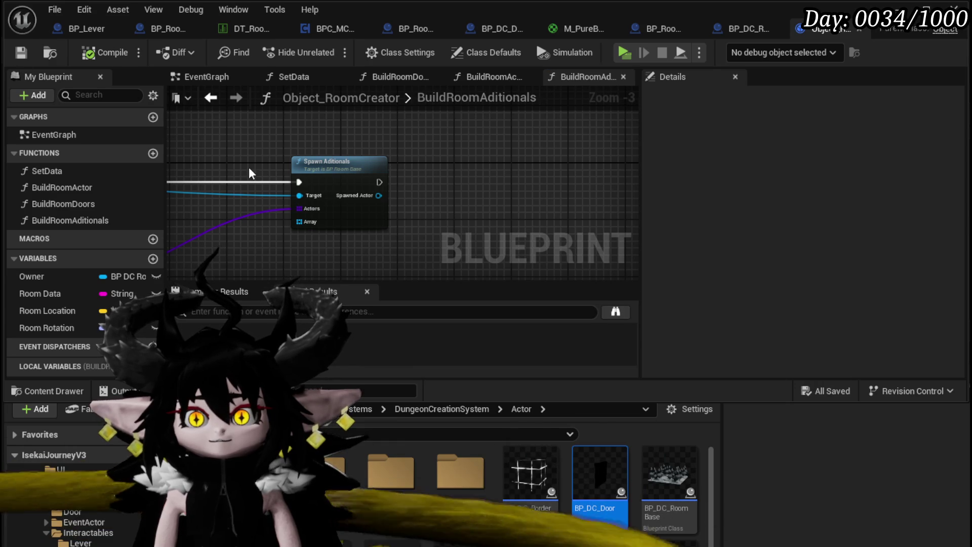
scroll(346, 147, "down", 1)
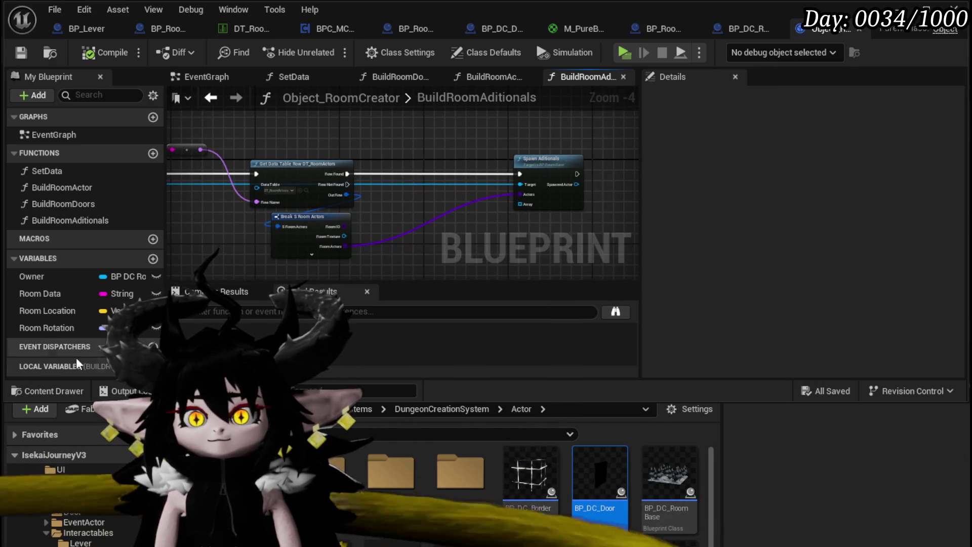
double_click(67, 204)
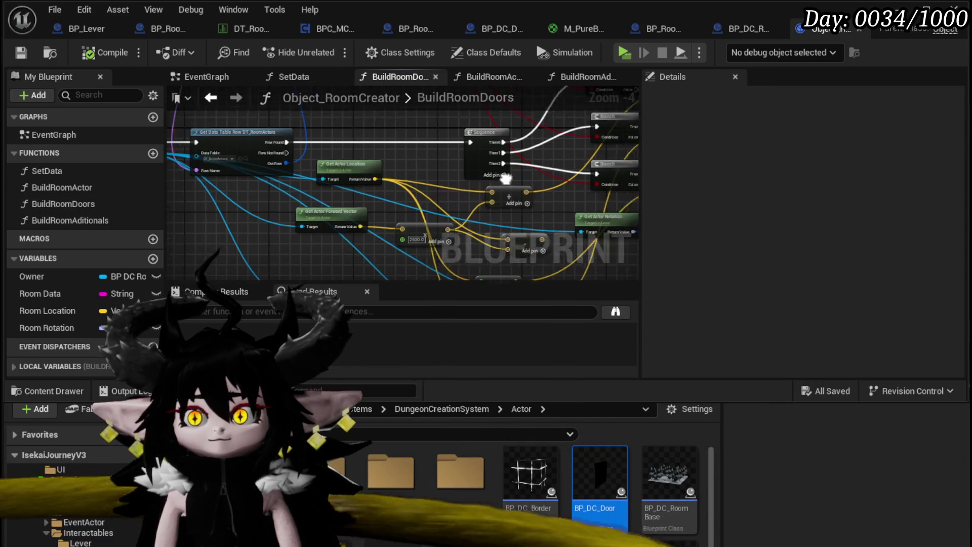
scroll(427, 182, "up", 4)
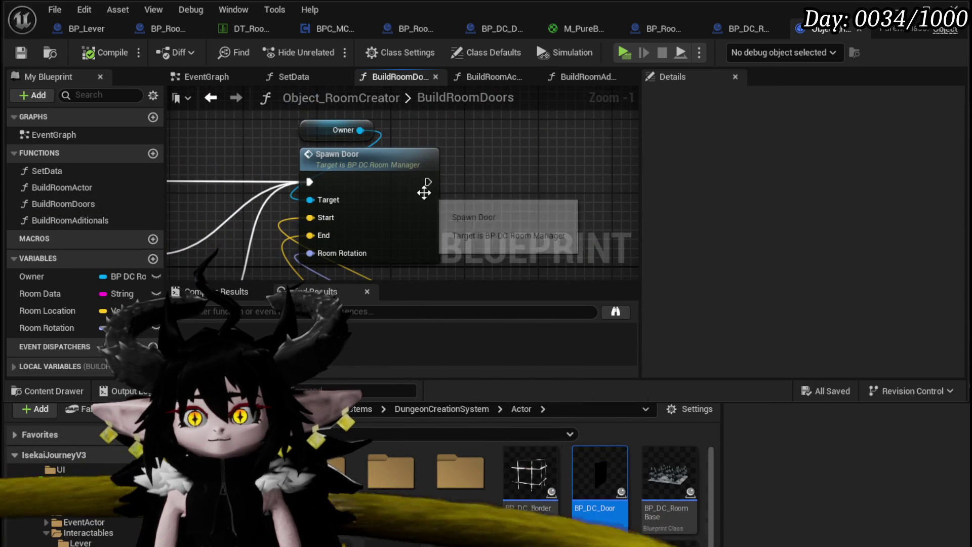
Move the Trace End node up under Room Location, then open the SpawnDoor function in BP_DC_RoomManager.
left_click_drag(411, 205, 420, 63)
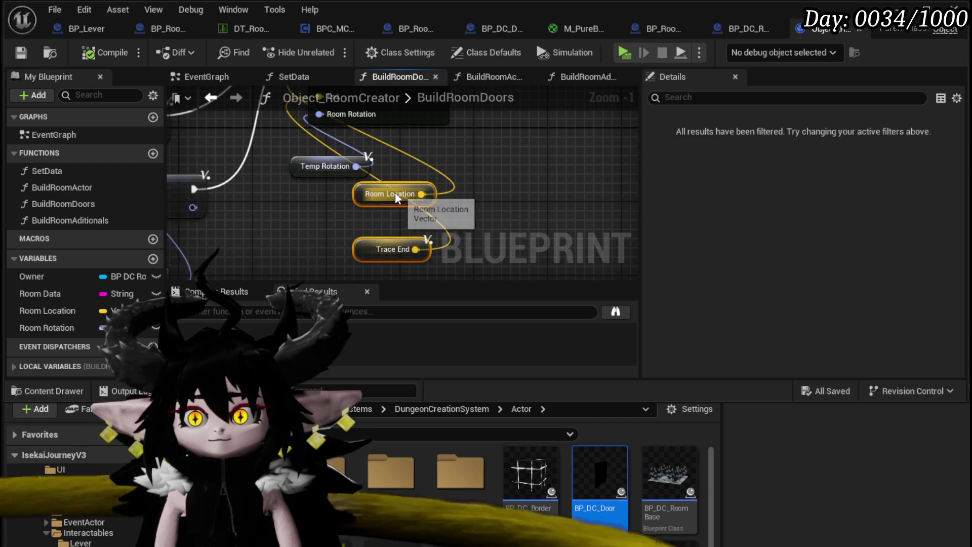
mouse_move(328, 252)
left_mouse_down()
mouse_move(381, 186)
mouse_move(299, 175)
left_mouse_up()
left_click_drag(296, 239, 302, 207)
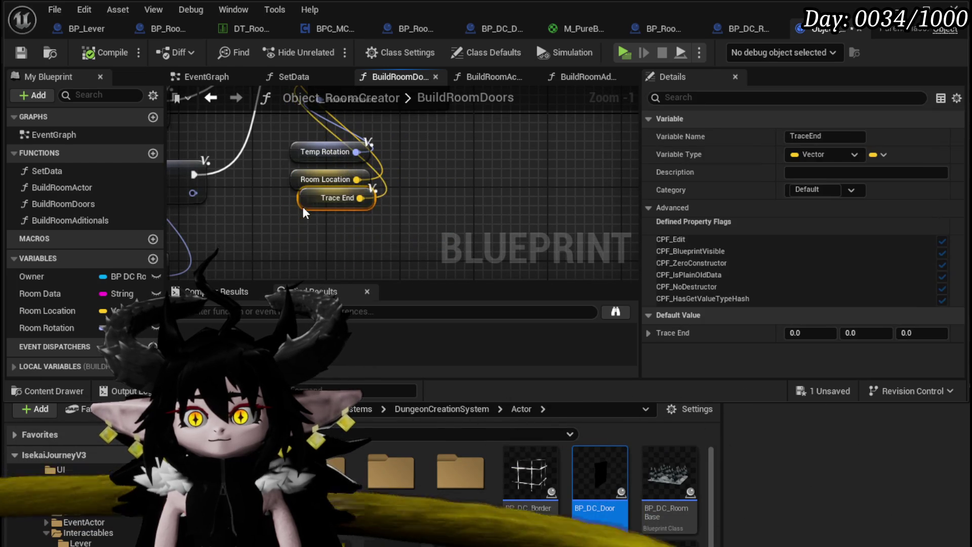
left_click_drag(518, 169, 496, 201)
double_click(439, 154)
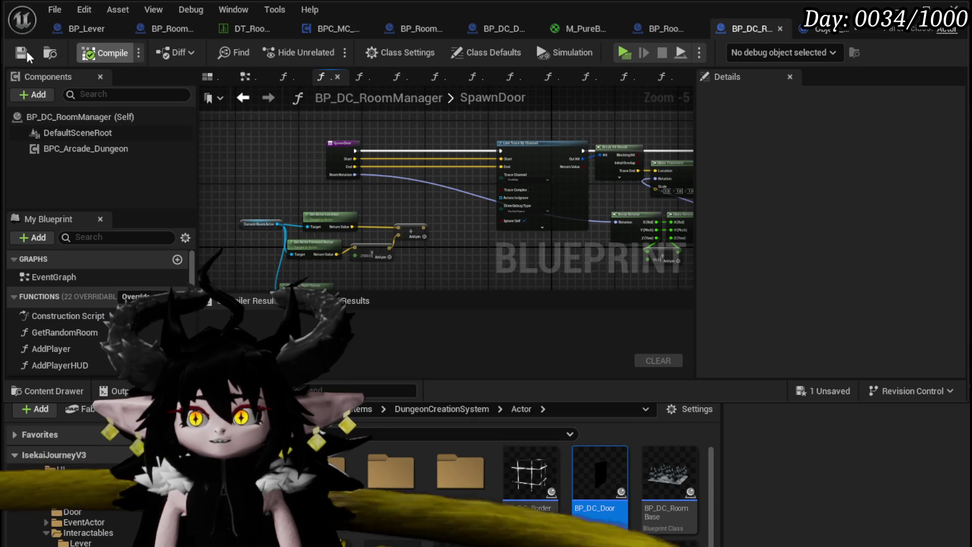
Create a new function named DoorCollisionCheck in BP_DC_RoomManager and save.
scroll(581, 145, "up", 4)
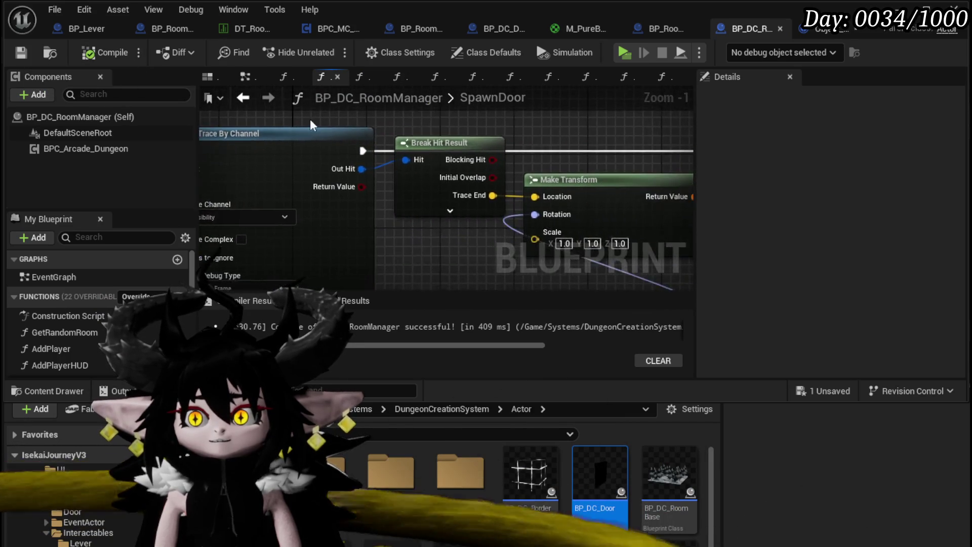
scroll(395, 125, "down", 2)
mouse_move(420, 220)
left_mouse_down()
mouse_move(401, 176)
mouse_move(245, 208)
mouse_move(289, 137)
mouse_move(578, 164)
mouse_move(211, 202)
mouse_move(187, 217)
mouse_move(200, 227)
mouse_move(295, 209)
left_mouse_up()
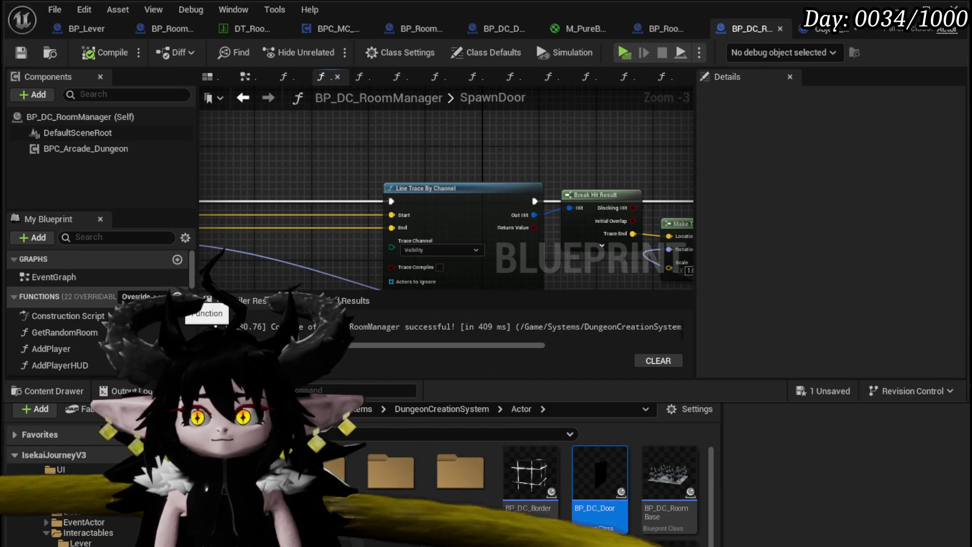
left_click(177, 296)
type("D")
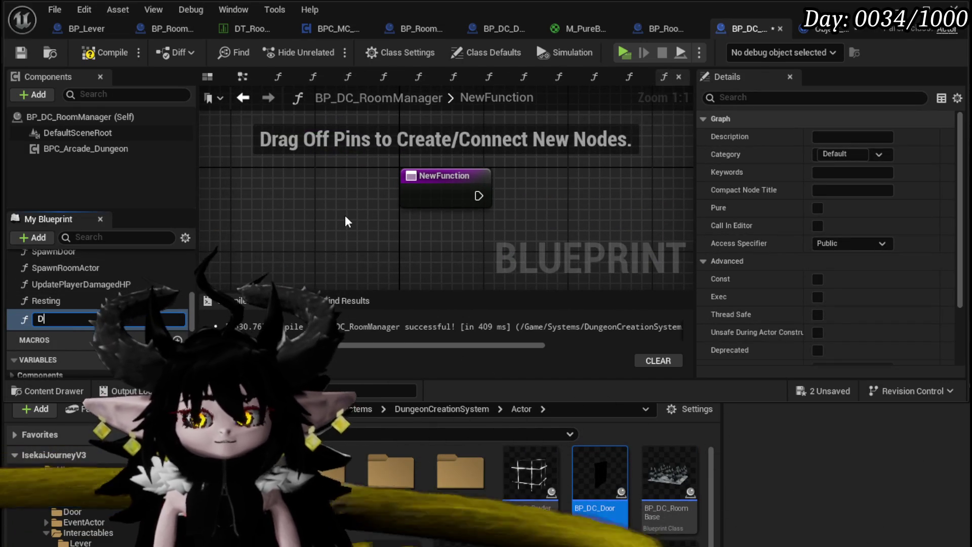
type("oorColl")
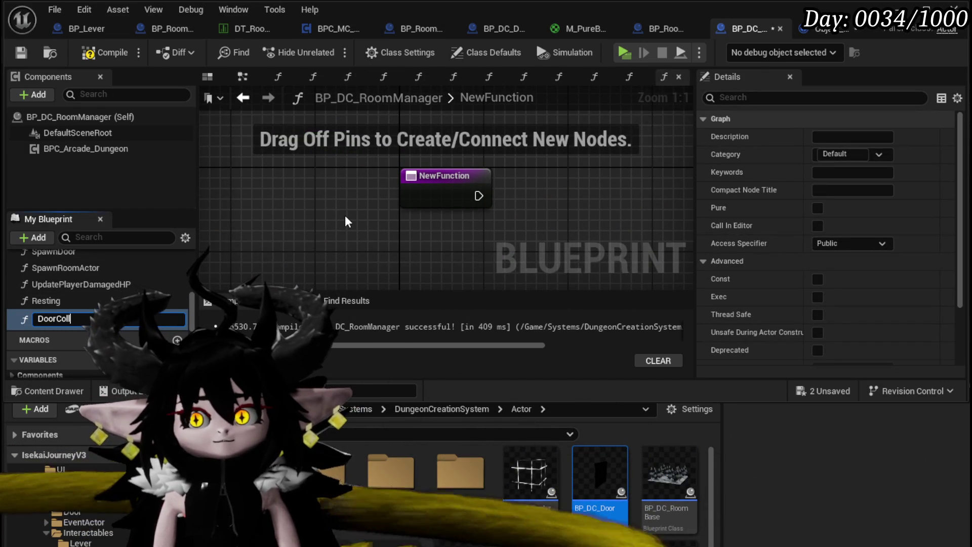
type("isionCheck")
key("Return")
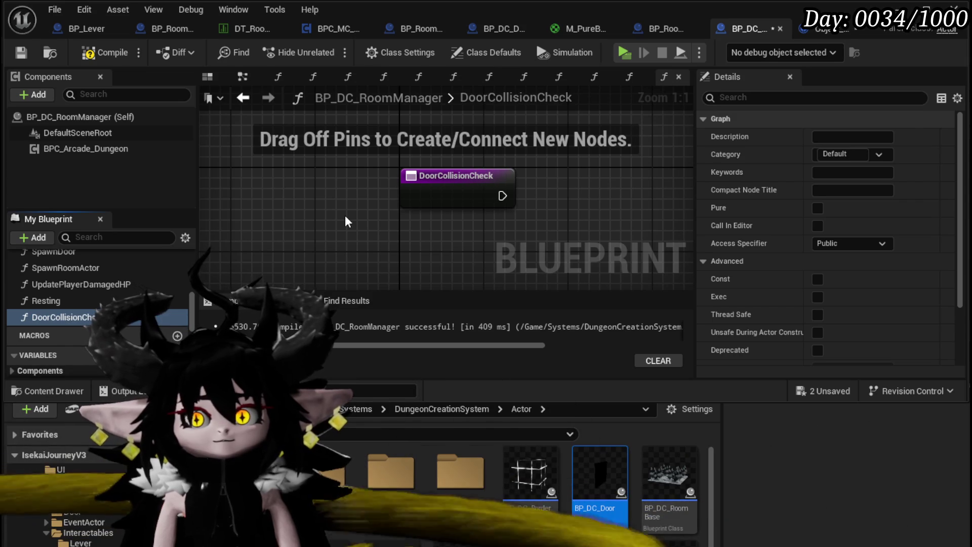
left_click(21, 52)
Give DoorCollisionCheck a Vector input named Start, save, and review the assets still needing saving.
scroll(952, 304, "down", 3)
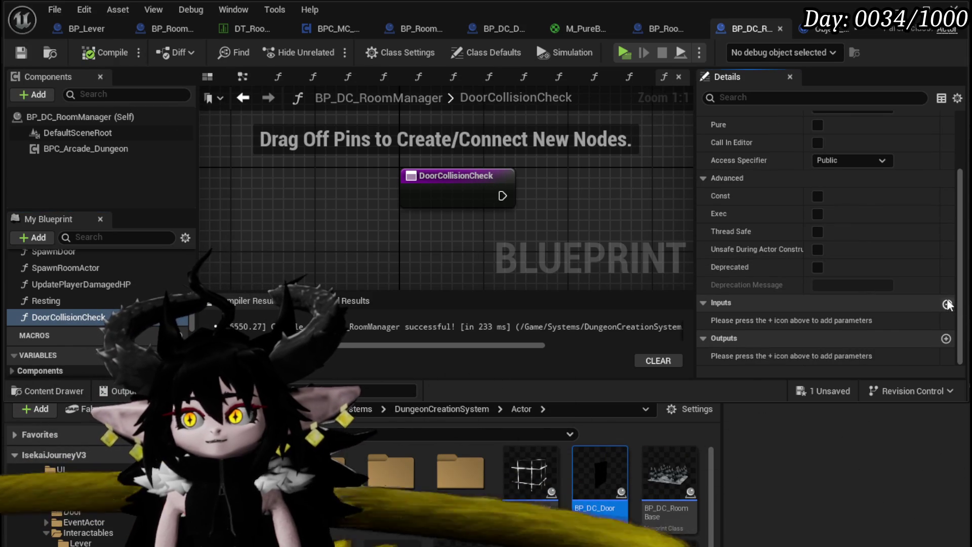
left_click(946, 302)
left_click(848, 320)
left_click(849, 464)
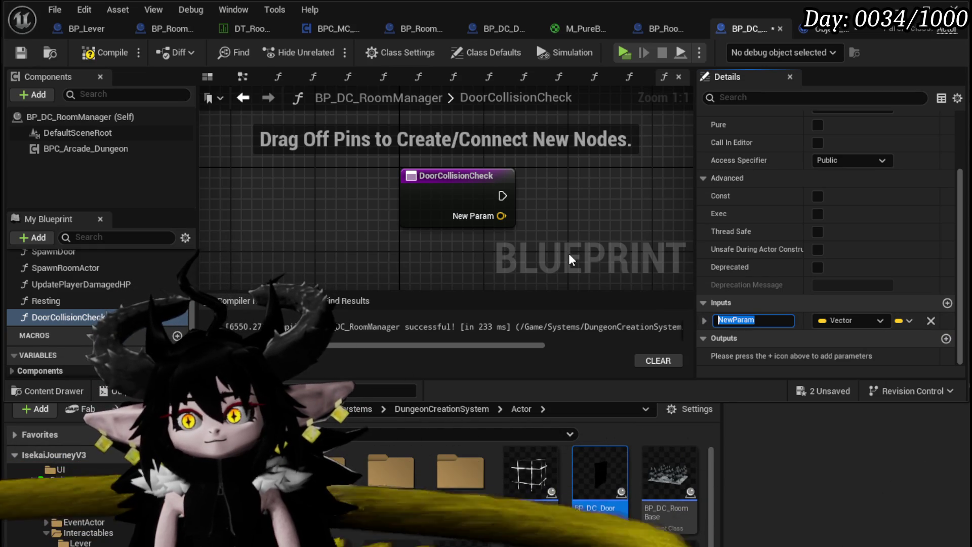
type("St")
key("Return")
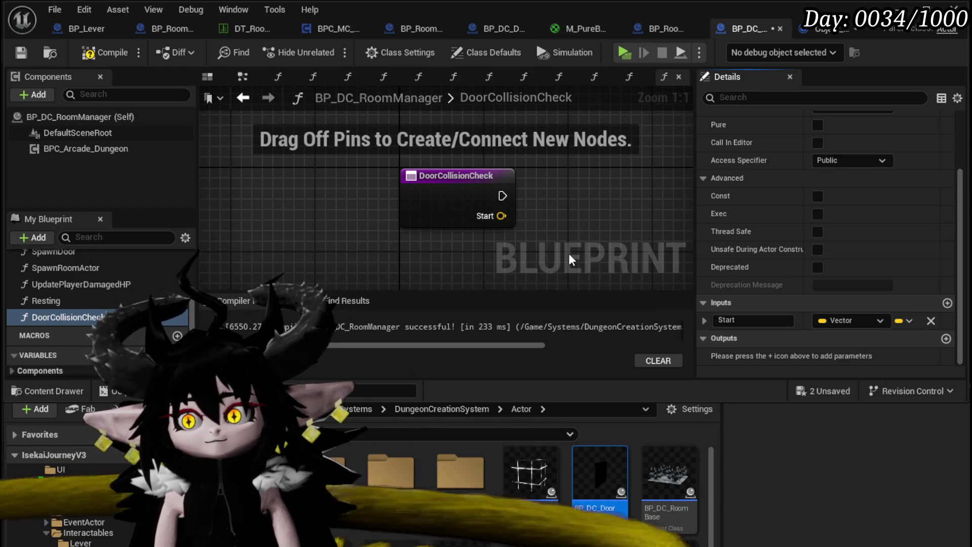
left_click(26, 53)
mouse_move(423, 187)
left_mouse_down()
mouse_move(321, 211)
mouse_move(366, 194)
mouse_move(364, 205)
left_mouse_up()
left_click(823, 390)
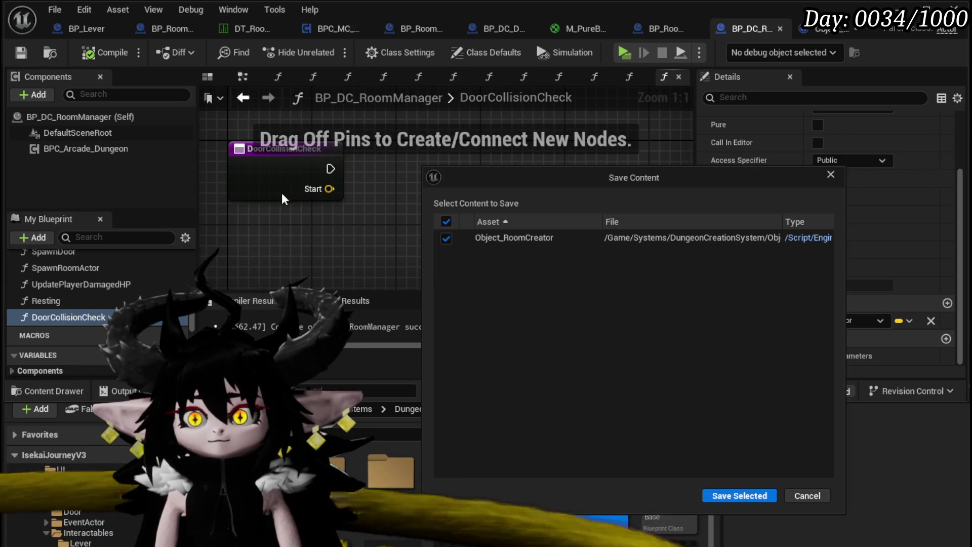
Dismiss the save prompt and add a Multi Line Trace For Objects node after DoorCollisionCheck.
key("Escape")
left_click_drag(336, 170, 430, 177)
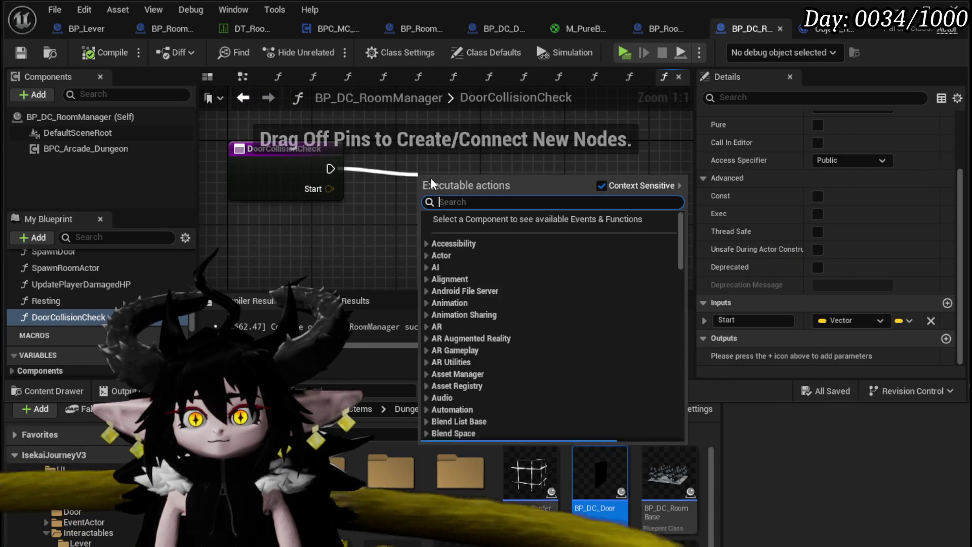
type("Line Trace")
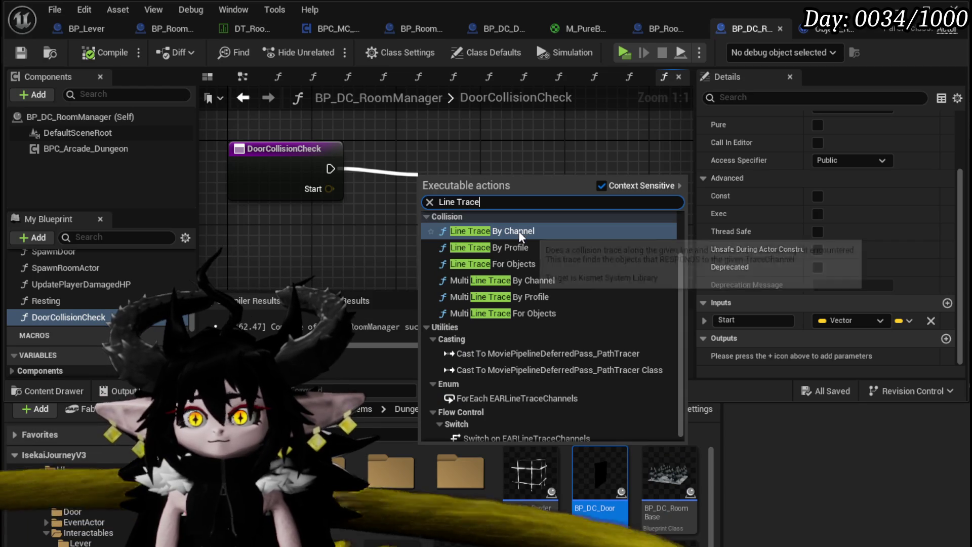
left_click(560, 317)
left_click_drag(423, 168, 278, 169)
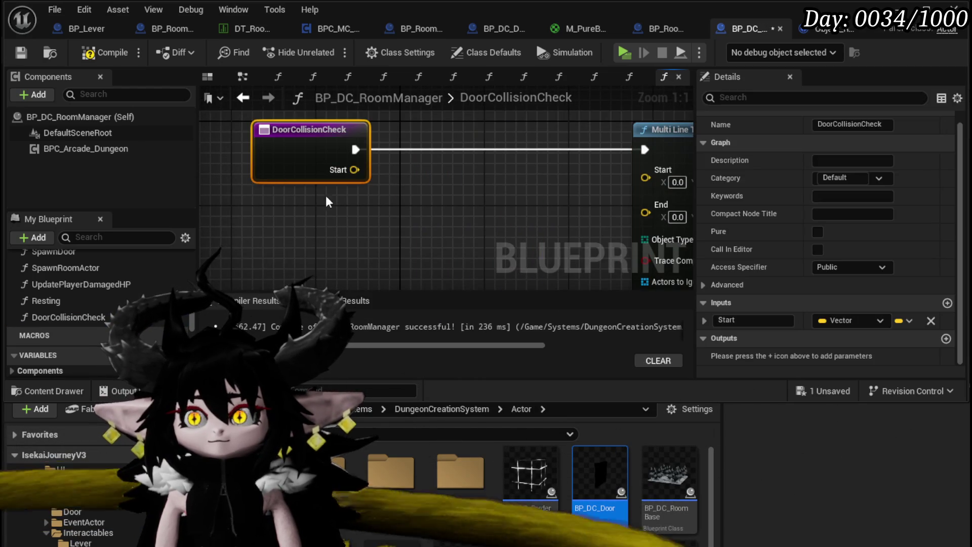
Wire the function's Start input into the trace node's Start pin.
left_click_drag(399, 189, 399, 190)
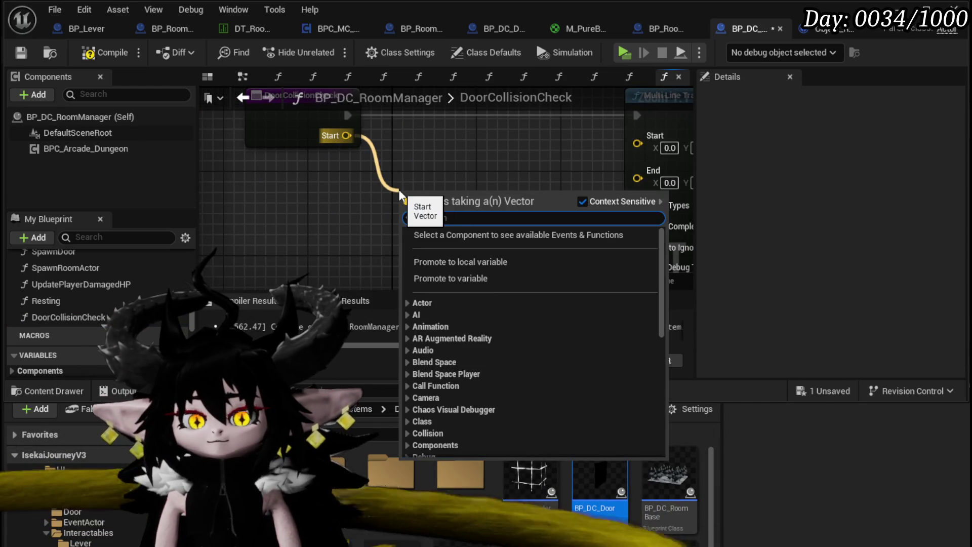
left_click(344, 134)
left_click_drag(630, 137, 633, 136)
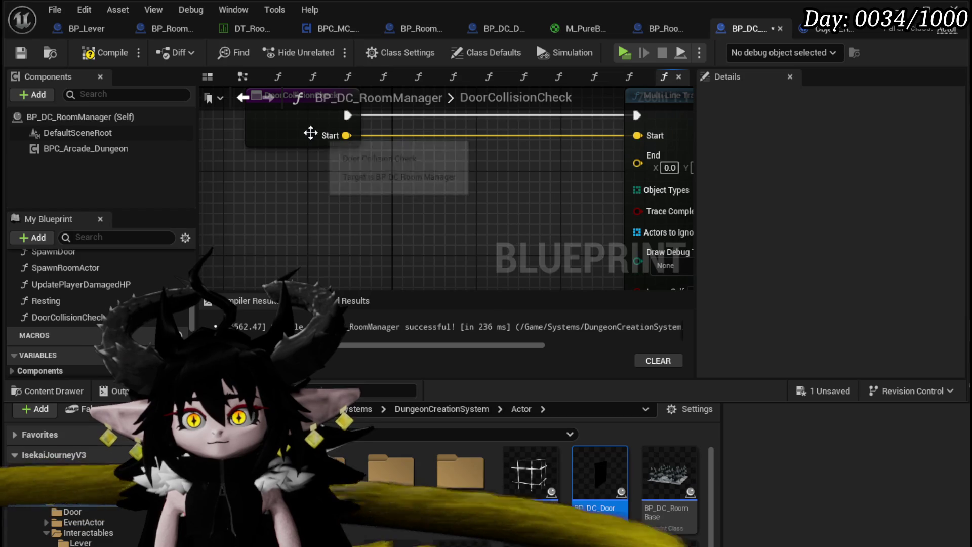
mouse_move(308, 141)
left_mouse_down()
mouse_move(223, 144)
mouse_move(286, 185)
left_mouse_up()
Add a Get Actor Forward Vector node, delete it again, and compile the blueprint.
scroll(223, 142, "down", 3)
type("get for")
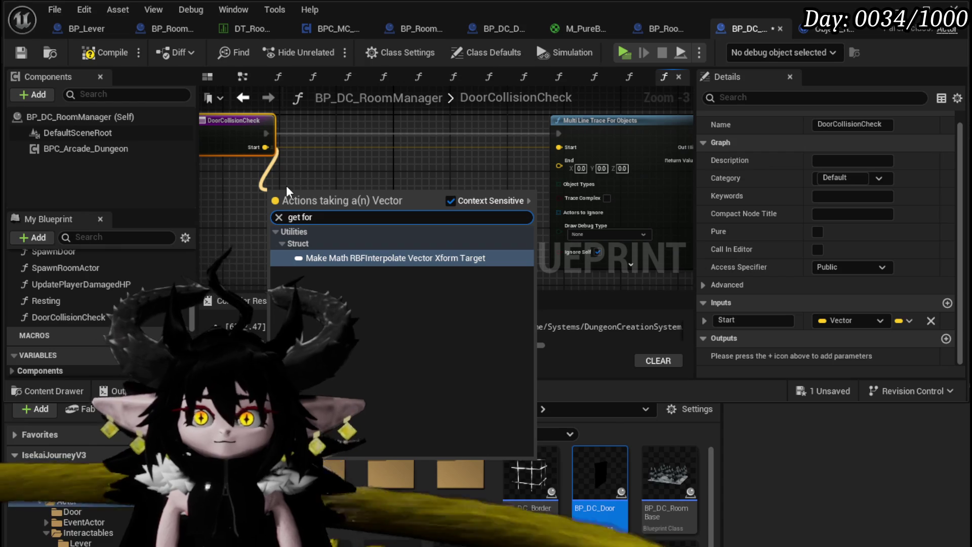
key("Escape")
right_click(281, 181)
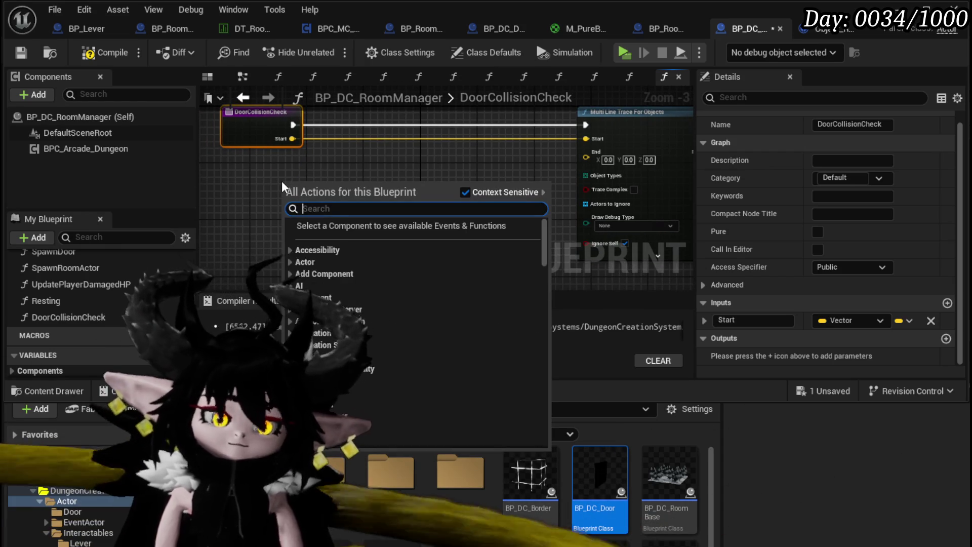
type("fowar")
key("BackSpace")
key("BackSpace")
key("BackSpace")
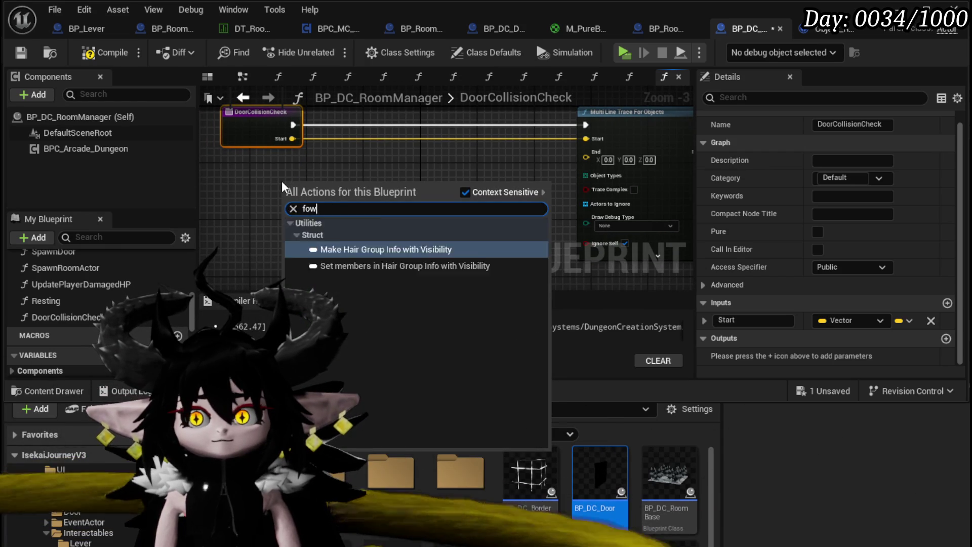
type("forward")
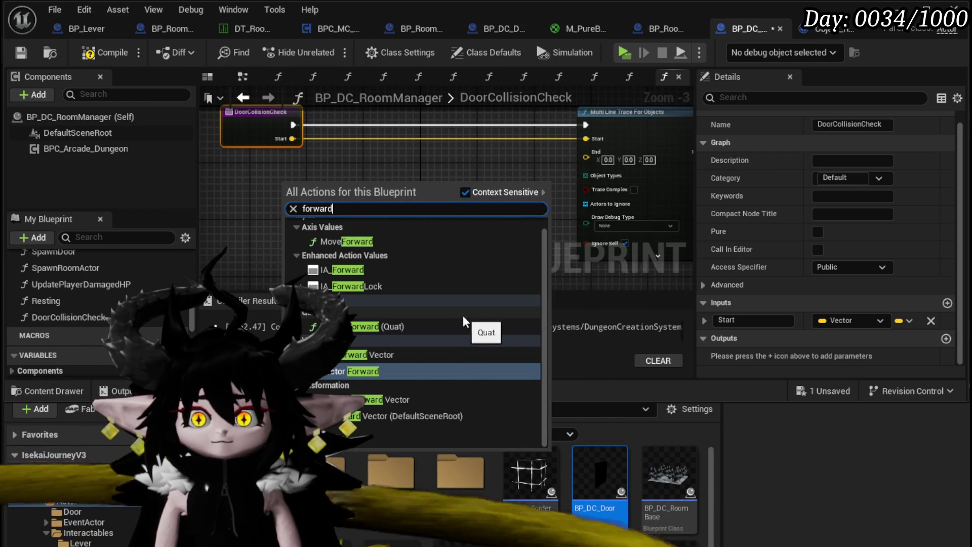
left_click(405, 399)
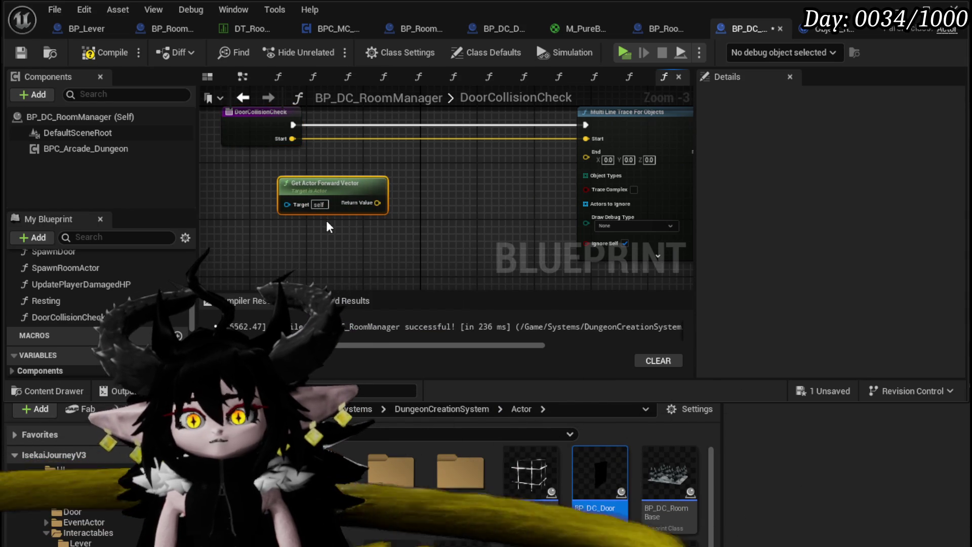
key("Delete")
left_click(104, 52)
Cancel a forward-vector search from Start, centre the Multi Line Trace, and select the entry node.
left_click_drag(385, 185, 457, 199)
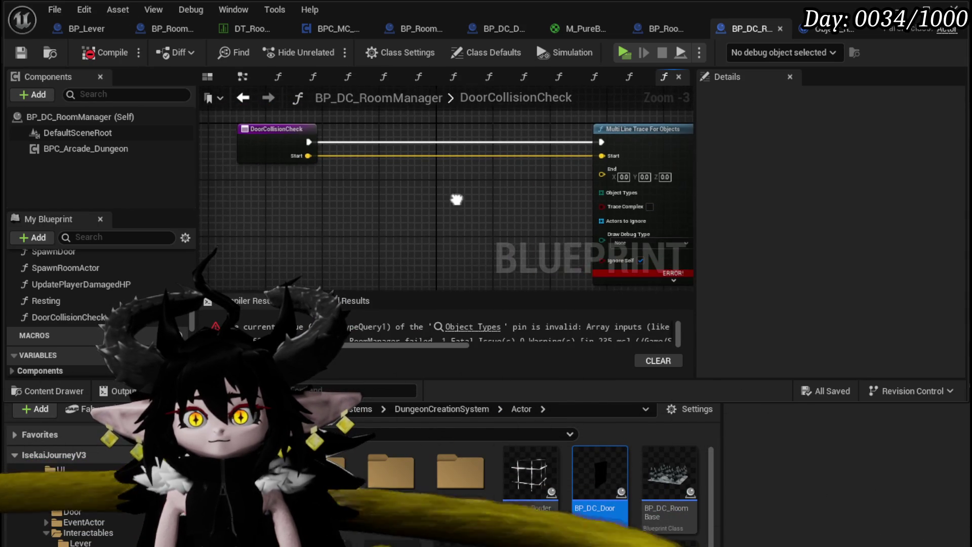
left_click_drag(307, 155, 380, 193)
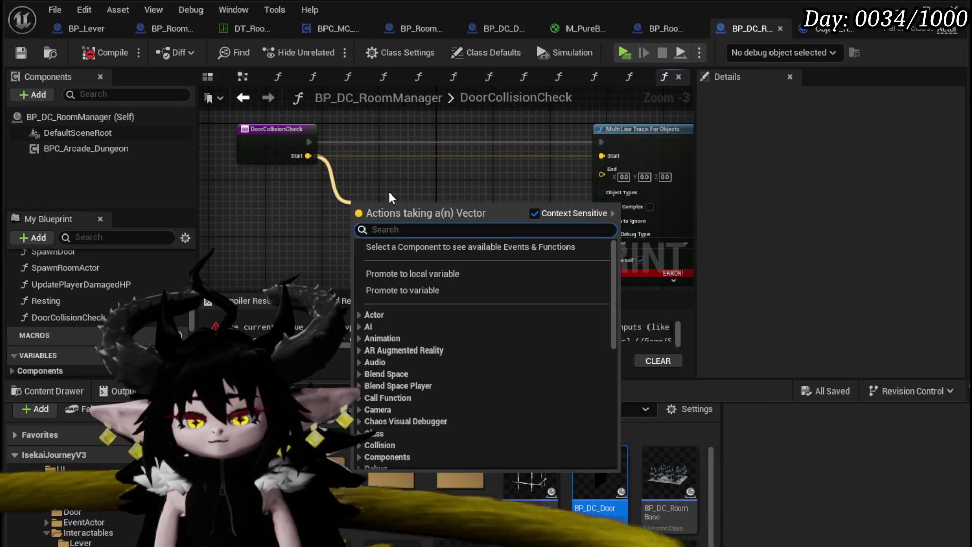
type("forward")
key("BackSpace")
key("BackSpace")
key("BackSpace")
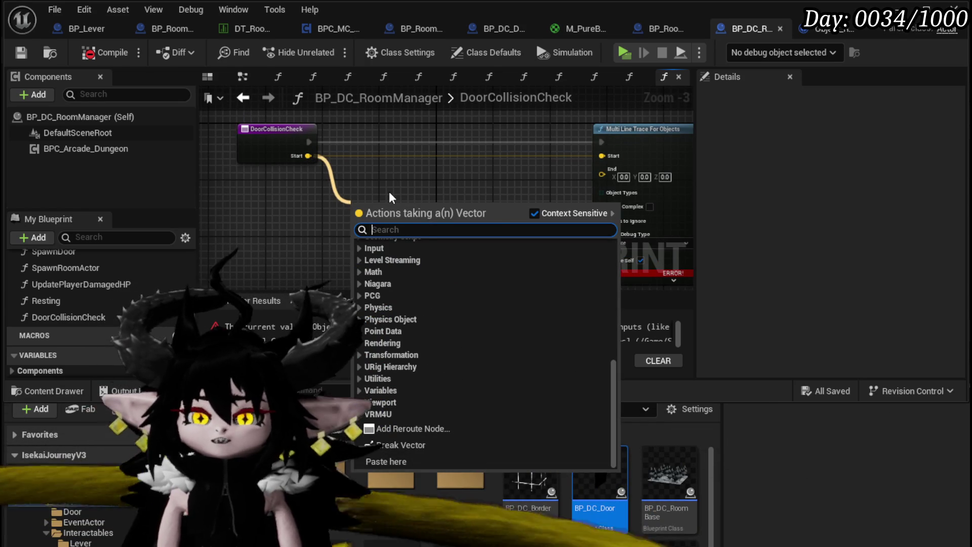
left_click(390, 165)
mouse_move(390, 165)
left_mouse_down()
mouse_move(254, 162)
mouse_move(390, 194)
left_mouse_up()
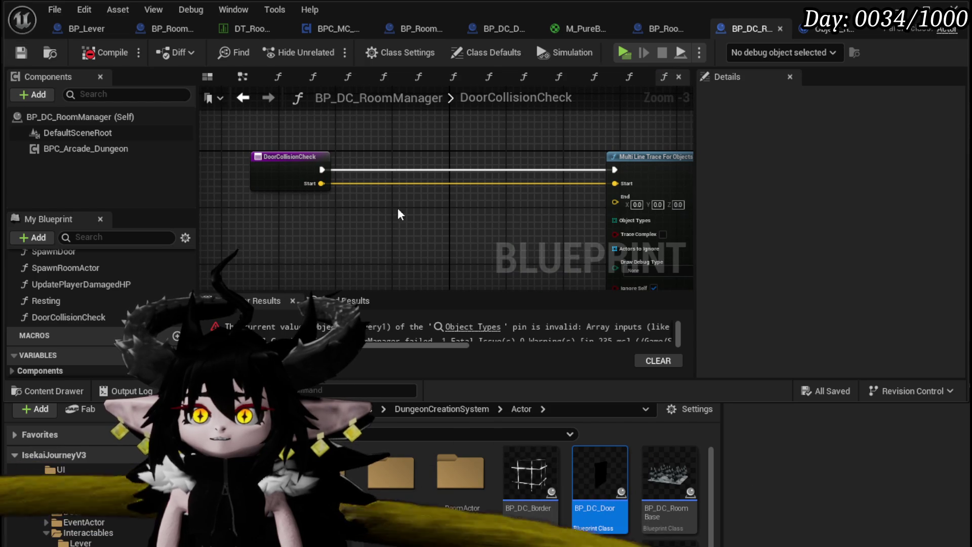
left_click(290, 152)
Add a Rotator input named Rotation to DoorCollisionCheck.
left_click(947, 303)
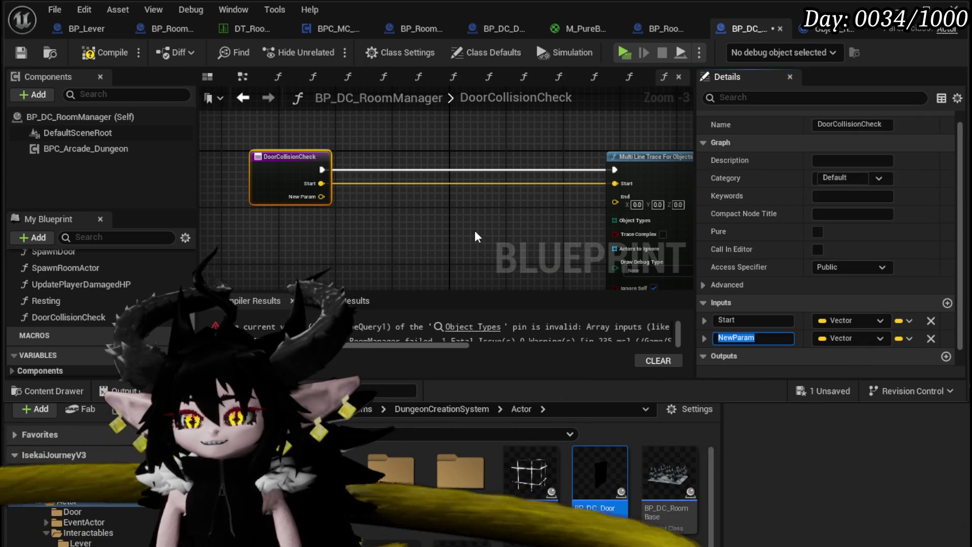
left_click(475, 236)
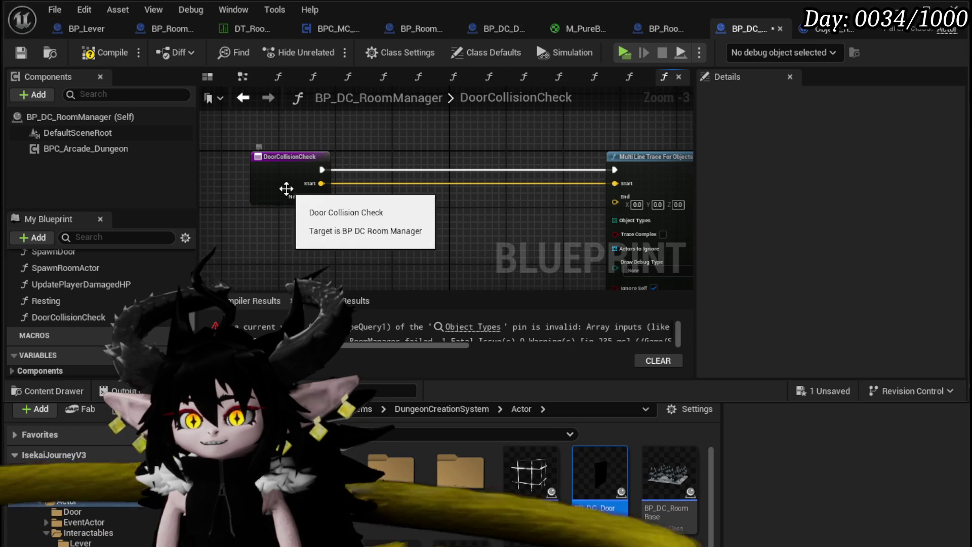
left_click(284, 188)
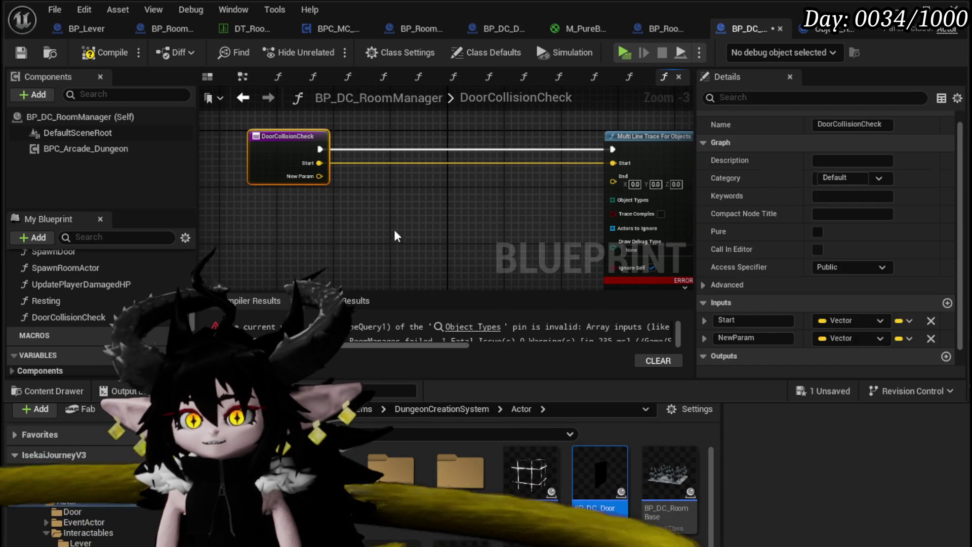
left_click(879, 338)
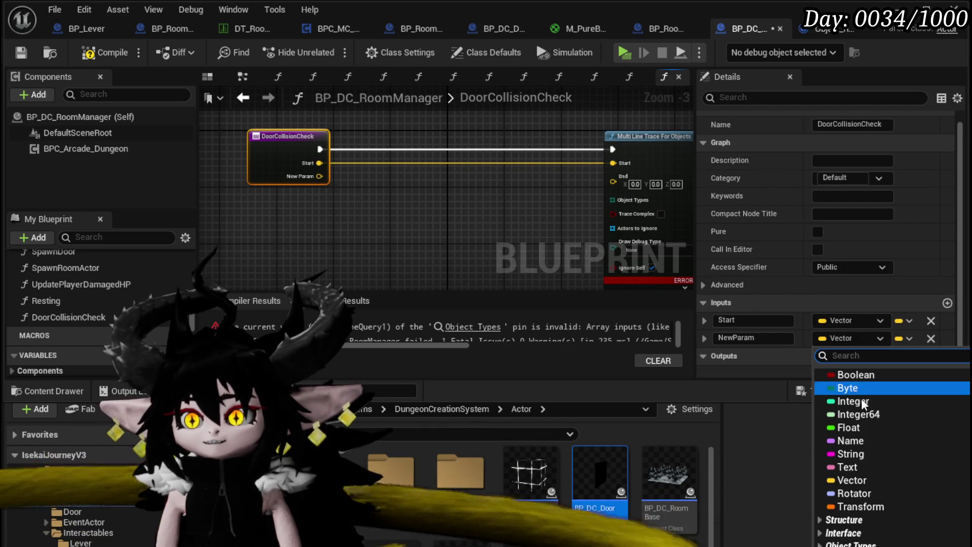
left_click(860, 493)
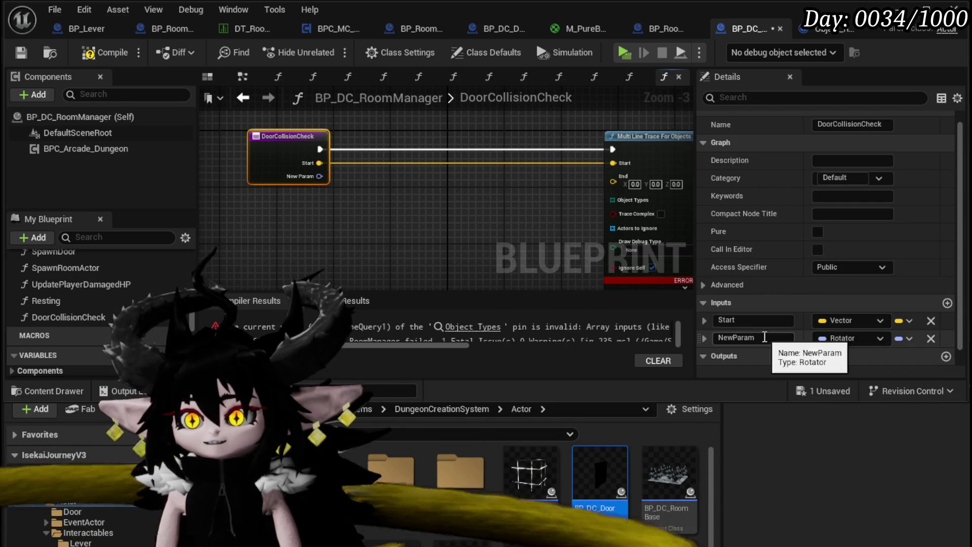
left_click(765, 337)
type("Rotati")
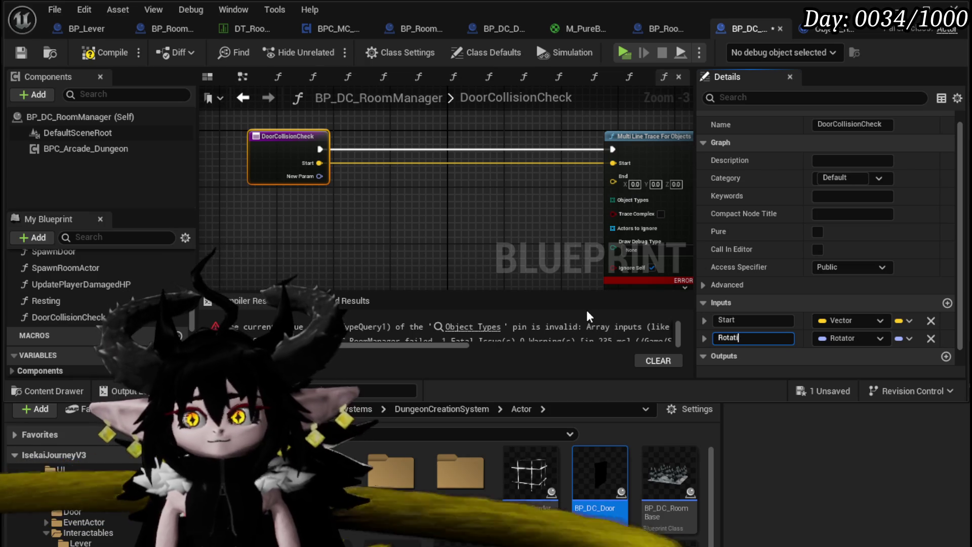
type("on")
key("Return")
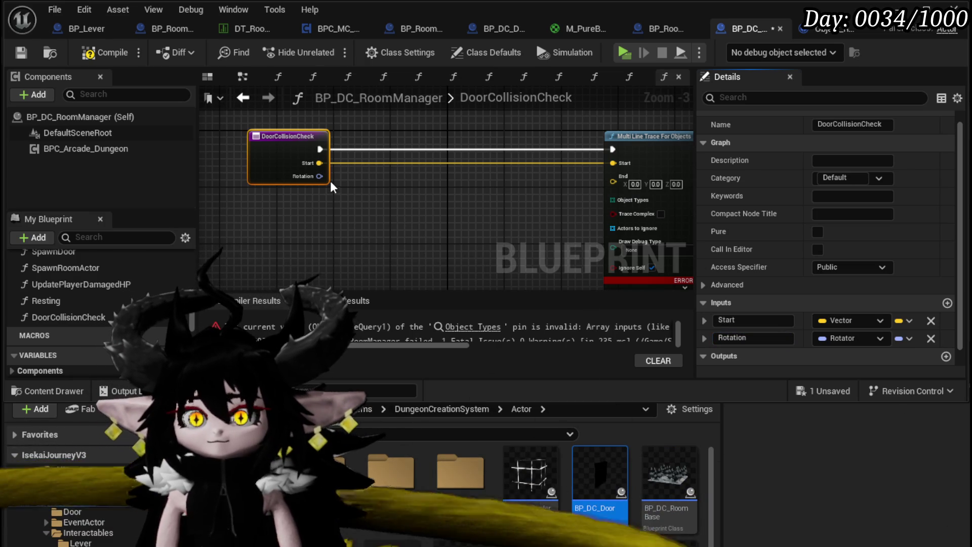
Get the forward vector of the Rotation input.
left_click_drag(319, 177, 329, 232)
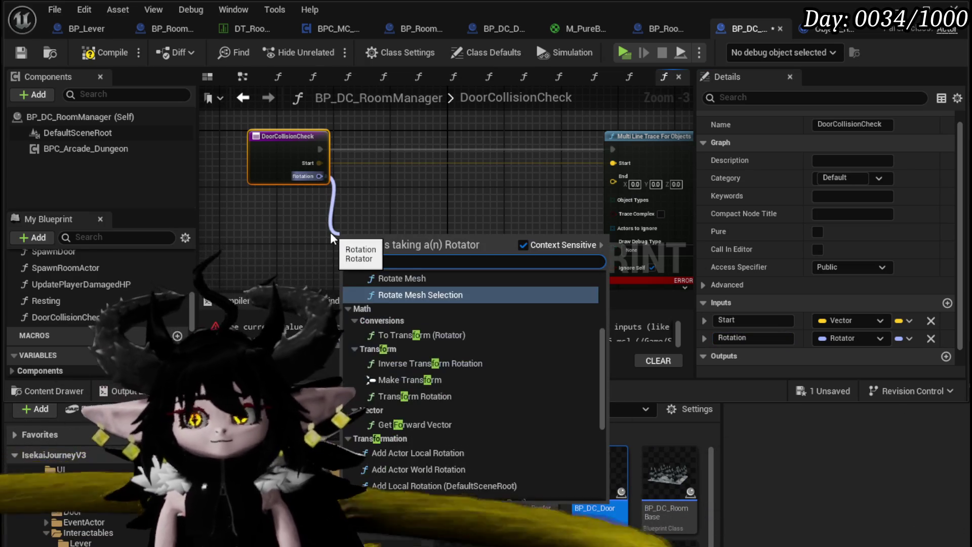
type("rward")
key("Return")
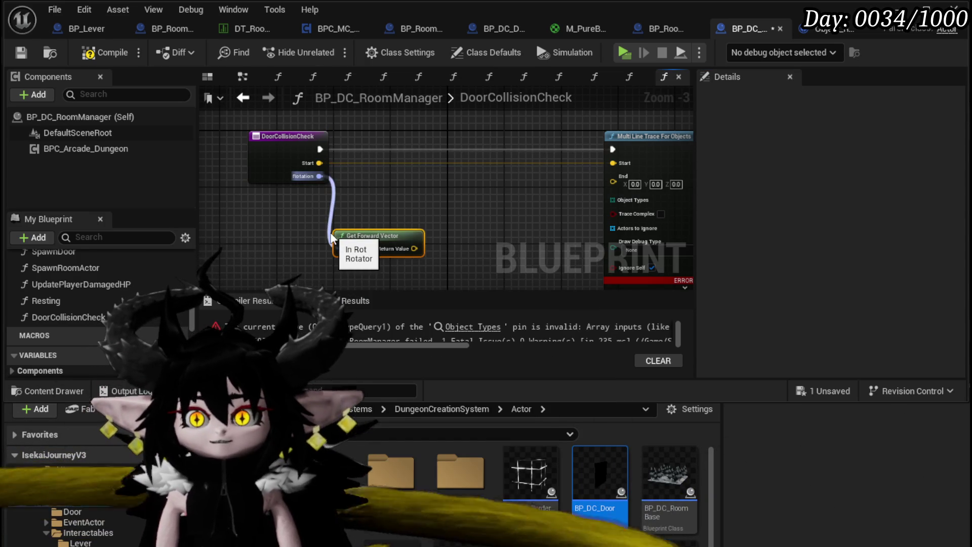
left_click_drag(319, 163, 401, 189)
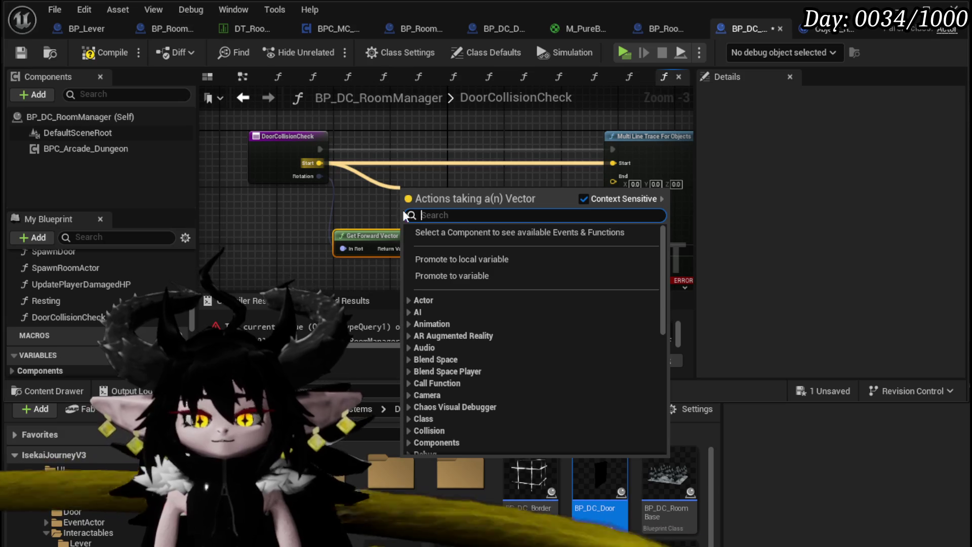
key("Escape")
Multiply the forward vector by a single float of 500.
mouse_move(352, 214)
left_mouse_down()
mouse_move(295, 206)
mouse_move(411, 229)
left_mouse_up()
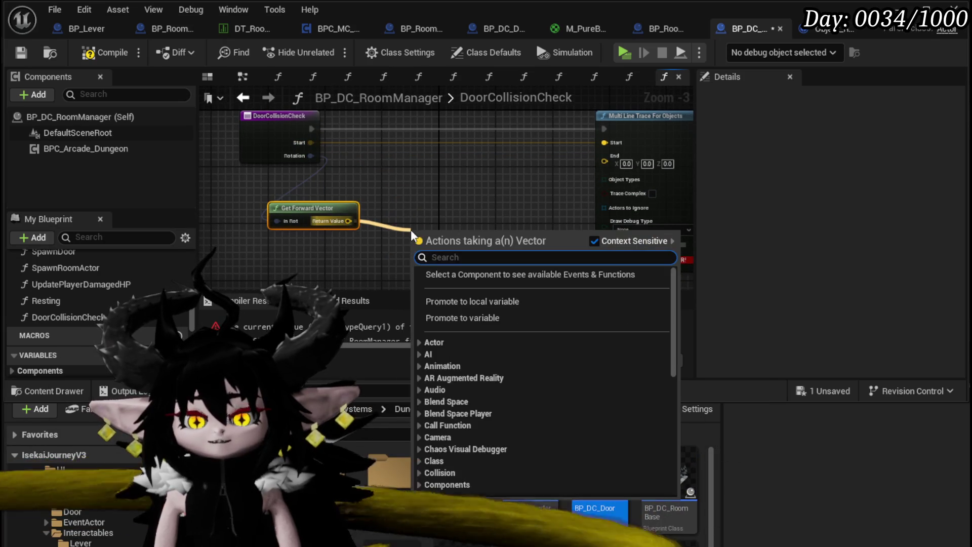
type("*")
key("Return")
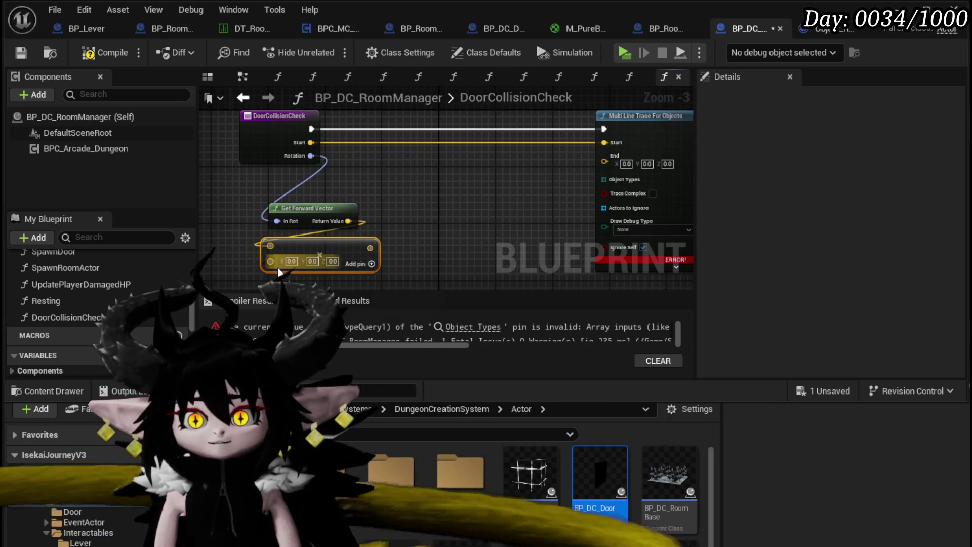
right_click(279, 271)
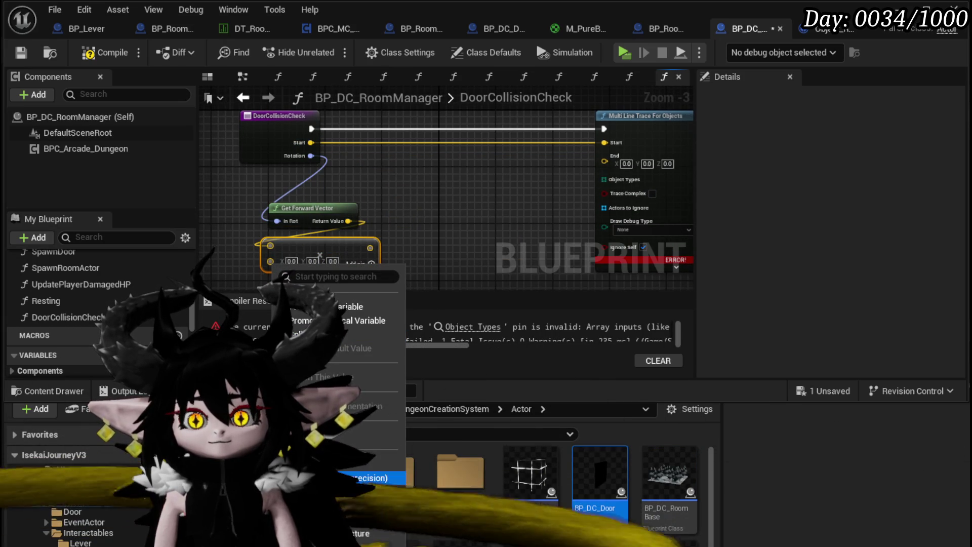
left_click(372, 477)
type("500")
key("Return")
Add the scaled forward vector to Start and wire the sum into the trace's End.
left_click_drag(311, 142, 455, 166)
type("add")
left_click(491, 228)
mouse_move(324, 248)
left_mouse_down()
mouse_move(469, 192)
mouse_move(457, 218)
mouse_move(462, 180)
mouse_move(604, 161)
left_mouse_up()
mouse_move(574, 193)
left_mouse_down()
mouse_move(363, 182)
mouse_move(418, 254)
mouse_move(388, 156)
left_mouse_up()
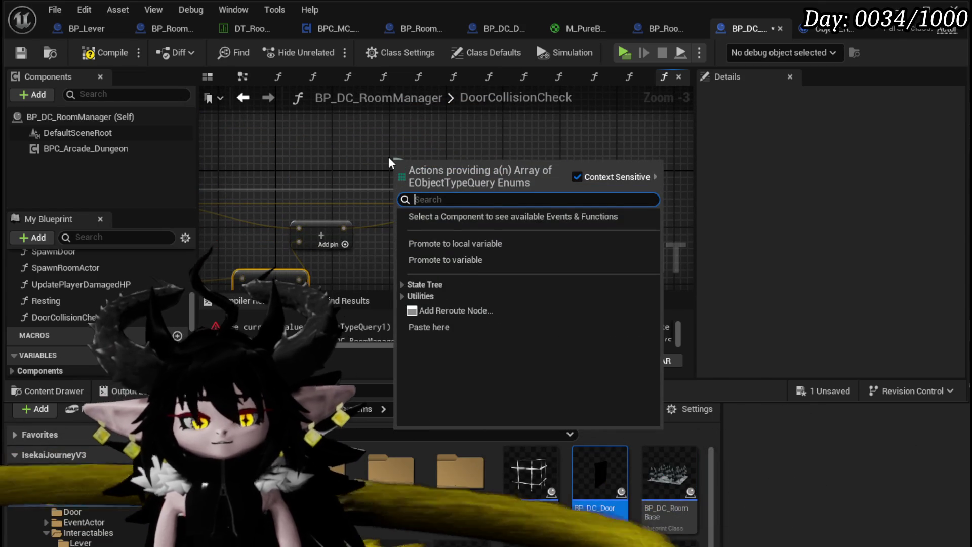
Create a Make Array of object types containing the Room type.
type("make")
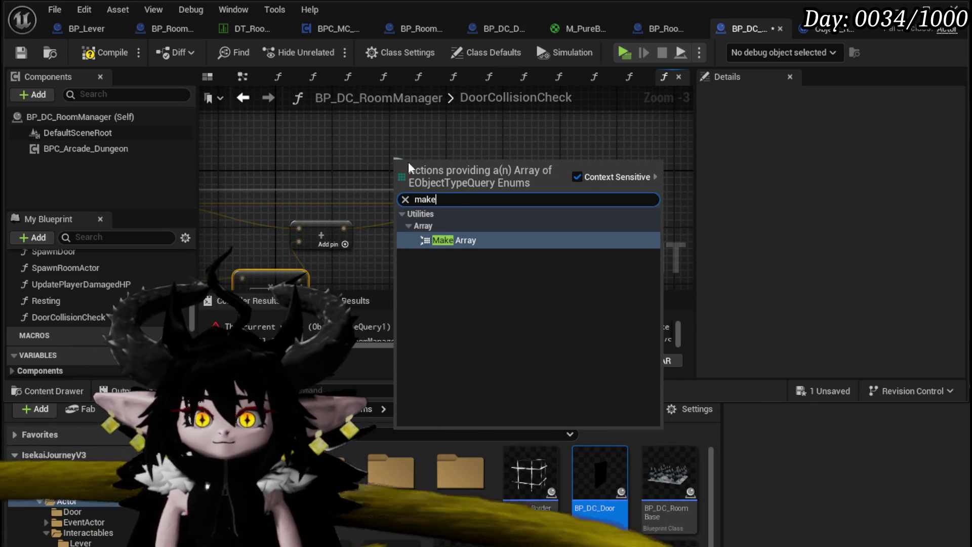
left_click(445, 240)
left_click_drag(417, 159, 331, 109)
left_click(338, 134)
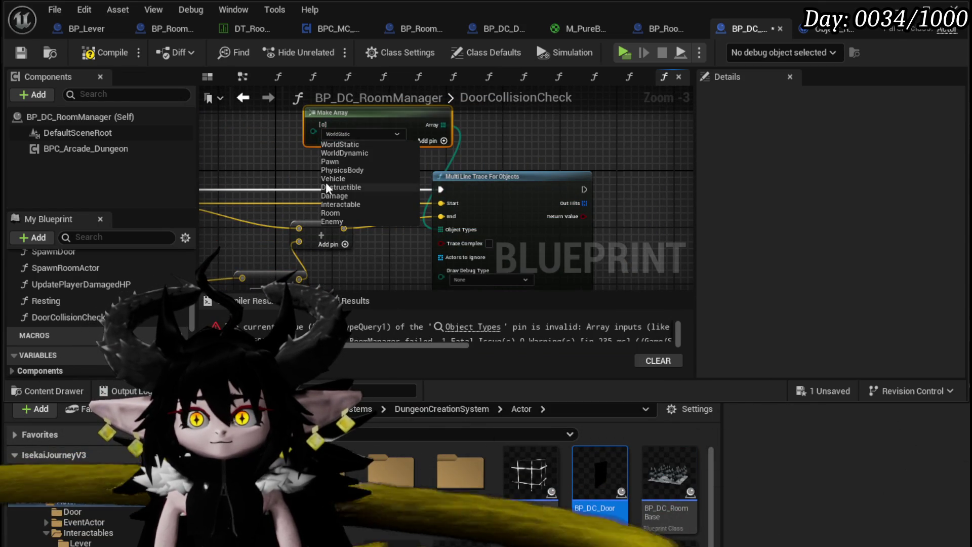
left_click(339, 212)
Set the Multi Line Trace's debug drawing to For Duration and compile.
left_click_drag(561, 204, 478, 152)
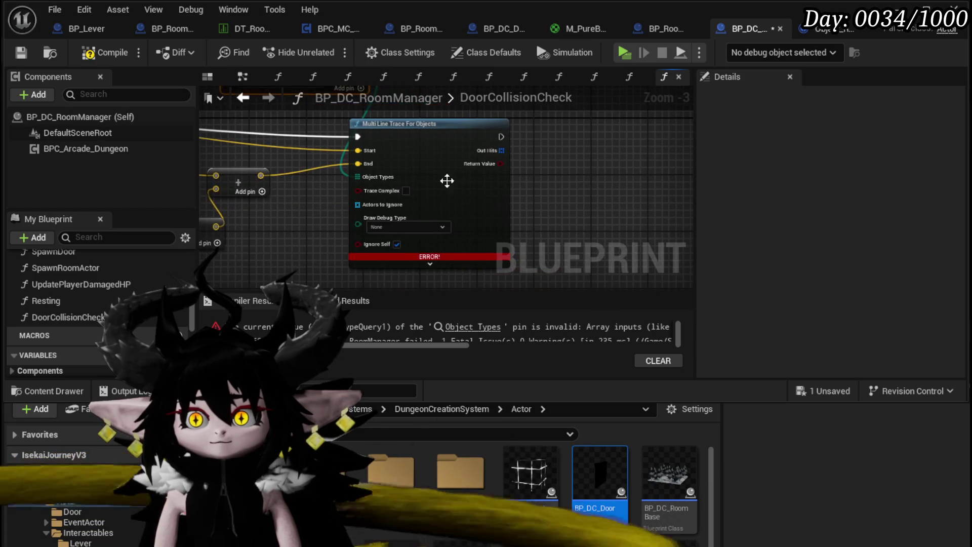
left_click(393, 226)
left_click(388, 254)
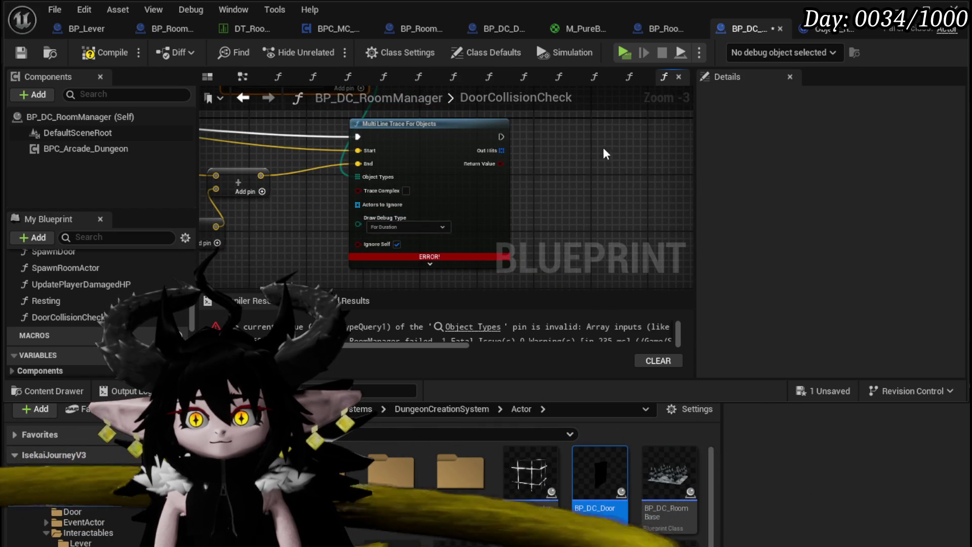
scroll(582, 154, "down", 1)
left_click(104, 53)
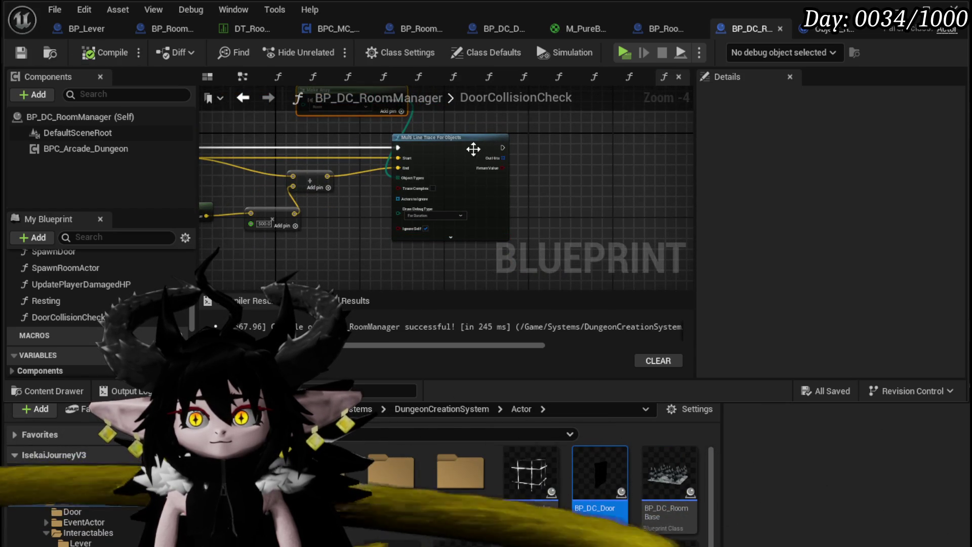
Add a For Each Loop with Break over the trace's Out Hits.
left_click_drag(435, 147, 285, 147)
left_click_drag(352, 158, 375, 162)
type("brea")
key("Return")
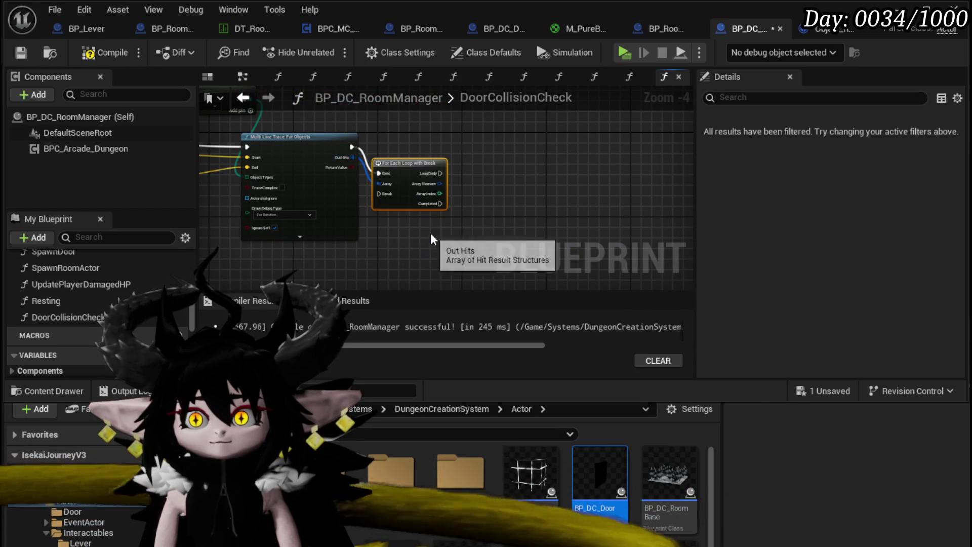
Replace the multi trace and loop with Line Trace For Objects, wiring in End and Object Types.
left_click_drag(387, 220, 475, 237)
key("Delete")
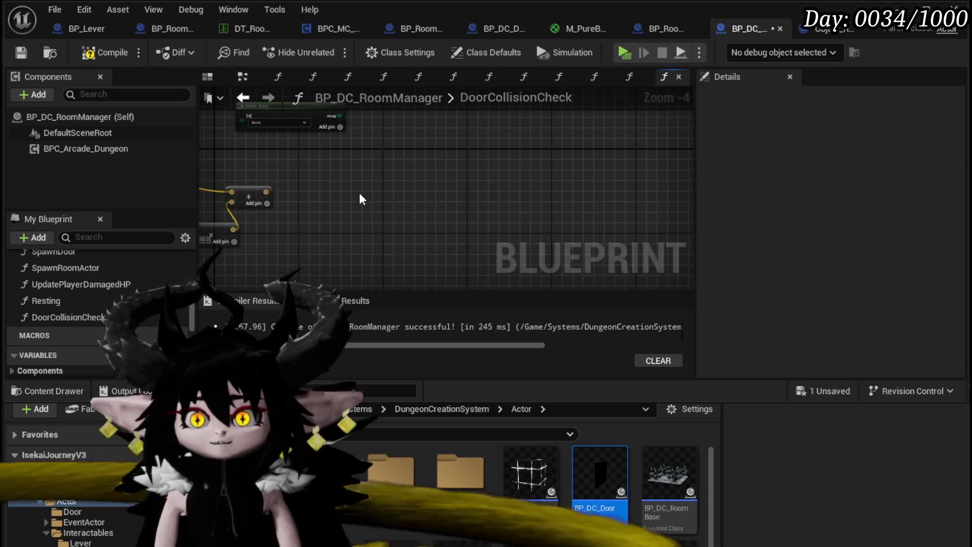
left_click_drag(359, 192, 460, 196)
right_click(423, 187)
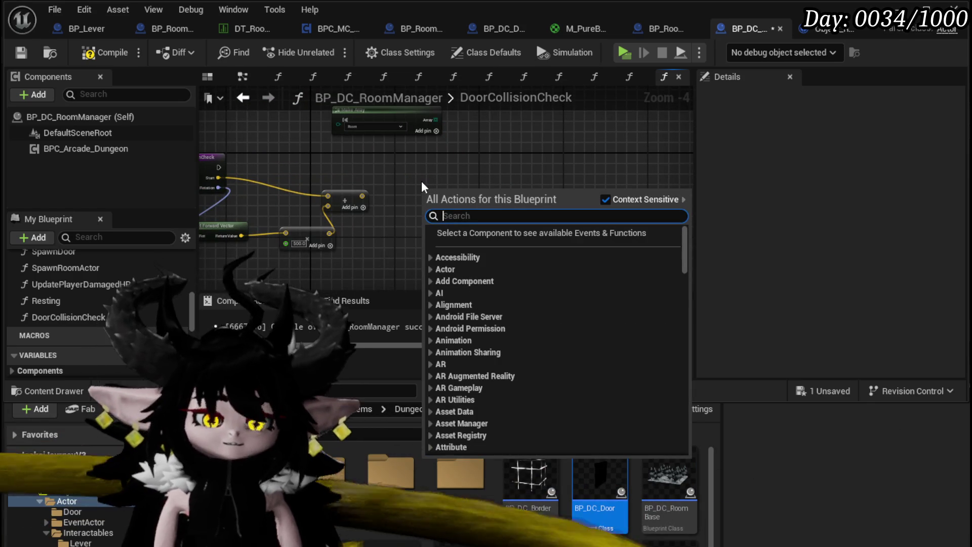
type("line trace or")
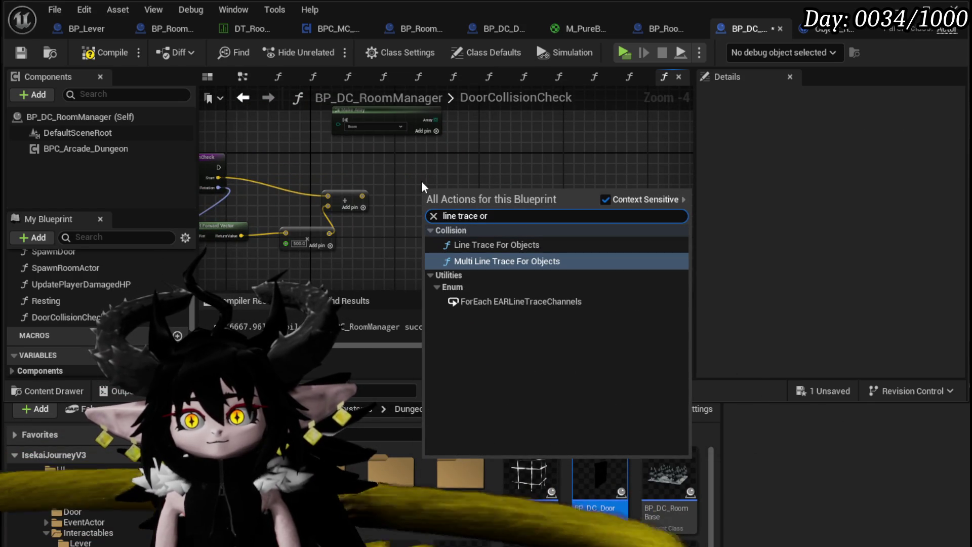
left_click(491, 244)
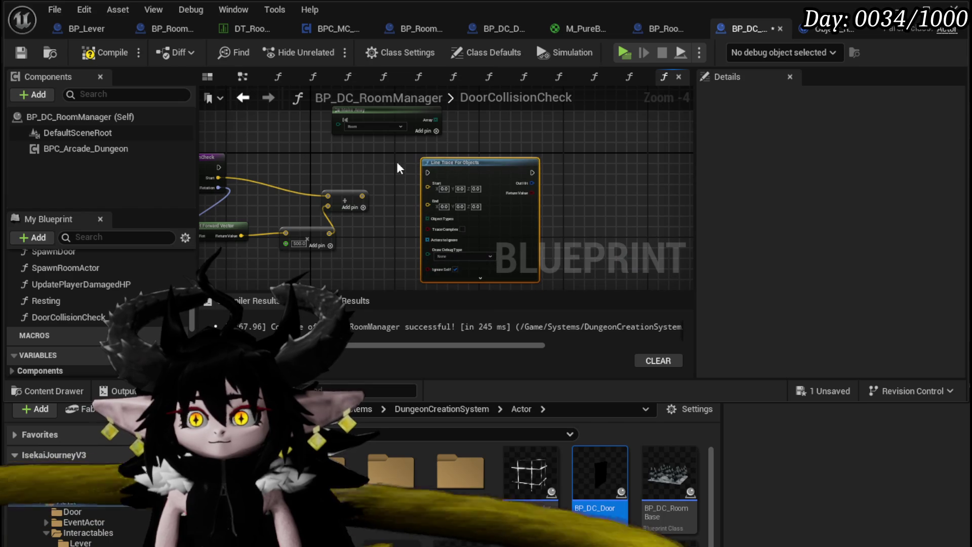
mouse_move(361, 196)
left_mouse_down()
mouse_move(430, 188)
mouse_move(427, 207)
left_mouse_up()
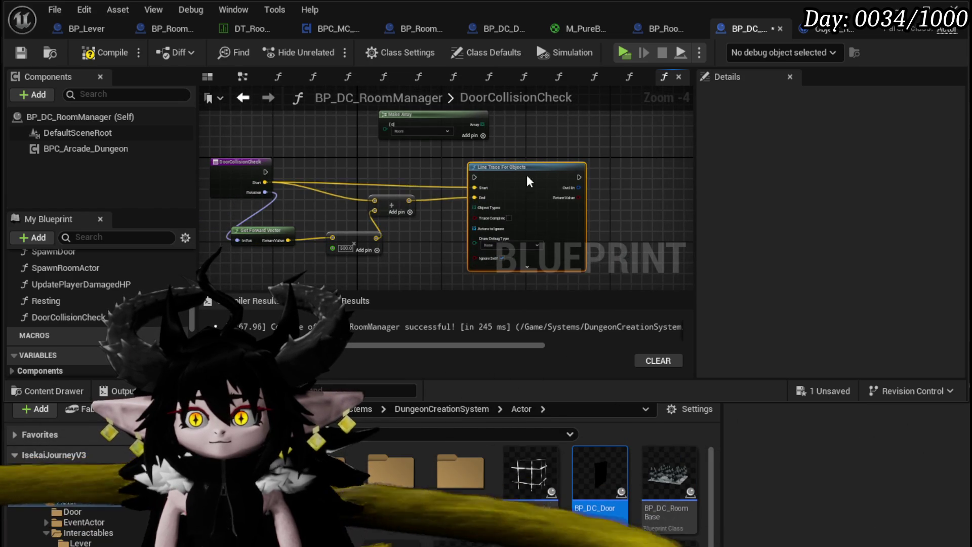
left_click_drag(525, 180, 525, 170)
mouse_move(482, 124)
left_mouse_down()
mouse_move(478, 218)
mouse_move(478, 193)
mouse_move(498, 173)
left_mouse_up()
Break the trace's Out Hit into a fully expanded Break Hit Result node.
left_click_drag(437, 186, 499, 199)
type("break")
left_click(536, 251)
left_click(481, 222)
scroll(395, 202, "up", 2)
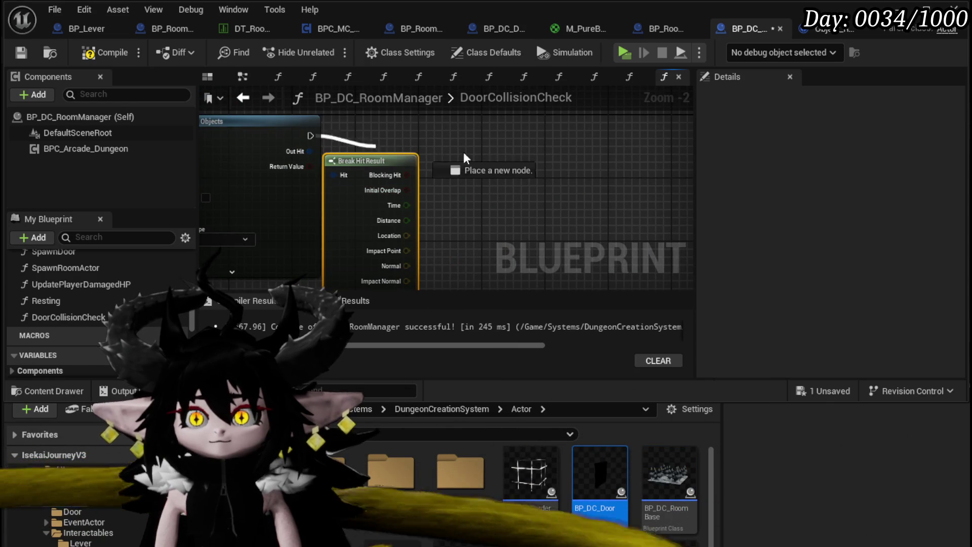
left_click_drag(355, 144, 563, 153)
type("Debug s")
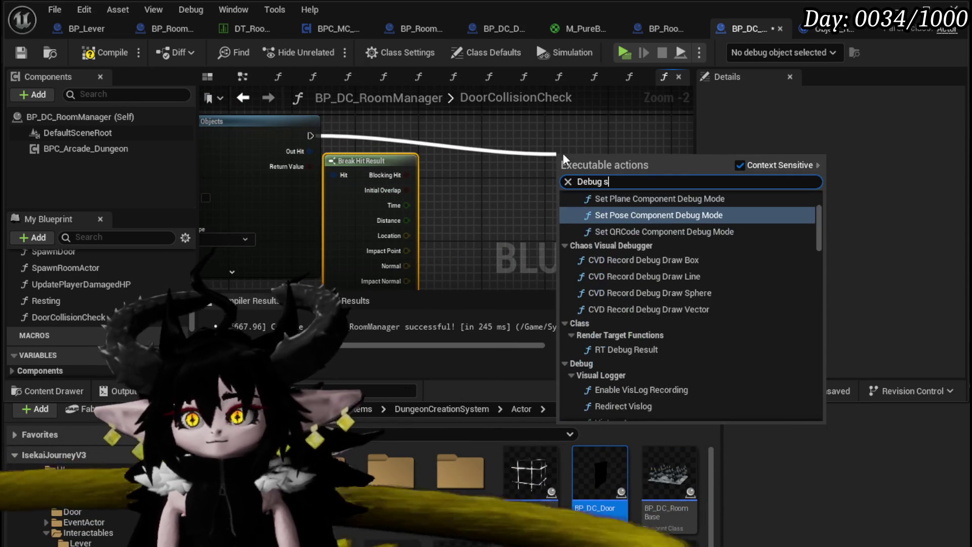
type("pher")
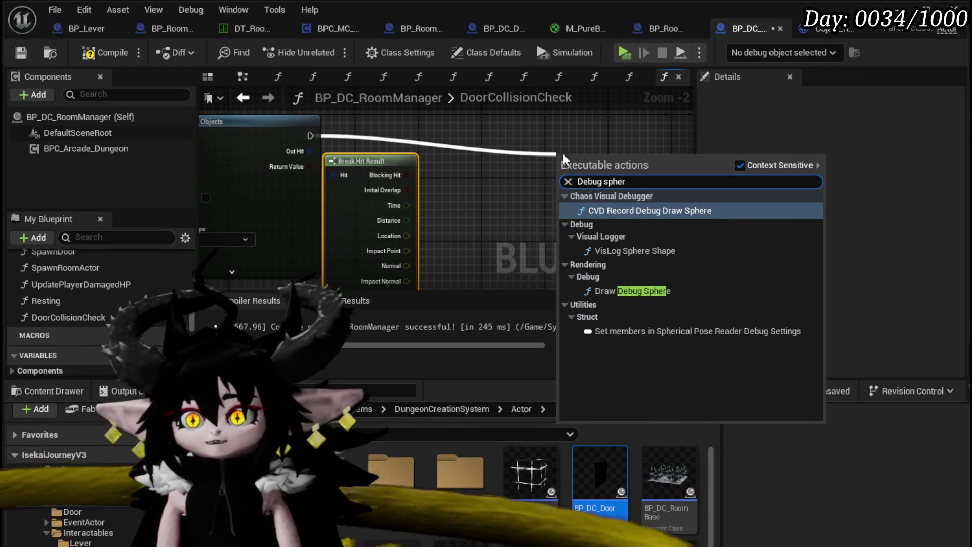
Add a Draw Debug Sphere after the trace with the hit position wired into Center.
left_click(630, 290)
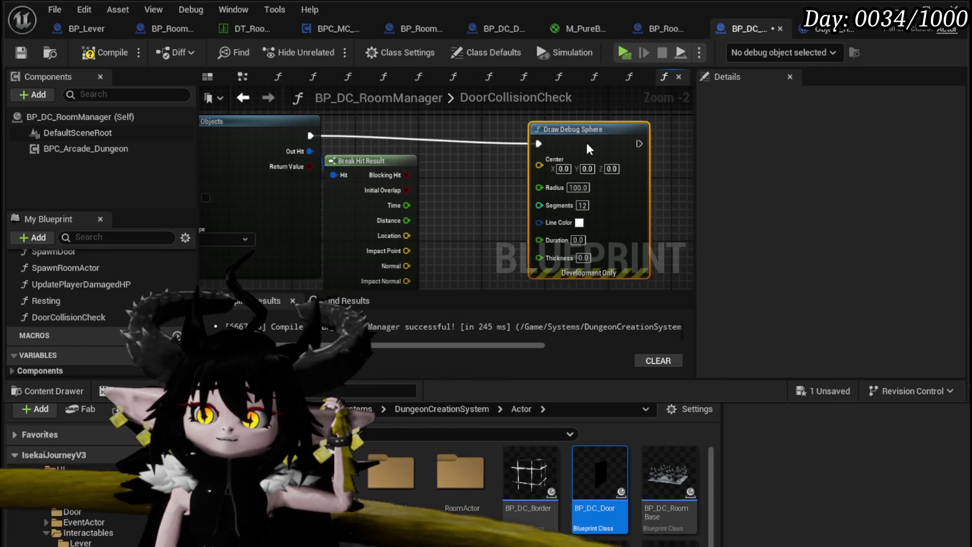
left_click_drag(451, 166, 428, 104)
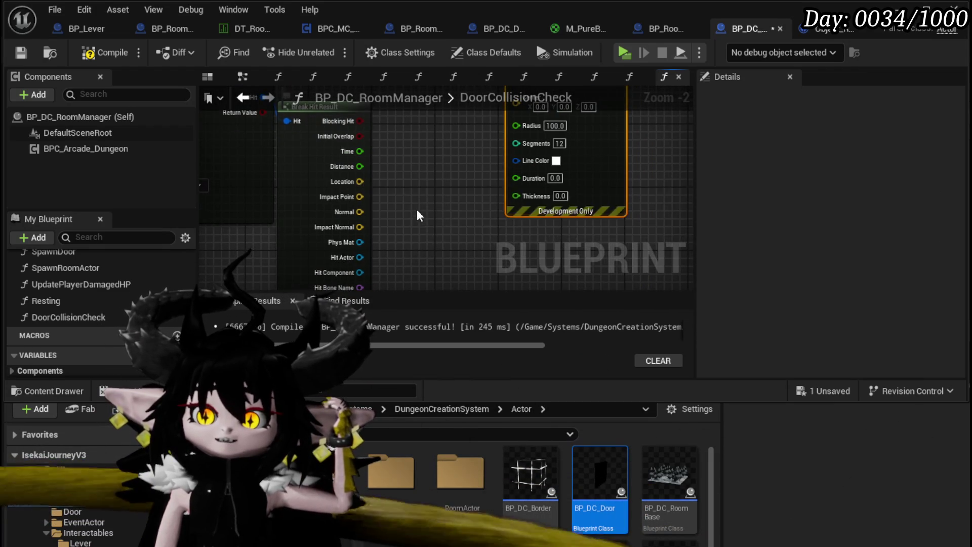
left_click_drag(399, 201, 410, 167)
mouse_move(485, 101)
left_mouse_down()
mouse_move(425, 185)
mouse_move(455, 187)
left_mouse_up()
mouse_move(397, 253)
left_mouse_down()
mouse_move(667, 83)
mouse_move(563, 69)
mouse_move(554, 176)
left_mouse_up()
left_click_drag(350, 178, 458, 173)
scroll(443, 158, "down", 2)
scroll(607, 204, "up", 4)
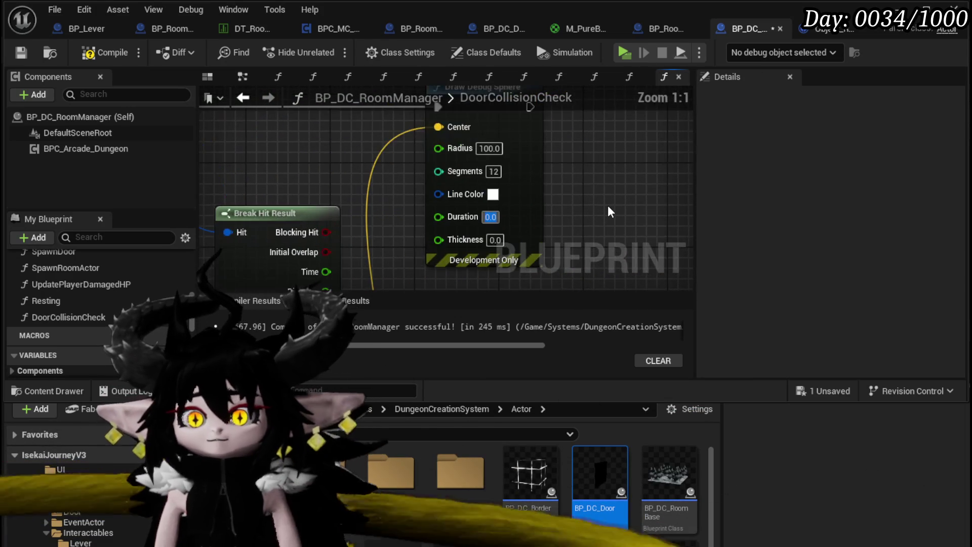
Set the sphere's Duration to 100 and Thickness to 20, then save BP_DC_RoomManager.
type("100")
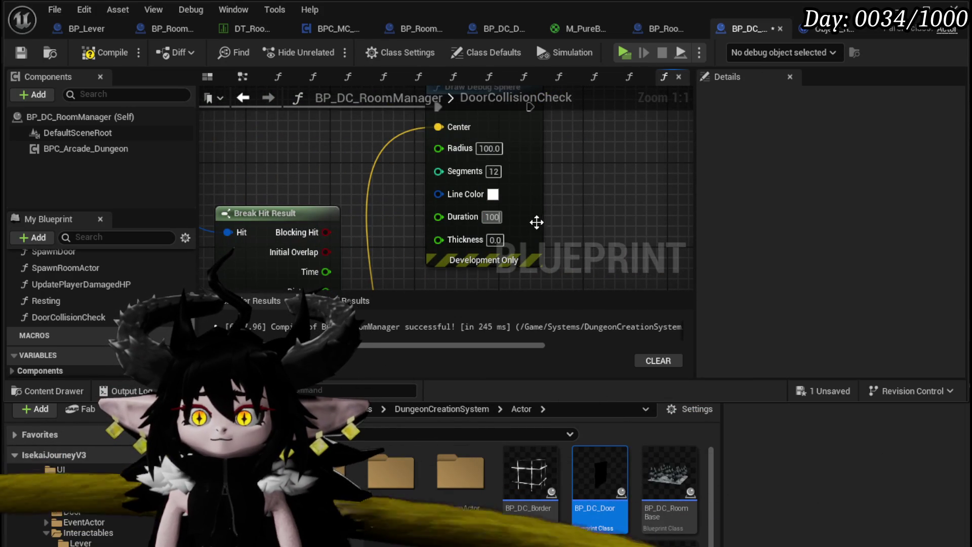
key("Tab")
type("20")
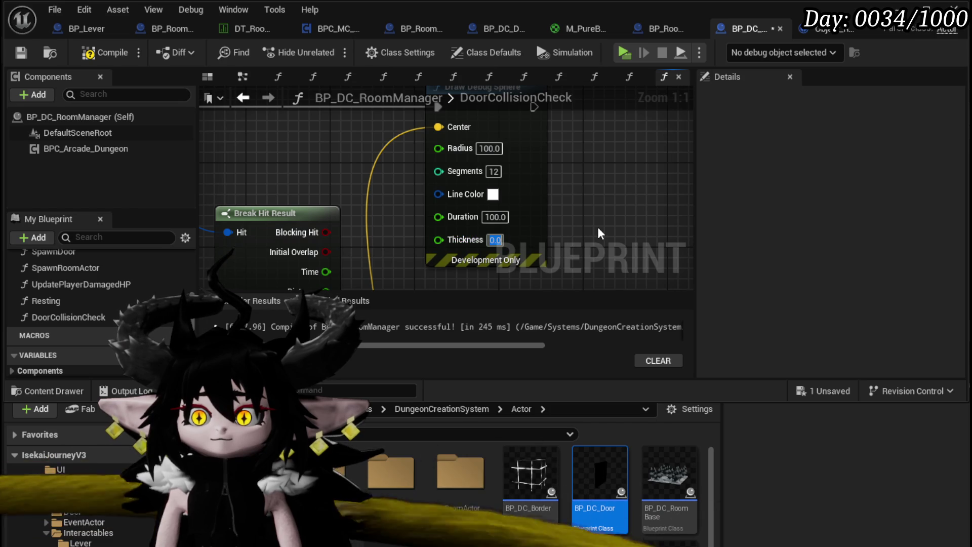
key("Return")
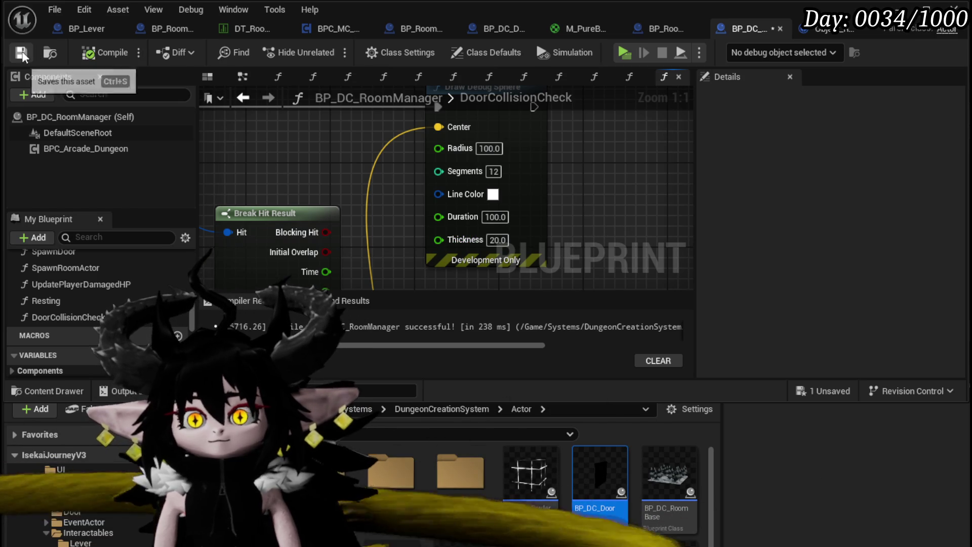
left_click(22, 53)
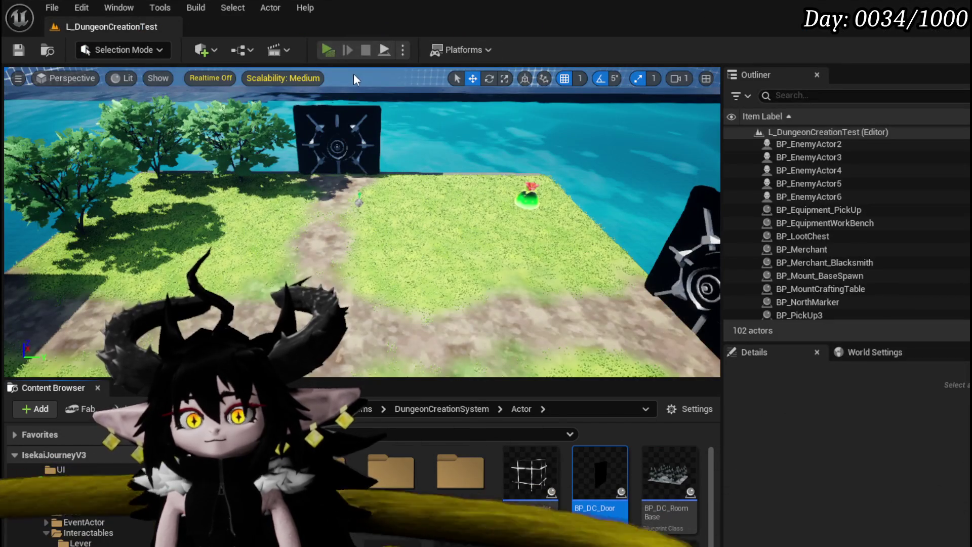
Play-test walking forward, stop, save the level, and return to the room manager Blueprint.
left_click(334, 60)
key("w")
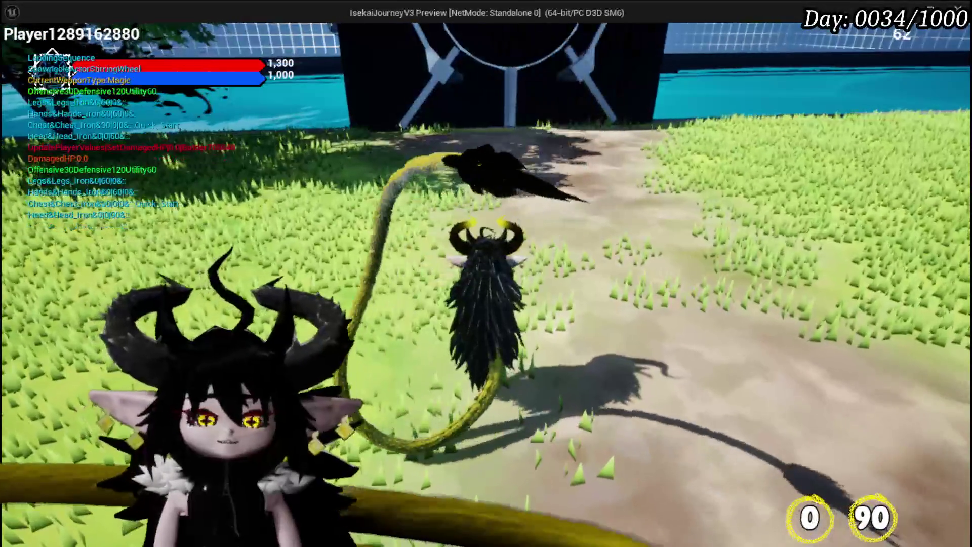
key("Escape")
left_click(19, 49)
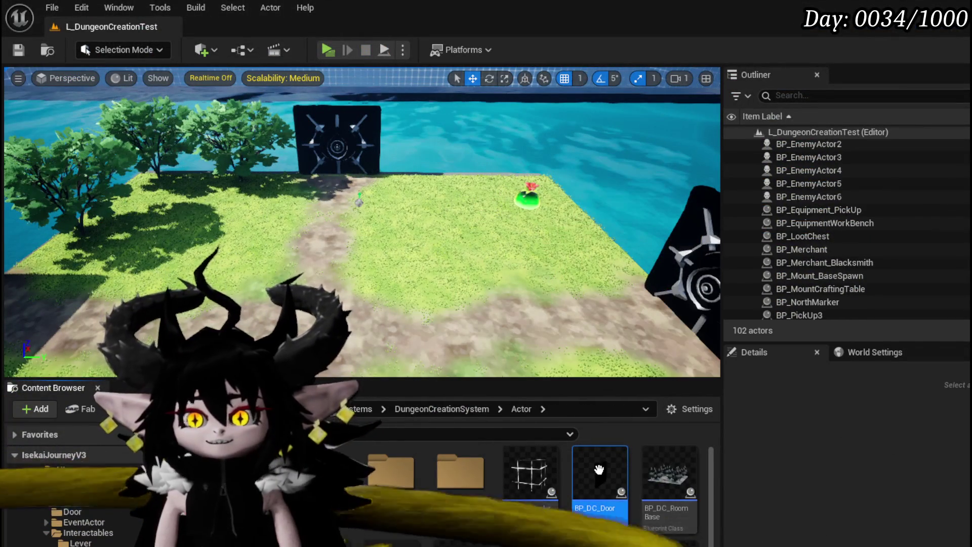
key("alt+Tab")
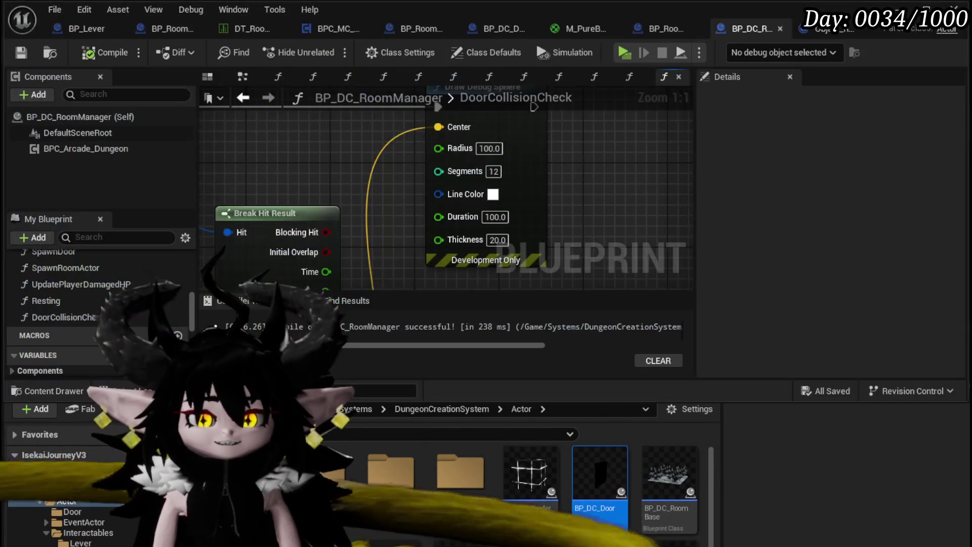
In SpawnDoor, insert a DoorCollisionCheck call before Line Trace By Channel, passing Start and Room Rotation.
left_click(243, 99)
scroll(375, 225, "down", 5)
scroll(450, 206, "up", 4)
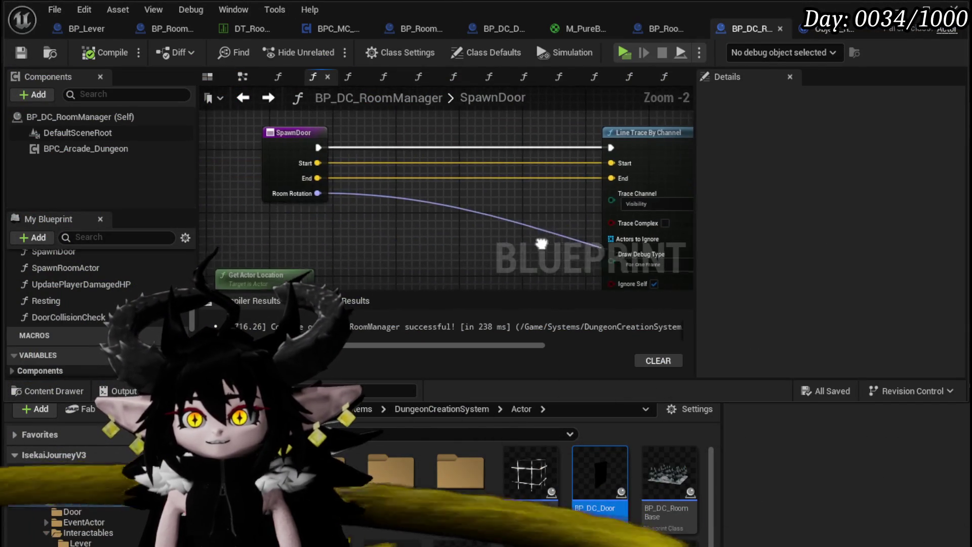
left_click_drag(547, 245, 518, 297)
left_click_drag(68, 317, 400, 152)
left_click_drag(299, 196, 411, 182)
mouse_move(459, 163)
left_mouse_down()
mouse_move(459, 187)
mouse_move(528, 201)
left_mouse_up()
left_click_drag(597, 204, 588, 201)
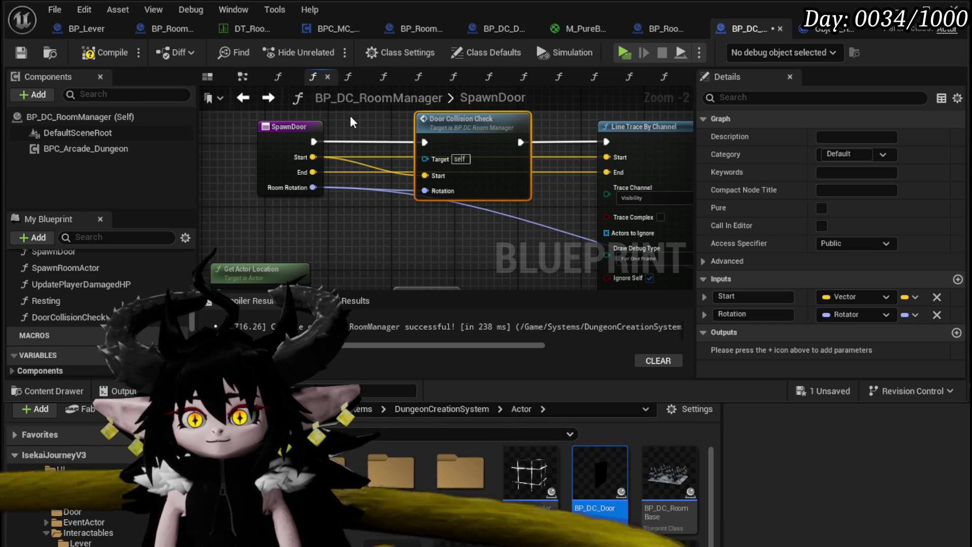
left_click(351, 128)
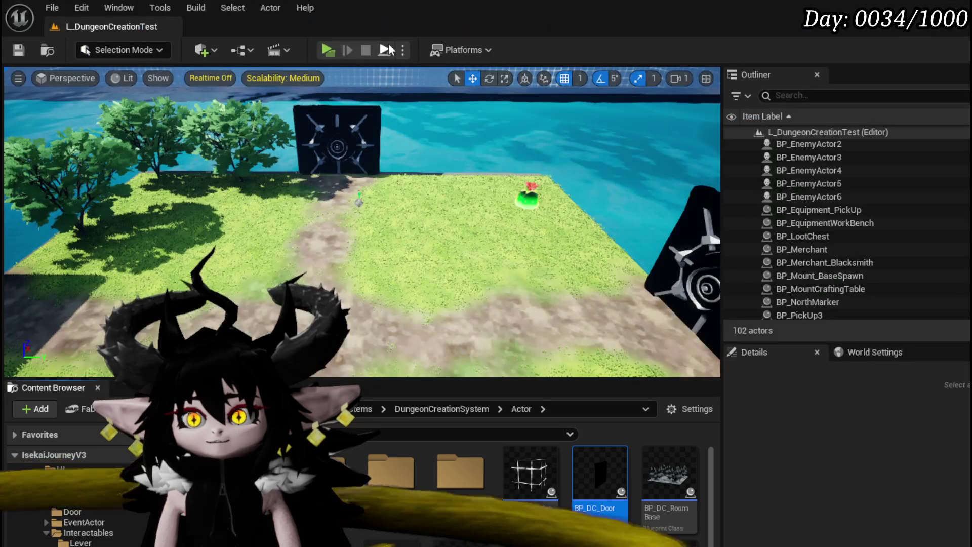
Start a play-test, walk to the gate, disable the StartInteract breakpoint and resume.
left_click(327, 50)
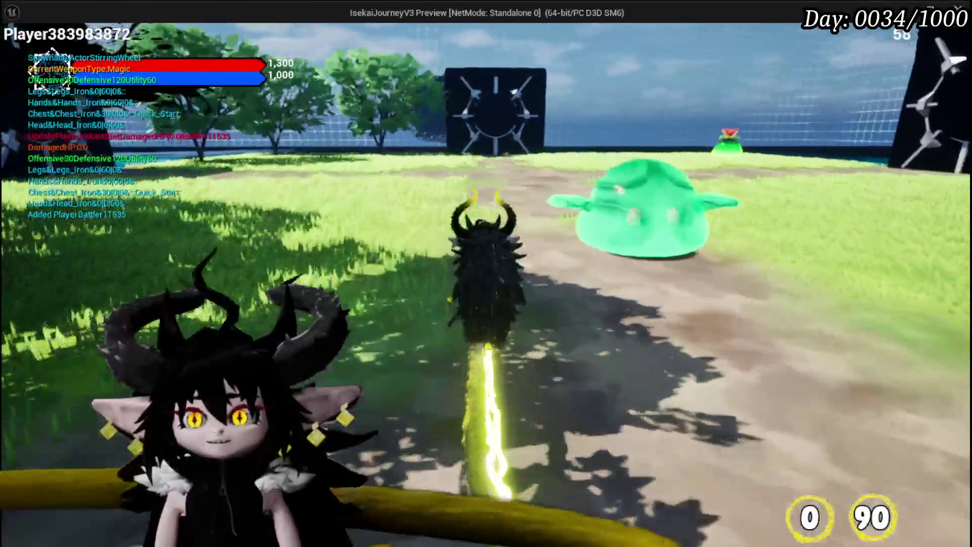
key("w")
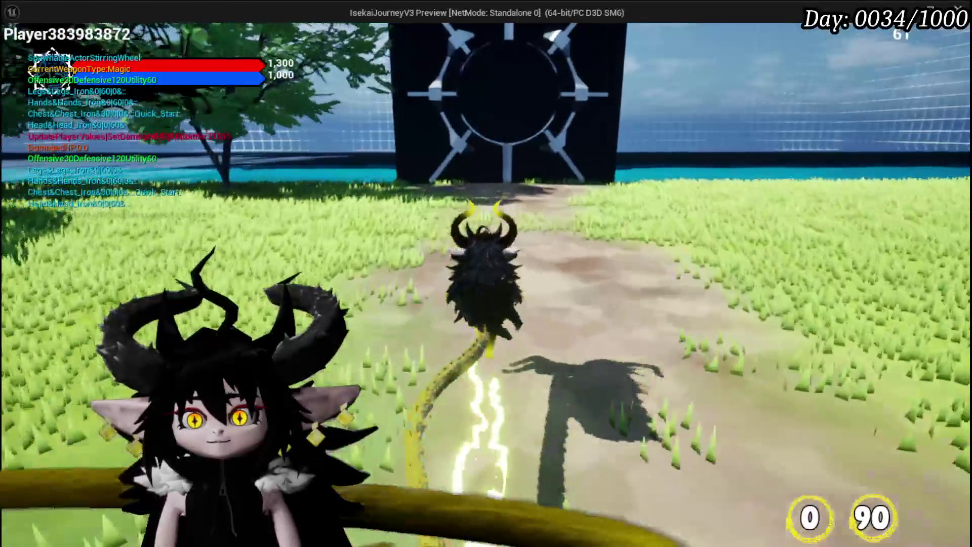
key("w")
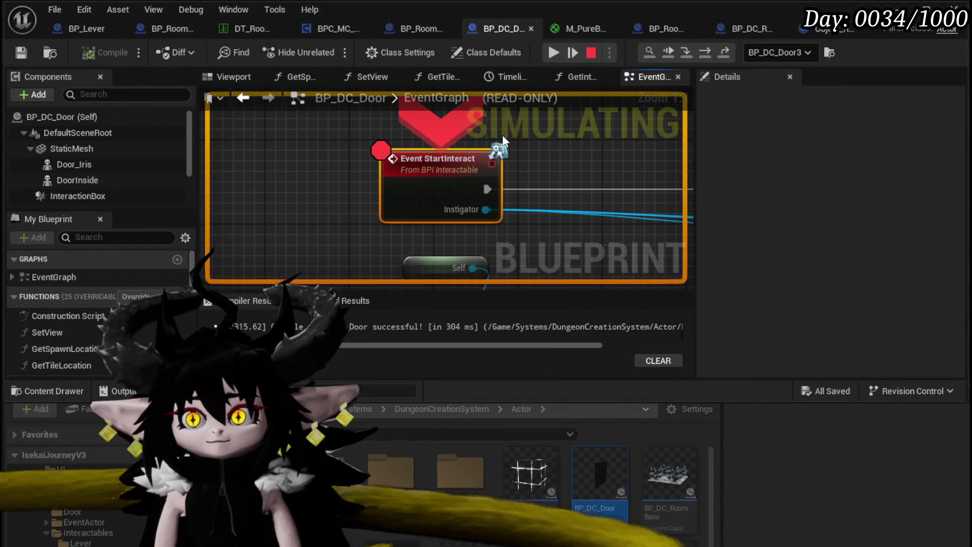
right_click(411, 174)
left_click(453, 284)
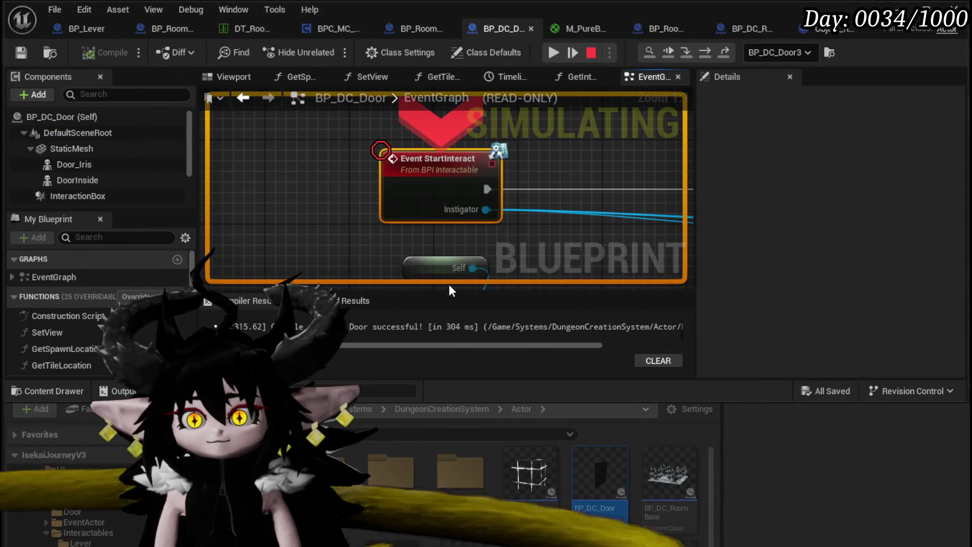
key("F8")
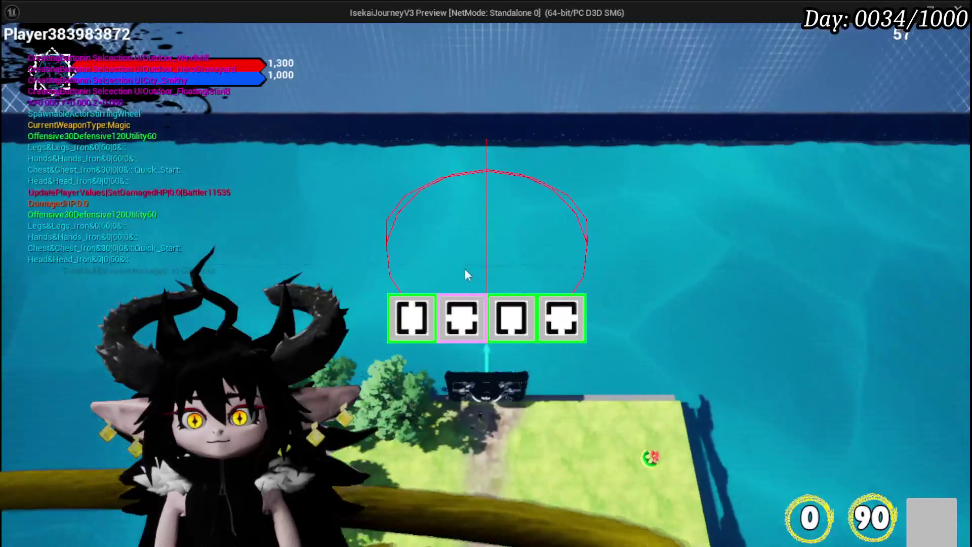
Choose the Smithy as the next room, explore it, then stop the play session.
left_click(468, 320)
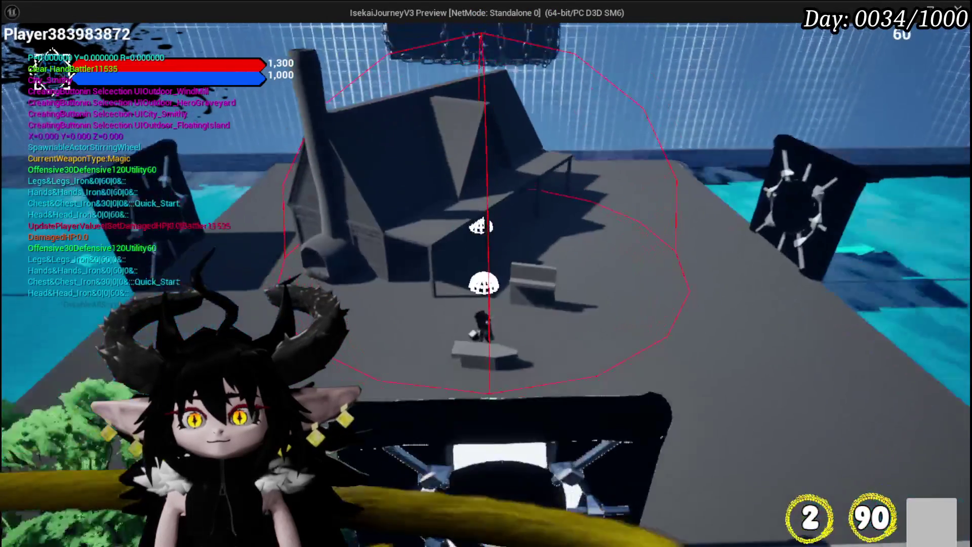
key("w")
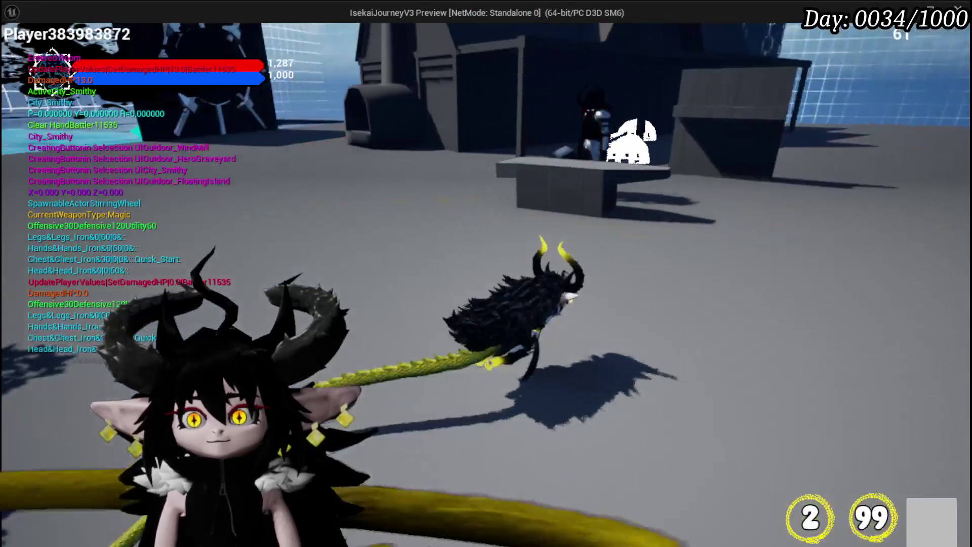
key("w")
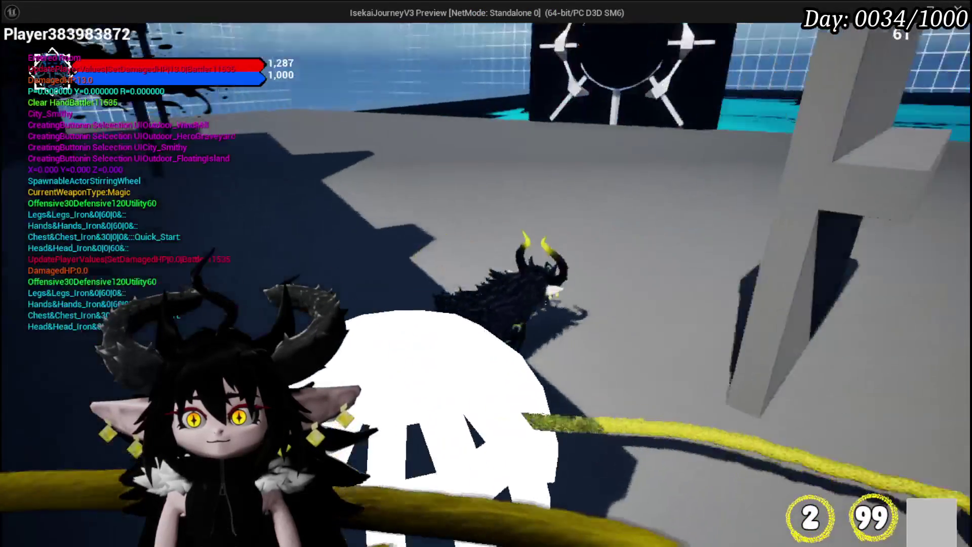
key("w")
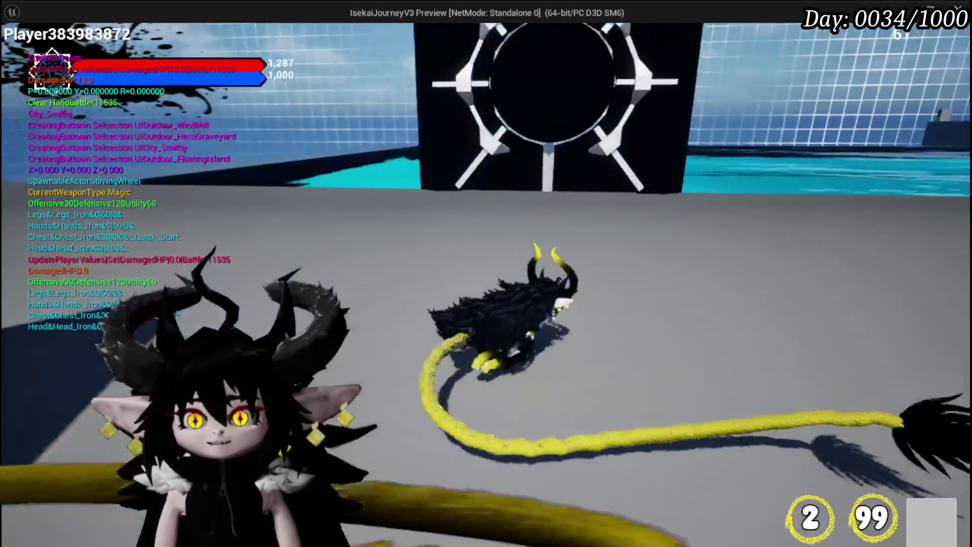
key("w")
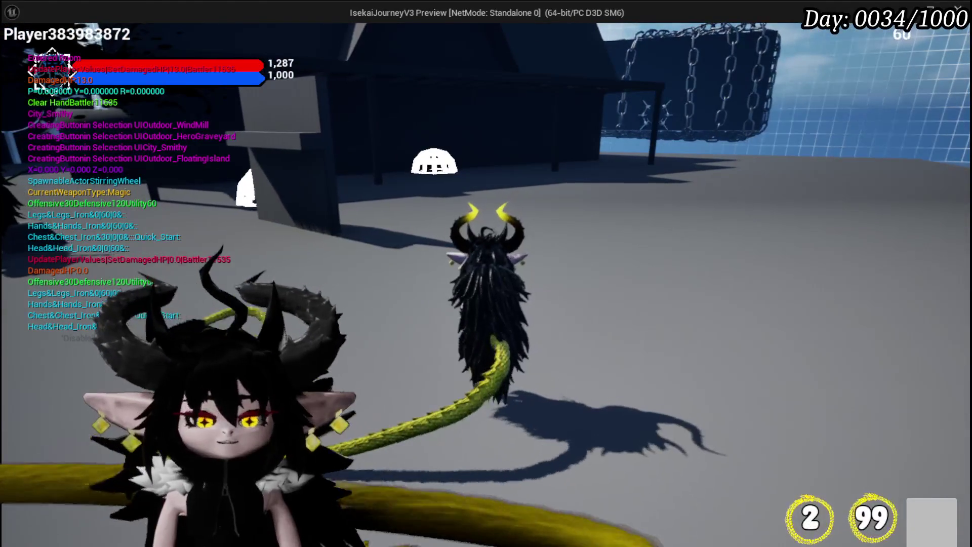
key("Escape")
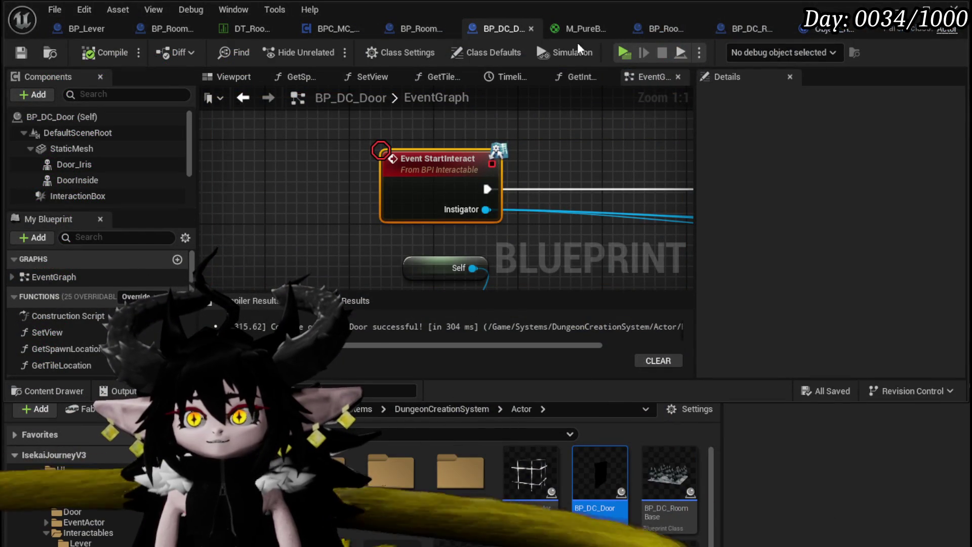
Switch to the BP_DC_RoomManager blueprint, start a play-test and walk up to the big gate.
left_click(842, 30)
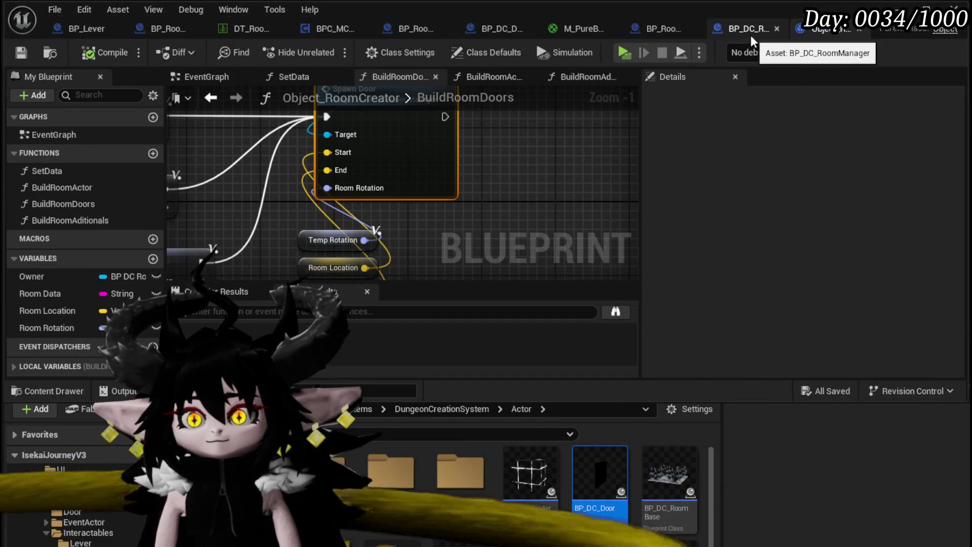
left_click(750, 35)
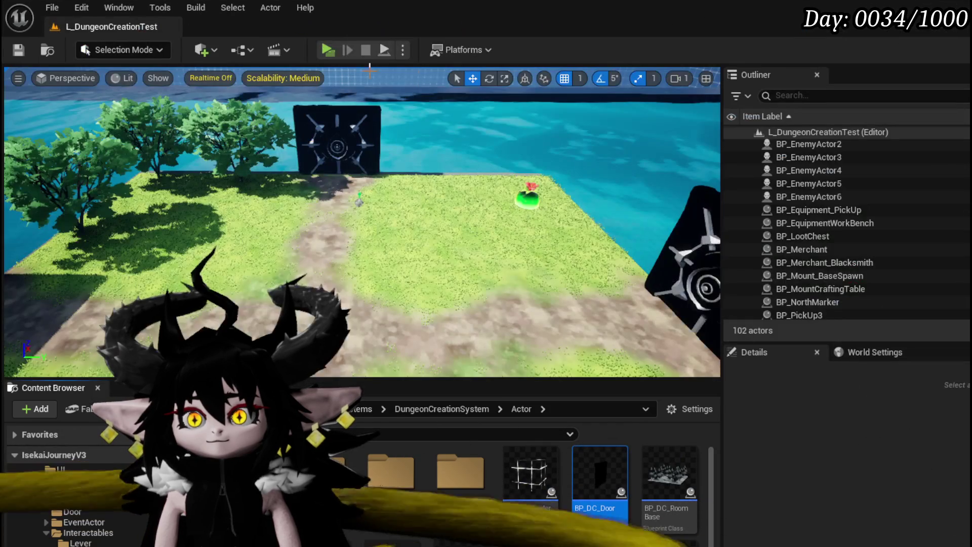
left_click(337, 50)
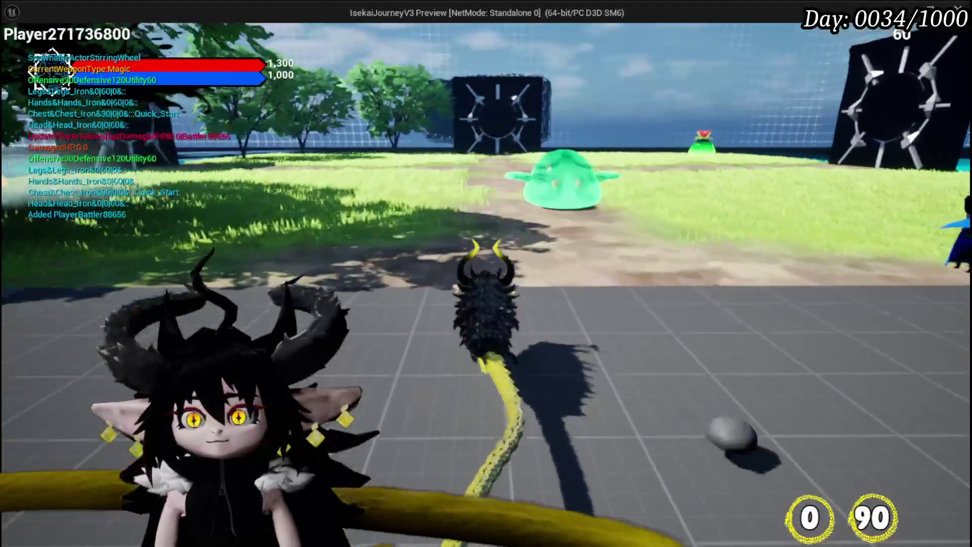
key("w")
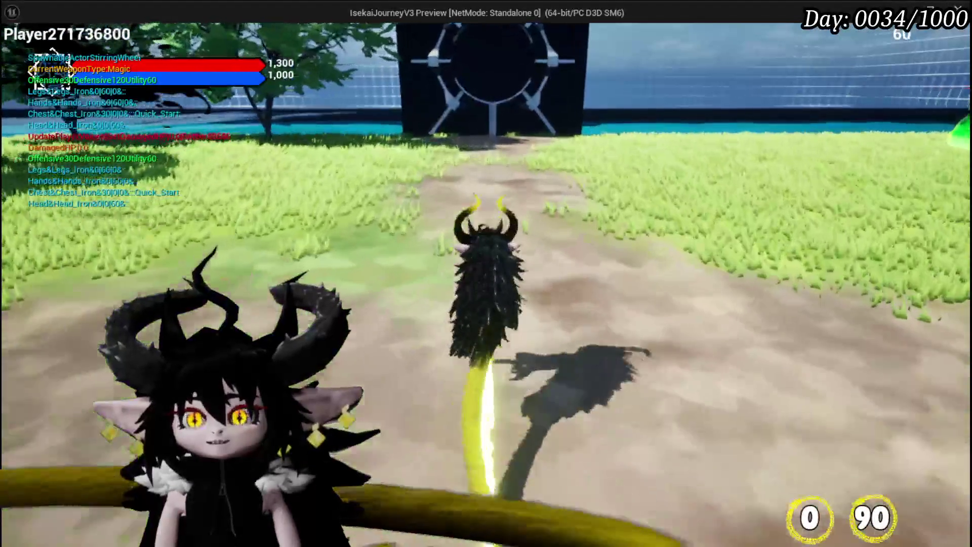
key("w")
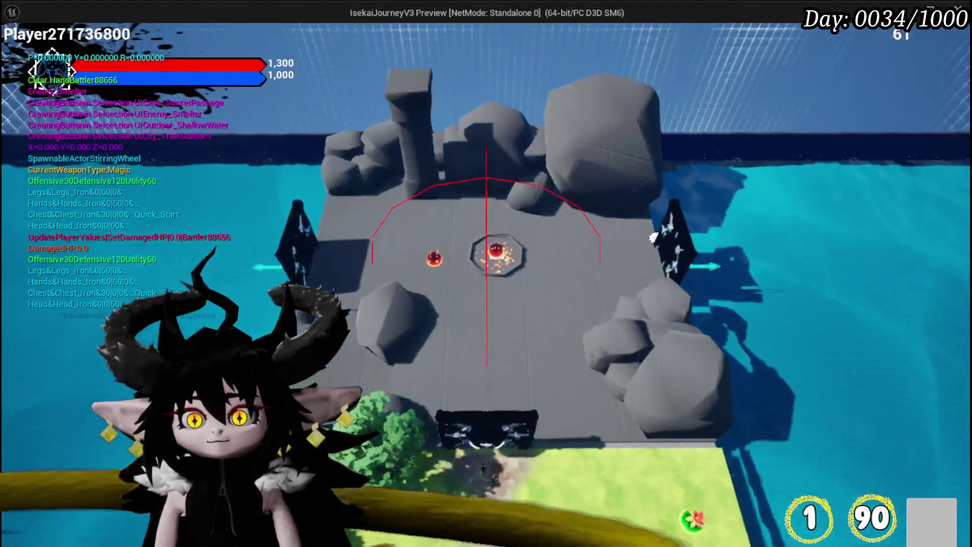
Run around the lava-pit arena inspecting the door debug spheres, then stop and save the level.
key("w")
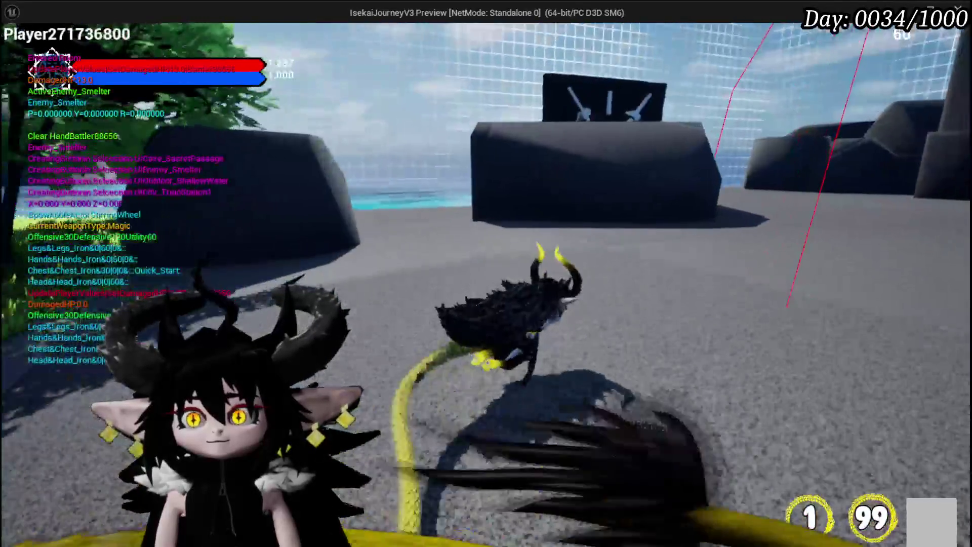
key("w")
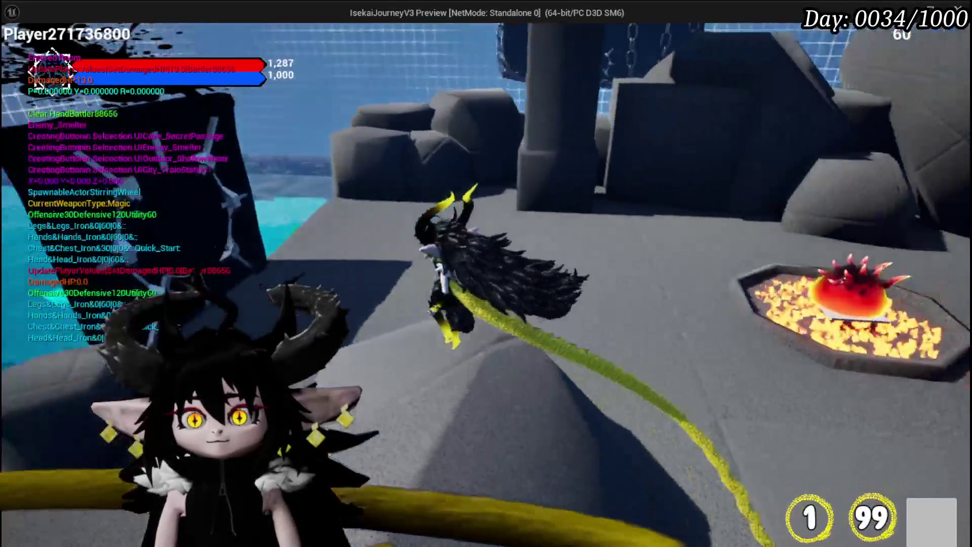
key("w")
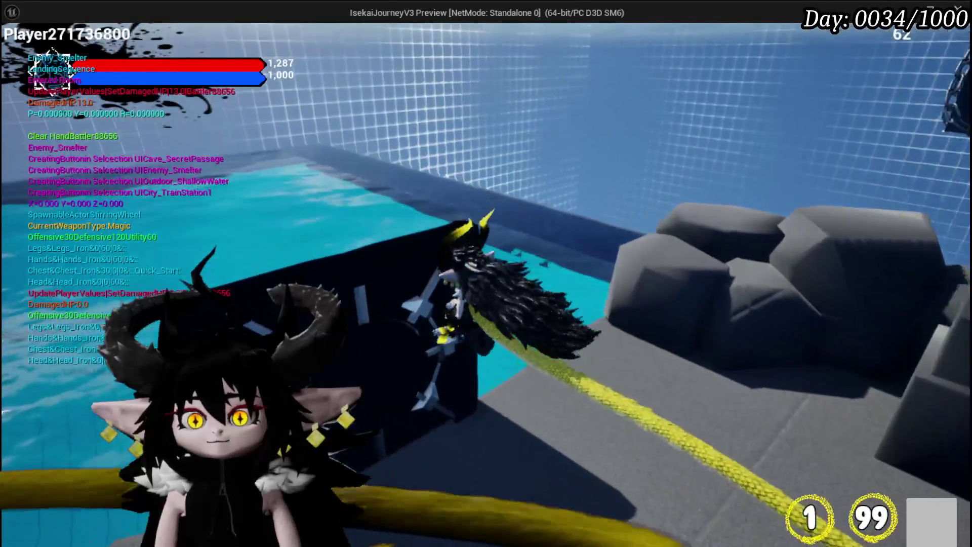
key("w")
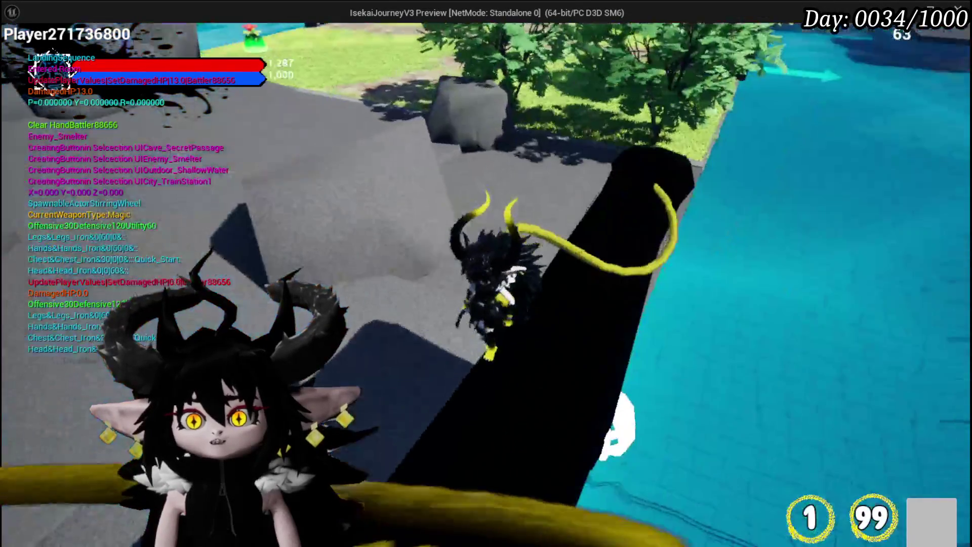
key("w")
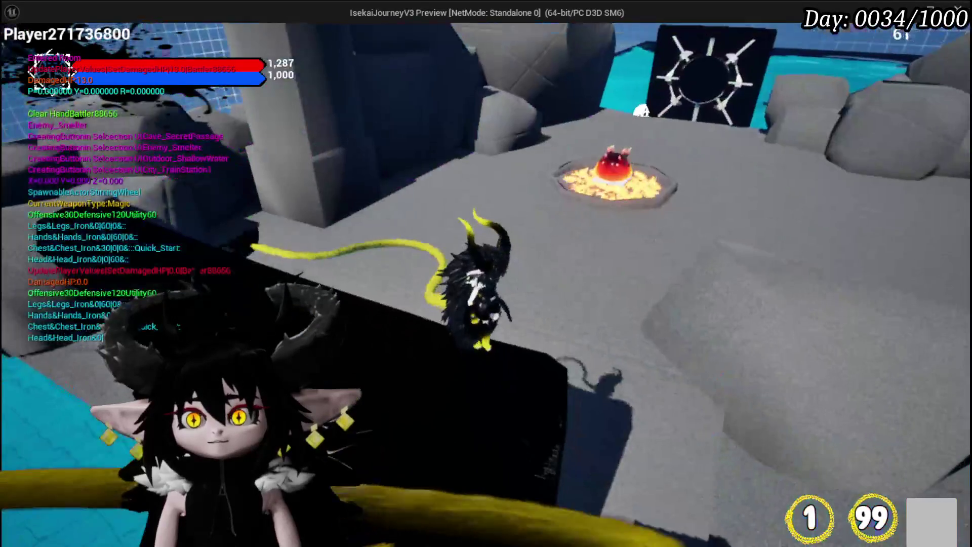
key("w")
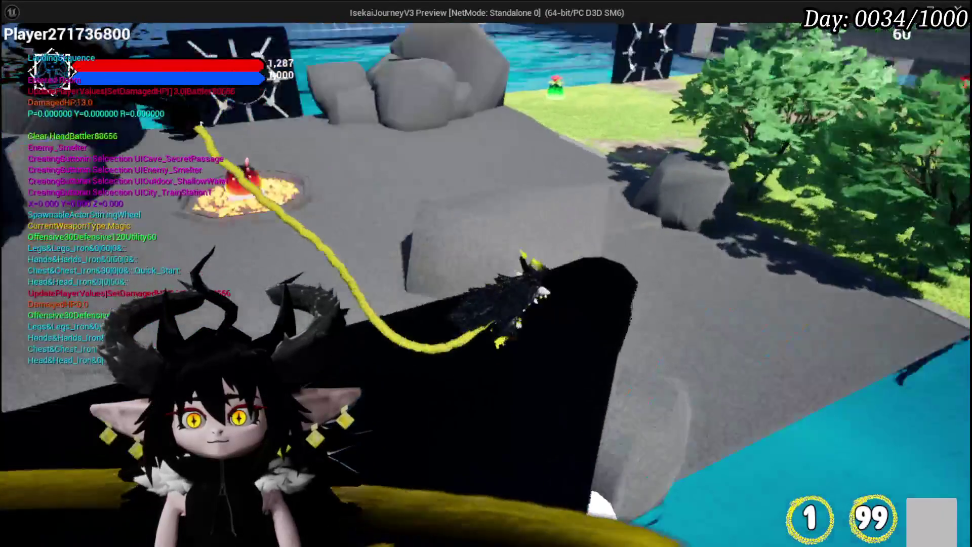
key("w")
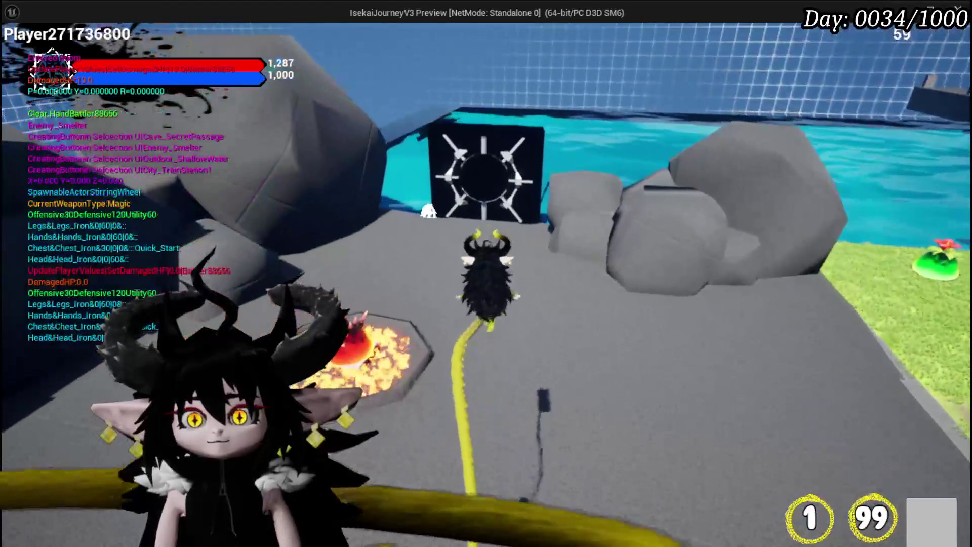
key("Escape")
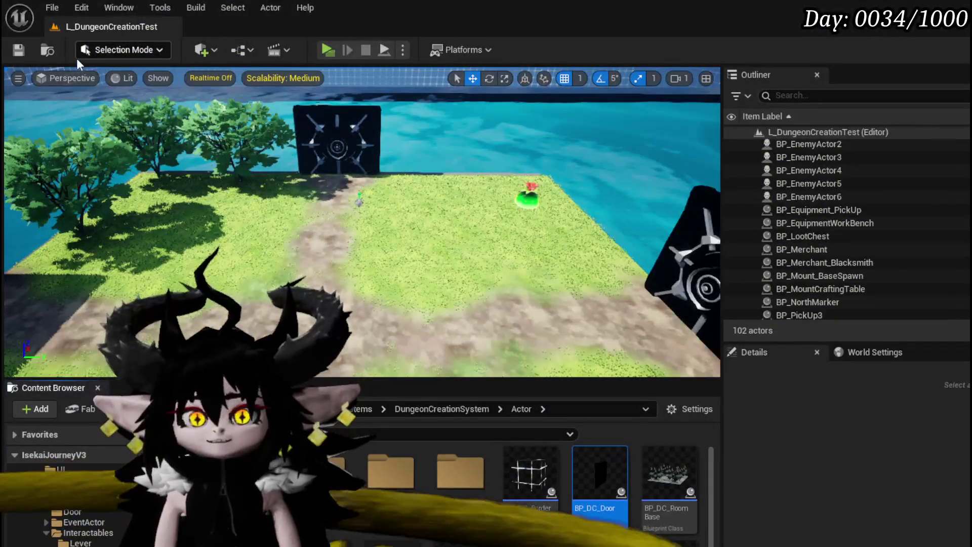
left_click(20, 50)
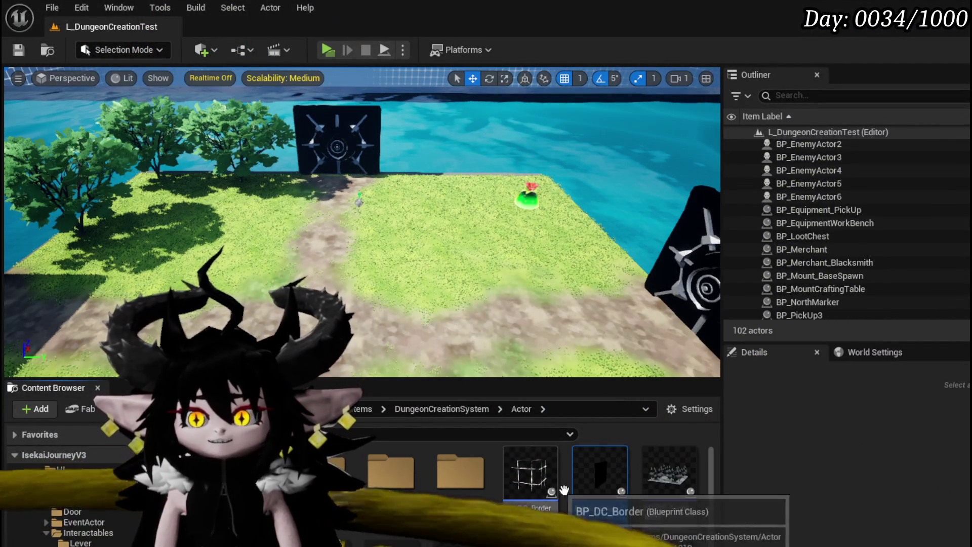
Feed Trace End into Door Collision Check's Start and run it between Line Trace and SpawnActor.
key("alt+Tab")
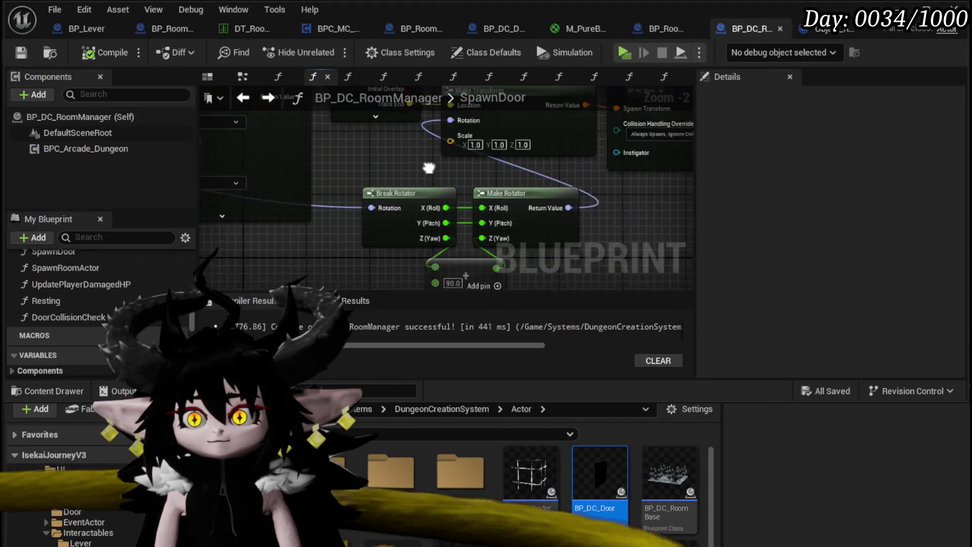
scroll(480, 192, "down", 2)
mouse_move(526, 208)
left_mouse_down()
mouse_move(567, 213)
mouse_move(251, 184)
mouse_move(278, 183)
left_mouse_up()
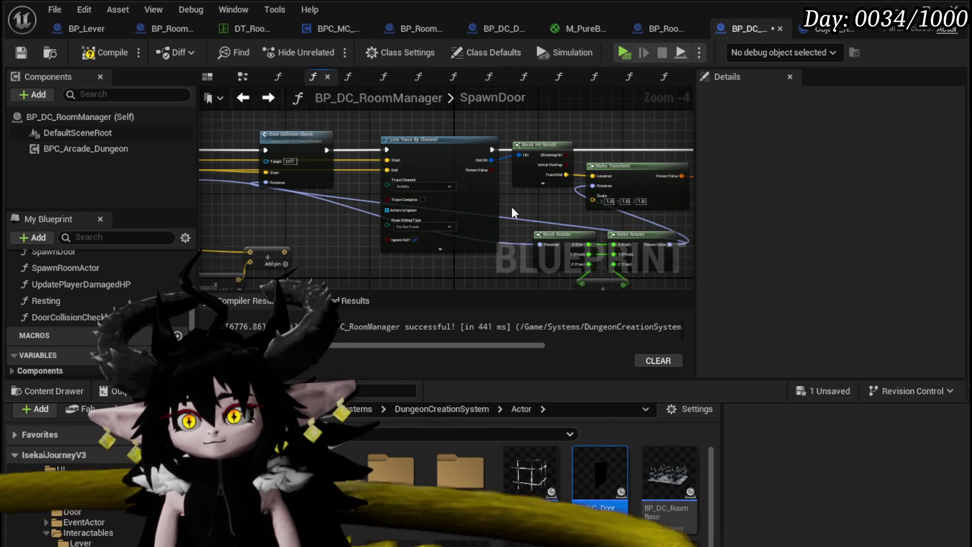
left_click_drag(593, 175, 269, 174)
left_click_drag(218, 141, 460, 160)
mouse_move(399, 153)
left_mouse_down()
mouse_move(521, 117)
mouse_move(712, 114)
mouse_move(599, 110)
left_mouse_up()
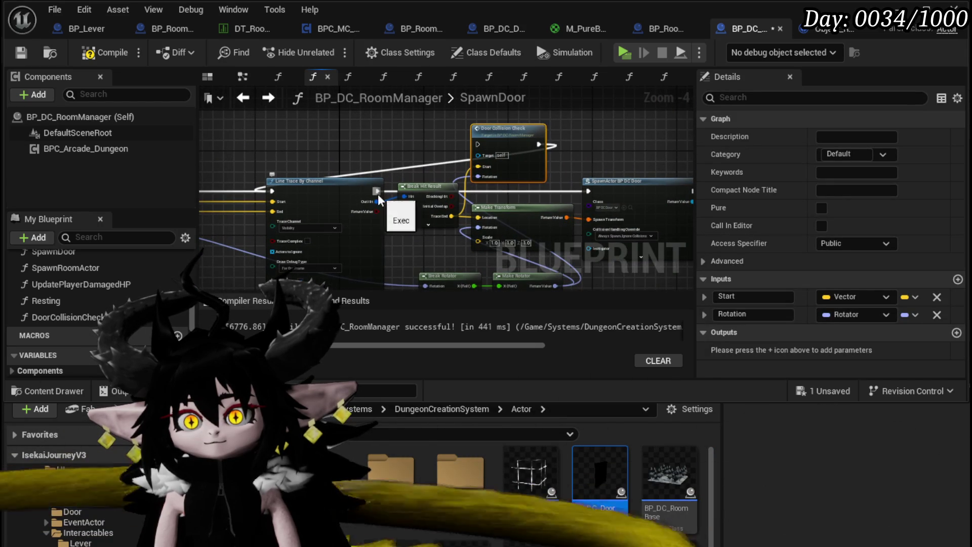
left_click_drag(377, 194, 469, 147)
mouse_move(537, 144)
left_mouse_down()
mouse_move(603, 199)
mouse_move(588, 191)
mouse_move(563, 116)
left_mouse_up()
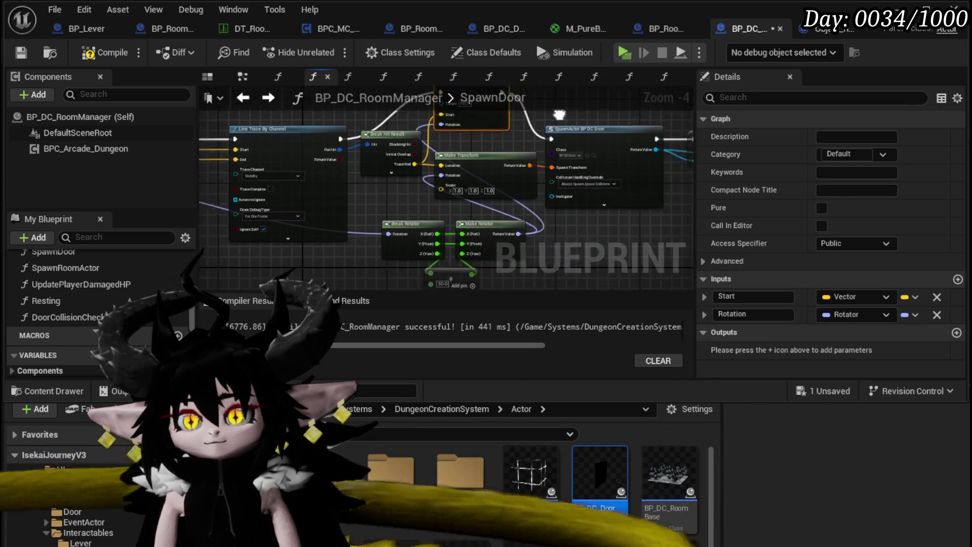
Tidy the graph, moving Make Transform below Break Hit Result and Door Collision Check into line.
scroll(456, 177, "down", 1)
mouse_move(344, 248)
left_mouse_down()
mouse_move(451, 163)
mouse_move(402, 199)
left_mouse_up()
left_click(374, 275)
left_click_drag(478, 191, 485, 253)
scroll(484, 253, "up", 1)
left_click_drag(453, 153, 462, 198)
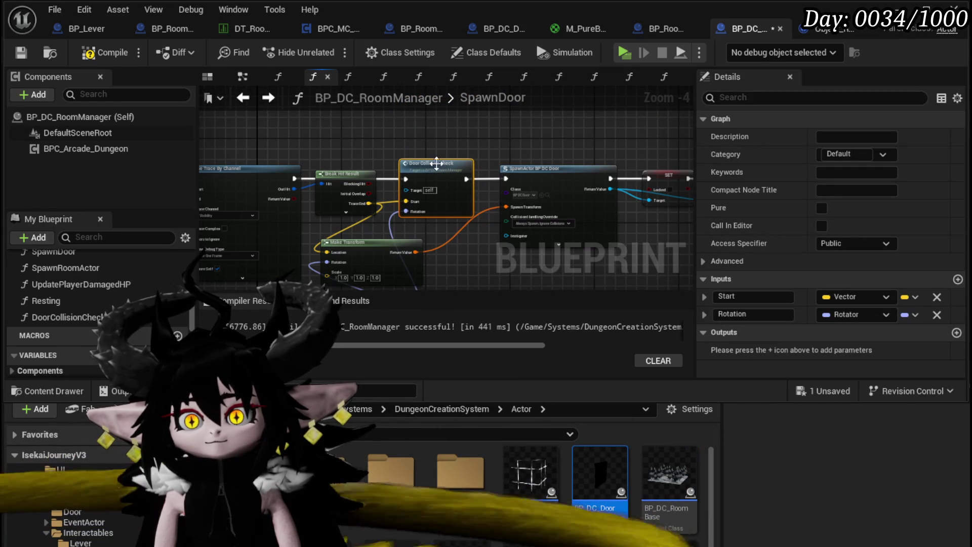
left_click_drag(409, 148, 473, 110)
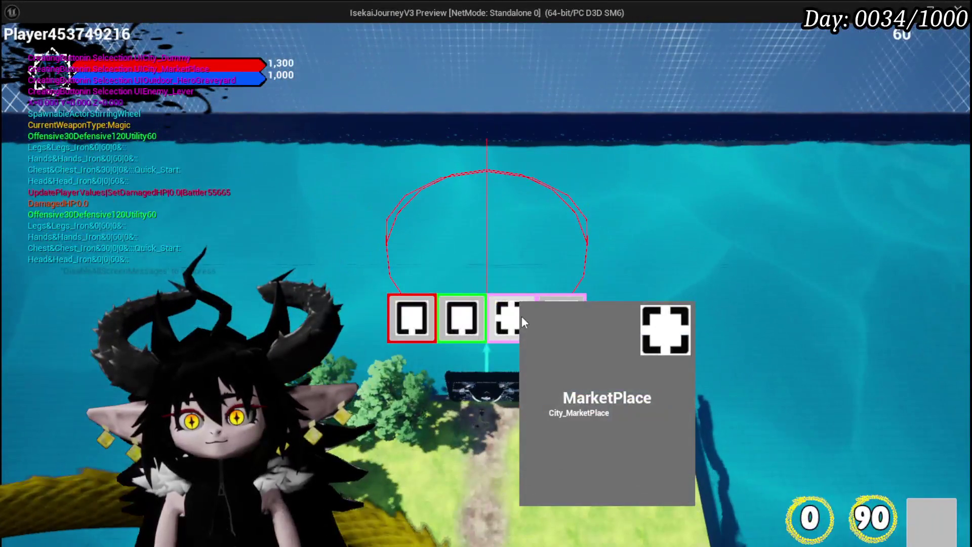
Pick the MarketPlace room card to build it and watch the door debug spheres.
left_click(522, 316)
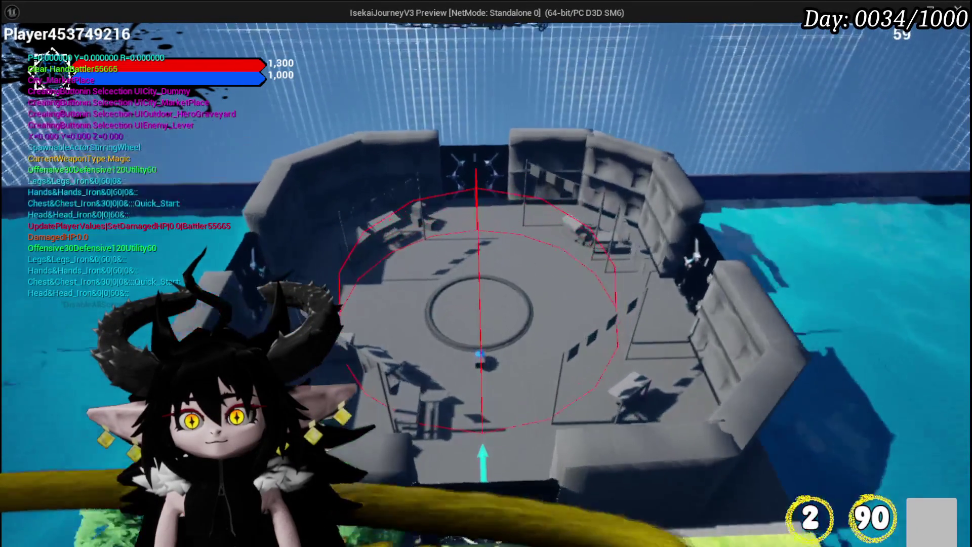
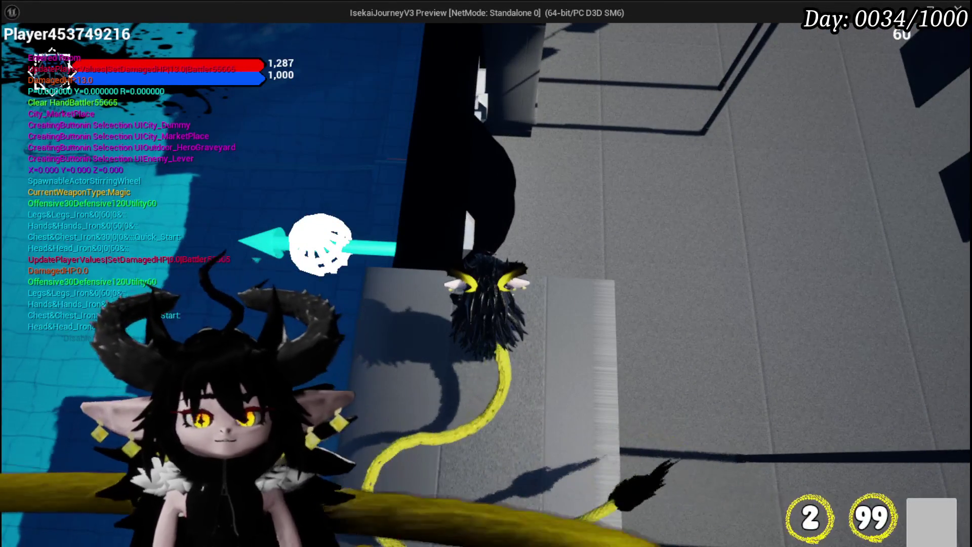
End the Play-In-Editor session to get back to BP_DC_RoomManager's SpawnDoor graph.
key("Escape")
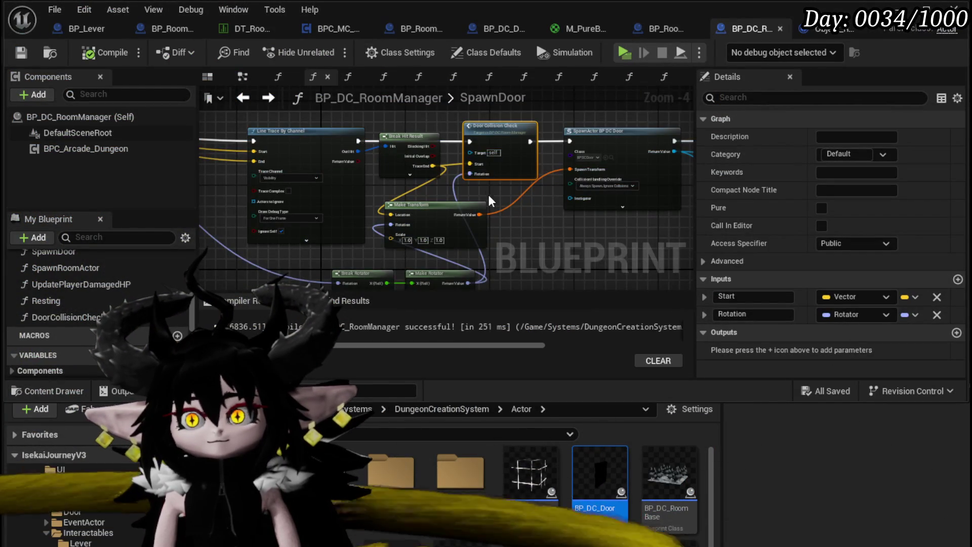
Open the Door Collision Check function graph and bring its Draw Debug Sphere into view.
scroll(400, 200, "up", 3)
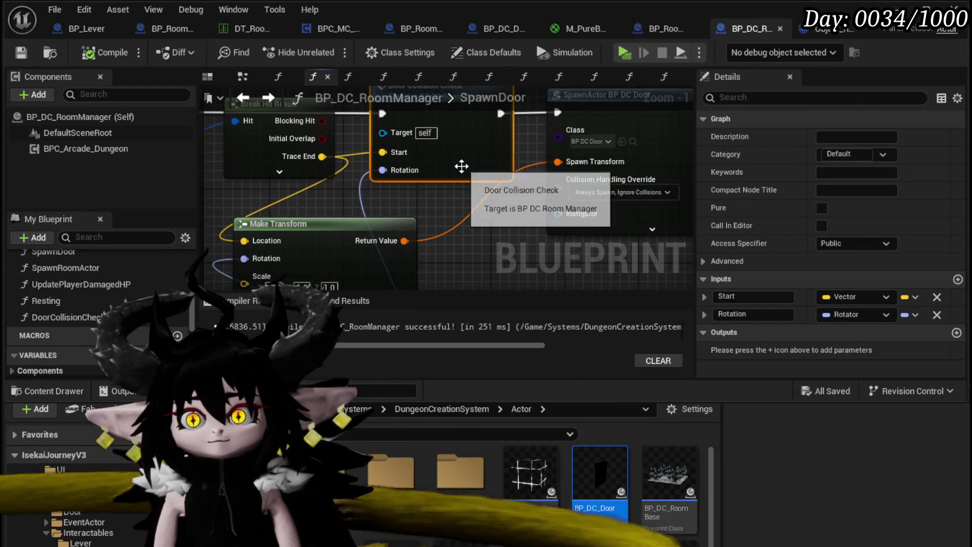
double_click(460, 165)
scroll(380, 199, "down", 2)
scroll(629, 190, "down", 1)
mouse_move(629, 190)
left_mouse_down()
mouse_move(236, 216)
mouse_move(518, 223)
left_mouse_up()
Remove the Line Trace For Objects node and start a fresh execution link from the entry.
left_click_drag(303, 143, 266, 141)
left_click_drag(684, 133, 511, 144)
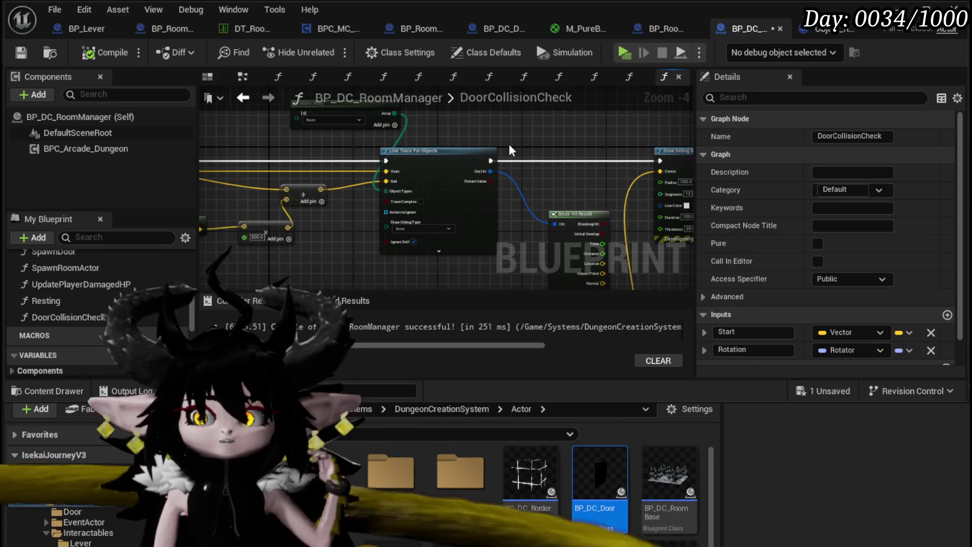
left_click_drag(509, 147, 514, 125)
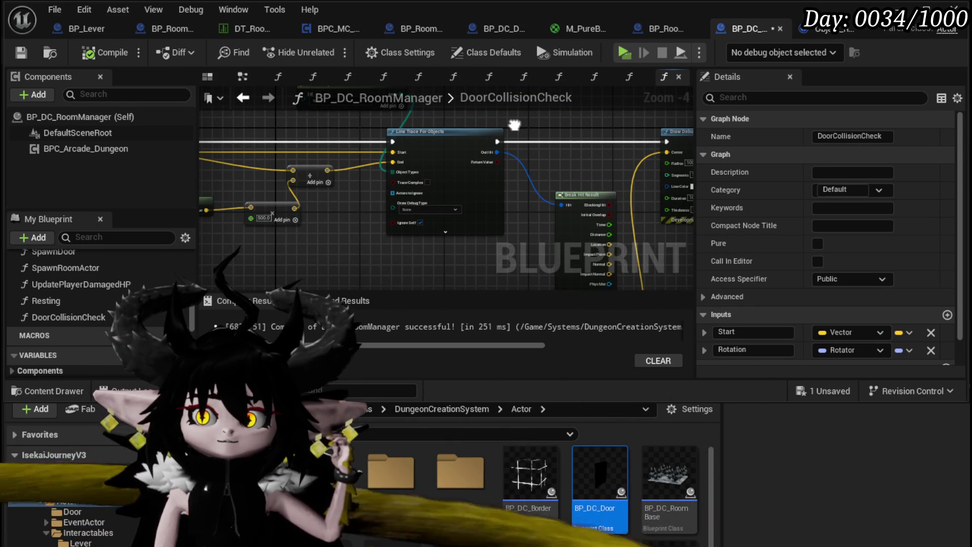
left_click(427, 133)
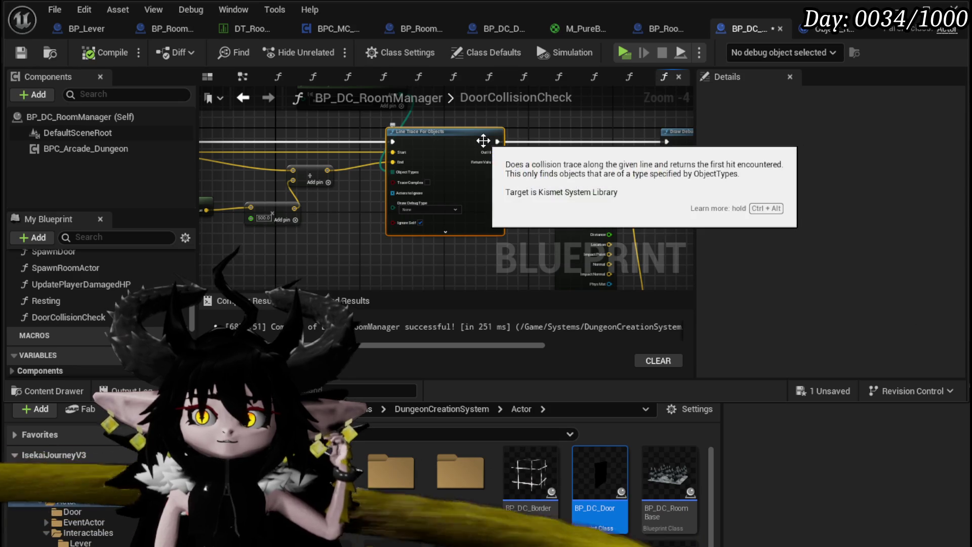
mouse_move(419, 151)
left_mouse_down()
mouse_move(552, 173)
mouse_move(561, 151)
left_mouse_up()
Add a Sphere Trace By Channel node with the start point and computed end point wired into Start and End.
type("Sphere ")
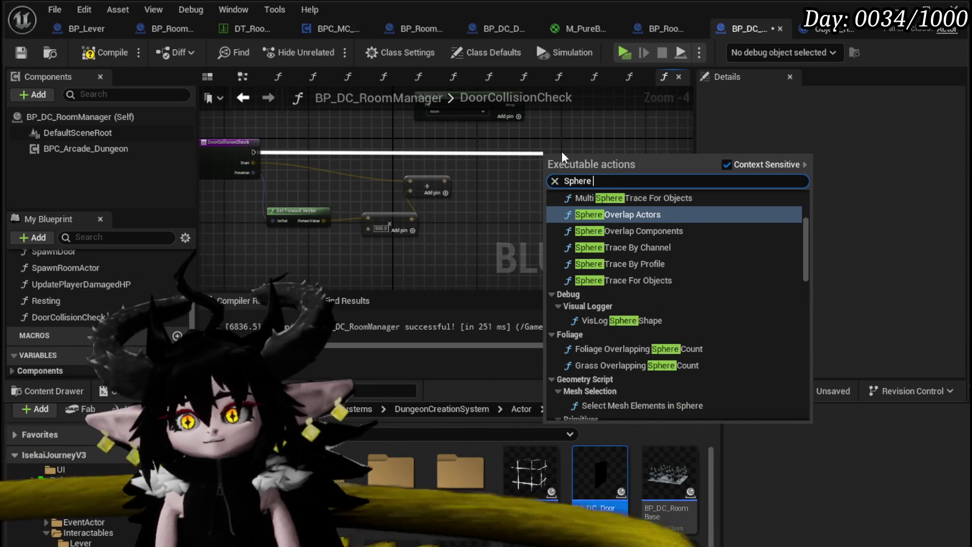
type("trace")
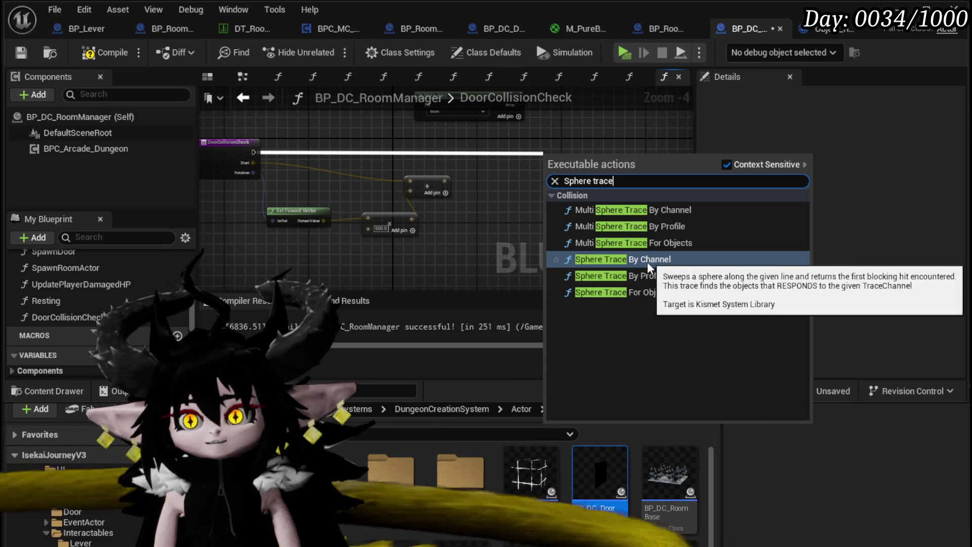
left_click(624, 258)
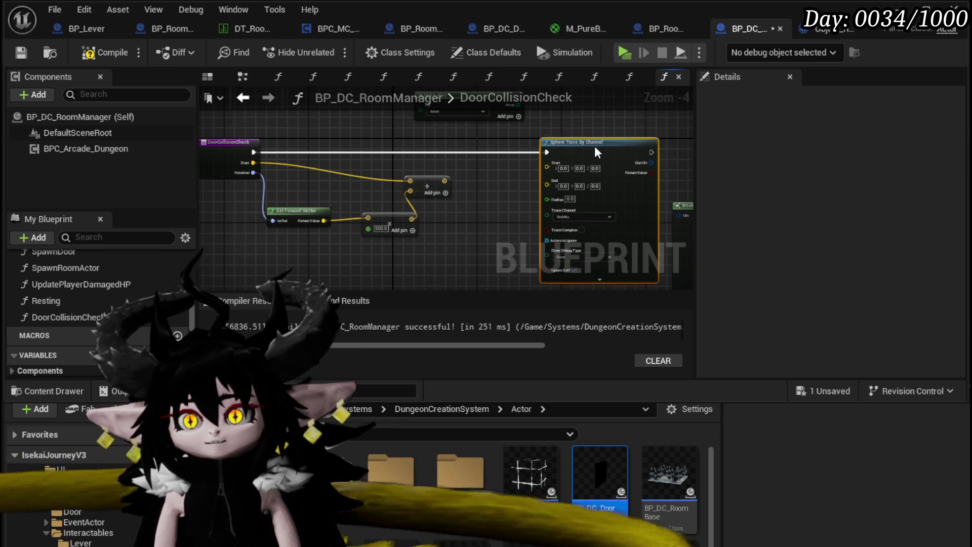
left_click_drag(594, 147, 583, 136)
mouse_move(444, 181)
left_mouse_down()
mouse_move(528, 177)
mouse_move(536, 164)
left_mouse_up()
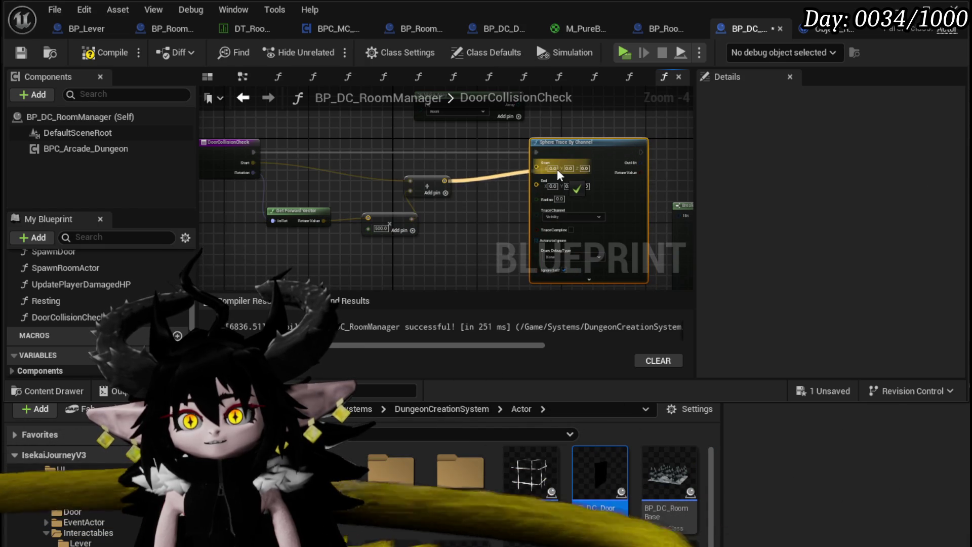
left_click_drag(445, 180, 526, 181)
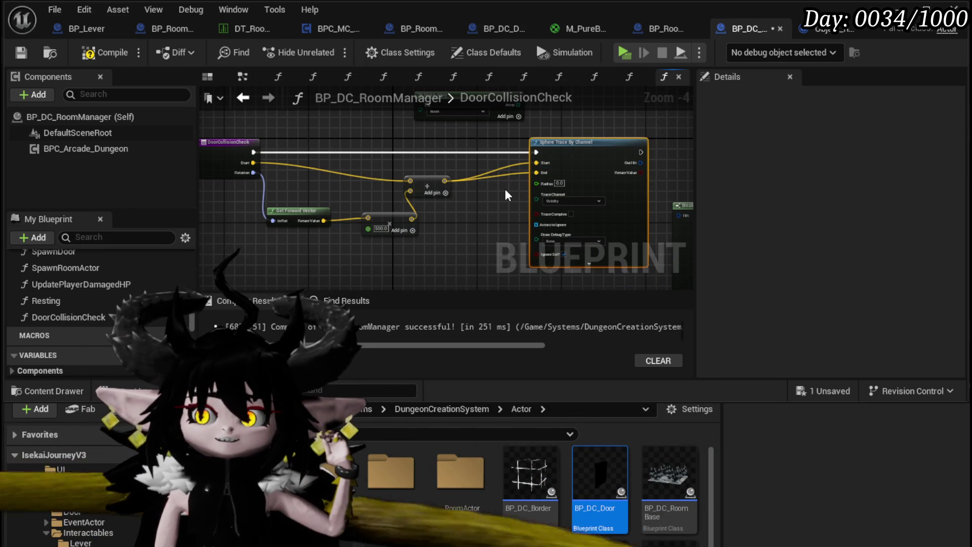
Set the sphere trace radius to 100.
scroll(505, 189, "up", 3)
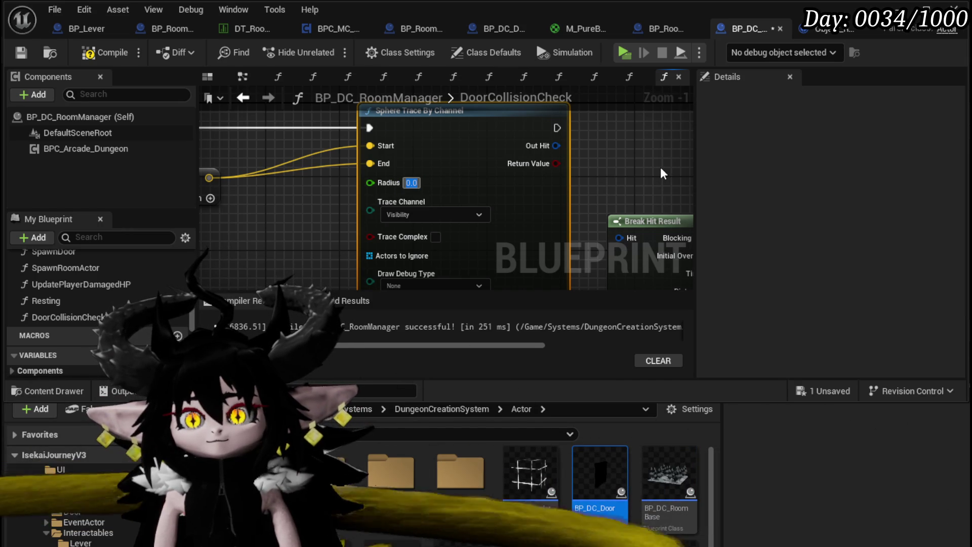
type("800100")
key("Return")
Reposition the Branch node next to the sphere trace.
mouse_move(658, 168)
left_mouse_down()
mouse_move(370, 170)
mouse_move(407, 258)
left_mouse_up()
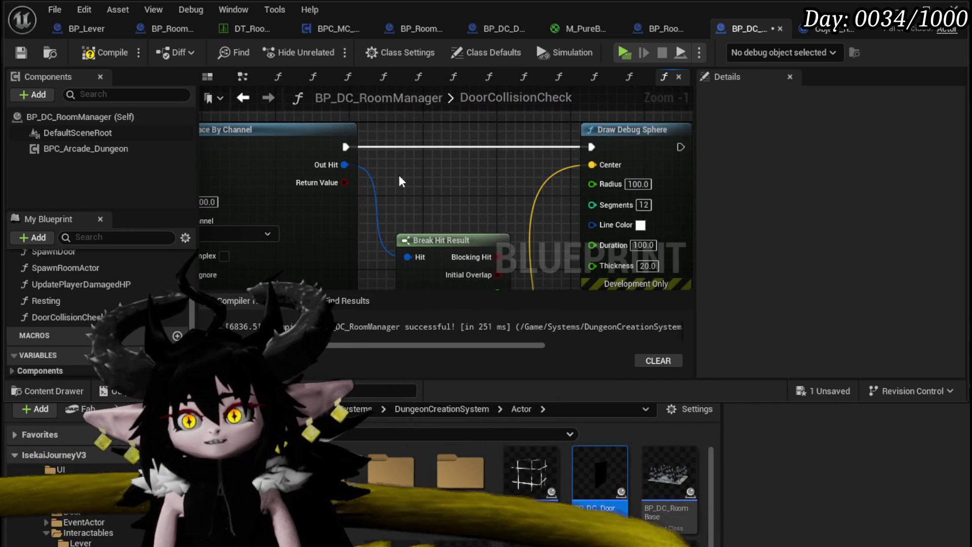
left_click_drag(368, 191, 393, 195)
mouse_move(509, 154)
left_mouse_down()
mouse_move(471, 154)
mouse_move(637, 167)
left_mouse_up()
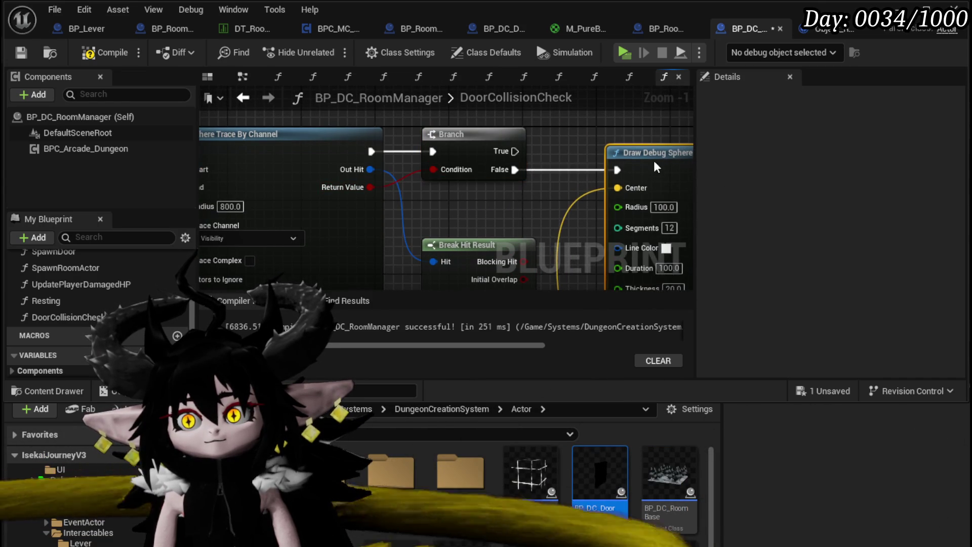
scroll(438, 153, "down", 2)
Duplicate the Draw Debug Sphere onto the Branch True output, centred on Break Hit Result's Trace End.
key("ctrl+w")
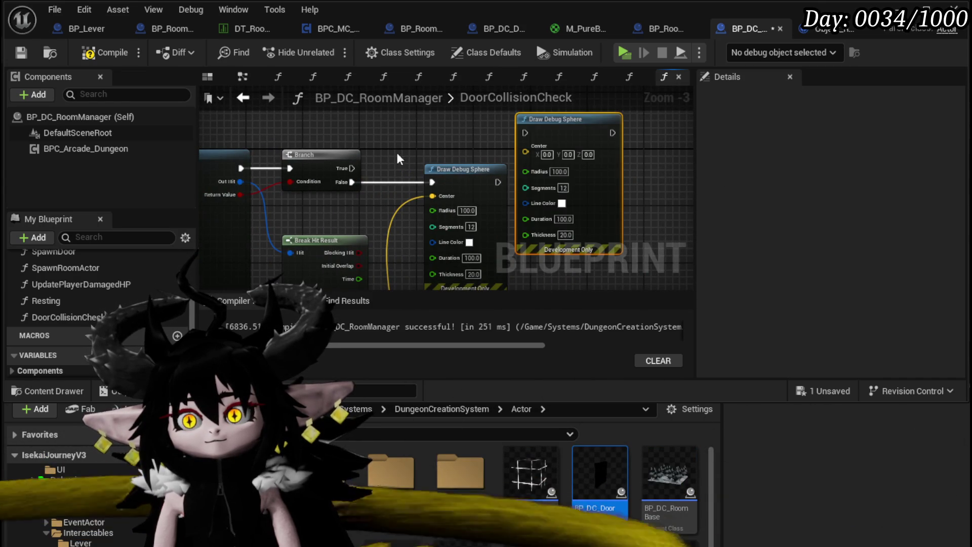
left_click_drag(351, 168, 526, 133)
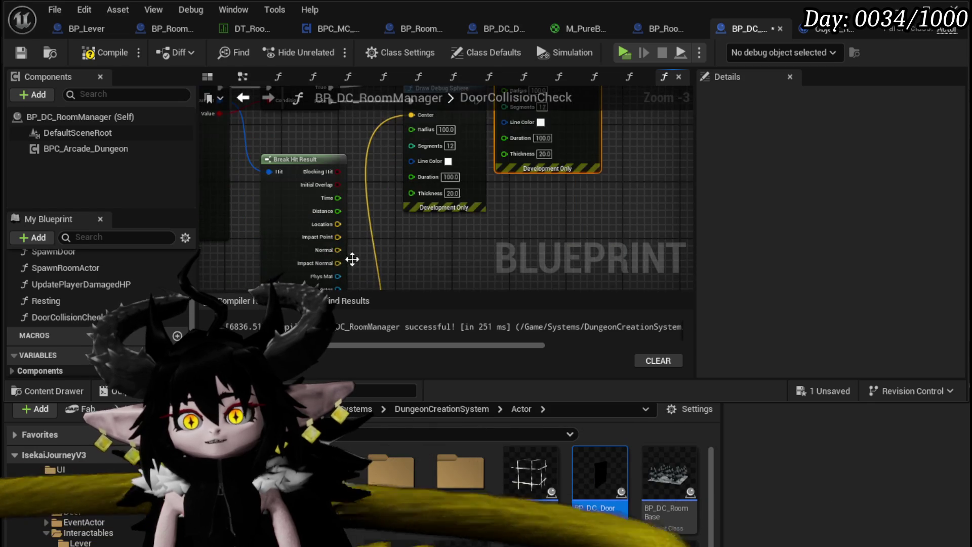
left_click(310, 273)
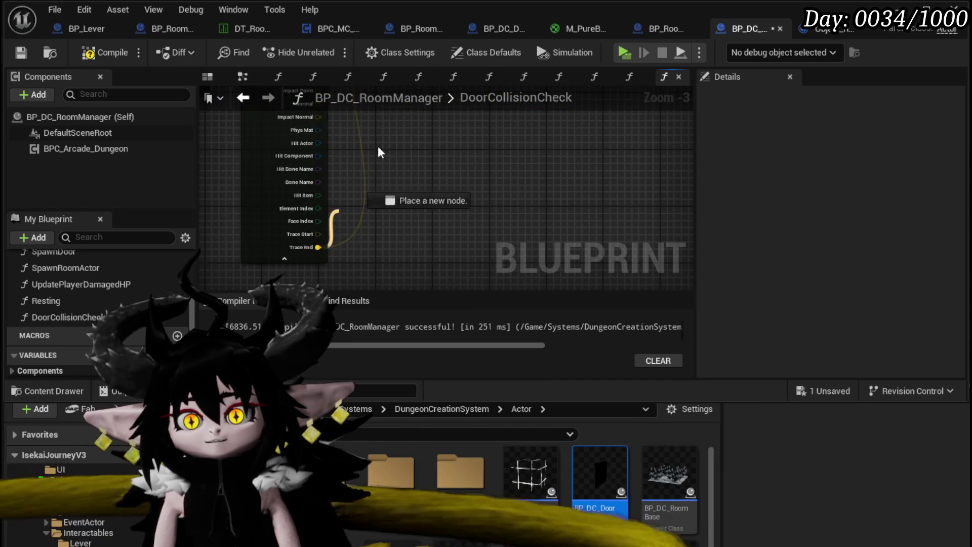
scroll(332, 228, "up", 5)
left_click_drag(487, 150, 486, 151)
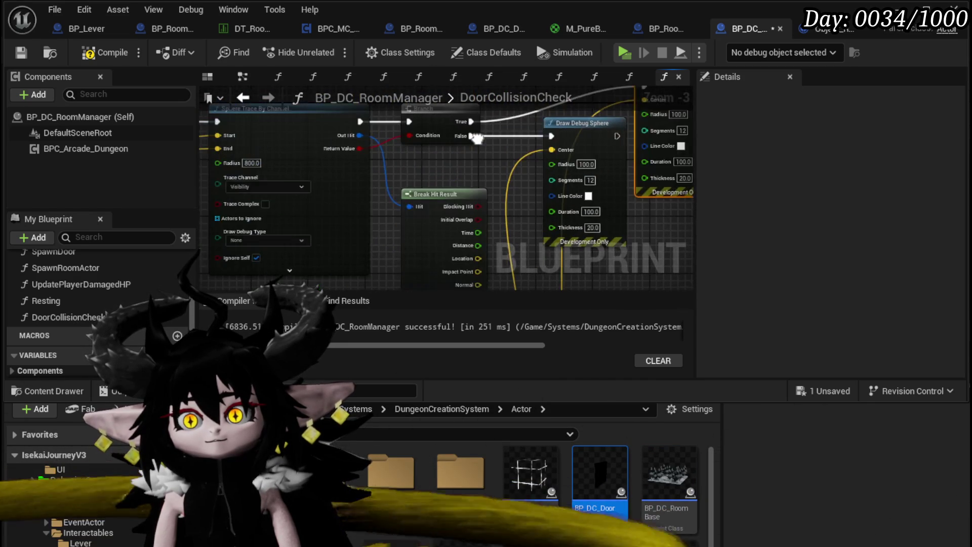
scroll(446, 187, "down", 5)
scroll(410, 180, "up", 5)
left_click_drag(494, 194, 642, 187)
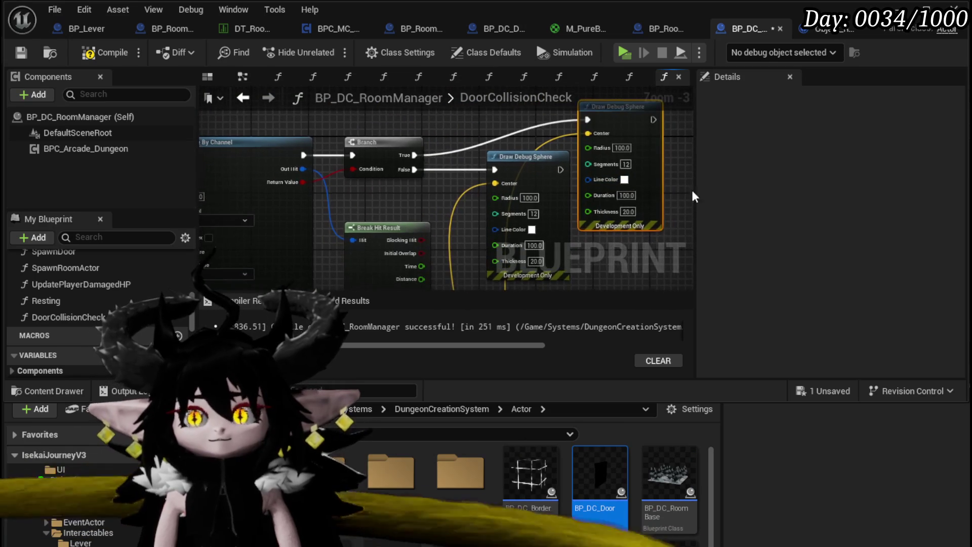
left_click(624, 180)
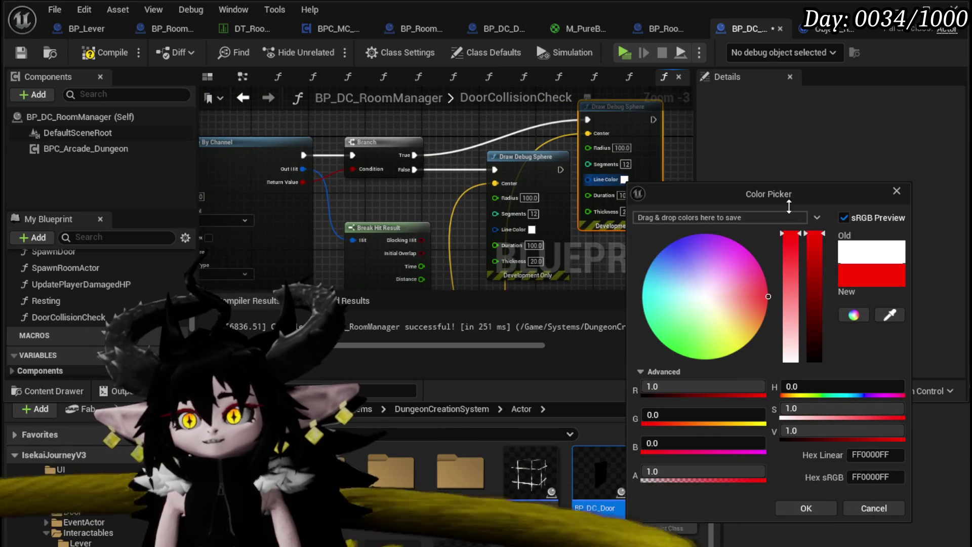
Make the hit debug sphere red and the miss debug sphere green.
left_click(806, 507)
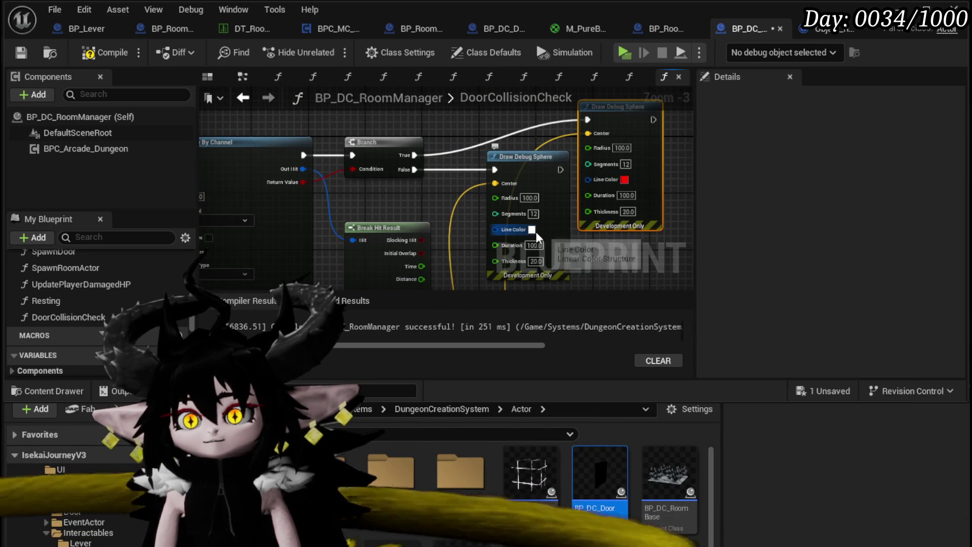
left_click(532, 229)
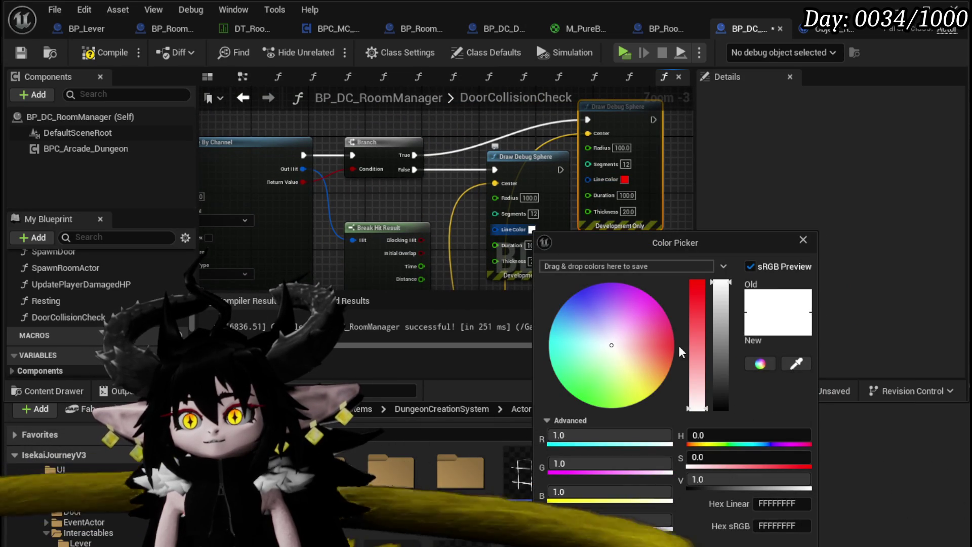
left_click_drag(609, 369, 549, 419)
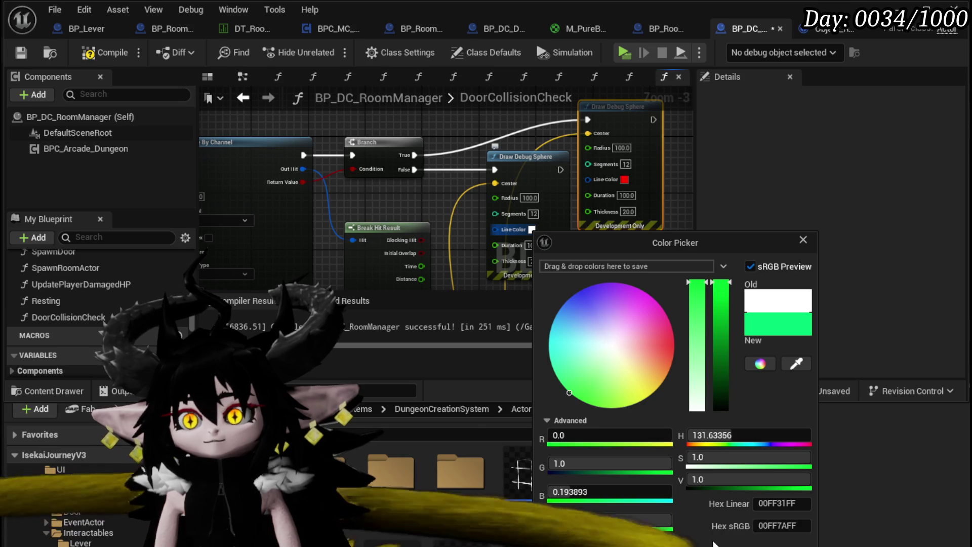
left_click(721, 544)
Compile and save the blueprint, then return to the L_DungeonCreationTest level.
scroll(404, 177, "down", 2)
scroll(405, 177, "up", 3)
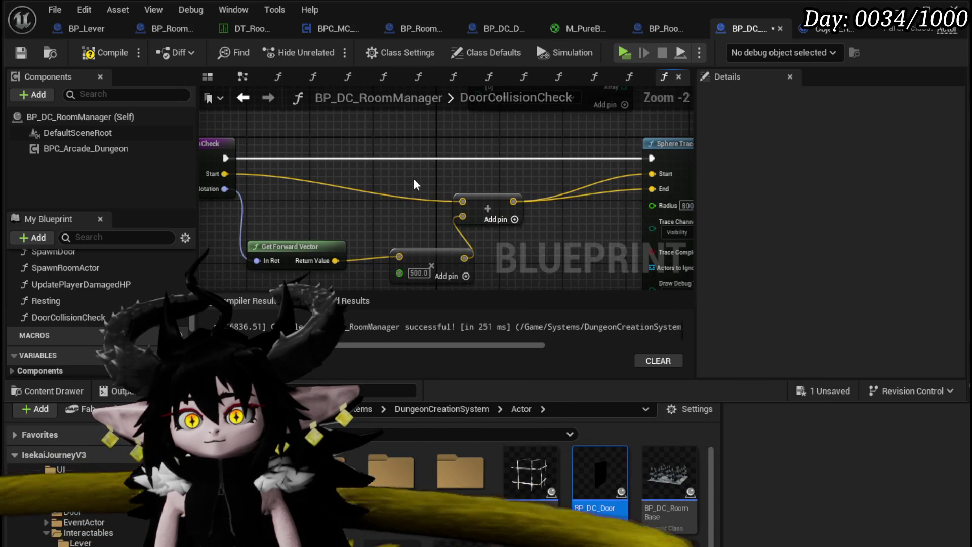
left_click(33, 53)
left_click(907, 10)
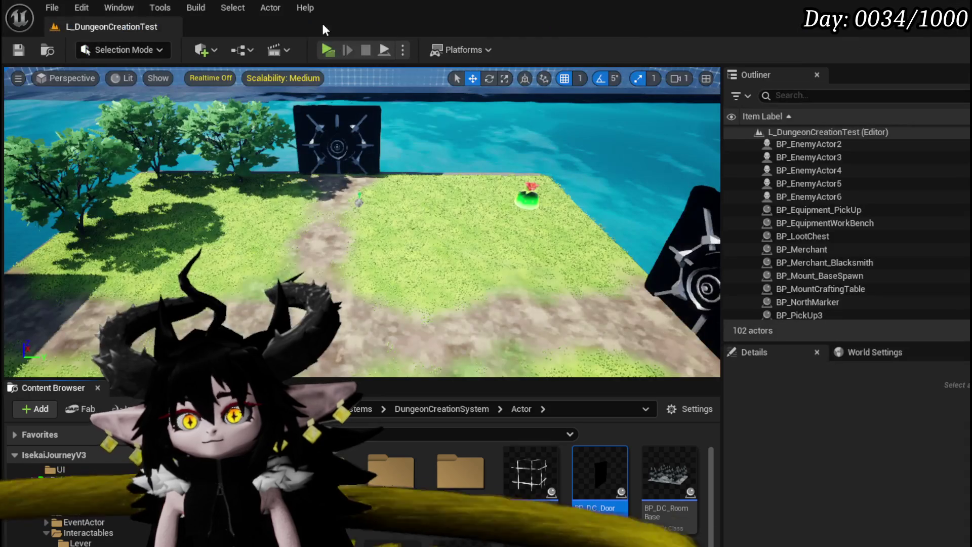
Playtest the dungeon level and spawn the WindMill room from the wheel.
left_click(329, 50)
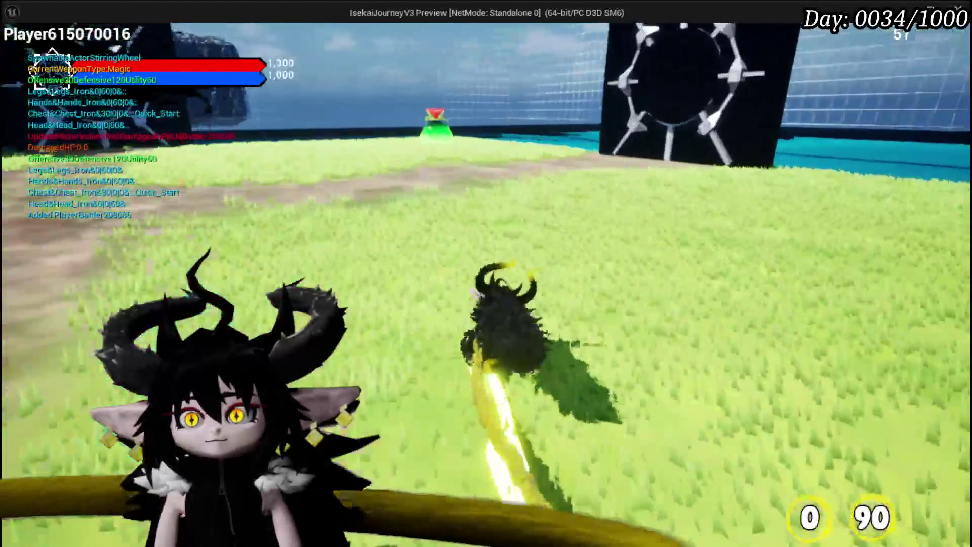
key("w")
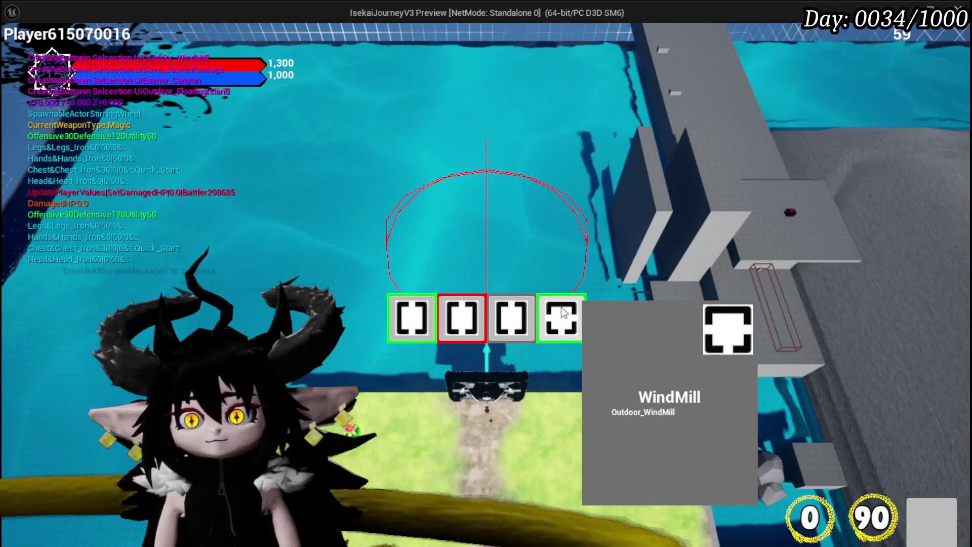
mouse_move(441, 308)
left_click(559, 323)
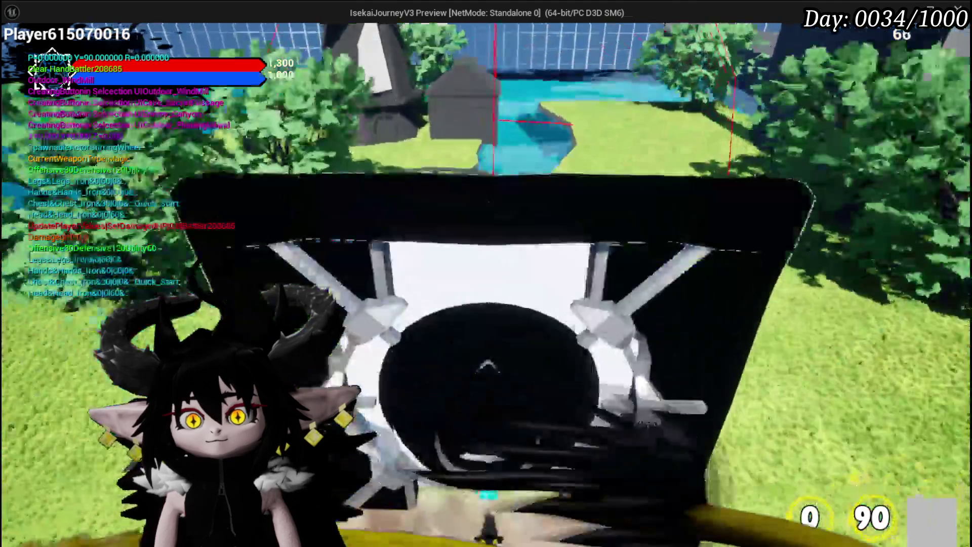
Walk around the windmill island and back to the bridge, then leave the game and save the level.
key("w")
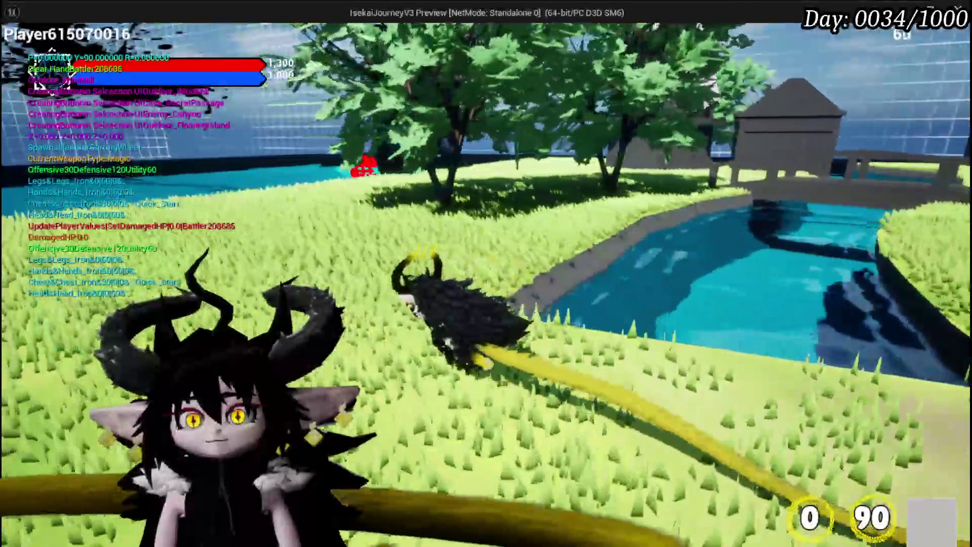
key("w")
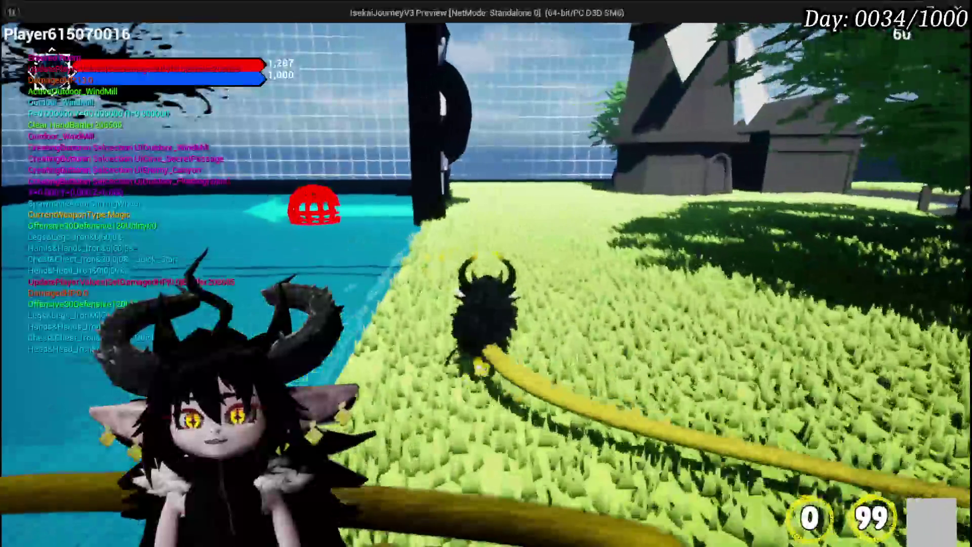
key("w")
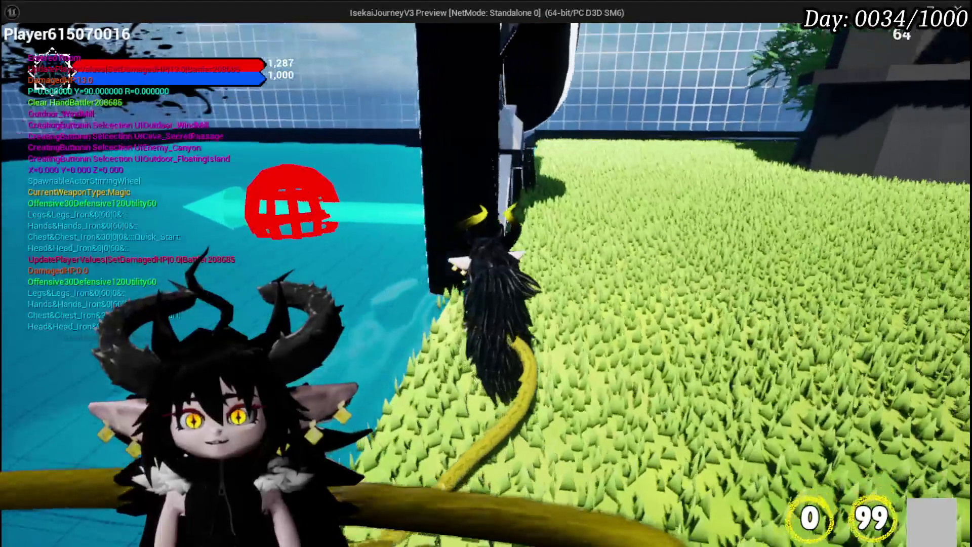
key("w")
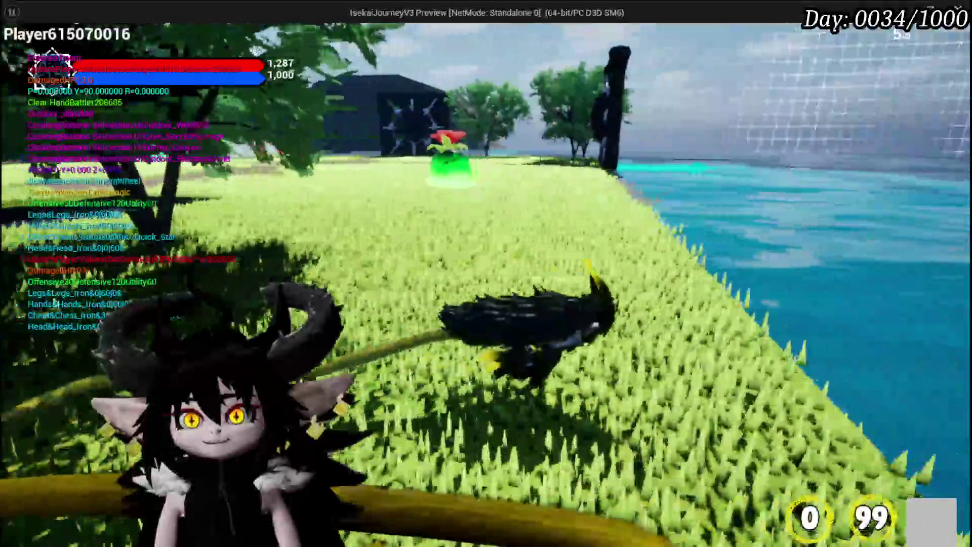
key("w")
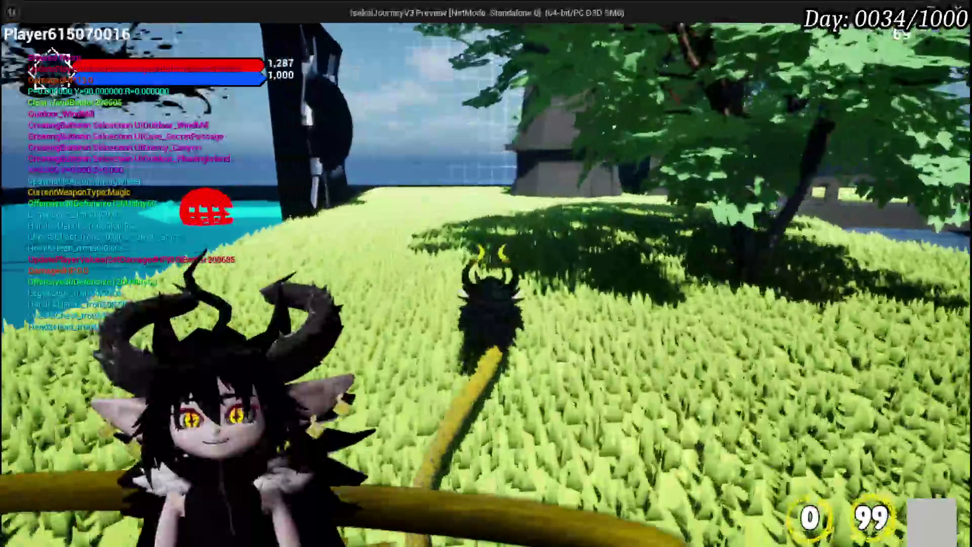
key("w")
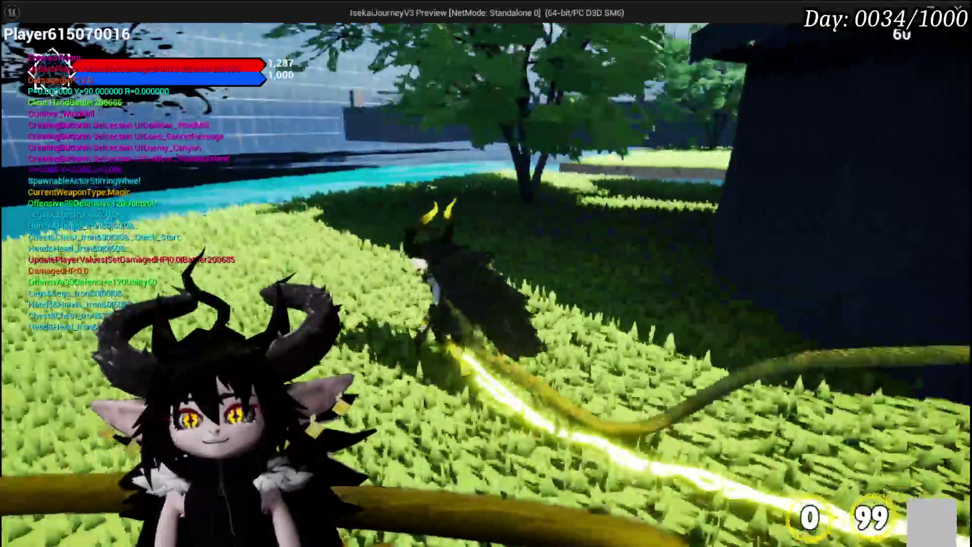
key("w")
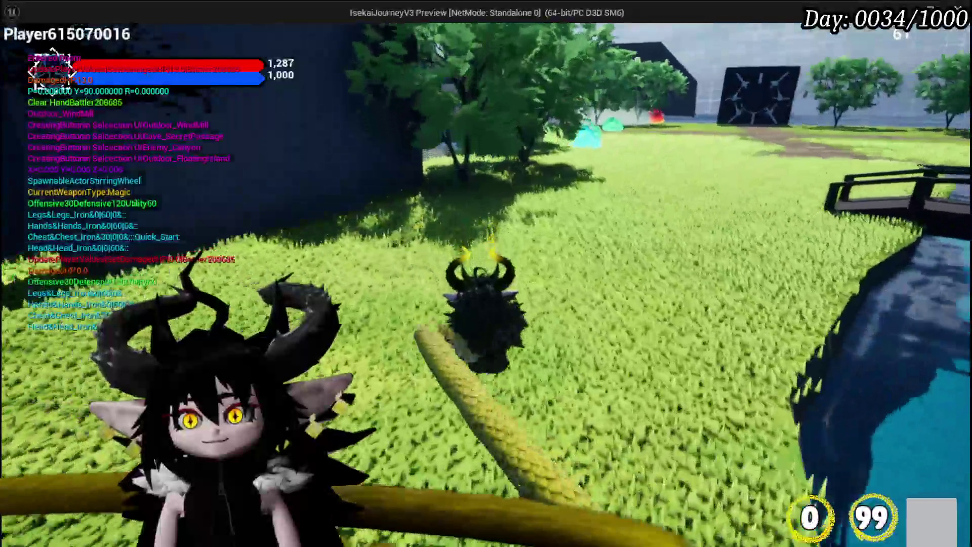
key("w")
key("w")
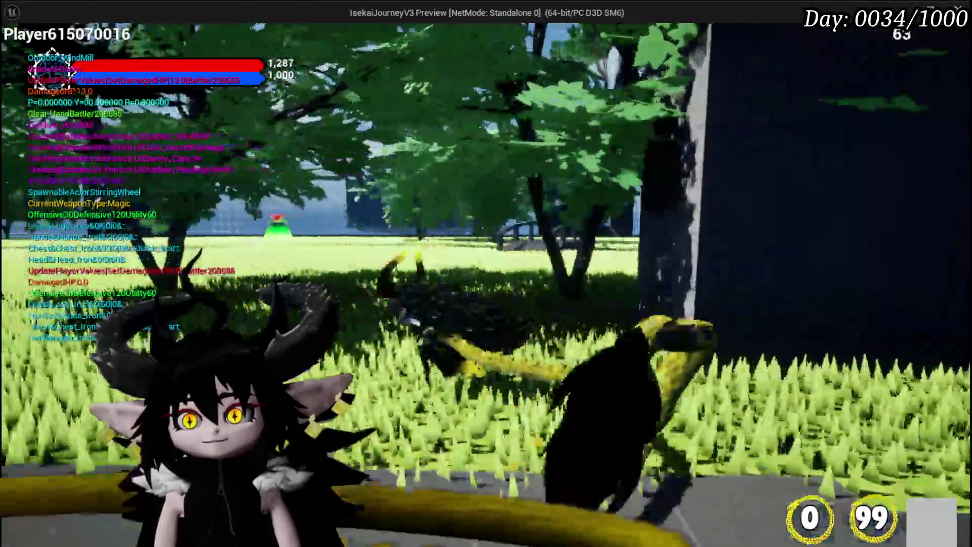
key("w")
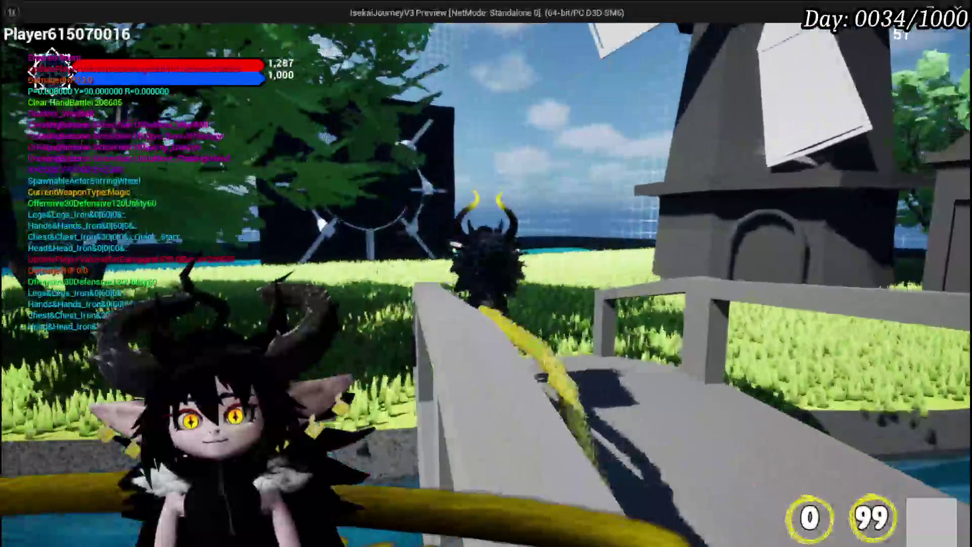
key("w")
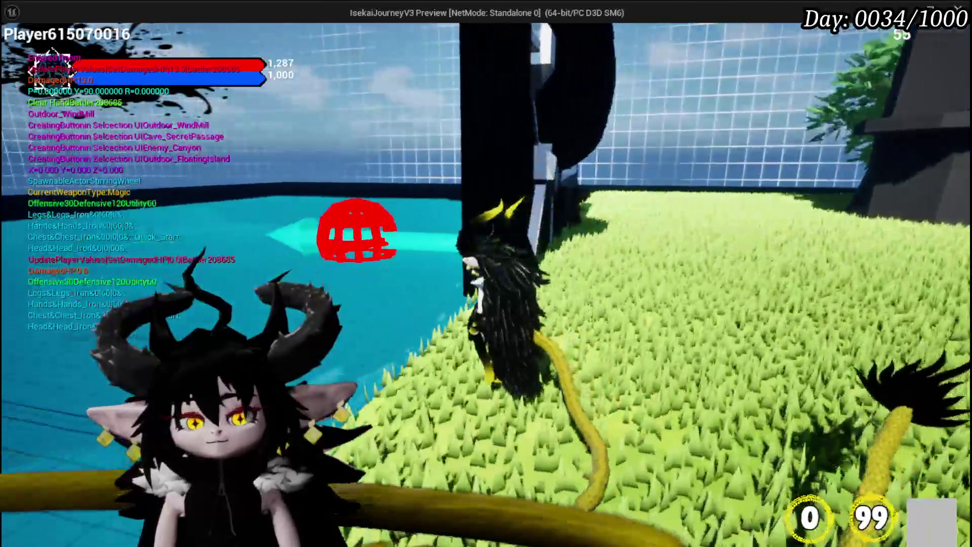
key("alt+Tab")
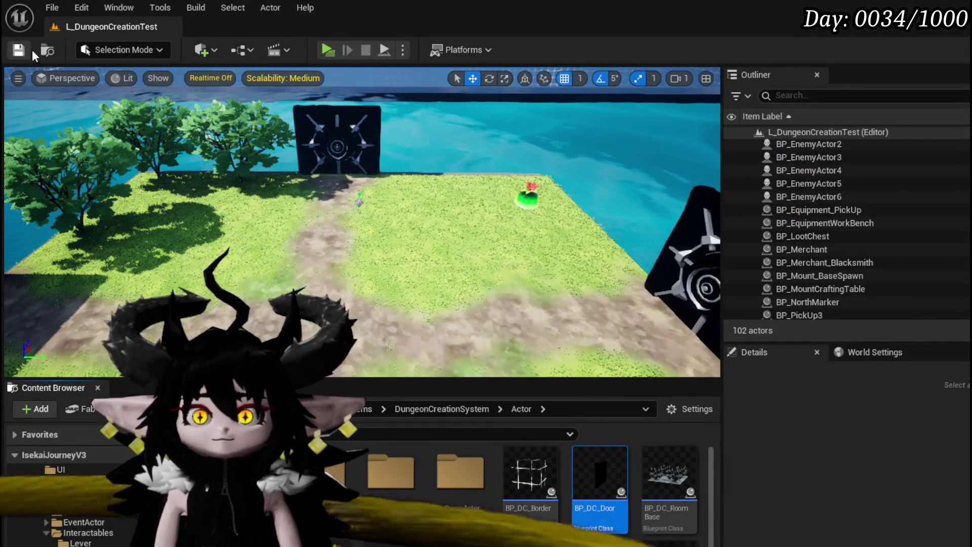
left_click(19, 51)
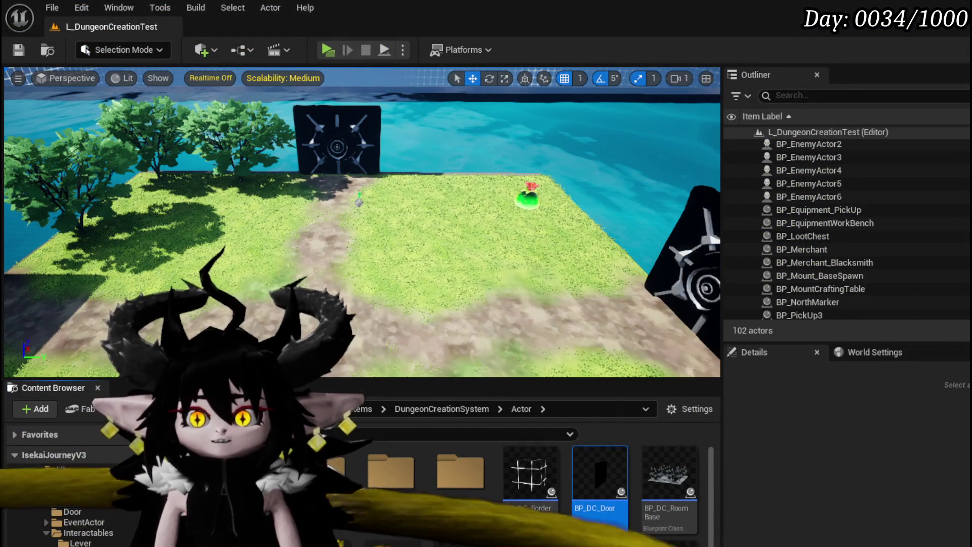
Delete the old Sphere Trace By Channel node in BP_DC_RoomManager.
key("alt+Tab")
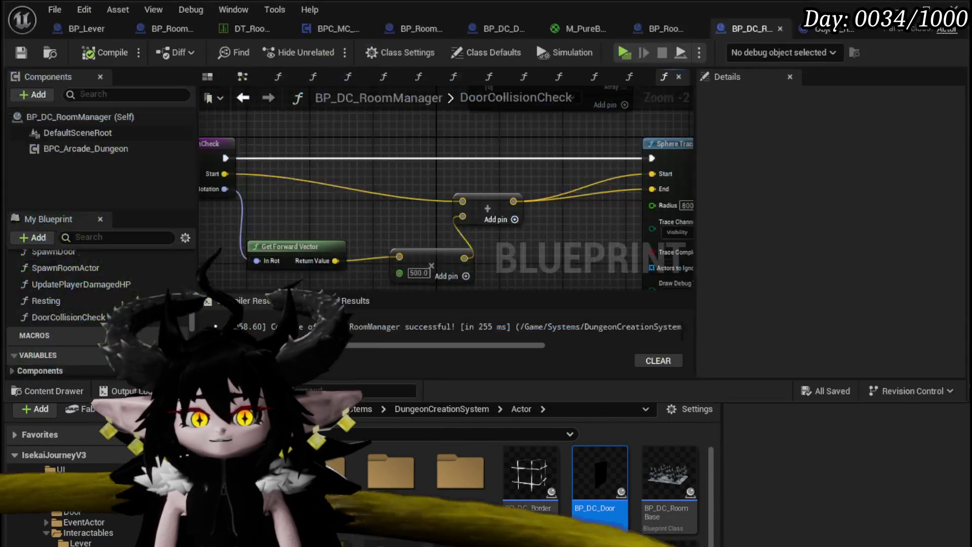
mouse_move(425, 73)
left_mouse_down()
mouse_move(265, 187)
mouse_move(271, 177)
mouse_move(258, 164)
mouse_move(402, 147)
left_mouse_up()
left_click(391, 147)
key("Delete")
Add a Sphere Trace For Objects node and feed the Add result into its Start.
right_click(402, 147)
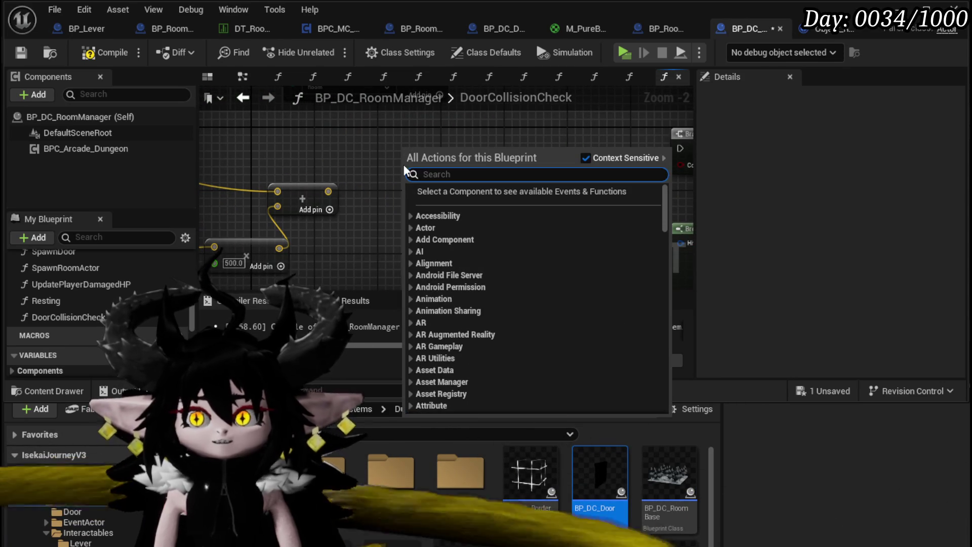
type("lin")
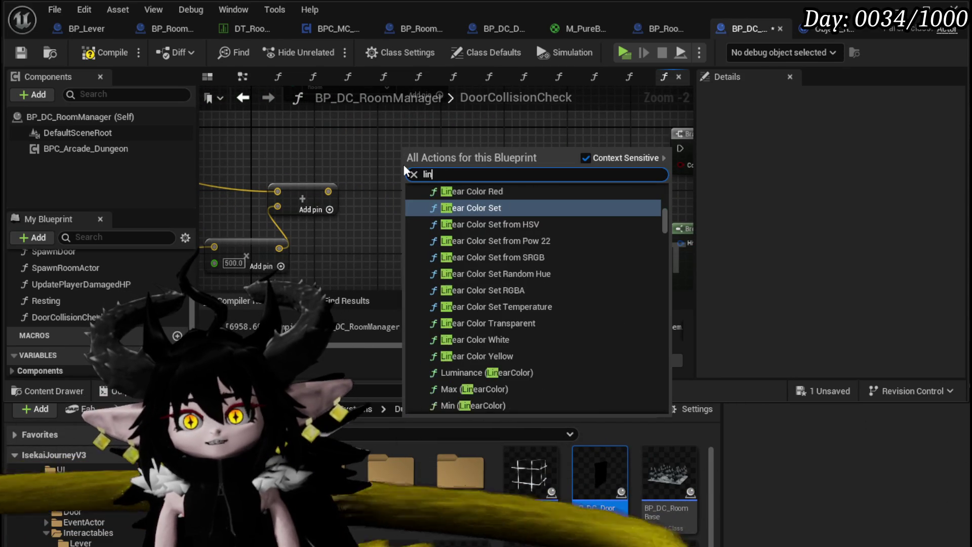
key("BackSpace")
key("BackSpace")
key("BackSpace")
type("sphere")
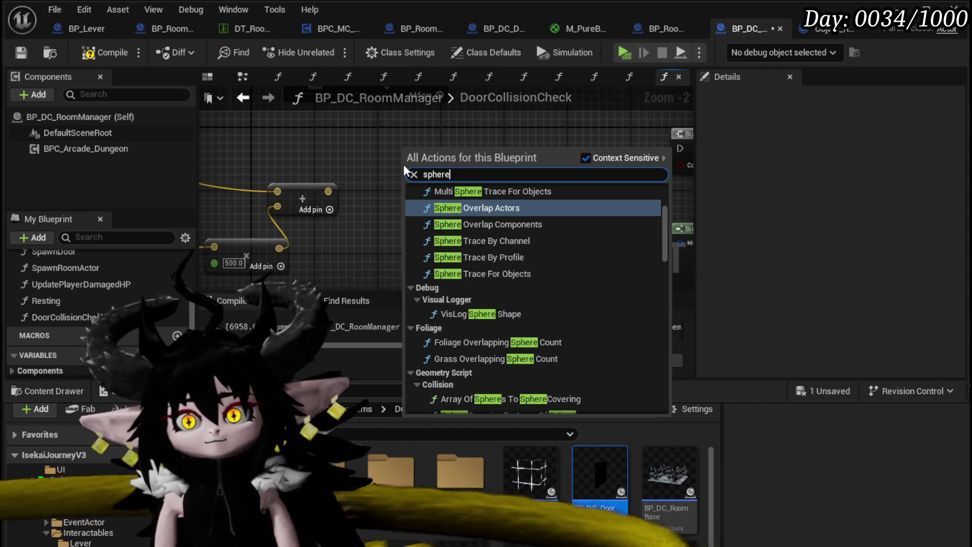
type(" trace")
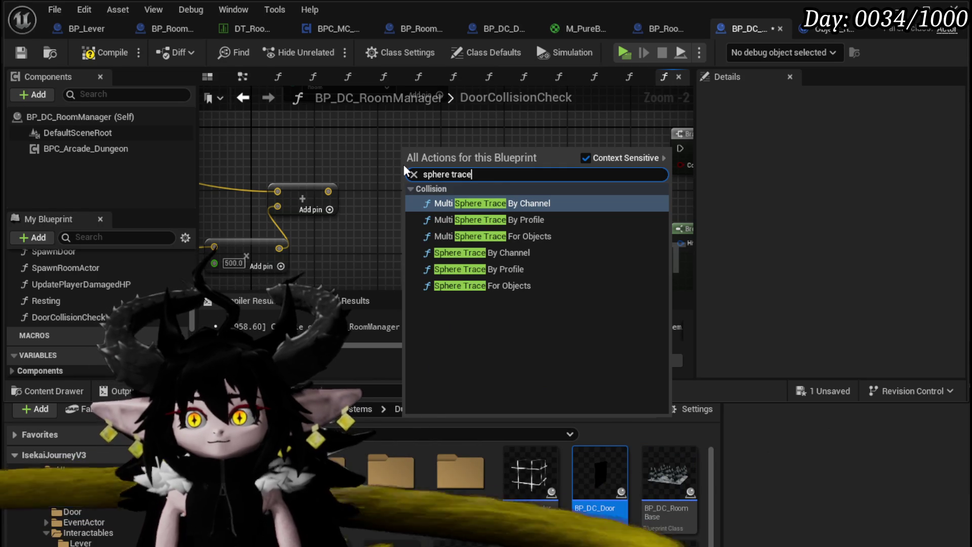
left_click(485, 286)
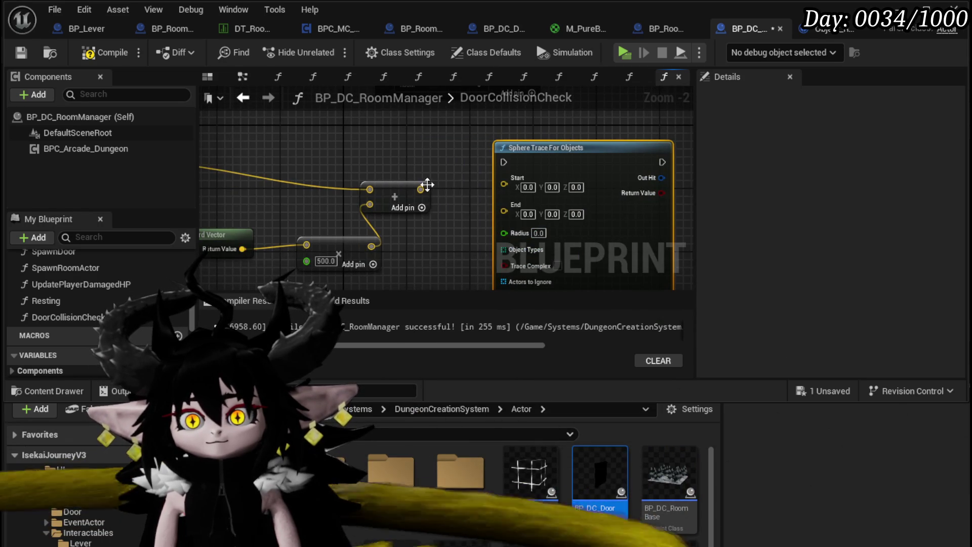
left_click_drag(503, 178, 420, 189)
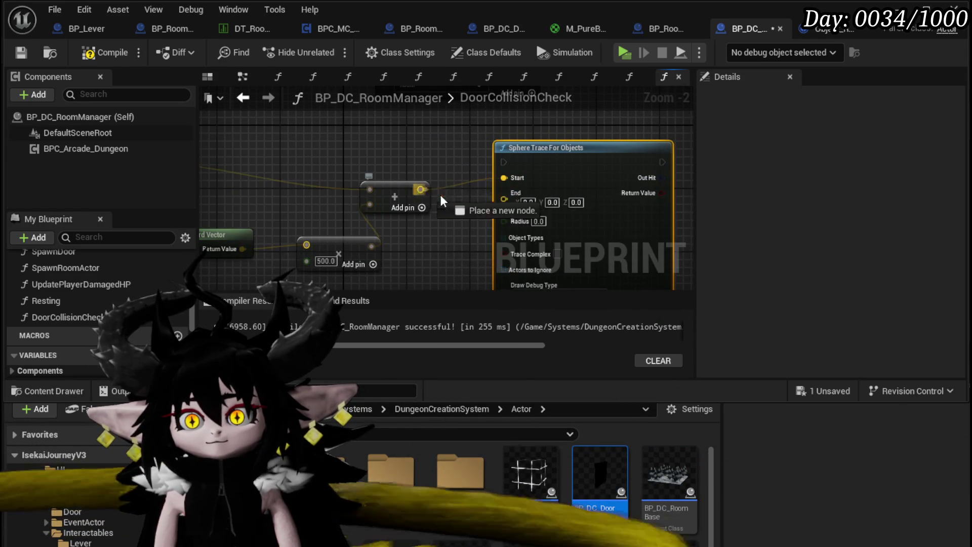
Link the DoorCollisionCheck entry execution into the trace and its Return Value into the Branch.
scroll(436, 177, "down", 2)
left_click_drag(312, 170, 327, 187)
left_click_drag(574, 189, 312, 189)
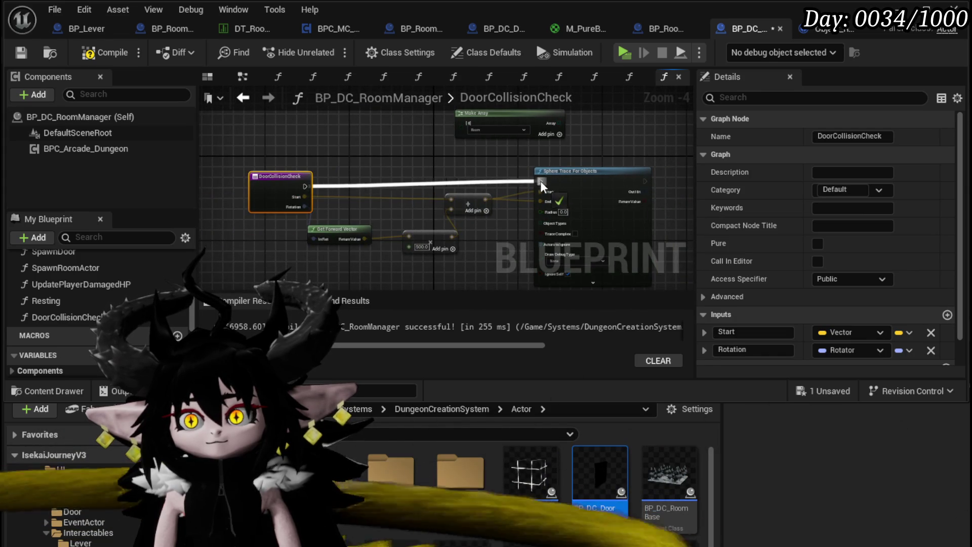
left_click_drag(540, 180, 541, 181)
scroll(541, 181, "up", 2)
left_click_drag(362, 192, 480, 163)
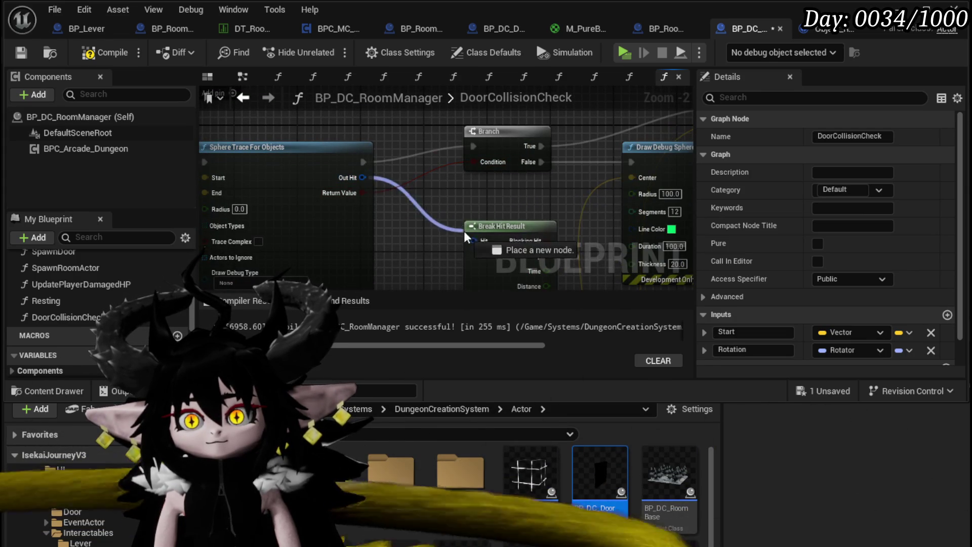
Wire Out Hit to Break Hit Result, feed Make Array into the trace, and enter 500.
left_click_drag(464, 235, 468, 237)
scroll(410, 155, "down", 3)
left_click_drag(588, 249, 588, 249)
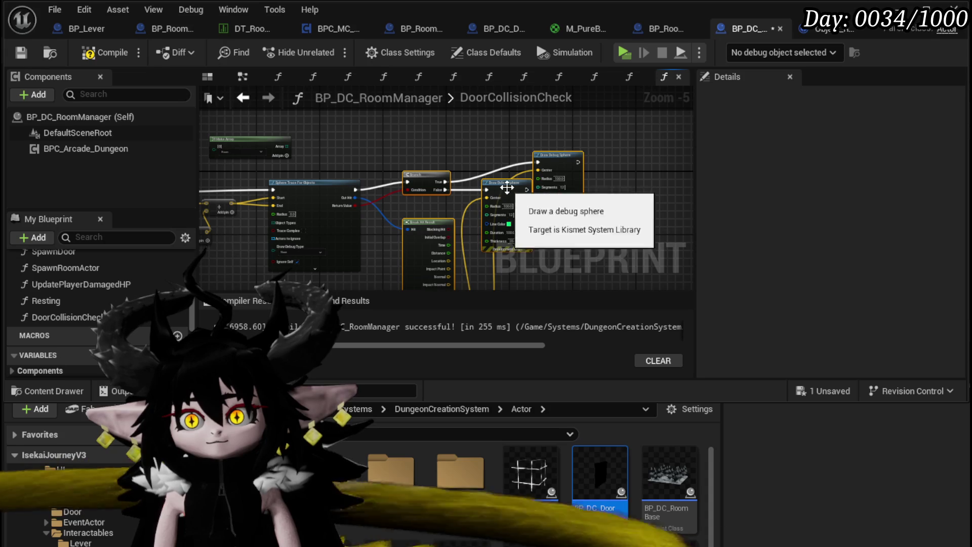
scroll(408, 159, "up", 2)
mouse_move(372, 191)
left_mouse_down()
mouse_move(396, 247)
mouse_move(295, 212)
mouse_move(433, 217)
mouse_move(294, 225)
left_mouse_up()
type("500")
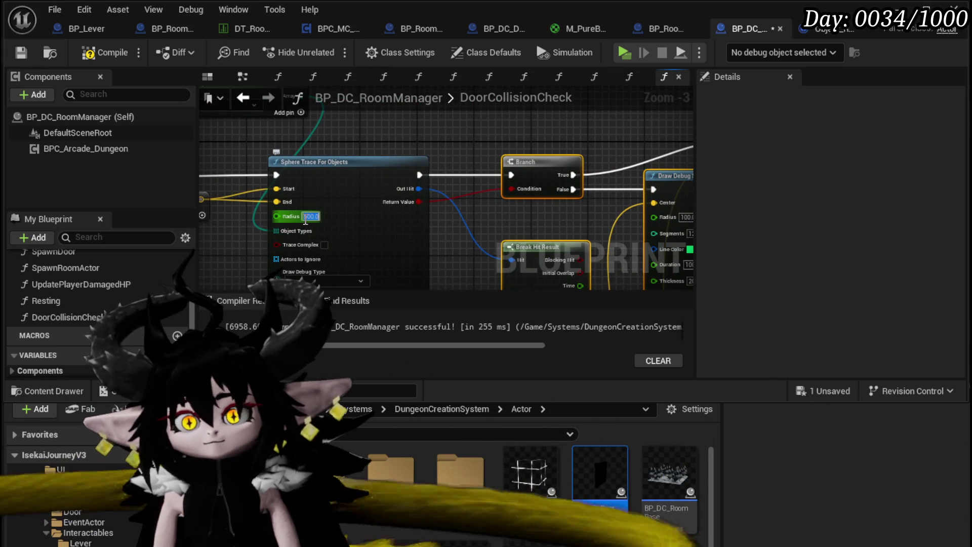
Review the Branch and debug sphere nodes, then launch a playtest.
left_click_drag(452, 144, 149, 193)
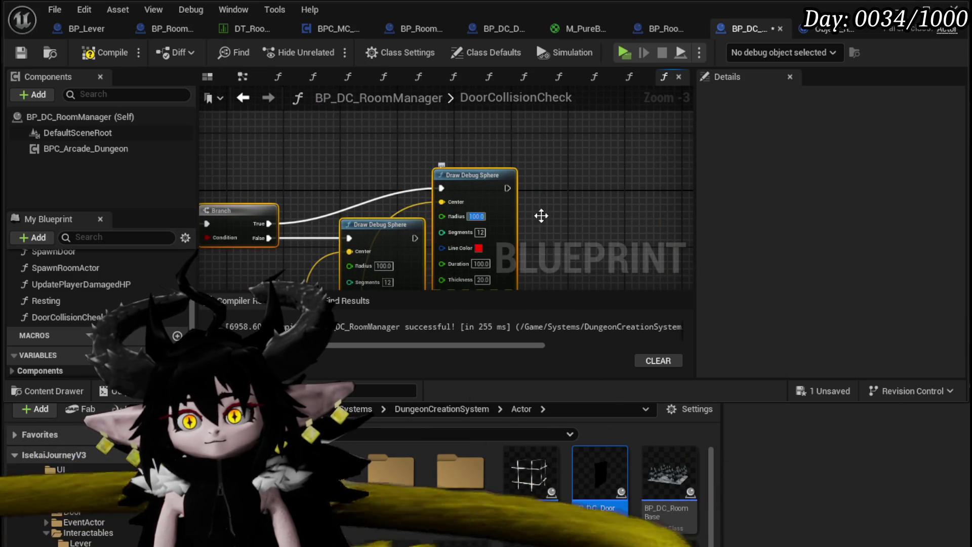
left_click_drag(388, 174, 537, 132)
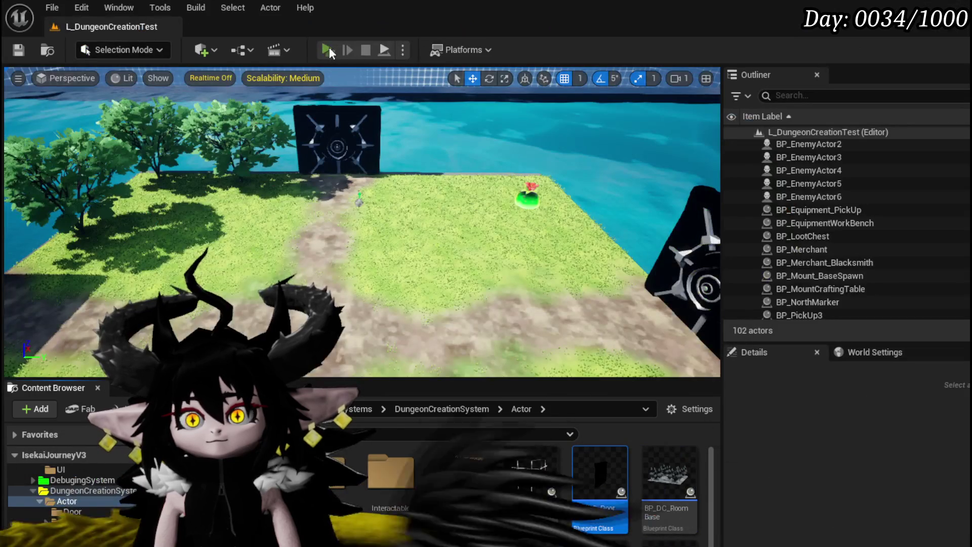
left_click(328, 49)
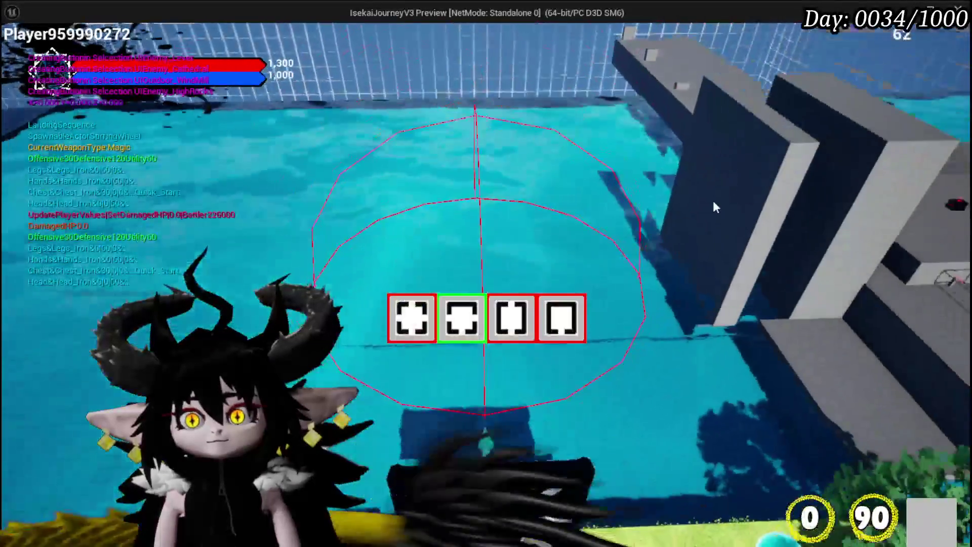
Spawn a room from the door's choices, then stop the playtest and save all assets.
mouse_move(461, 320)
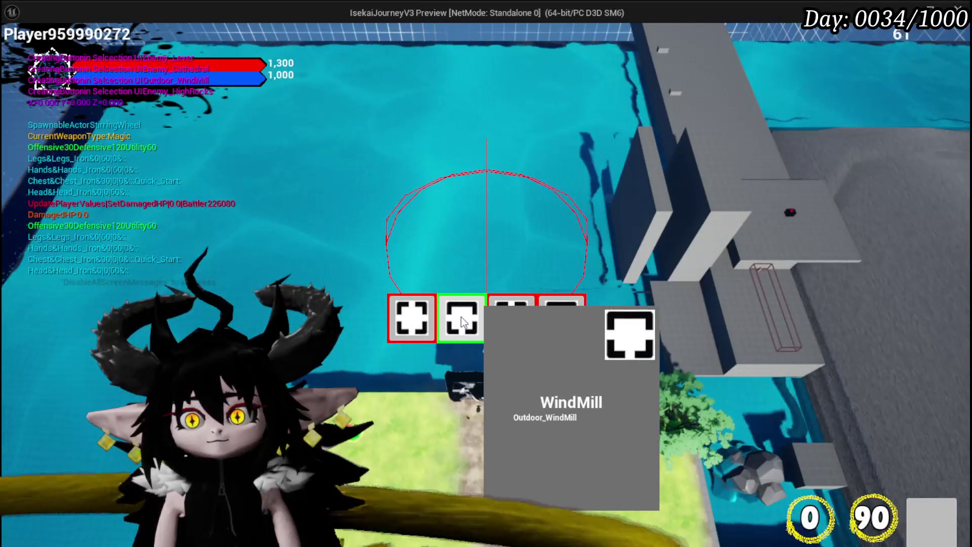
left_click(414, 318)
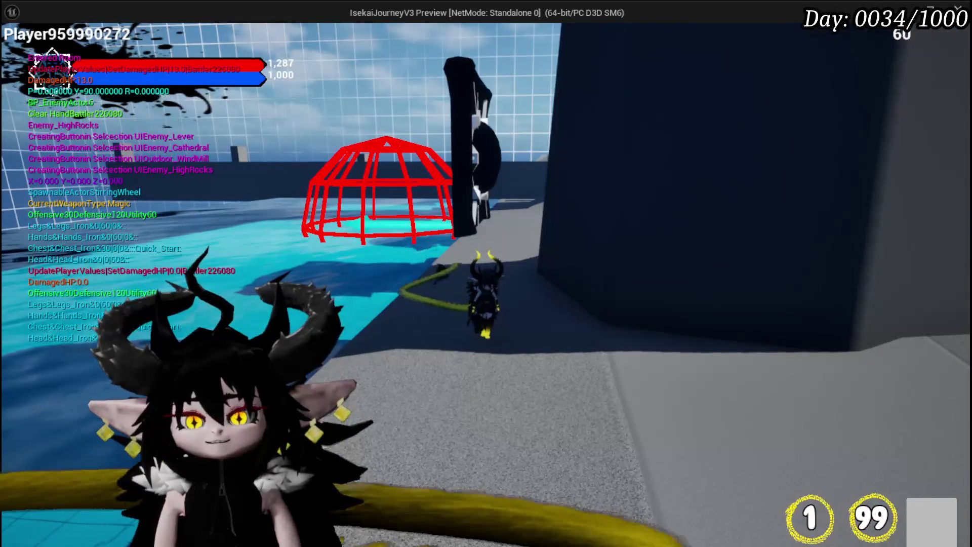
key("Escape")
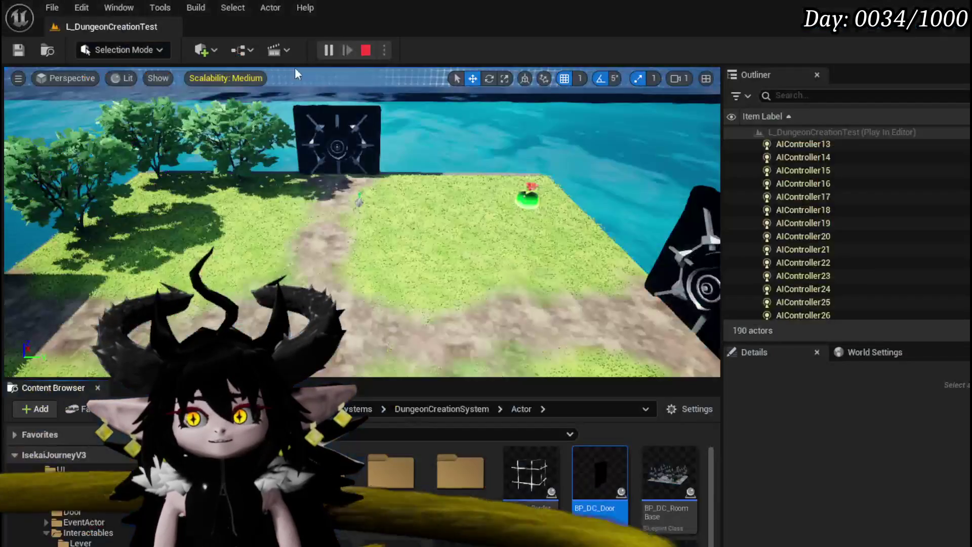
left_click(19, 49)
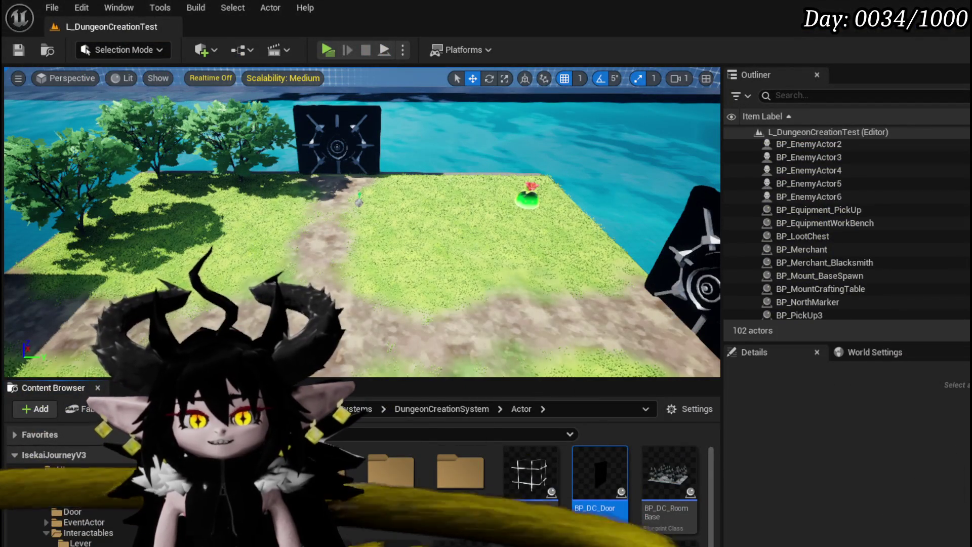
Give the green debug sphere radius 500, then compile and save.
key("alt+Tab")
left_click_drag(565, 218, 384, 205)
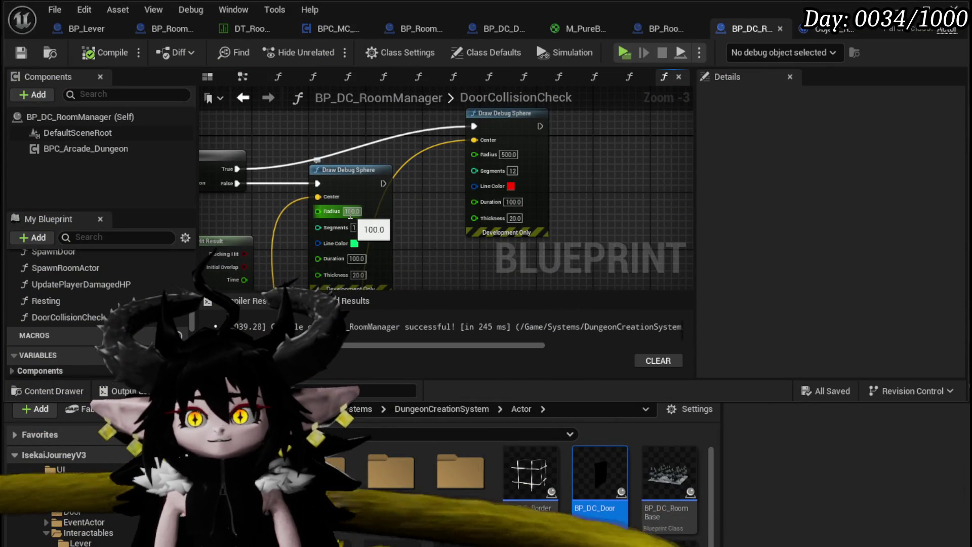
type("500")
key("Return")
mouse_move(245, 196)
left_mouse_down()
mouse_move(348, 150)
mouse_move(319, 175)
mouse_move(668, 167)
mouse_move(638, 170)
left_mouse_up()
left_click(98, 52)
left_click(21, 52)
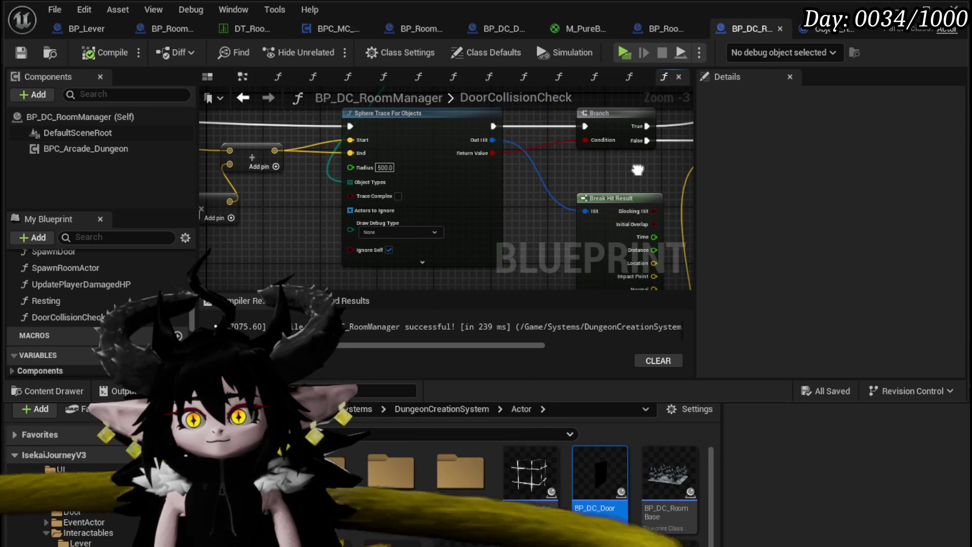
Set the Sphere Trace For Objects debug drawing to For Duration.
scroll(439, 209, "down", 2)
scroll(426, 220, "up", 2)
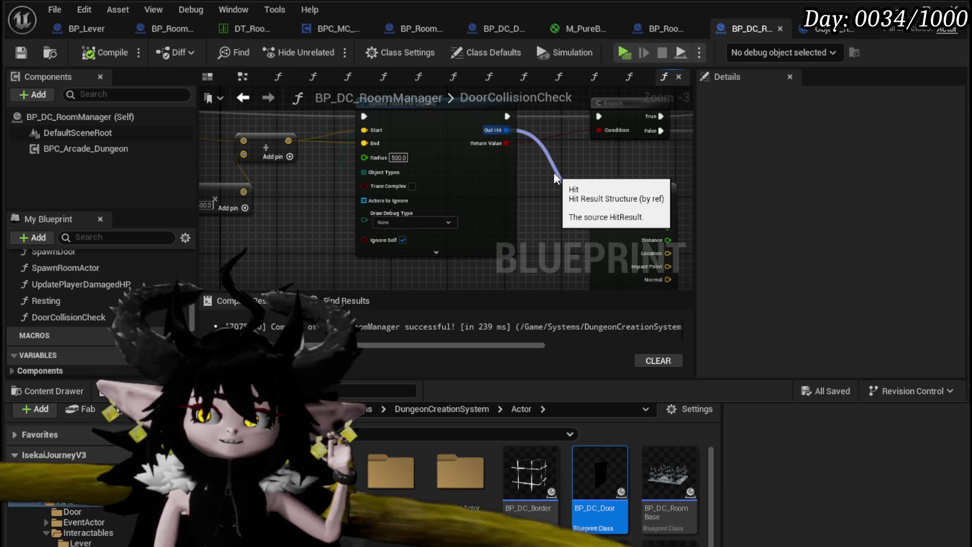
left_click(423, 223)
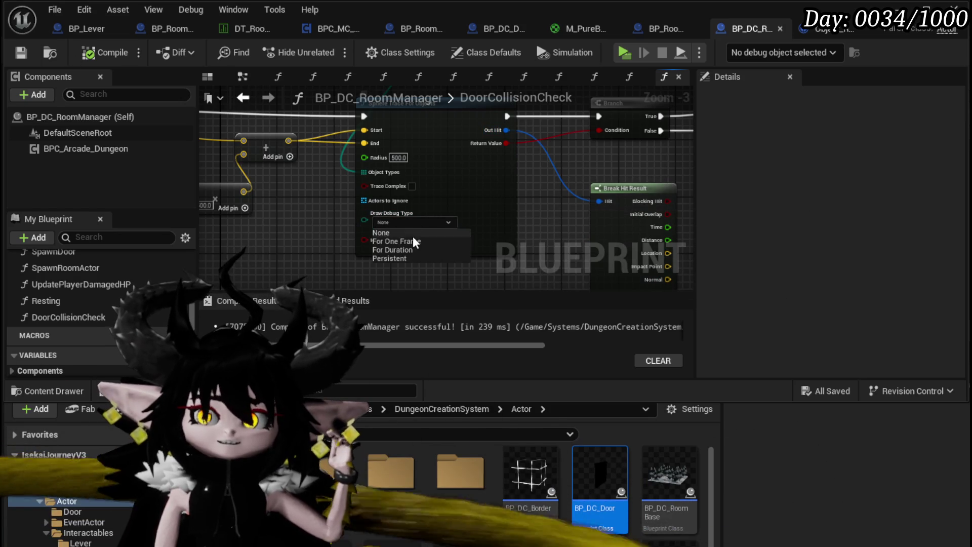
left_click_drag(546, 178, 539, 259)
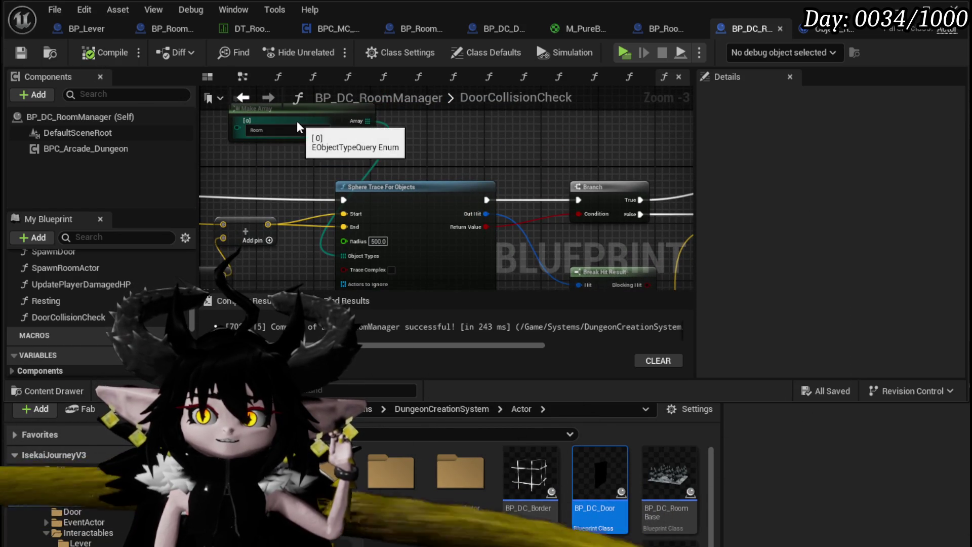
left_click_drag(350, 113, 357, 144)
Raise the forward distance multiplier from 500 to 800, then 1000, and playtest again.
mouse_move(275, 159)
left_mouse_down()
mouse_move(415, 104)
mouse_move(476, 96)
left_mouse_up()
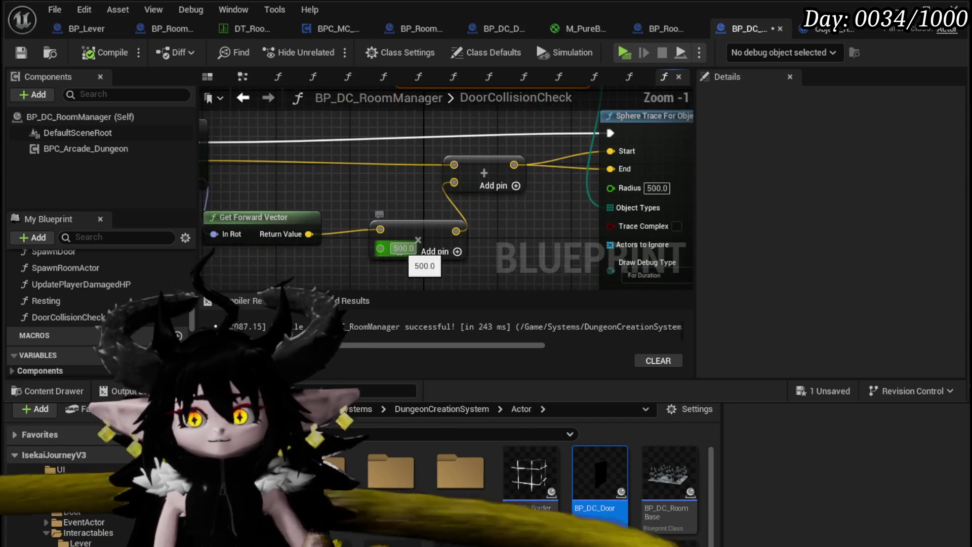
scroll(402, 245, "up", 2)
left_click(403, 248)
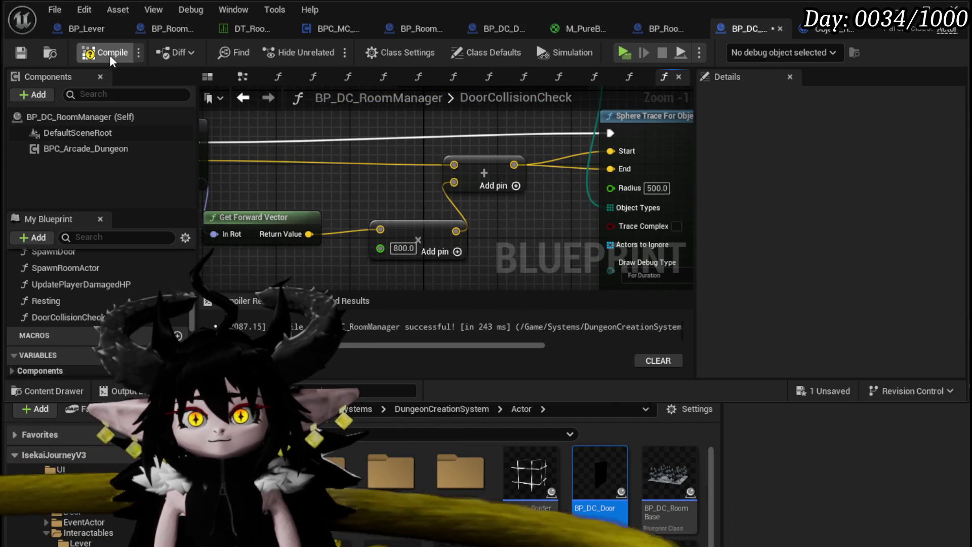
left_click(111, 57)
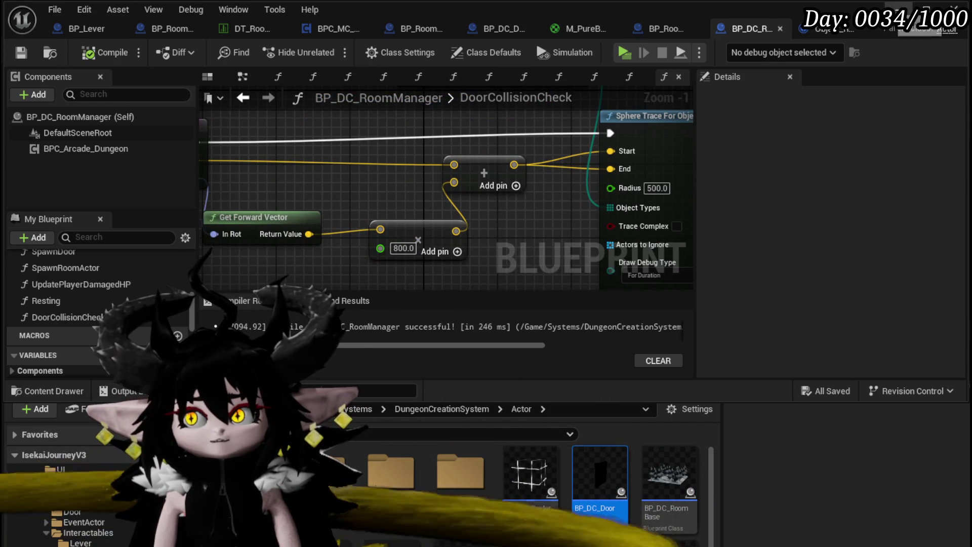
mouse_move(376, 255)
left_mouse_down()
mouse_move(319, 243)
mouse_move(317, 229)
left_mouse_up()
left_click(335, 223)
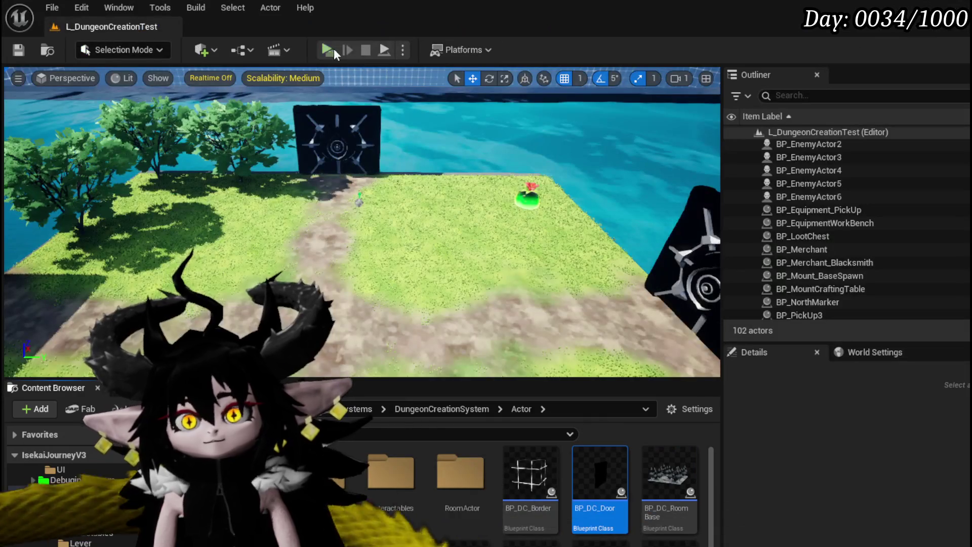
left_click(333, 51)
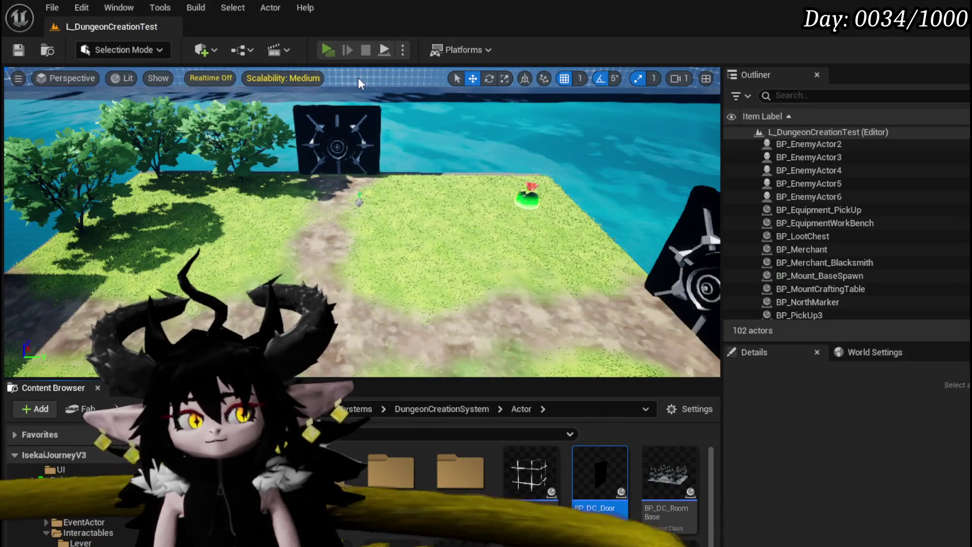
Walk the character to the first door and spawn the BountyBoard city room.
key("w")
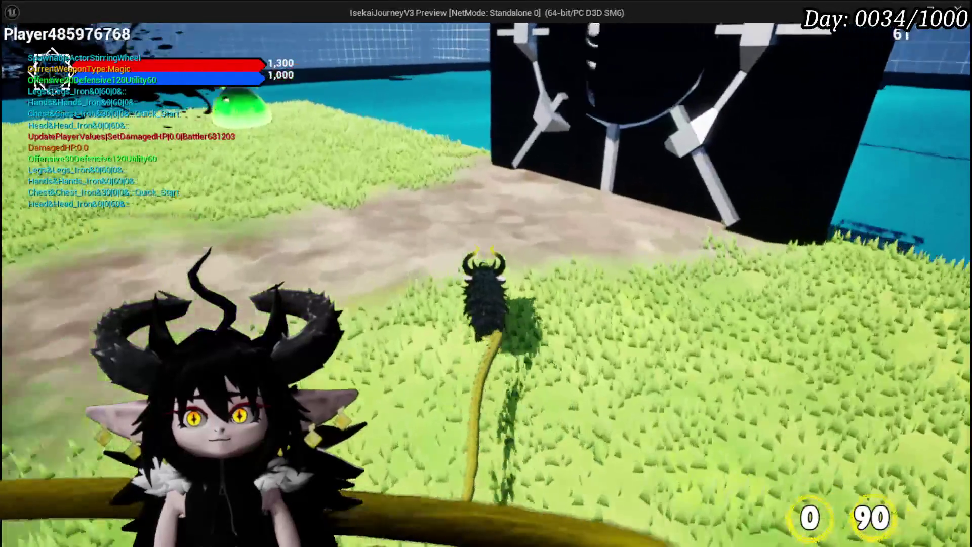
key("e")
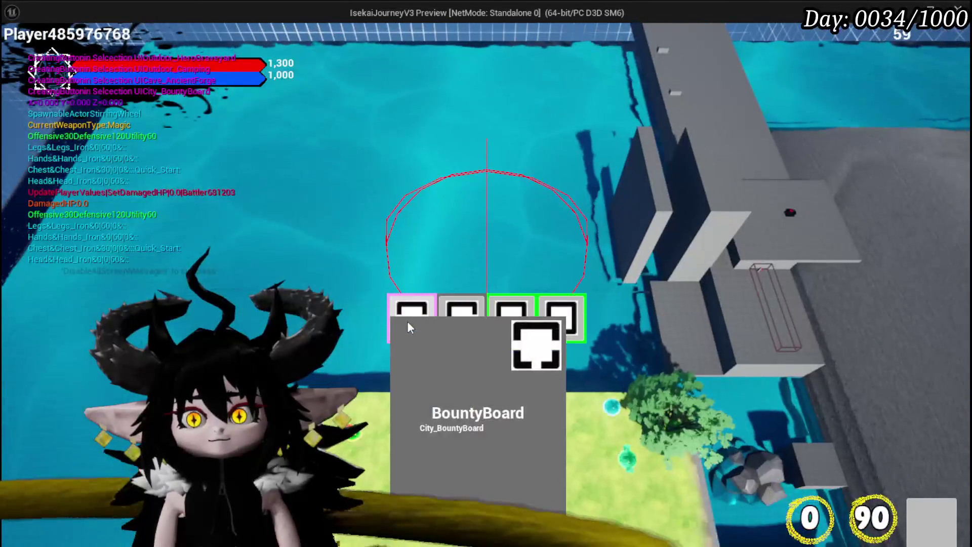
left_click(407, 321)
Enter the city room, reach the next door, and spawn the HighRocks arena.
key("w")
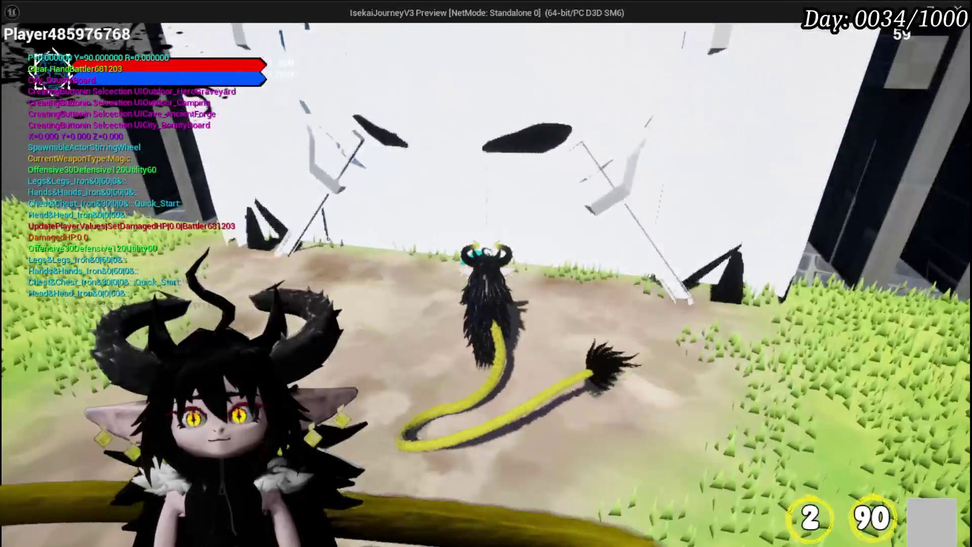
key("s")
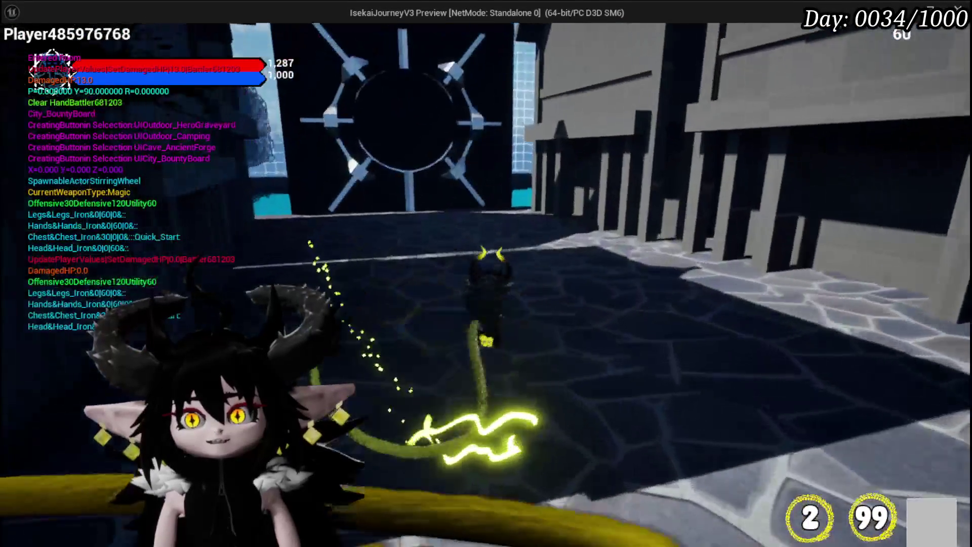
key("e")
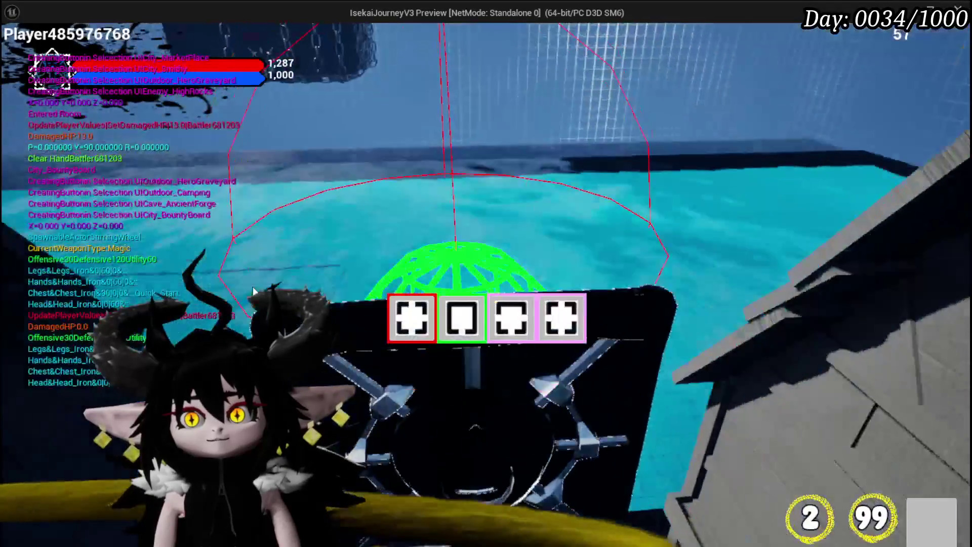
left_click(415, 308)
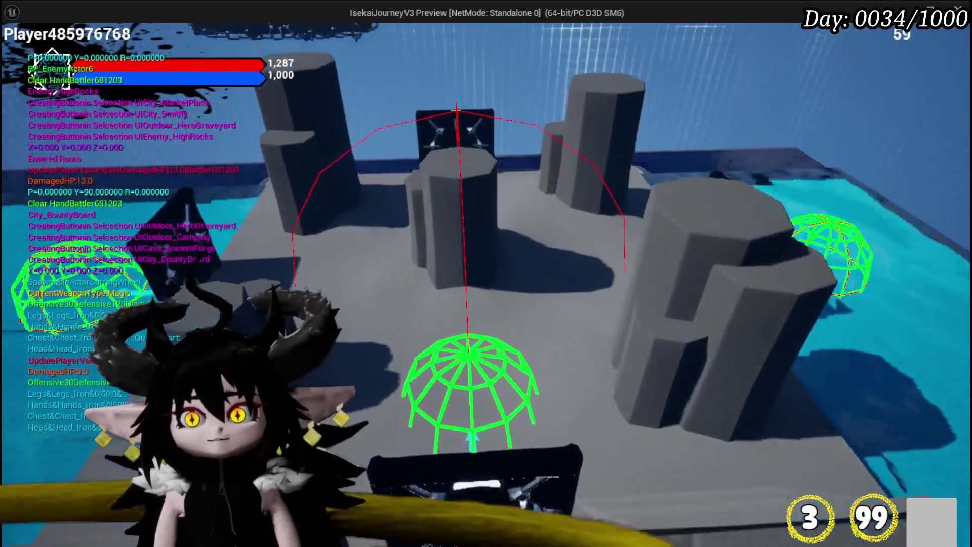